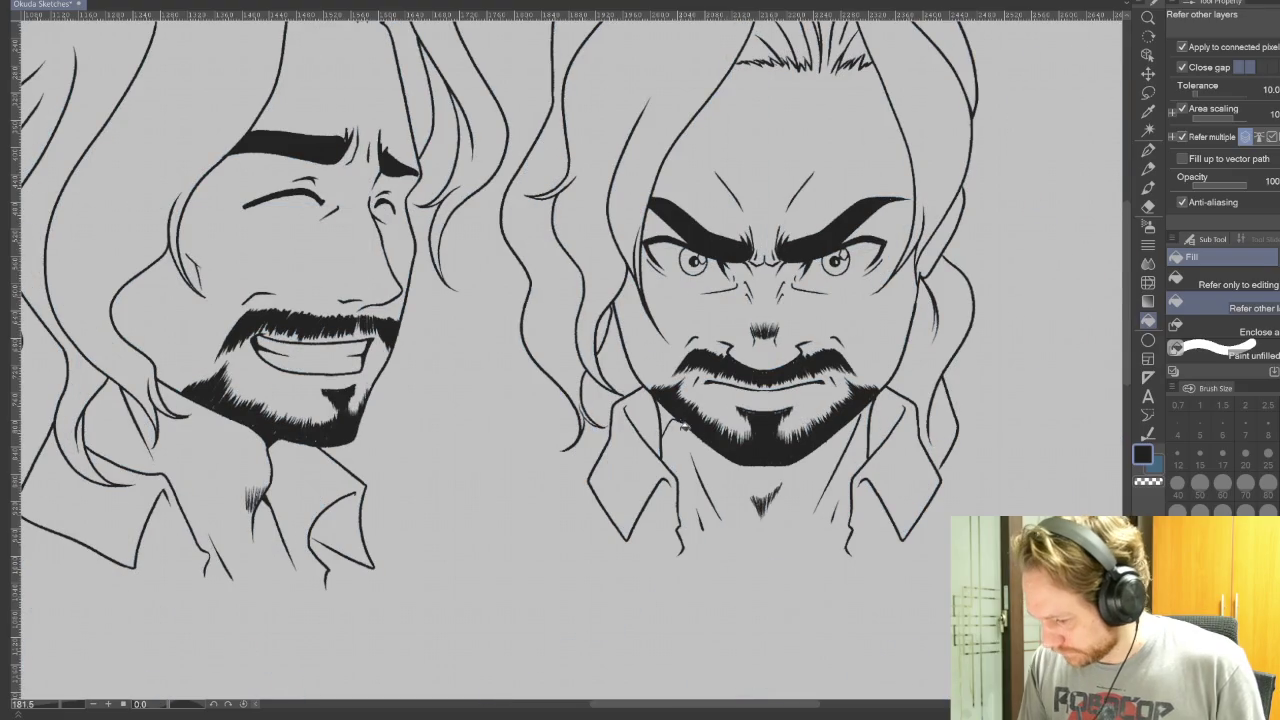
Step: Switch to the Real G-Pen, show the blue sketch layer, and pan to the third face
{"action": "key", "text": "p"}
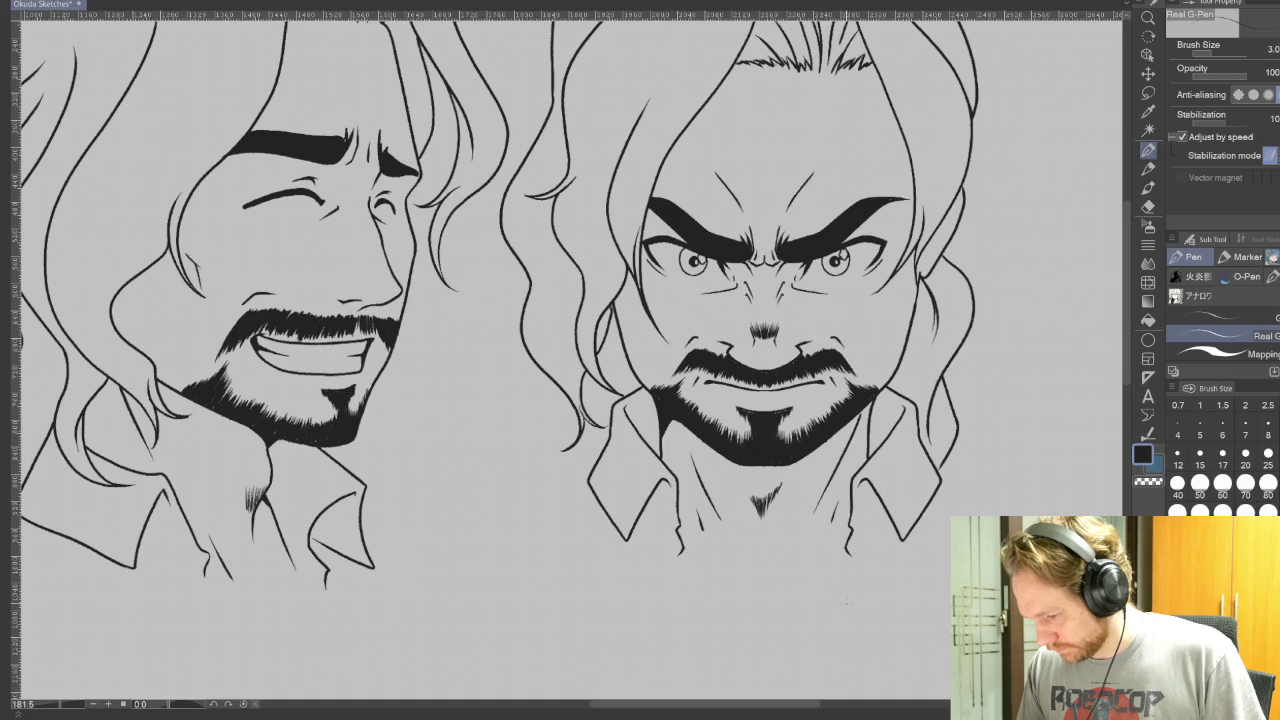
{"action": "key", "text": "ctrl+comma"}
{"action": "mouse_move", "coordinate": [1037, 466]}
{"action": "left_mouse_down"}
{"action": "mouse_move", "coordinate": [530, 648]}
{"action": "mouse_move", "coordinate": [514, 600]}
{"action": "left_mouse_up"}
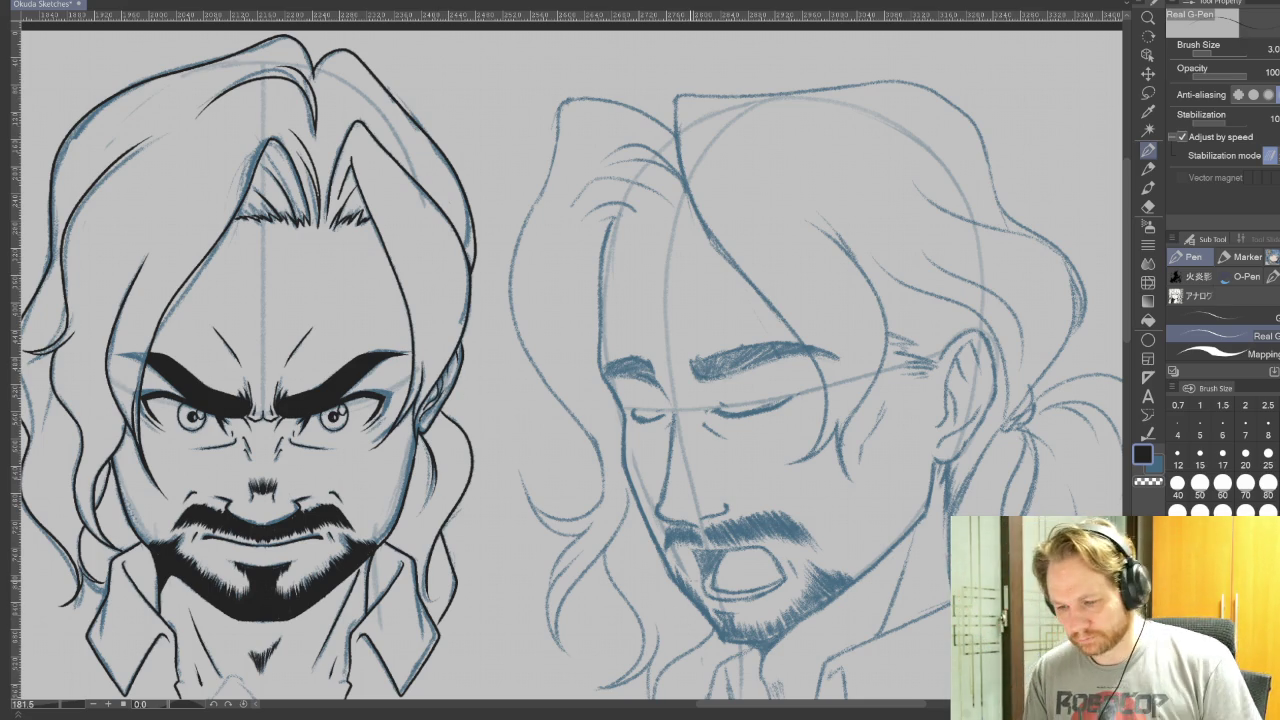
Step: Set the inking pen to brush size 5
{"action": "scroll", "coordinate": [834, 642], "scroll_direction": "down", "scroll_amount": 3}
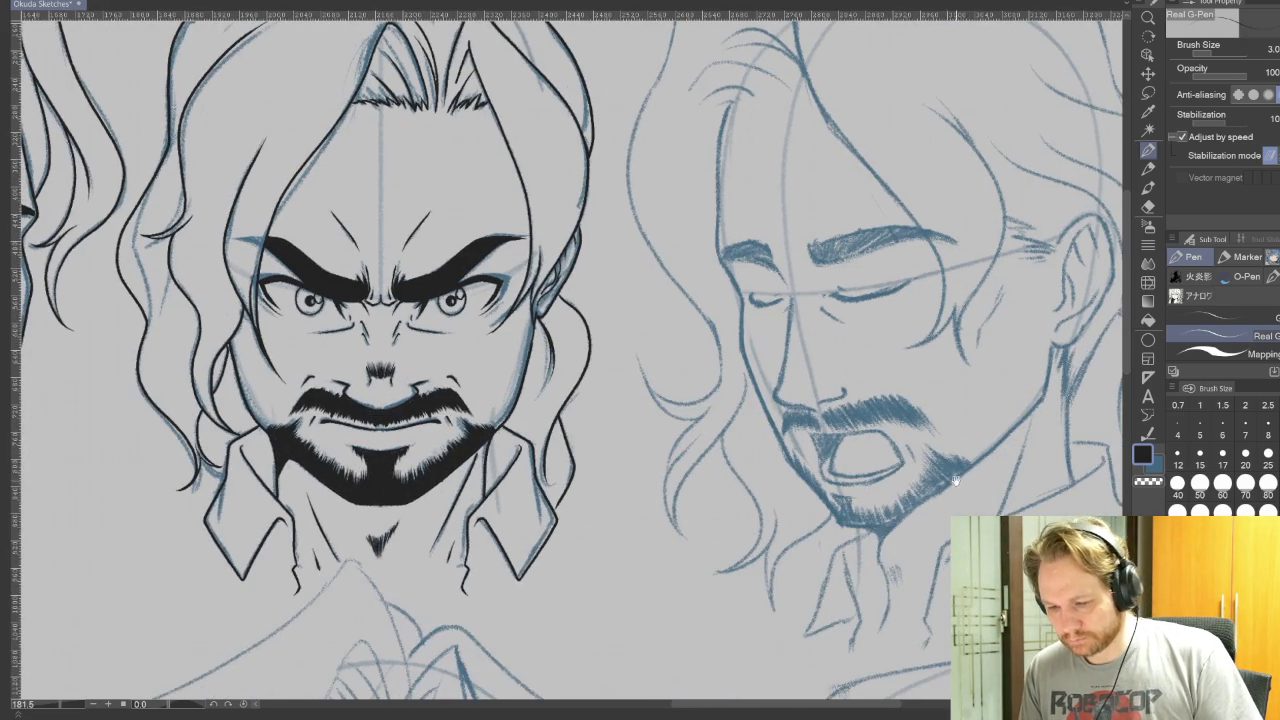
{"action": "scroll", "coordinate": [834, 642], "scroll_direction": "up", "scroll_amount": 3}
{"action": "left_click", "coordinate": [1200, 432]}
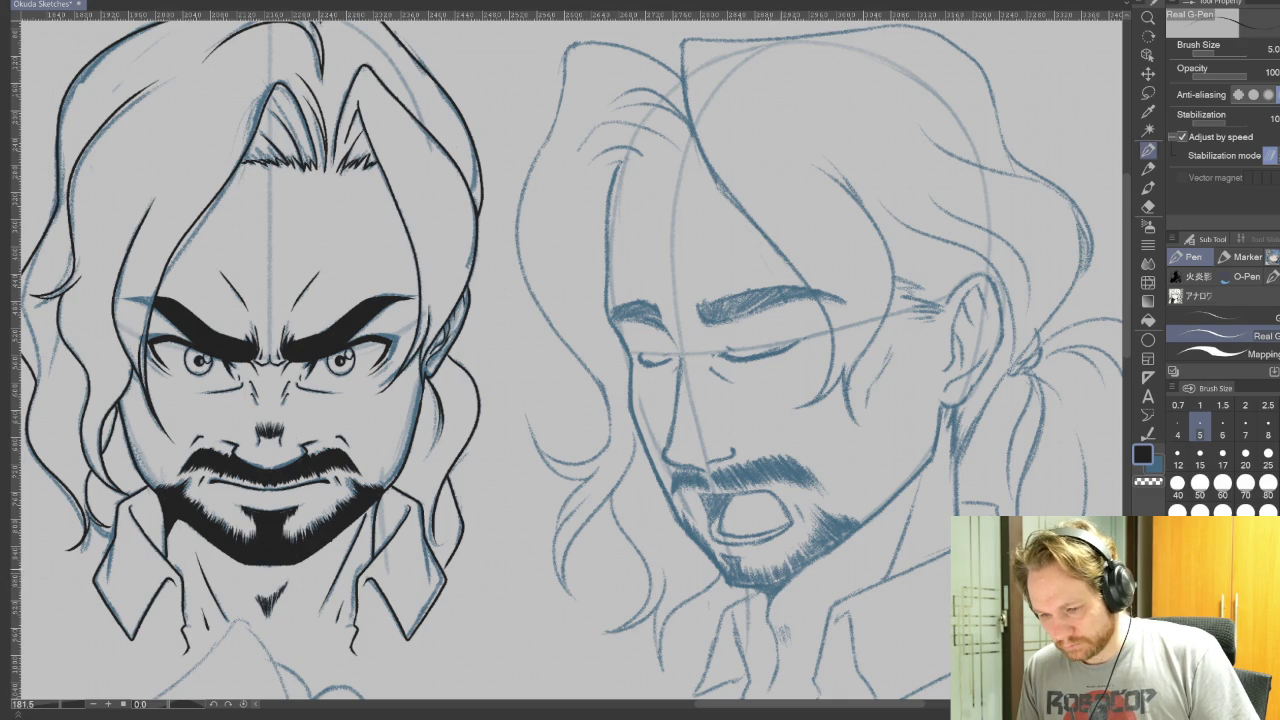
Step: Pan and zoom across the lower row of face sketches
{"action": "scroll", "coordinate": [570, 360], "scroll_direction": "left", "scroll_amount": 1}
{"action": "scroll", "coordinate": [570, 360], "scroll_direction": "up", "scroll_amount": 2}
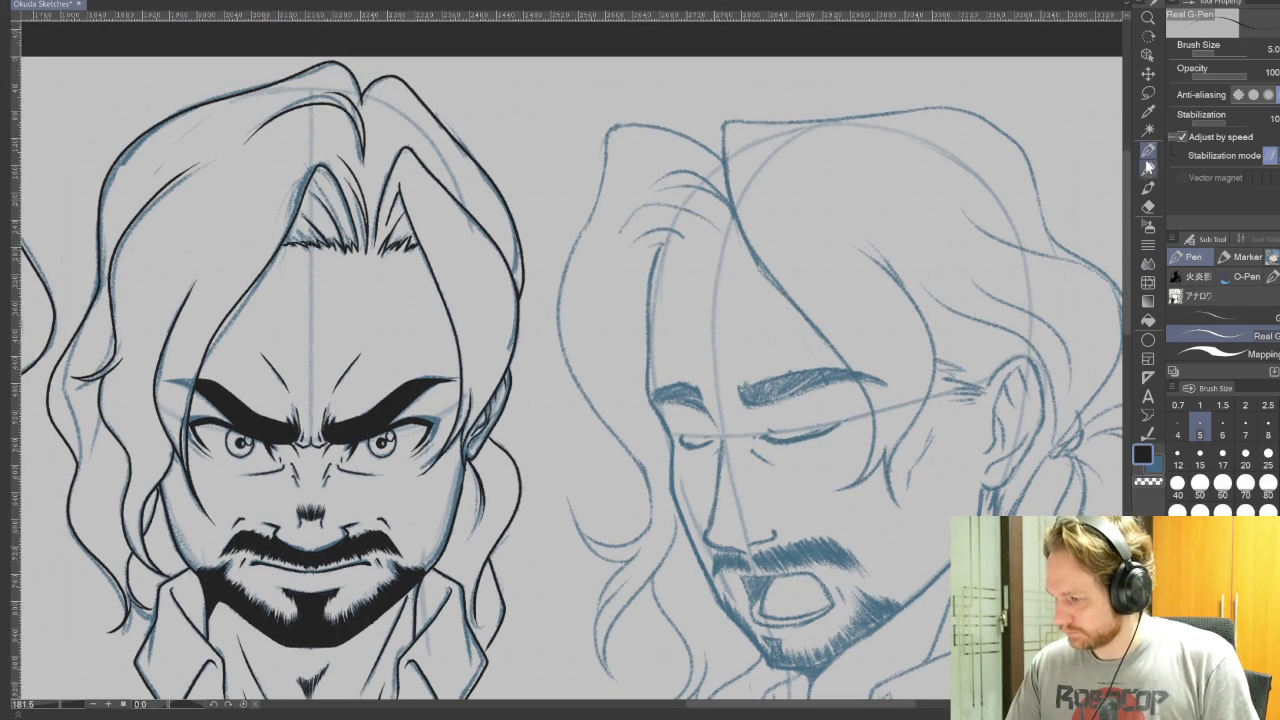
{"action": "mouse_move", "coordinate": [813, 607]}
{"action": "left_mouse_down"}
{"action": "mouse_move", "coordinate": [1083, 107]}
{"action": "mouse_move", "coordinate": [1010, 240]}
{"action": "left_mouse_up"}
{"action": "mouse_move", "coordinate": [700, 300]}
{"action": "left_mouse_down"}
{"action": "mouse_move", "coordinate": [948, 552]}
{"action": "mouse_move", "coordinate": [707, 529]}
{"action": "left_mouse_up"}
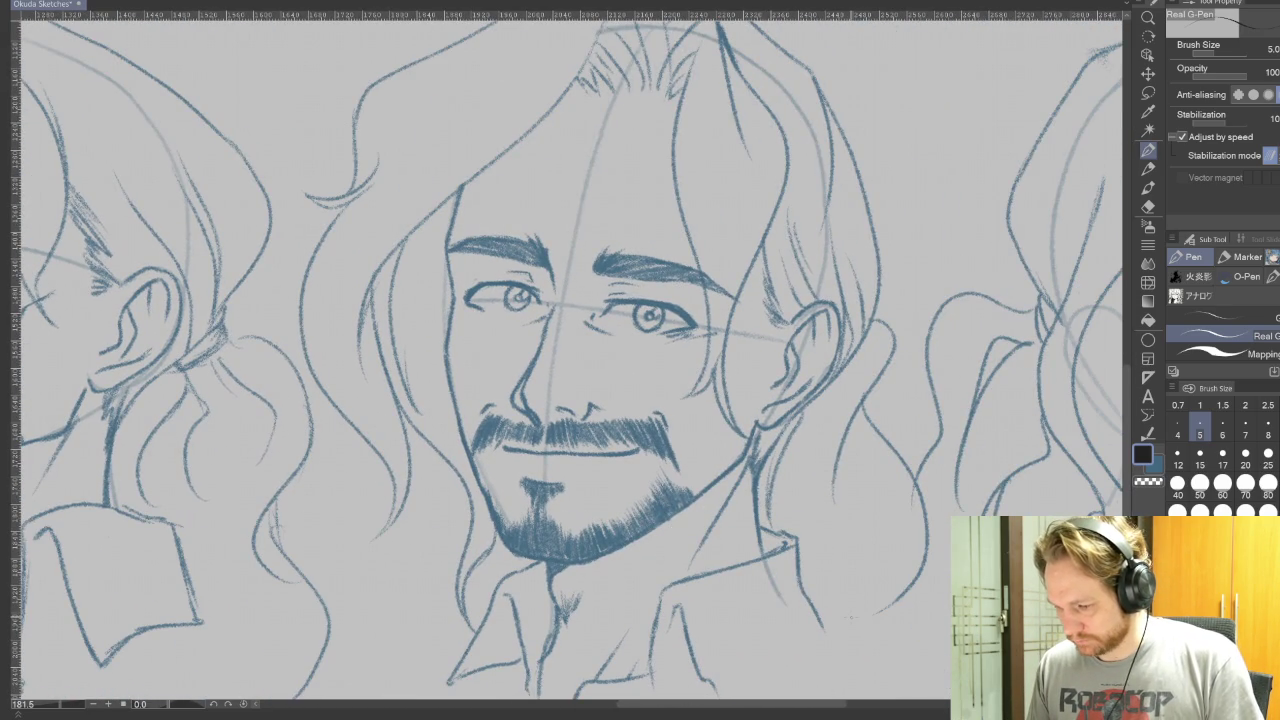
{"action": "left_click_drag", "start_coordinate": [938, 548], "coordinate": [407, 708]}
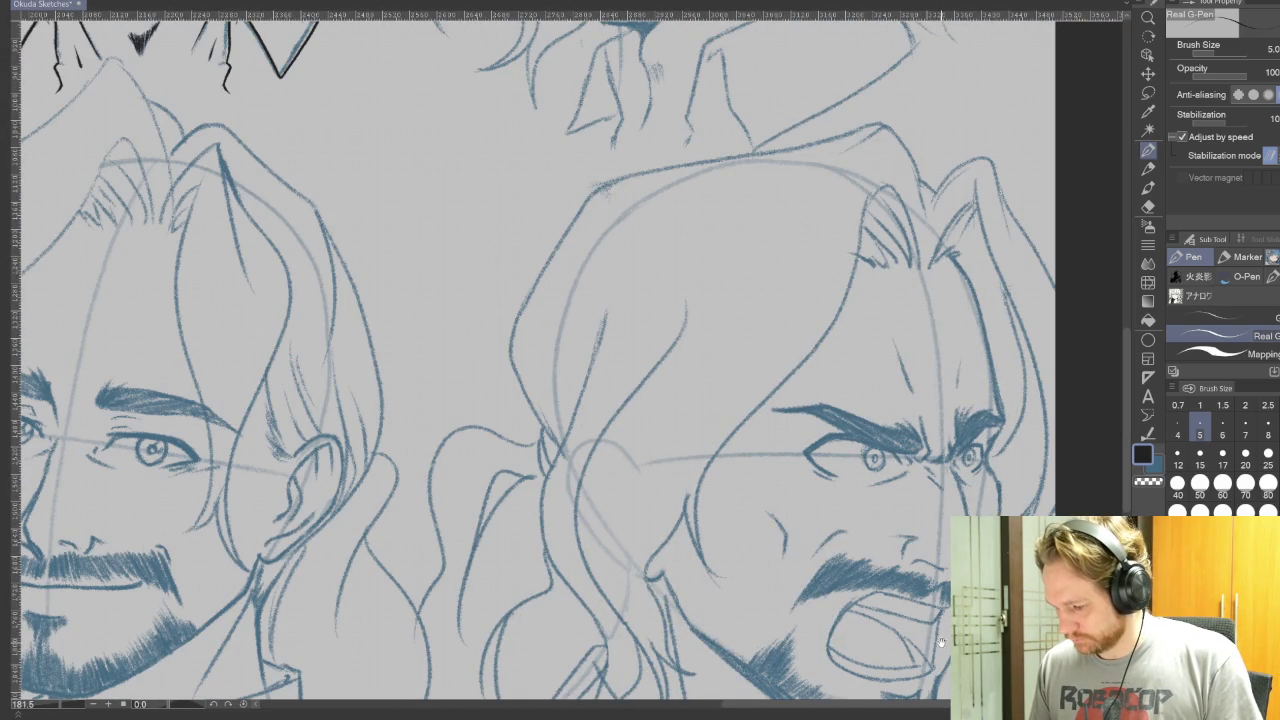
{"action": "scroll", "coordinate": [945, 630], "scroll_direction": "down", "scroll_amount": 2}
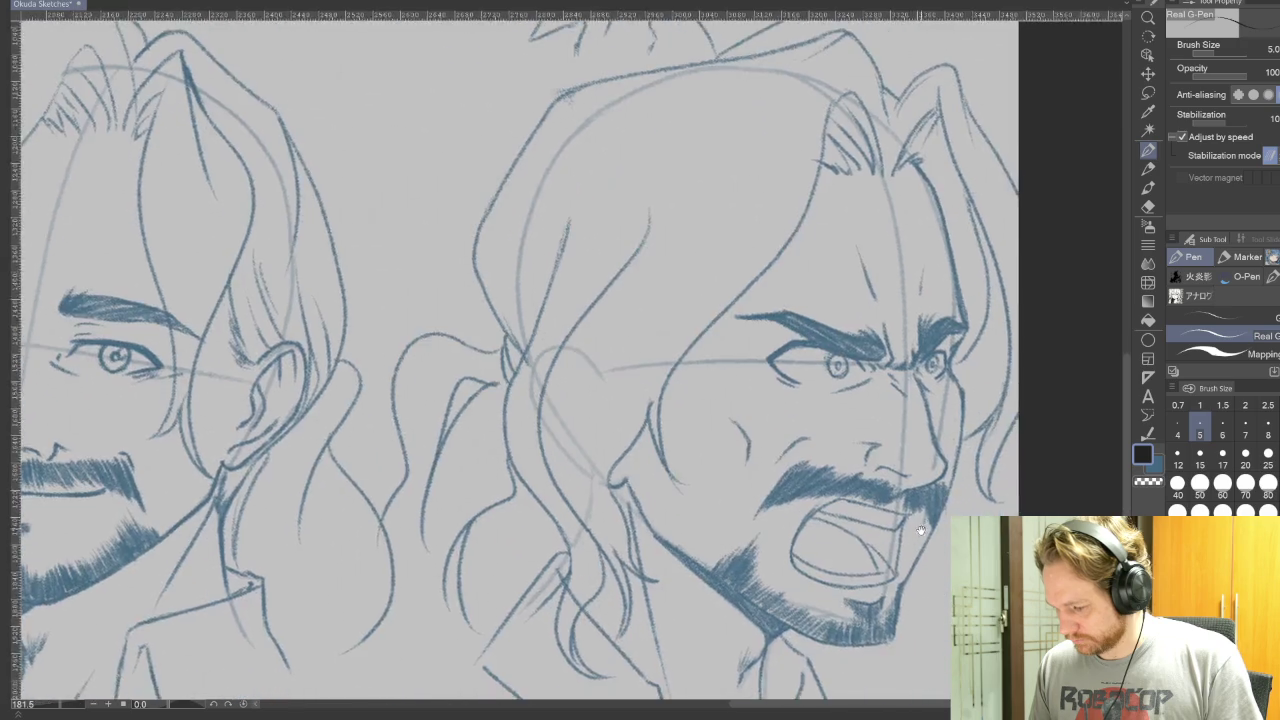
{"action": "scroll", "coordinate": [910, 610], "scroll_direction": "up", "scroll_amount": 5}
{"action": "scroll", "coordinate": [880, 590], "scroll_direction": "up", "scroll_amount": 2}
{"action": "scroll", "coordinate": [880, 590], "scroll_direction": "down", "scroll_amount": 1}
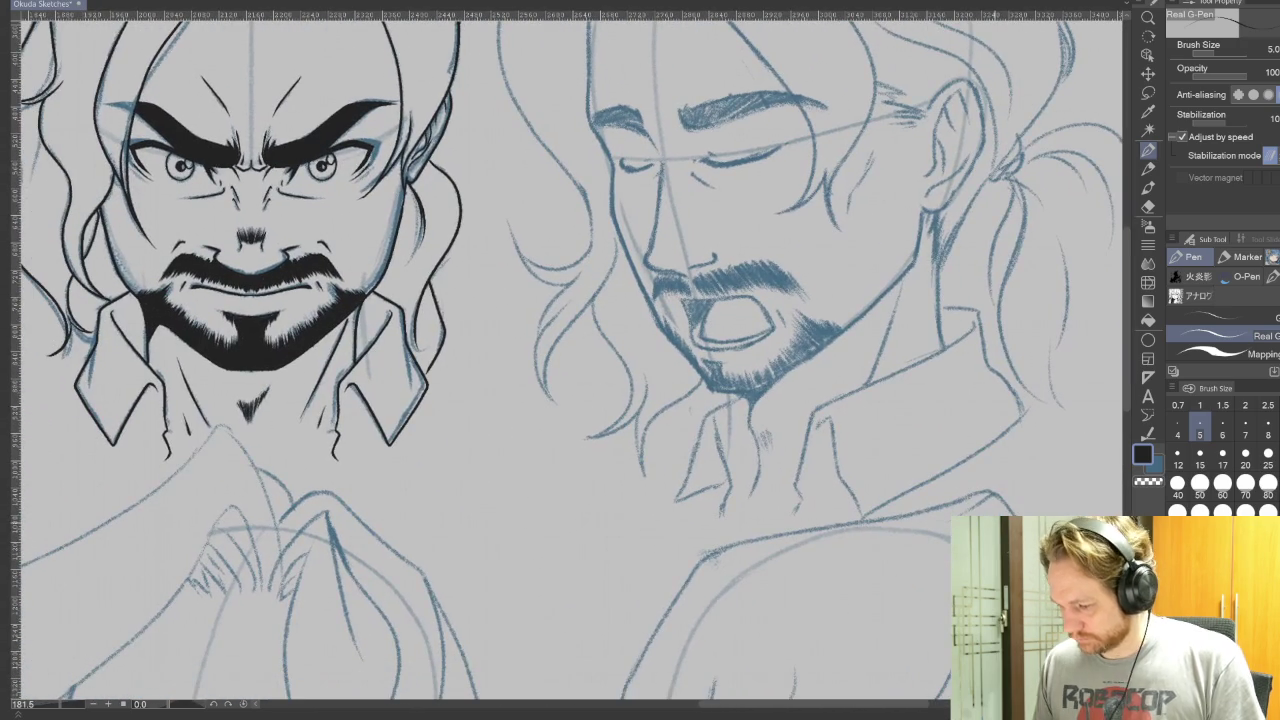
{"action": "scroll", "coordinate": [880, 590], "scroll_direction": "down", "scroll_amount": 1}
{"action": "scroll", "coordinate": [880, 590], "scroll_direction": "down", "scroll_amount": 2}
{"action": "scroll", "coordinate": [826, 465], "scroll_direction": "down", "scroll_amount": 1}
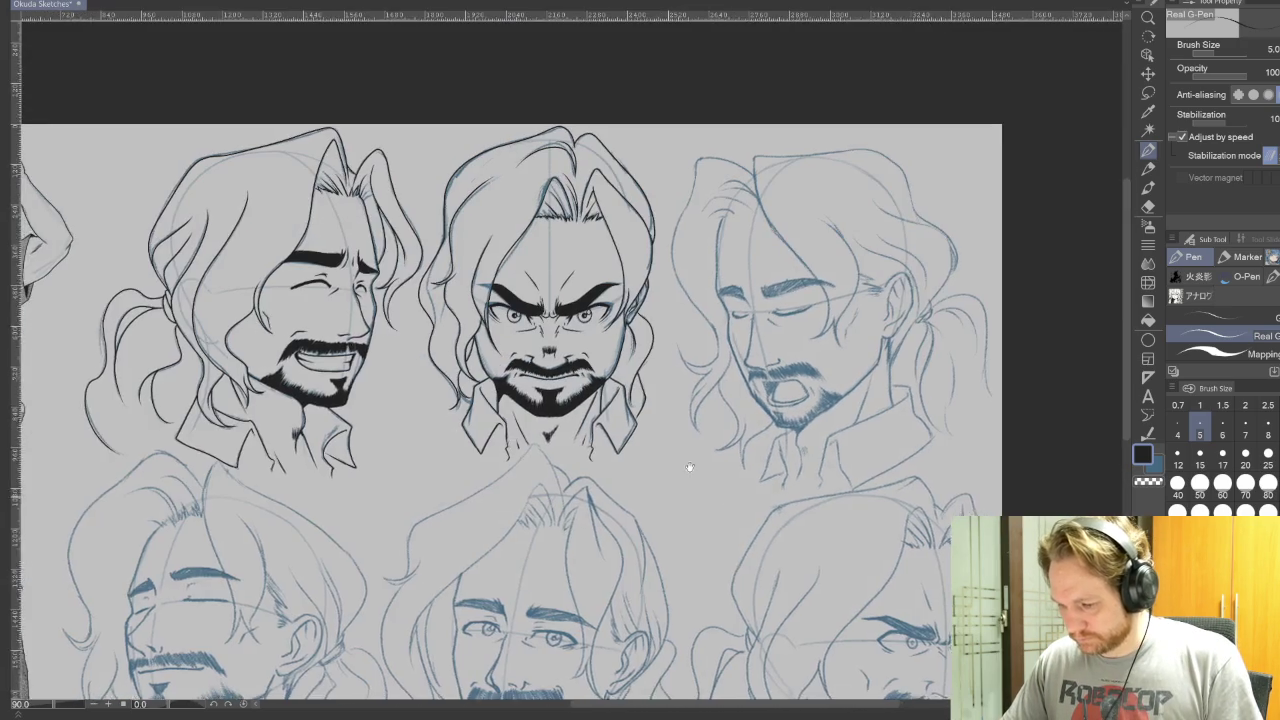
Step: Zoom in close on the closed-eyed, open-mouthed face sketch
{"action": "left_click_drag", "start_coordinate": [680, 477], "coordinate": [723, 423]}
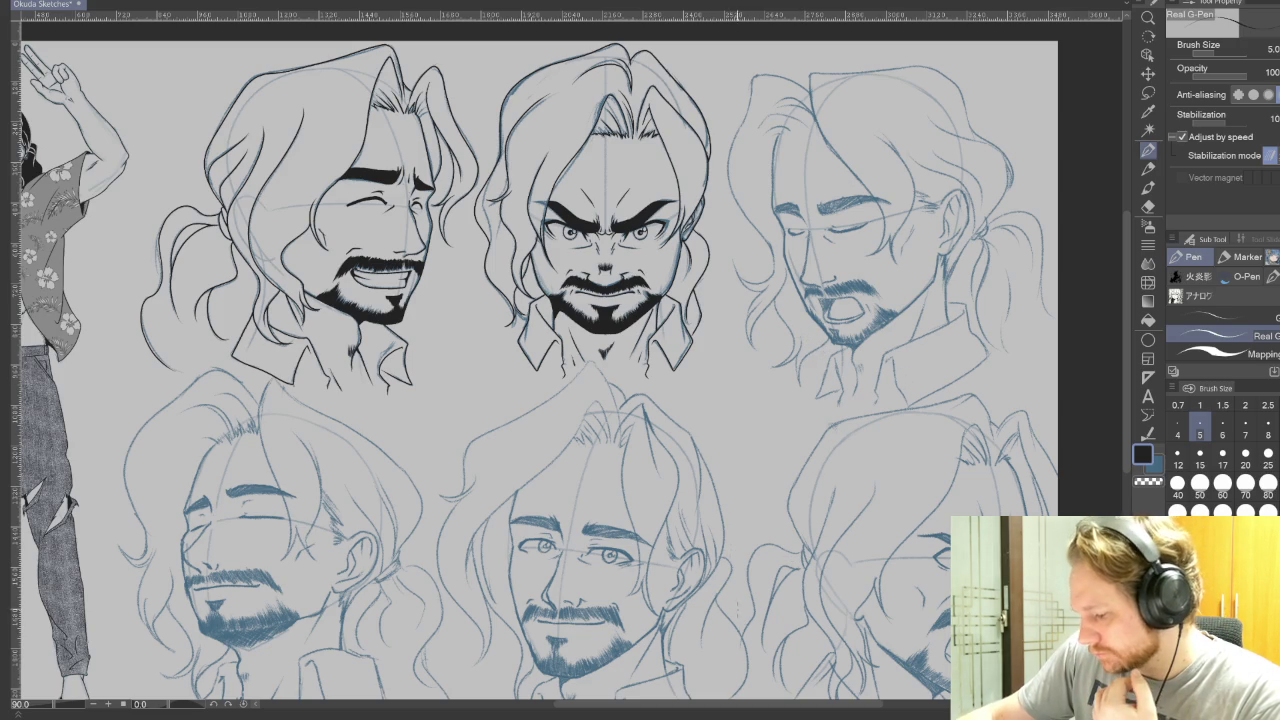
{"action": "left_click_drag", "start_coordinate": [749, 704], "coordinate": [688, 711]}
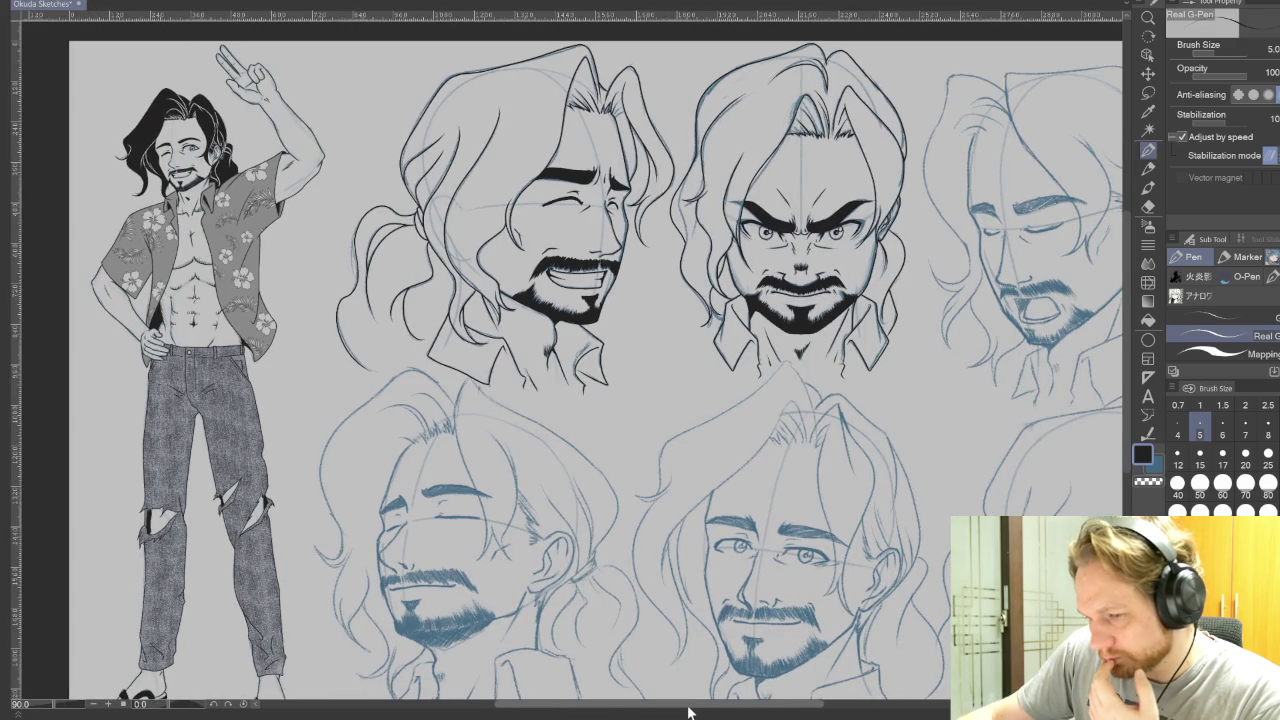
{"action": "left_click_drag", "start_coordinate": [688, 711], "coordinate": [810, 690]}
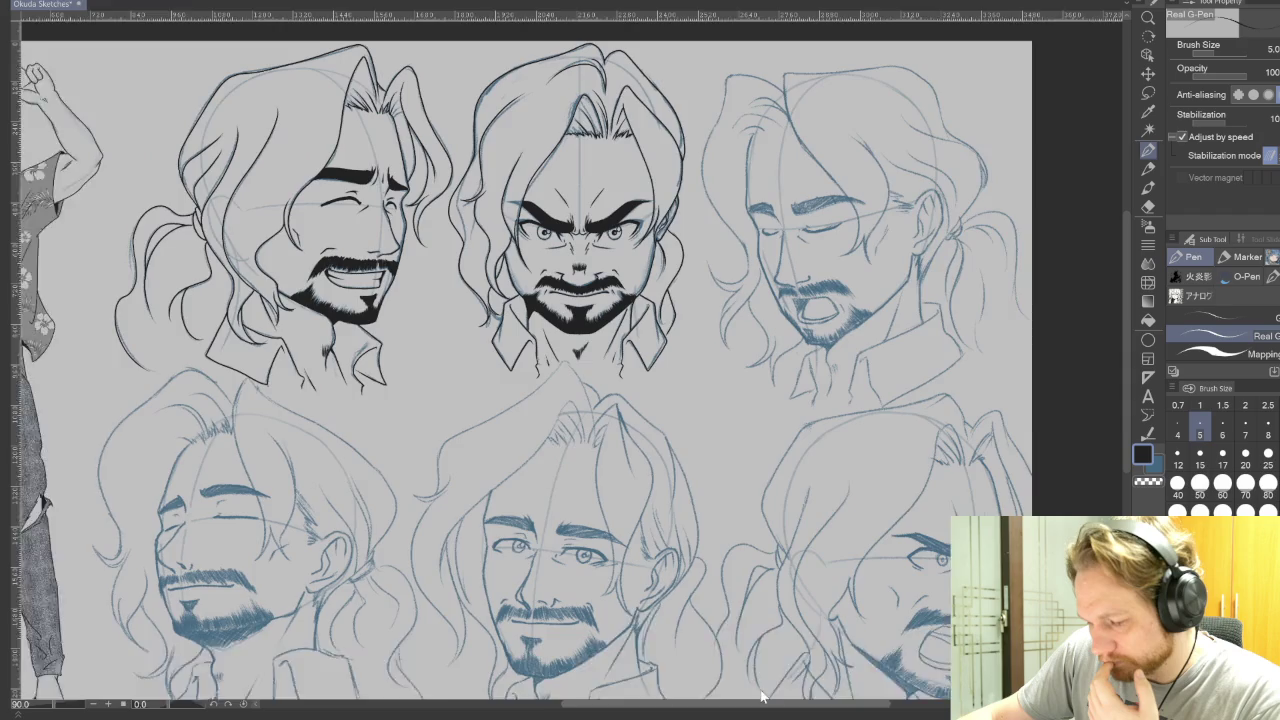
{"action": "scroll", "coordinate": [655, 245], "scroll_direction": "up", "scroll_amount": 1}
{"action": "scroll", "coordinate": [655, 245], "scroll_direction": "up", "scroll_amount": 1}
{"action": "scroll", "coordinate": [655, 245], "scroll_direction": "up", "scroll_amount": 1}
{"action": "scroll", "coordinate": [655, 242], "scroll_direction": "up", "scroll_amount": 1}
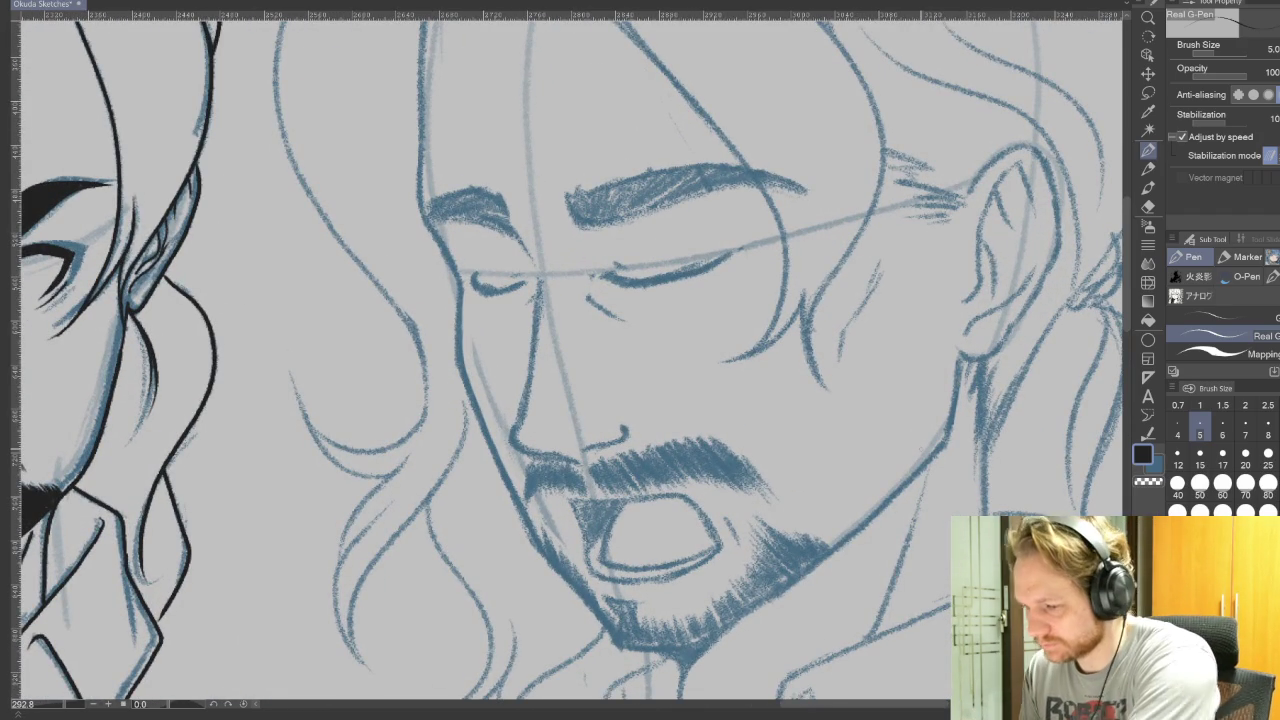
Step: Ink the side of the nose in black, rotating the canvas and undoing a stray stroke
{"action": "mouse_move", "coordinate": [500, 194]}
{"action": "left_mouse_down"}
{"action": "mouse_move", "coordinate": [532, 262]}
{"action": "mouse_move", "coordinate": [522, 400]}
{"action": "left_mouse_up"}
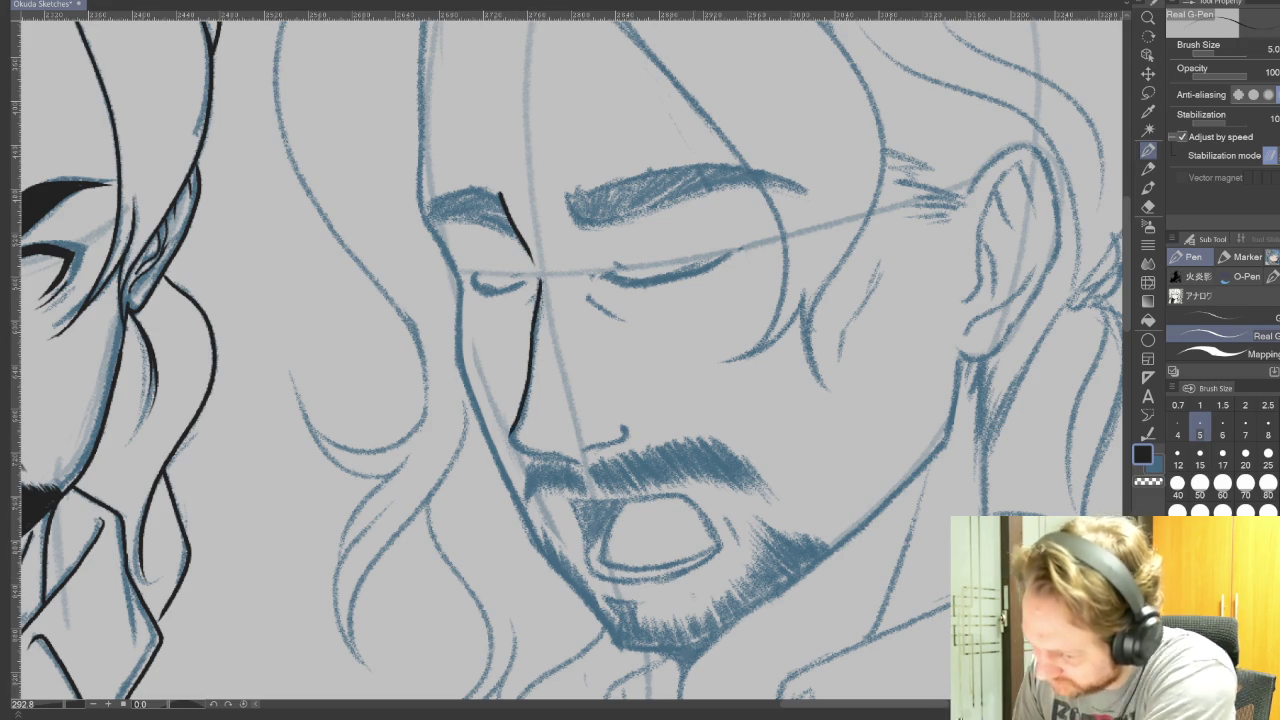
{"action": "key", "text": "r"}
{"action": "left_click_drag", "start_coordinate": [743, 617], "coordinate": [472, 370]}
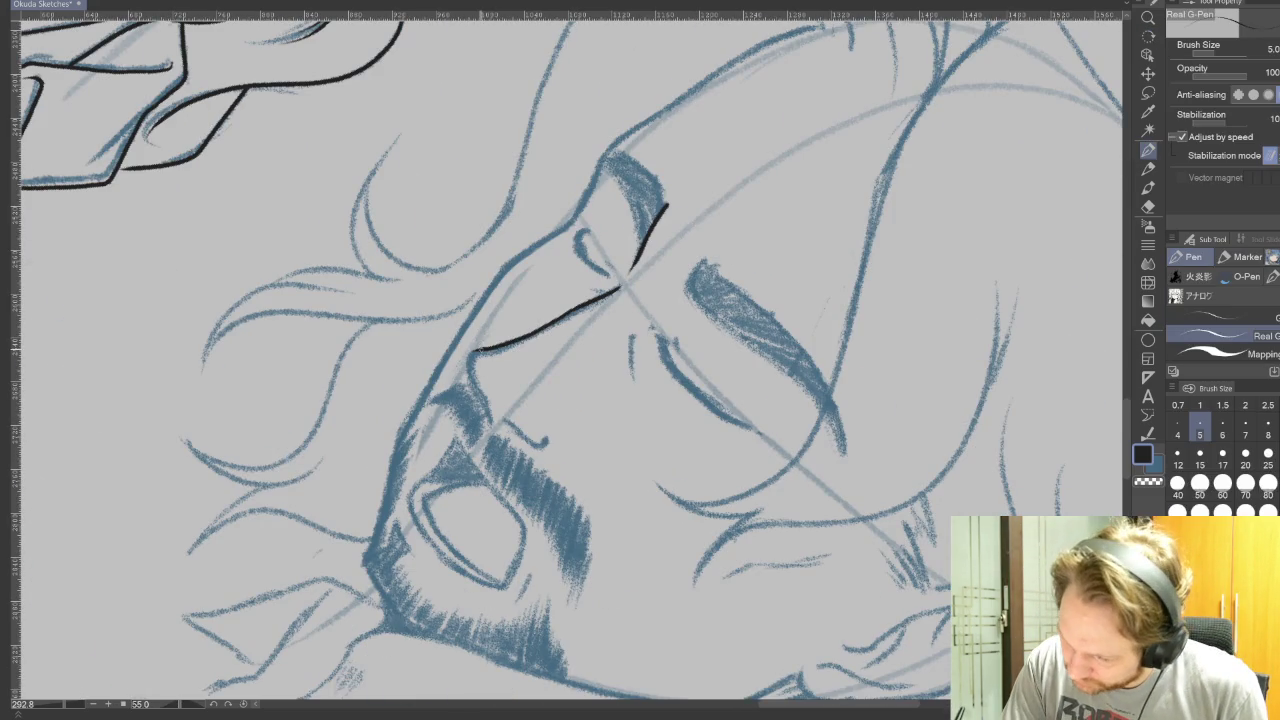
{"action": "mouse_move", "coordinate": [478, 393]}
{"action": "left_mouse_down"}
{"action": "mouse_move", "coordinate": [490, 418]}
{"action": "mouse_move", "coordinate": [547, 447]}
{"action": "left_mouse_up"}
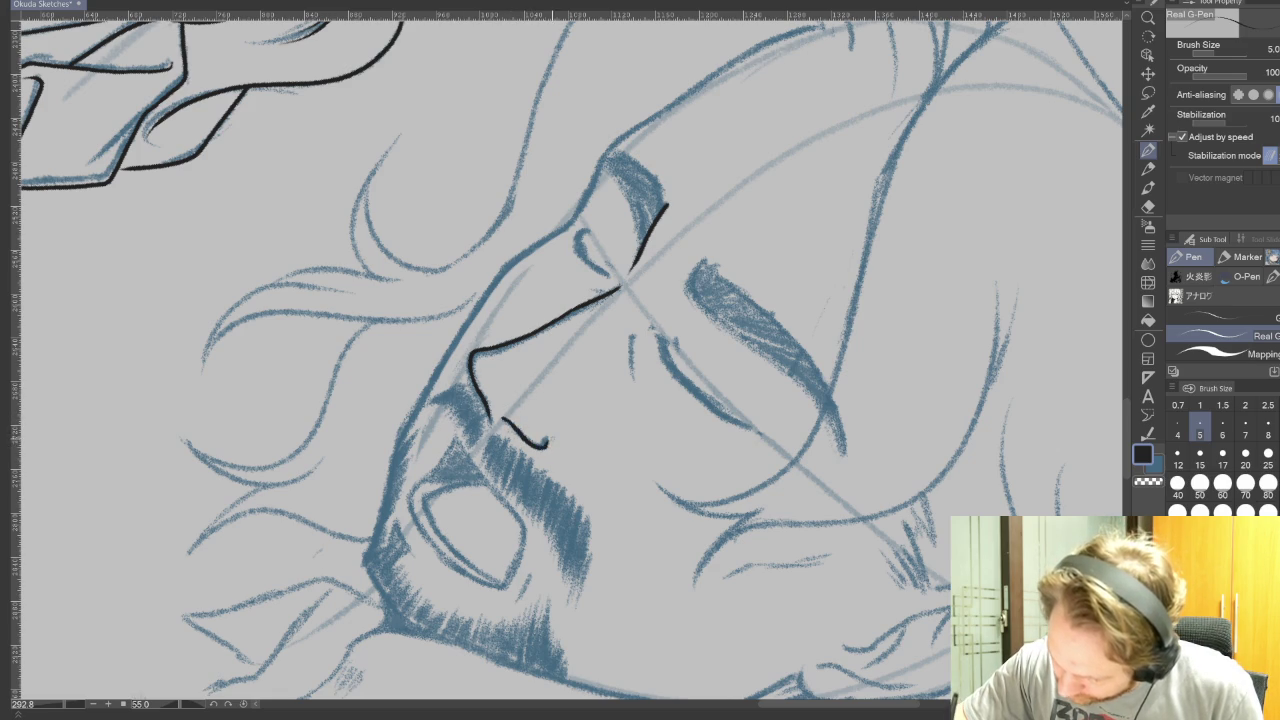
{"action": "key", "text": "r"}
{"action": "left_click_drag", "start_coordinate": [800, 680], "coordinate": [963, 478]}
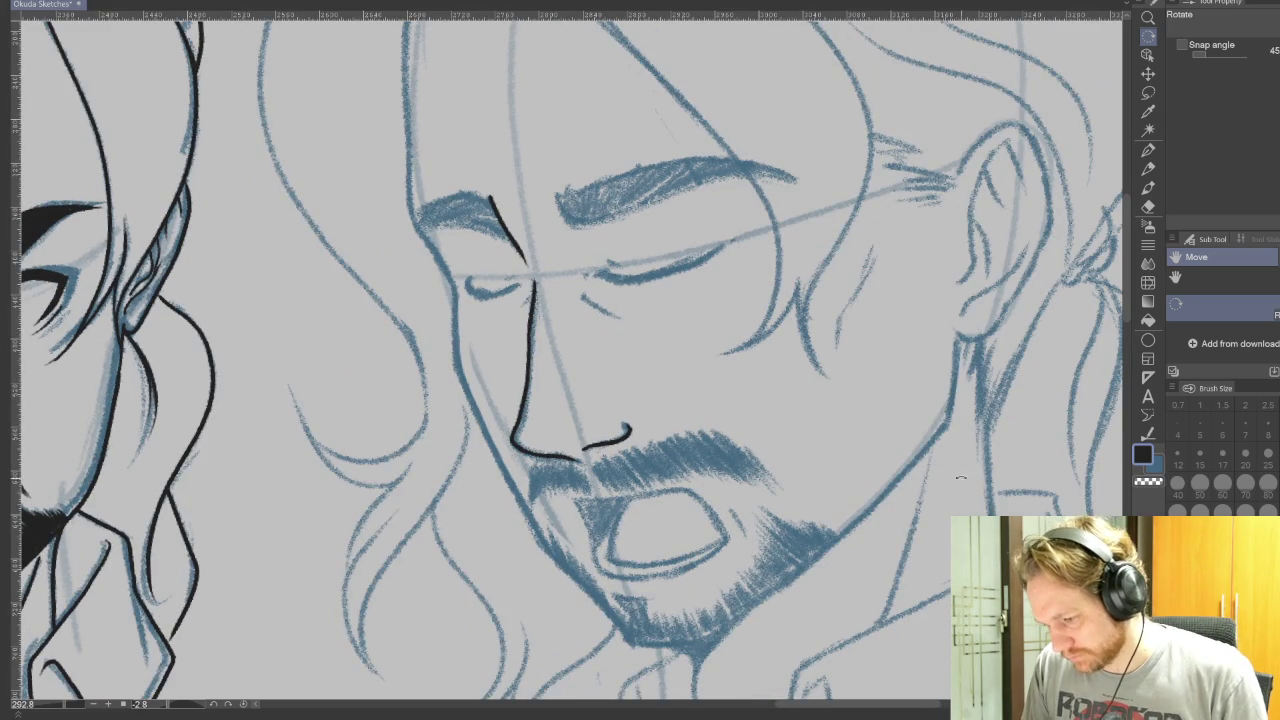
{"action": "key", "text": "p"}
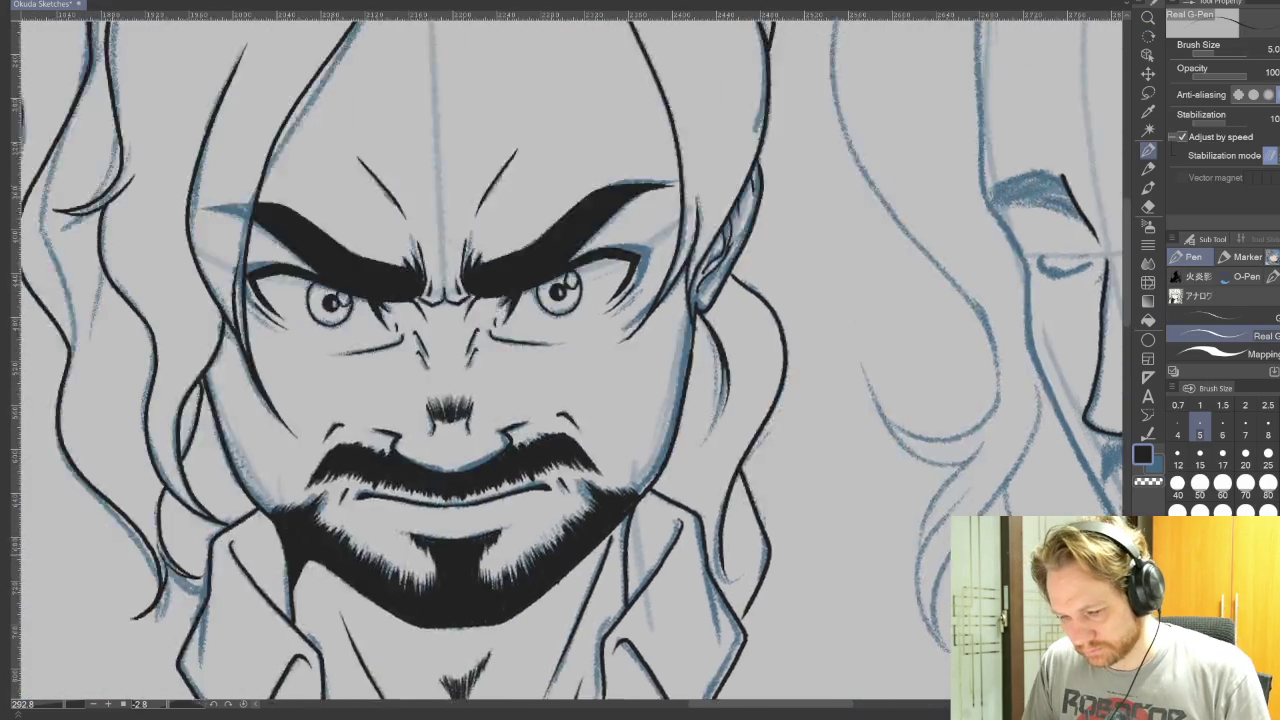
{"action": "scroll", "coordinate": [894, 531], "scroll_direction": "down", "scroll_amount": 3}
{"action": "left_click_drag", "start_coordinate": [894, 531], "coordinate": [503, 594]}
{"action": "scroll", "coordinate": [837, 531], "scroll_direction": "up", "scroll_amount": 3}
{"action": "left_click_drag", "start_coordinate": [837, 531], "coordinate": [900, 553]}
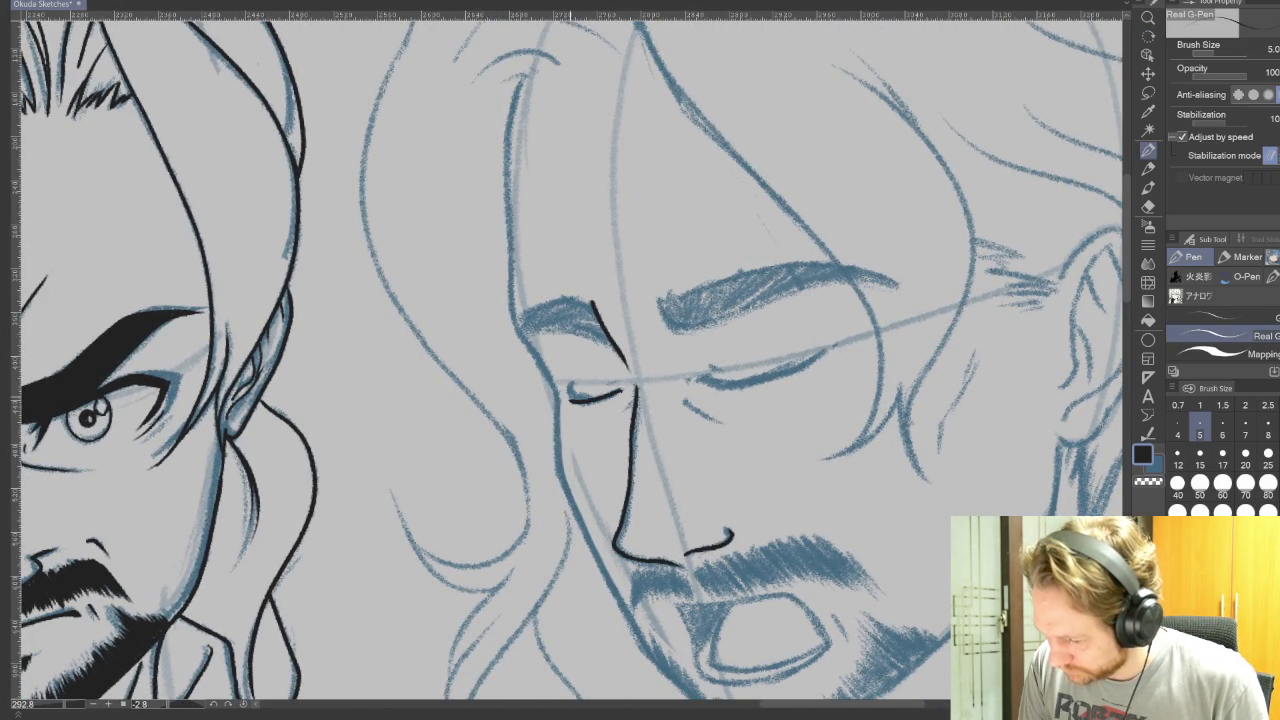
{"action": "key", "text": "ctrl+z"}
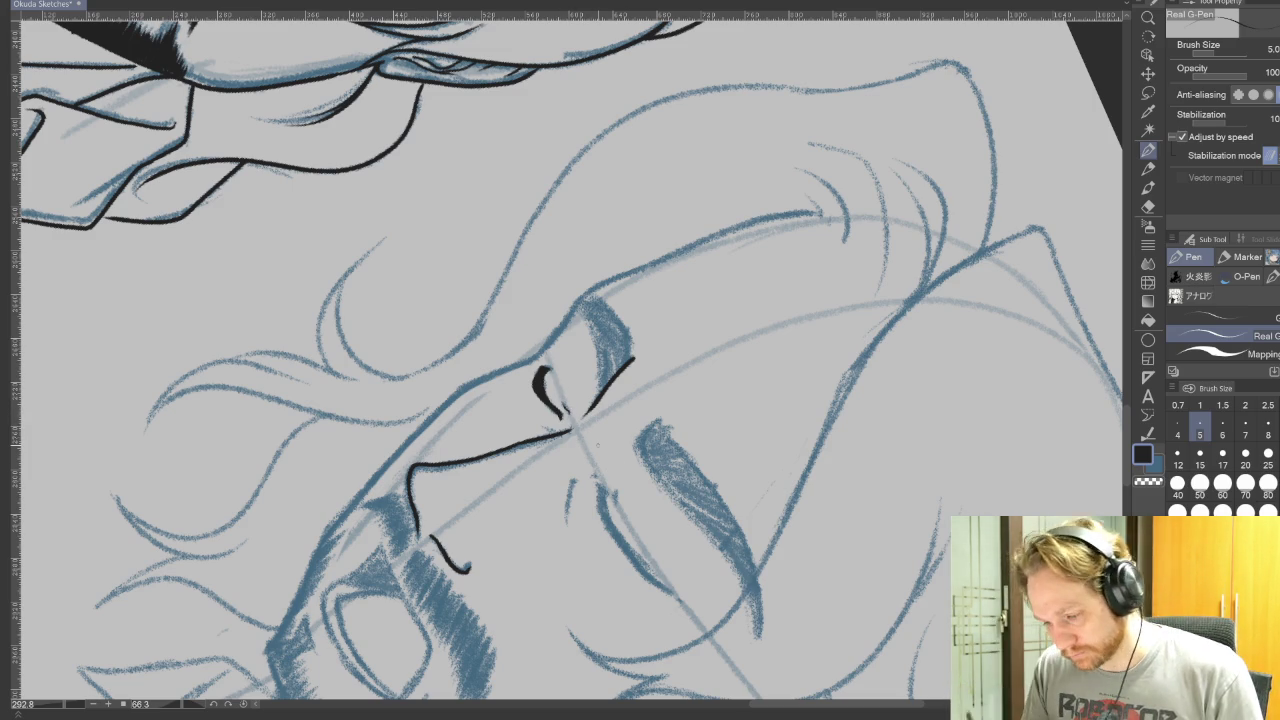
Step: Ink and thicken the closed eyelid lines, adding a short crease near the eye
{"action": "left_click_drag", "start_coordinate": [525, 481], "coordinate": [529, 494]}
{"action": "left_click_drag", "start_coordinate": [517, 543], "coordinate": [525, 590]}
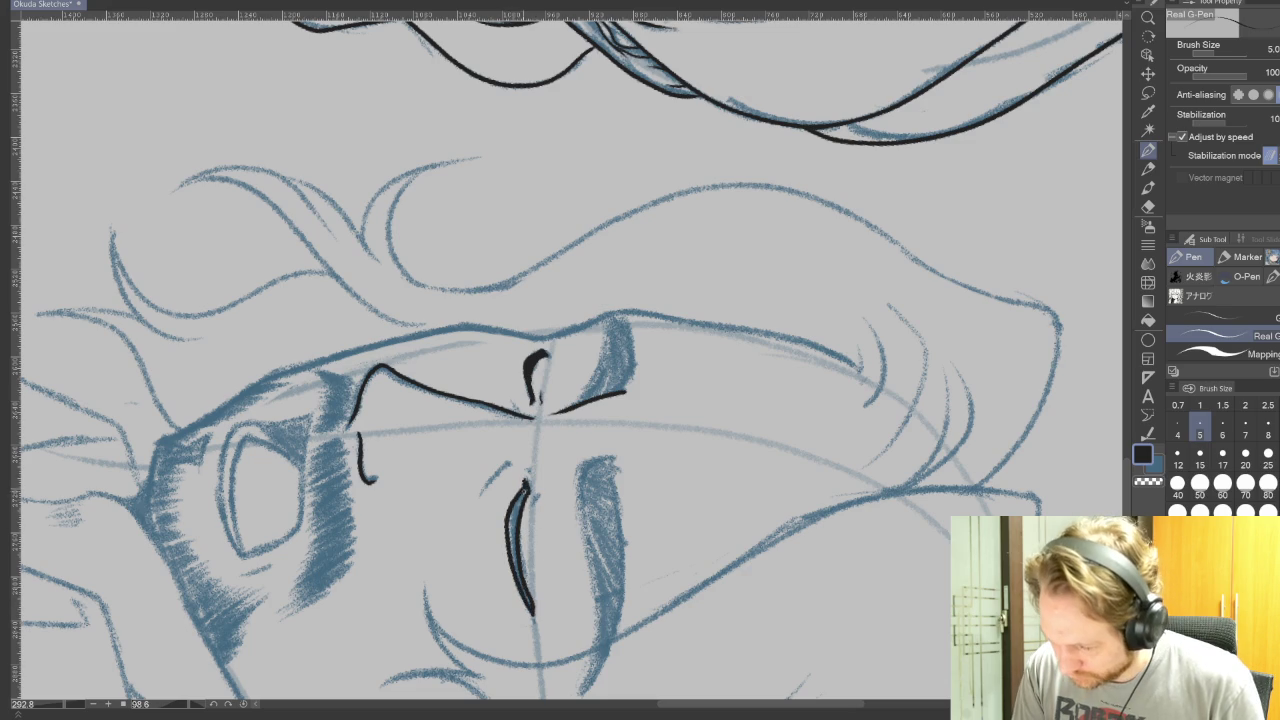
{"action": "mouse_move", "coordinate": [524, 490]}
{"action": "left_mouse_down"}
{"action": "mouse_move", "coordinate": [511, 554]}
{"action": "mouse_move", "coordinate": [531, 606]}
{"action": "left_mouse_up"}
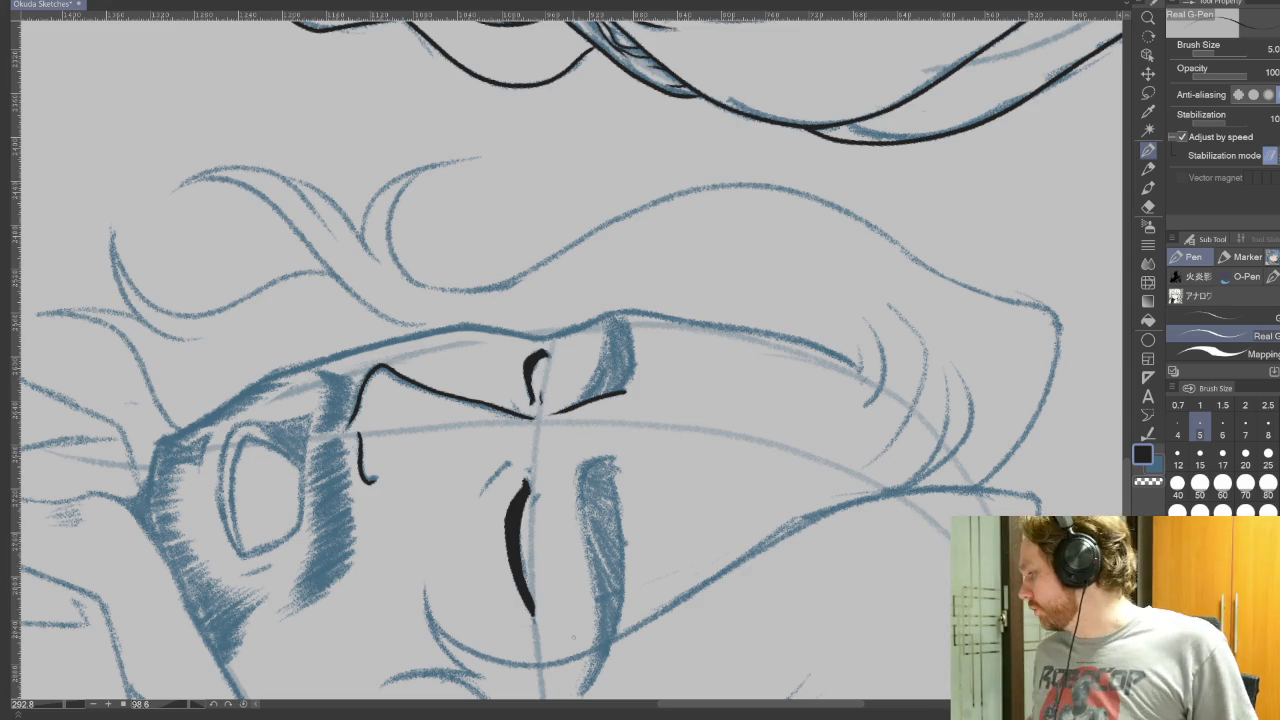
{"action": "left_click_drag", "start_coordinate": [573, 637], "coordinate": [693, 527]}
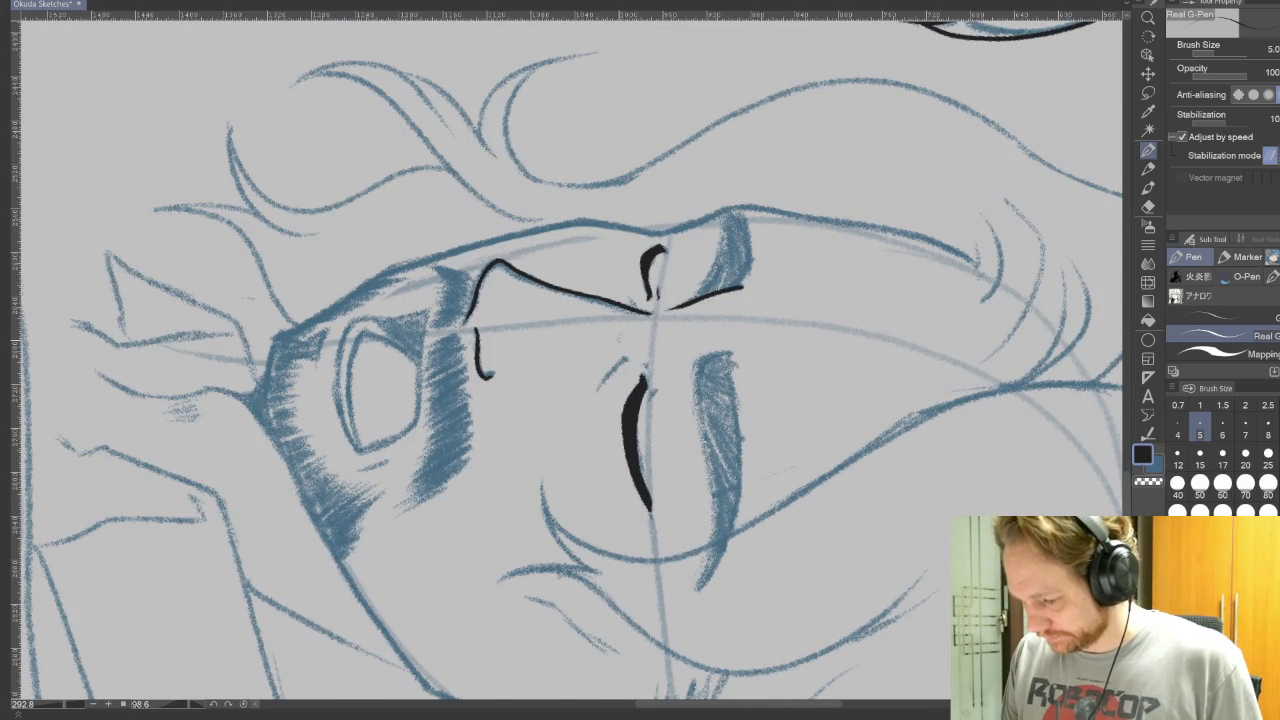
{"action": "left_click_drag", "start_coordinate": [624, 360], "coordinate": [600, 392]}
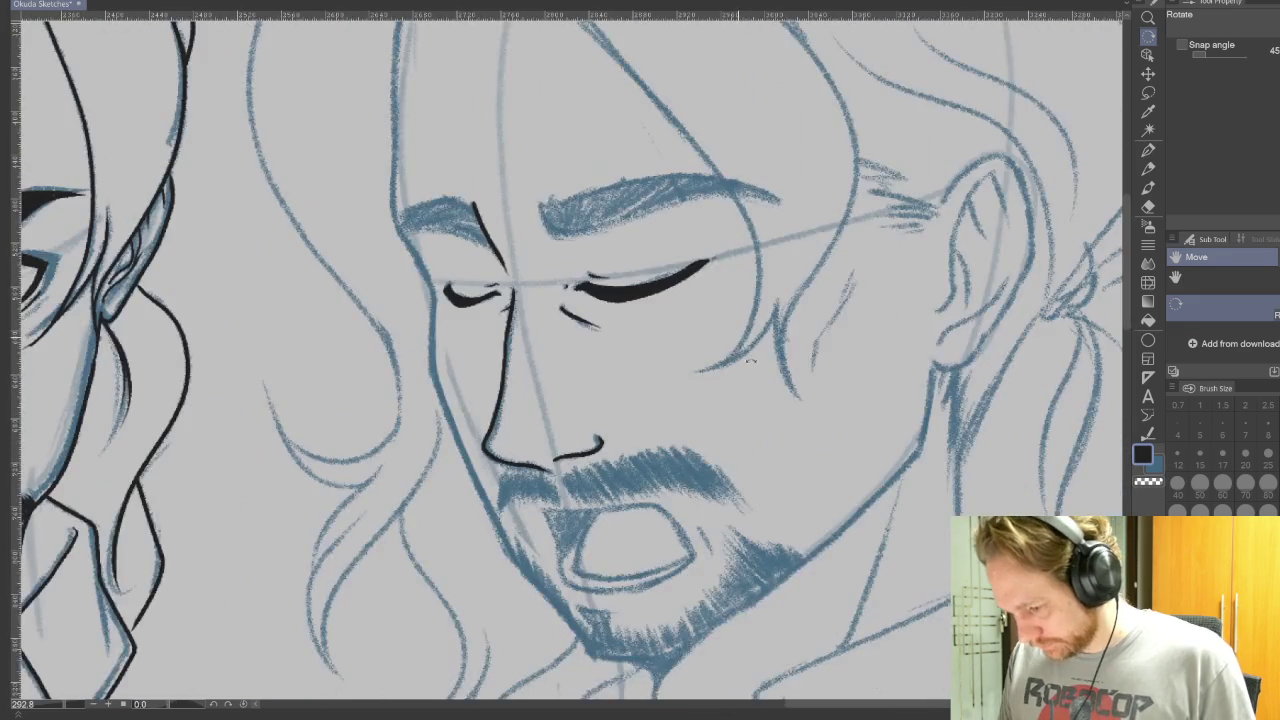
Step: Ink the eyebrow's inner end and thickened top contour on the tilted canvas
{"action": "left_click_drag", "start_coordinate": [840, 402], "coordinate": [930, 492]}
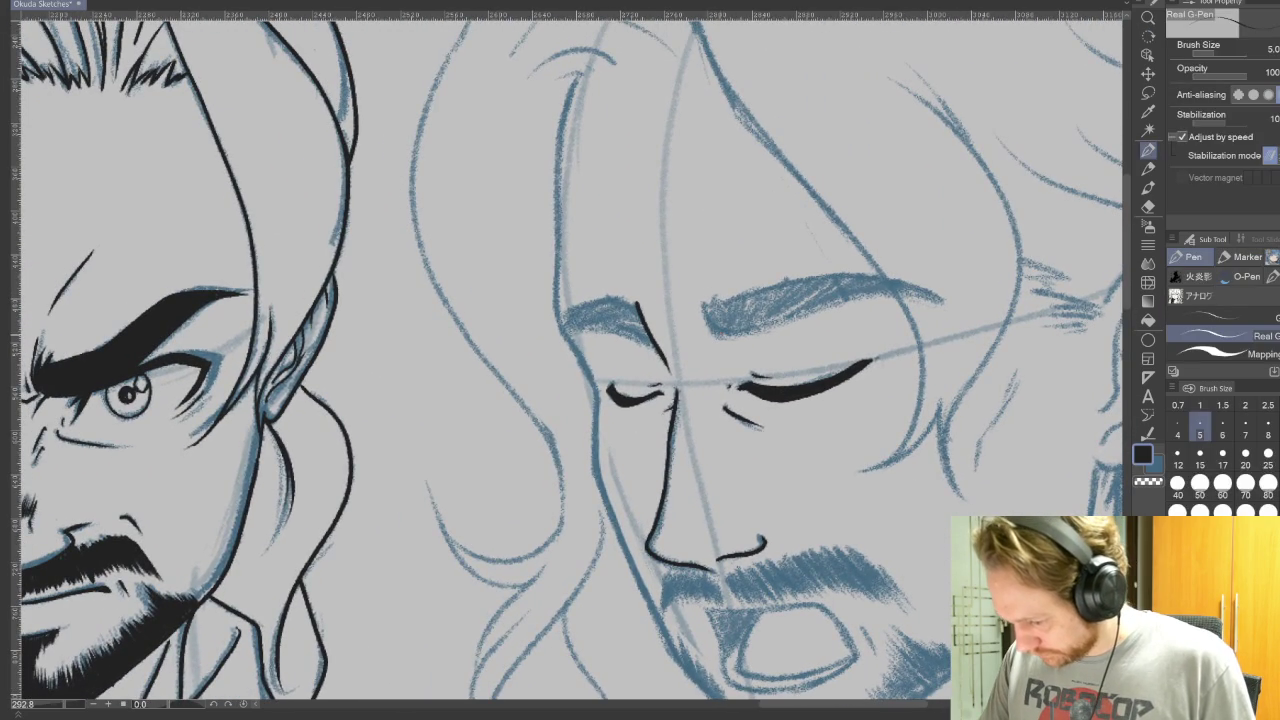
{"action": "left_click_drag", "start_coordinate": [714, 286], "coordinate": [720, 336]}
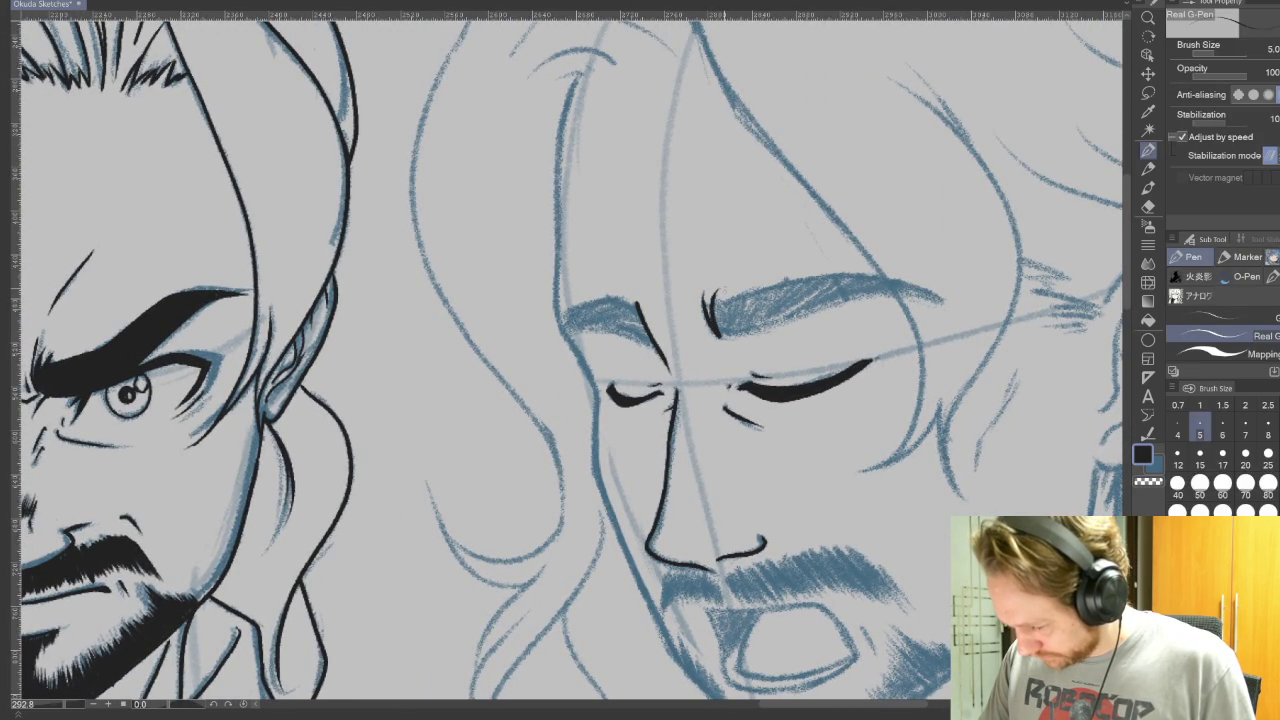
{"action": "left_click_drag", "start_coordinate": [700, 250], "coordinate": [780, 330]}
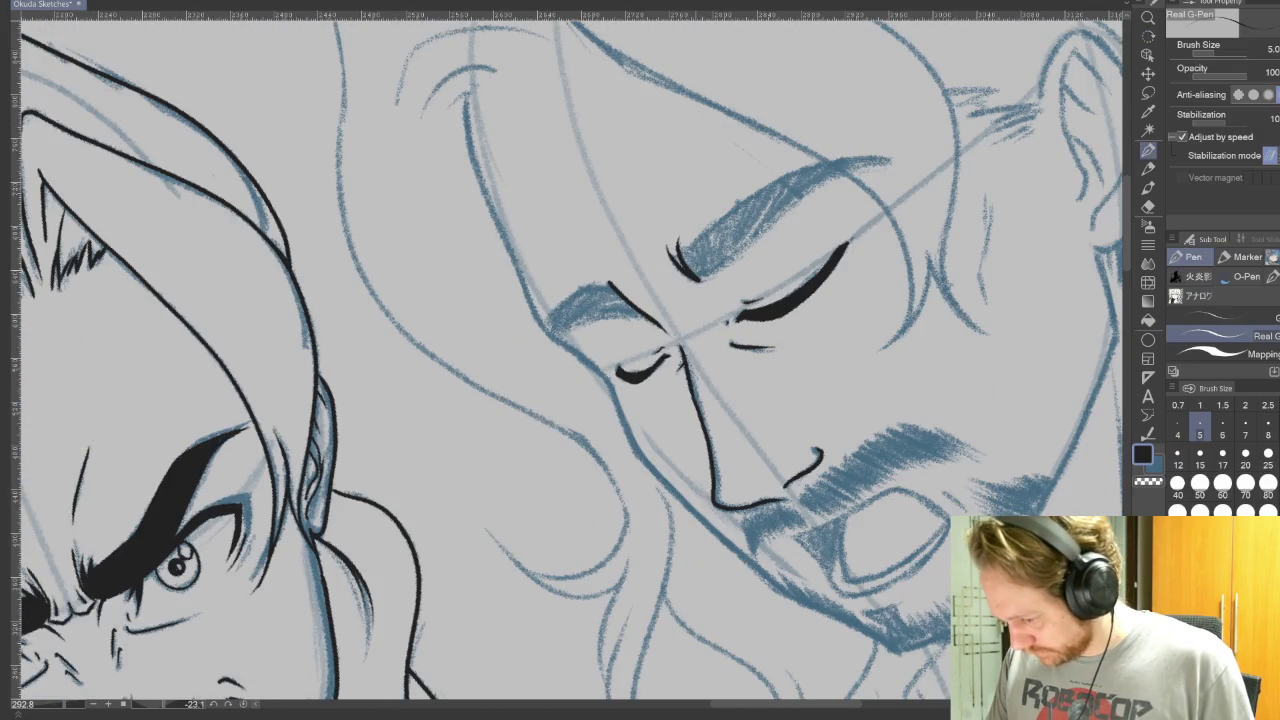
{"action": "mouse_move", "coordinate": [690, 270]}
{"action": "left_mouse_down"}
{"action": "mouse_move", "coordinate": [705, 226]}
{"action": "mouse_move", "coordinate": [798, 176]}
{"action": "mouse_move", "coordinate": [886, 158]}
{"action": "left_mouse_up"}
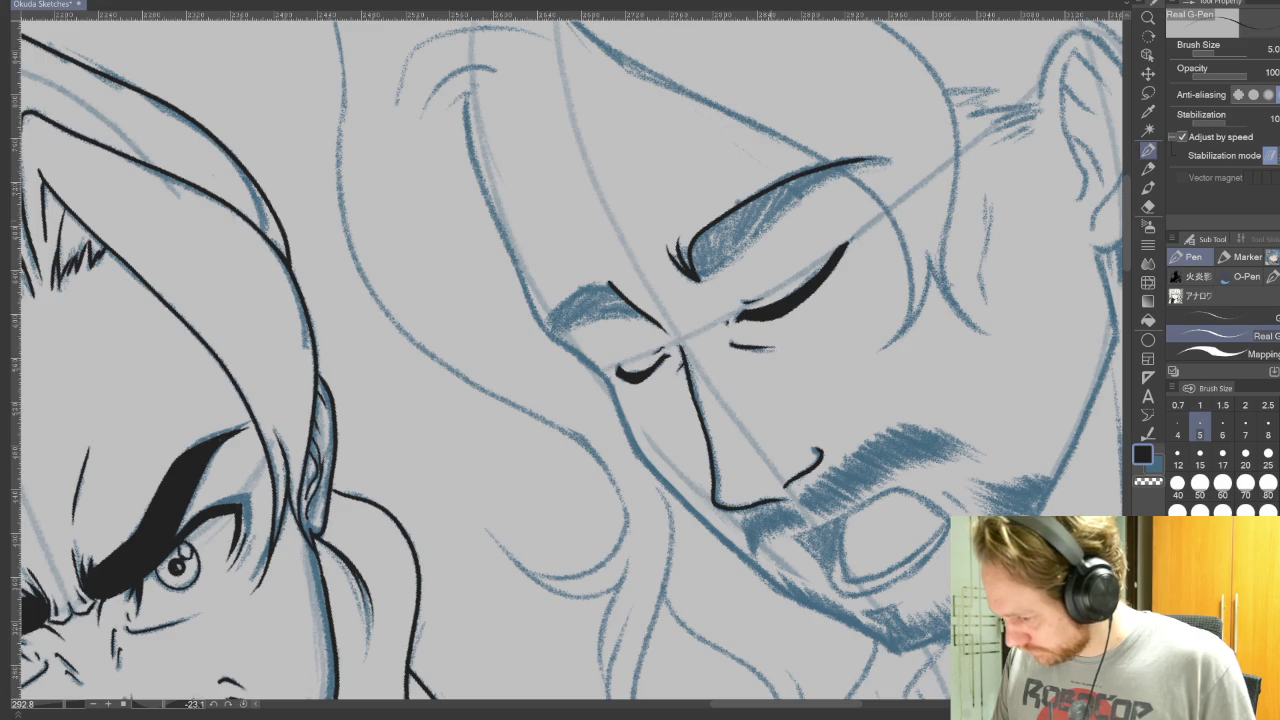
{"action": "mouse_move", "coordinate": [746, 246]}
{"action": "left_mouse_down"}
{"action": "mouse_move", "coordinate": [800, 196]}
{"action": "mouse_move", "coordinate": [884, 158]}
{"action": "left_mouse_up"}
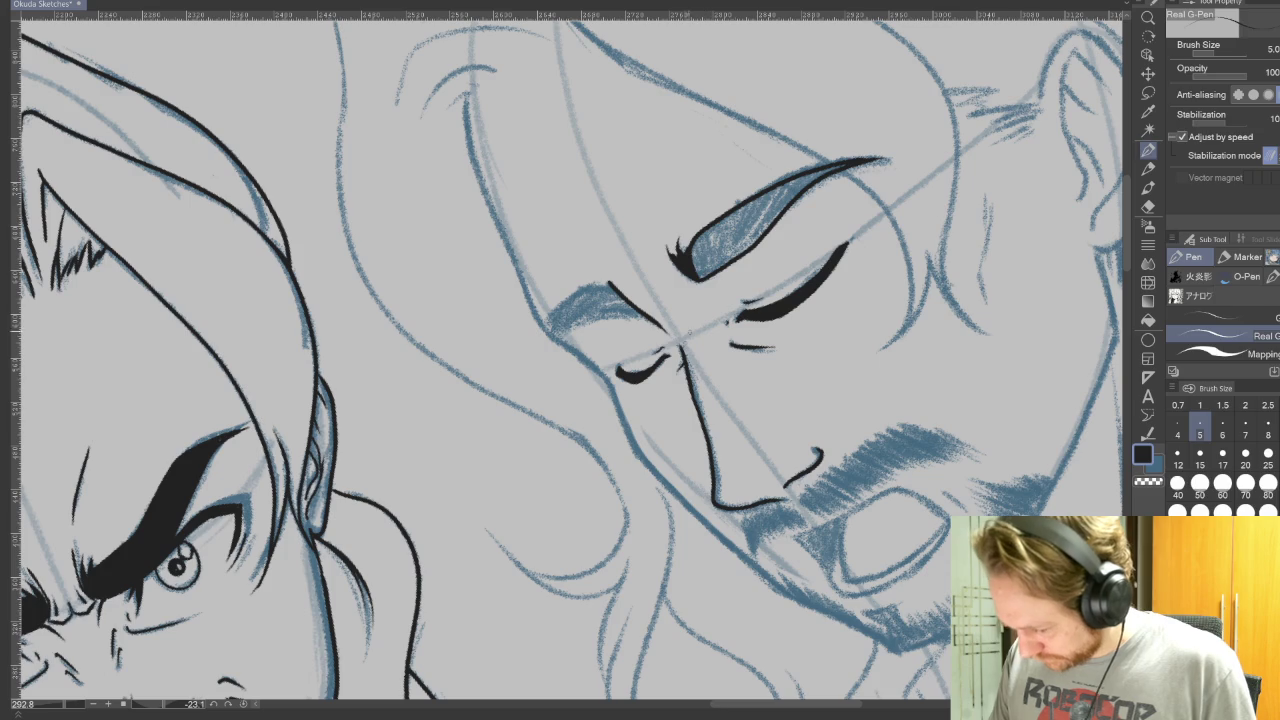
{"action": "left_click_drag", "start_coordinate": [737, 366], "coordinate": [682, 234]}
{"action": "mouse_move", "coordinate": [538, 285]}
{"action": "left_mouse_down"}
{"action": "mouse_move", "coordinate": [556, 280]}
{"action": "mouse_move", "coordinate": [524, 355]}
{"action": "mouse_move", "coordinate": [597, 276]}
{"action": "mouse_move", "coordinate": [542, 355]}
{"action": "mouse_move", "coordinate": [657, 209]}
{"action": "left_mouse_up"}
{"action": "key", "text": "ctrl+z"}
Step: Trace the left face outline down to the jaw, redrawing an unwanted jaw stroke
{"action": "mouse_move", "coordinate": [660, 90]}
{"action": "left_mouse_down"}
{"action": "mouse_move", "coordinate": [583, 283]}
{"action": "mouse_move", "coordinate": [572, 340]}
{"action": "mouse_move", "coordinate": [585, 384]}
{"action": "left_mouse_up"}
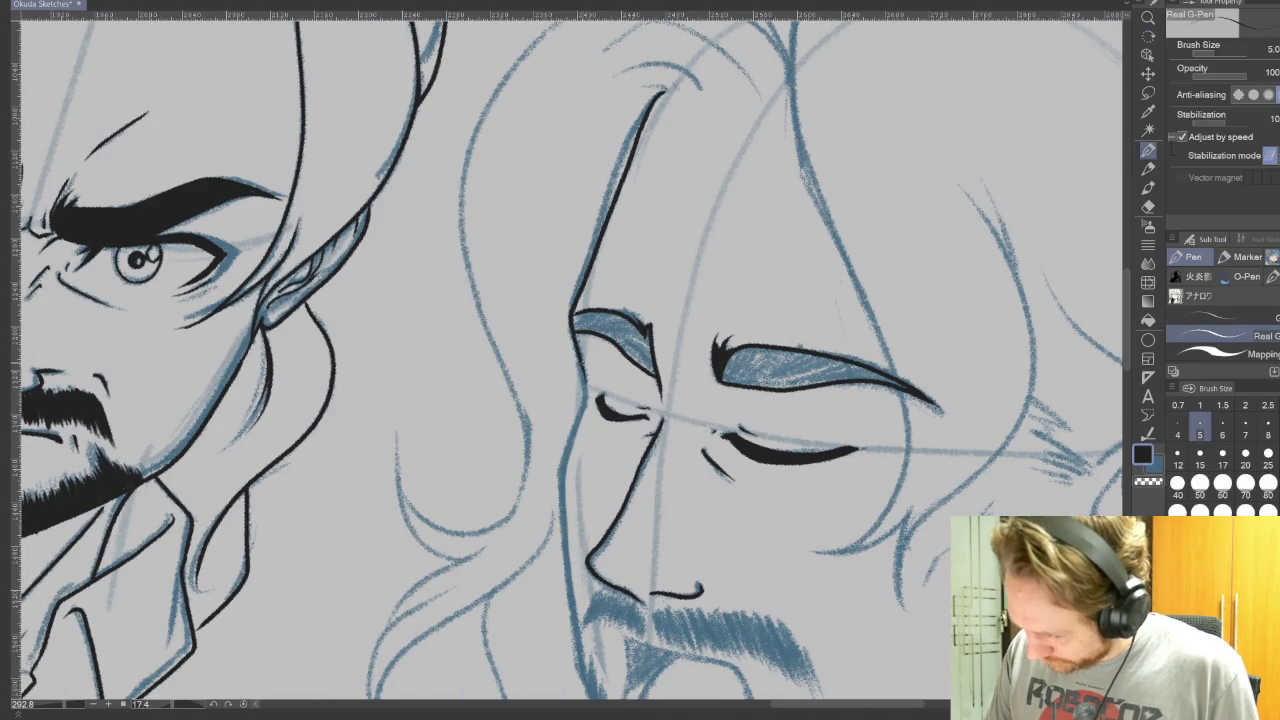
{"action": "left_click_drag", "start_coordinate": [672, 356], "coordinate": [700, 138]}
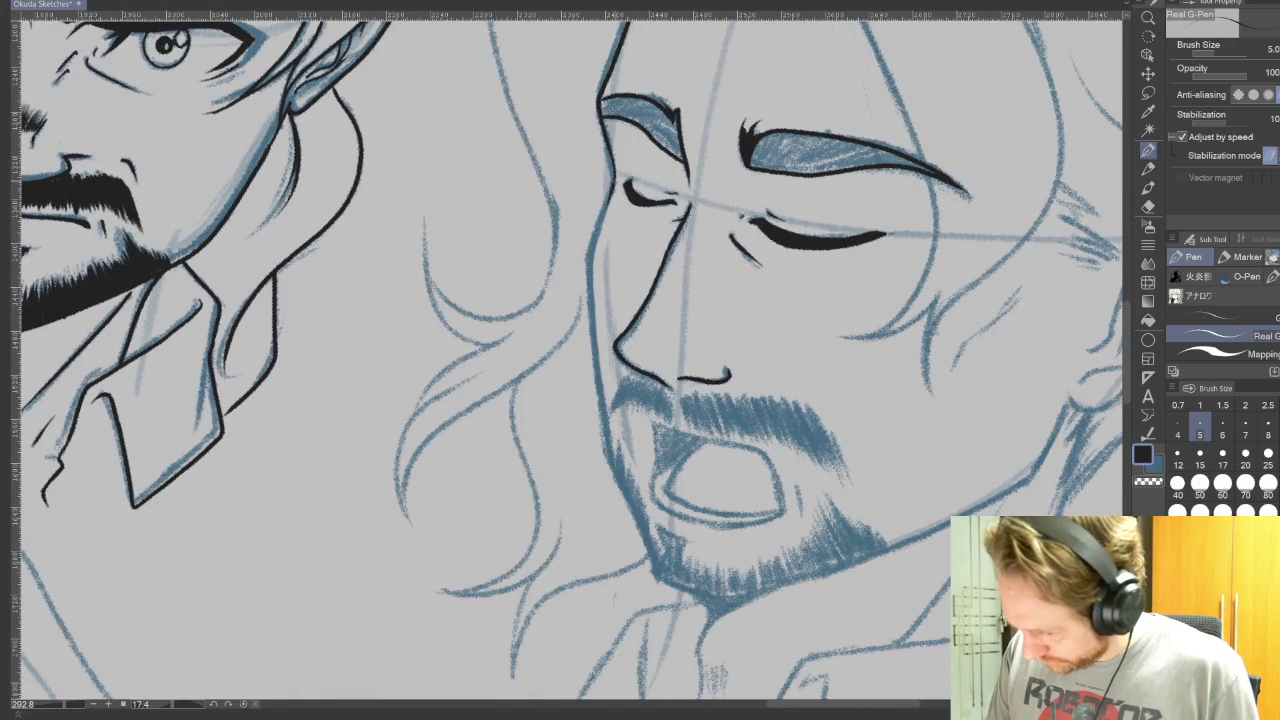
{"action": "mouse_move", "coordinate": [612, 195]}
{"action": "left_mouse_down"}
{"action": "mouse_move", "coordinate": [588, 330]}
{"action": "mouse_move", "coordinate": [615, 478]}
{"action": "left_mouse_up"}
{"action": "left_click_drag", "start_coordinate": [788, 408], "coordinate": [728, 222]}
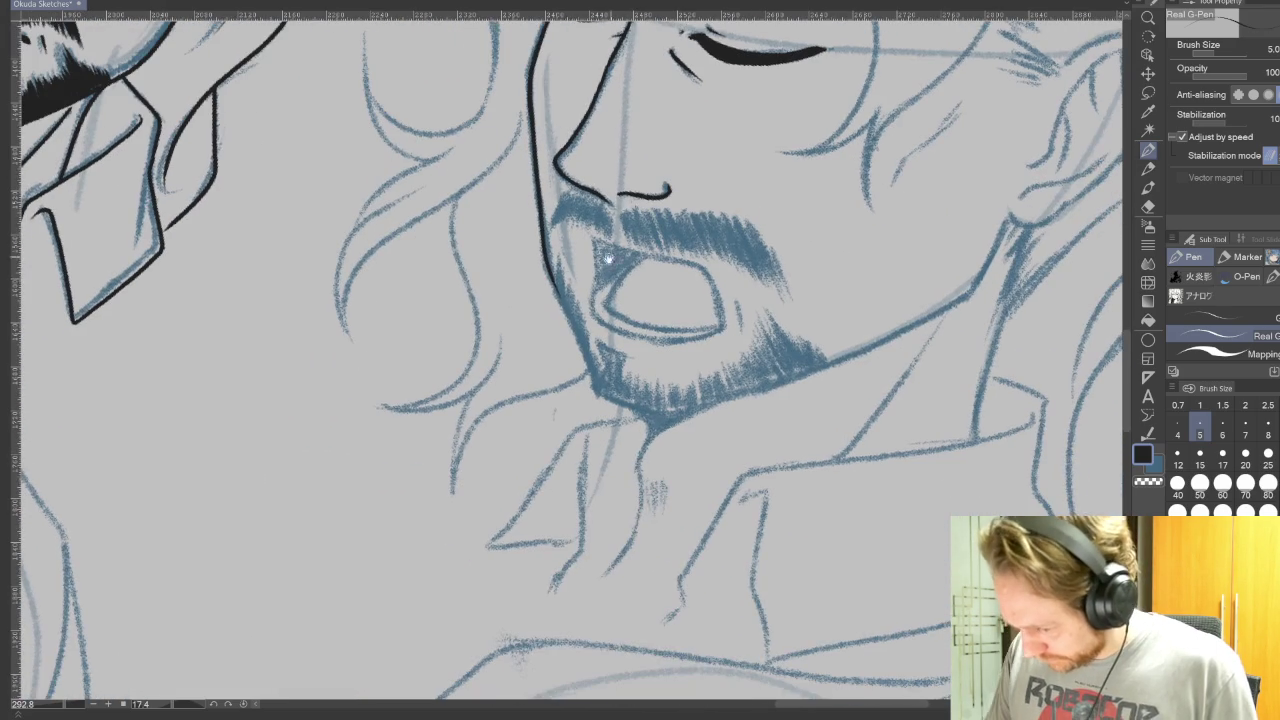
{"action": "left_click_drag", "start_coordinate": [583, 340], "coordinate": [597, 394]}
{"action": "key", "text": "ctrl+z"}
{"action": "left_click_drag", "start_coordinate": [554, 288], "coordinate": [588, 352]}
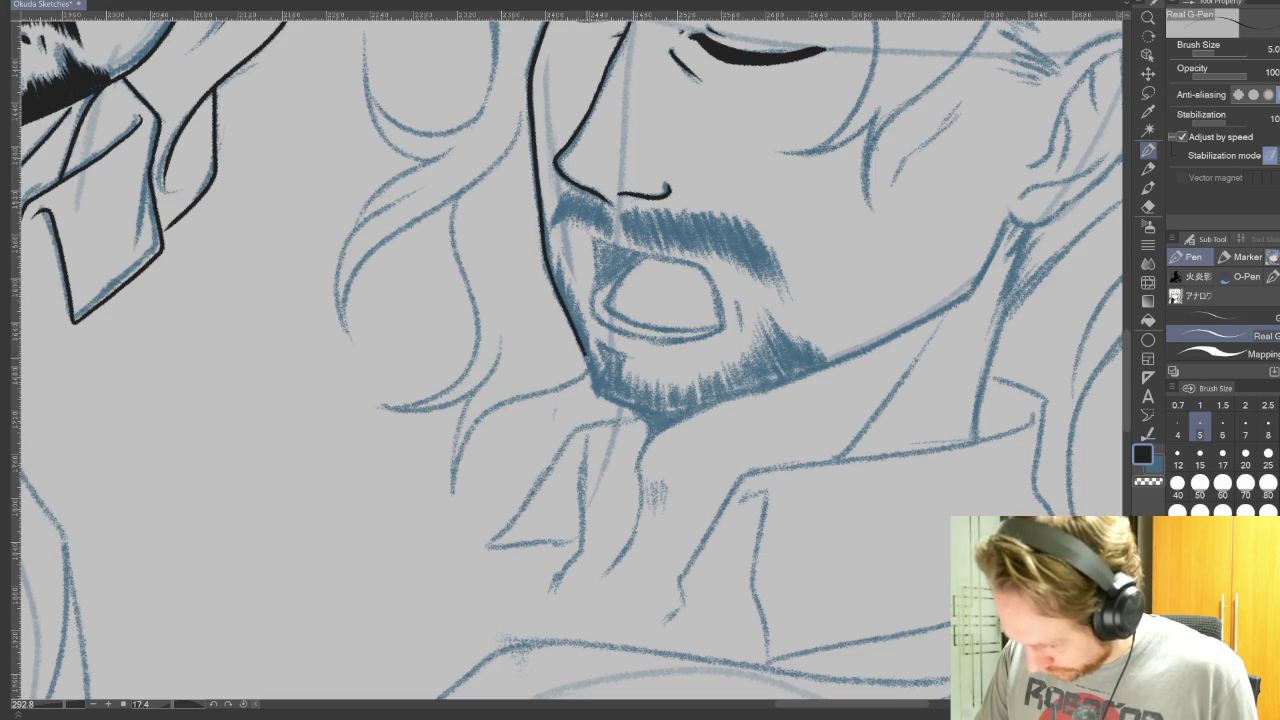
{"action": "mouse_move", "coordinate": [600, 395]}
{"action": "left_mouse_down"}
{"action": "mouse_move", "coordinate": [549, 400]}
{"action": "mouse_move", "coordinate": [556, 480]}
{"action": "mouse_move", "coordinate": [648, 188]}
{"action": "left_mouse_up"}
{"action": "left_click_drag", "start_coordinate": [630, 142], "coordinate": [497, 355]}
{"action": "left_click_drag", "start_coordinate": [486, 452], "coordinate": [494, 505]}
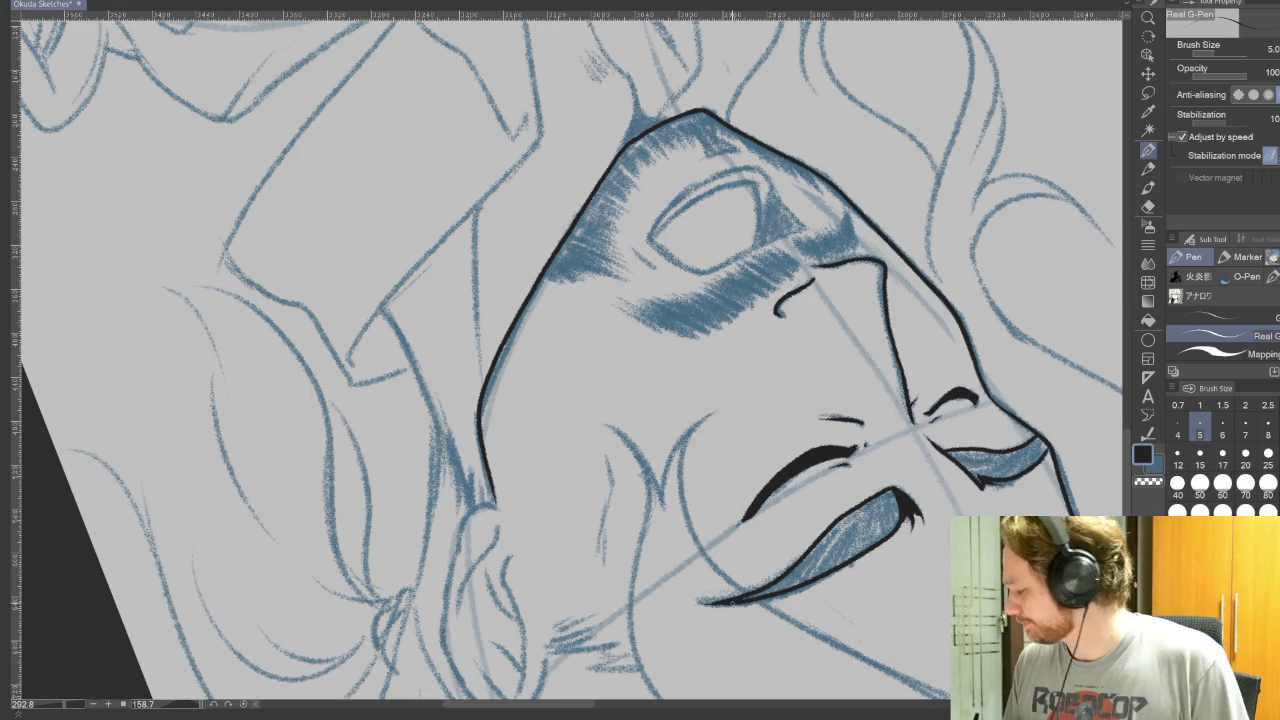
Step: Ink a short stroke inside the upper-left of the open mouth, rotating the canvas around it
{"action": "left_click_drag", "start_coordinate": [857, 471], "coordinate": [968, 390]}
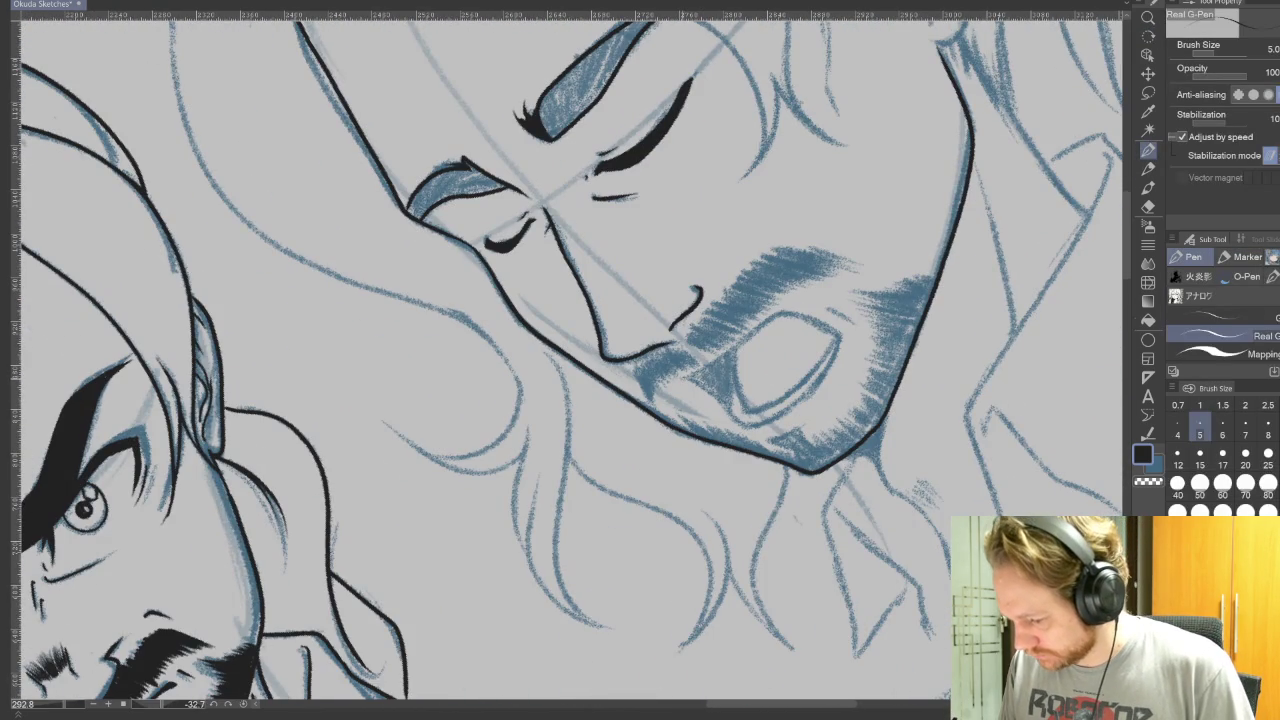
{"action": "left_click_drag", "start_coordinate": [780, 317], "coordinate": [988, 540]}
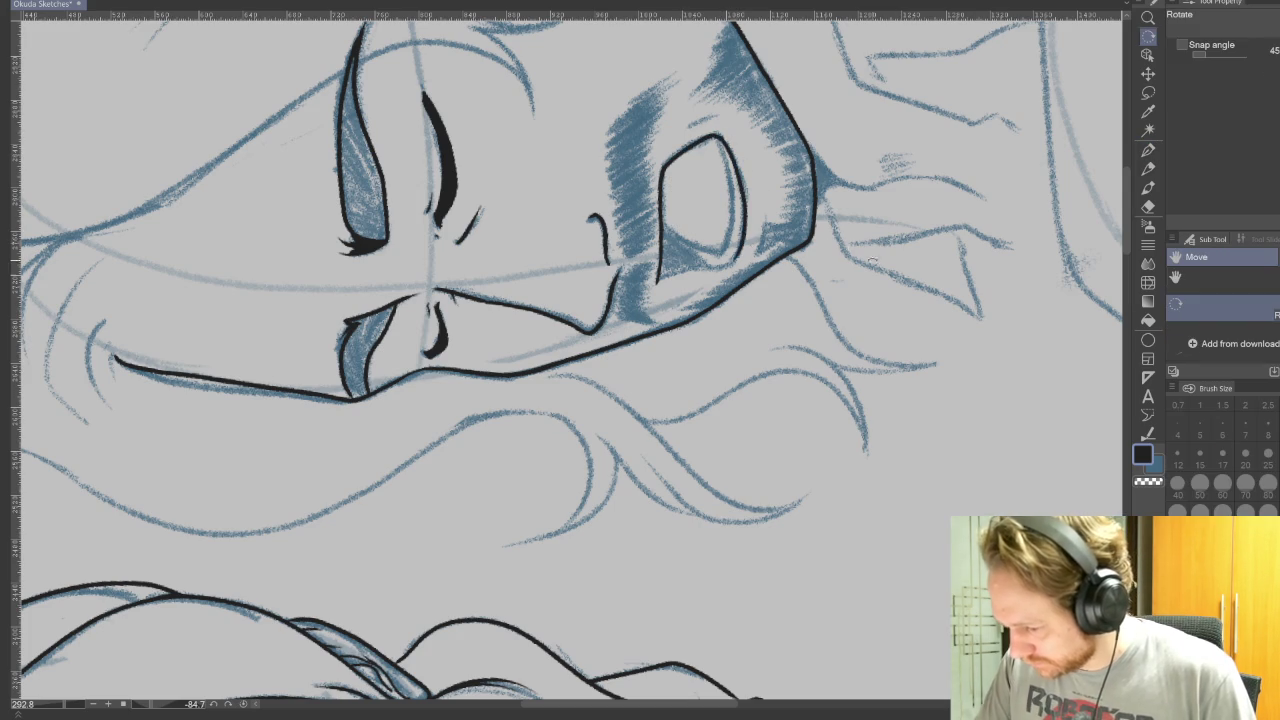
{"action": "left_click_drag", "start_coordinate": [843, 249], "coordinate": [630, 650]}
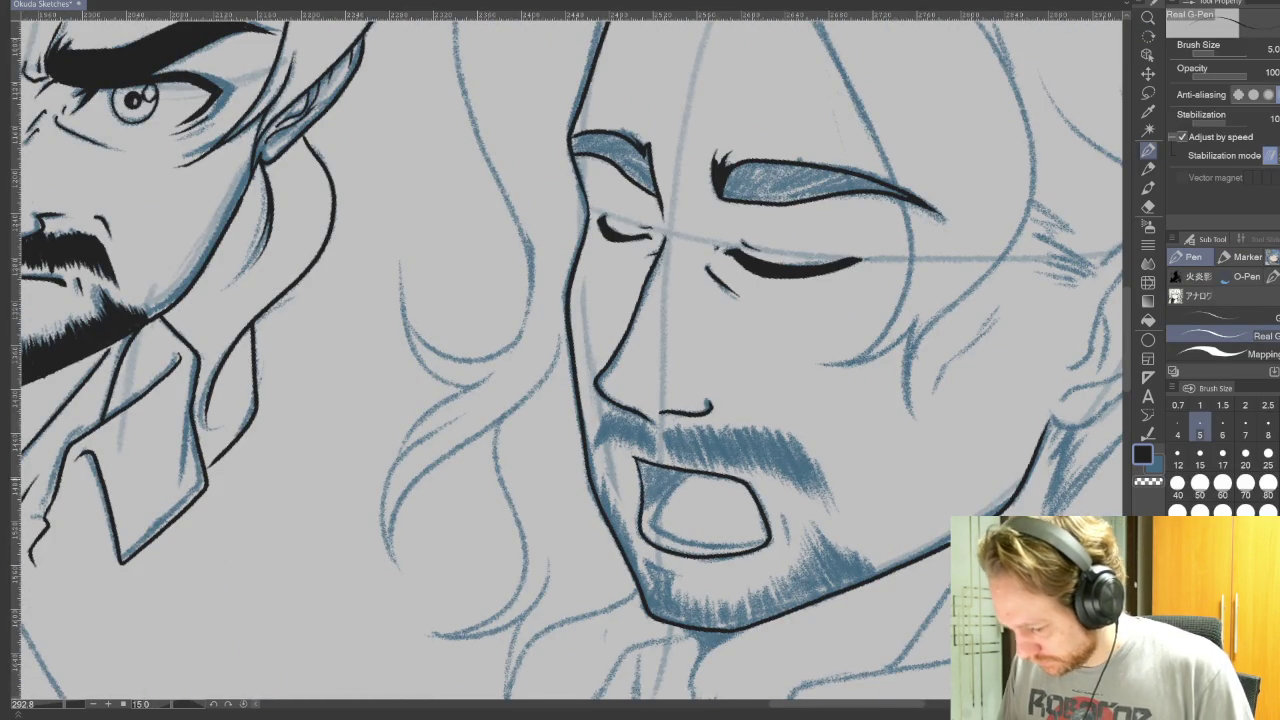
{"action": "left_click_drag", "start_coordinate": [641, 518], "coordinate": [662, 493]}
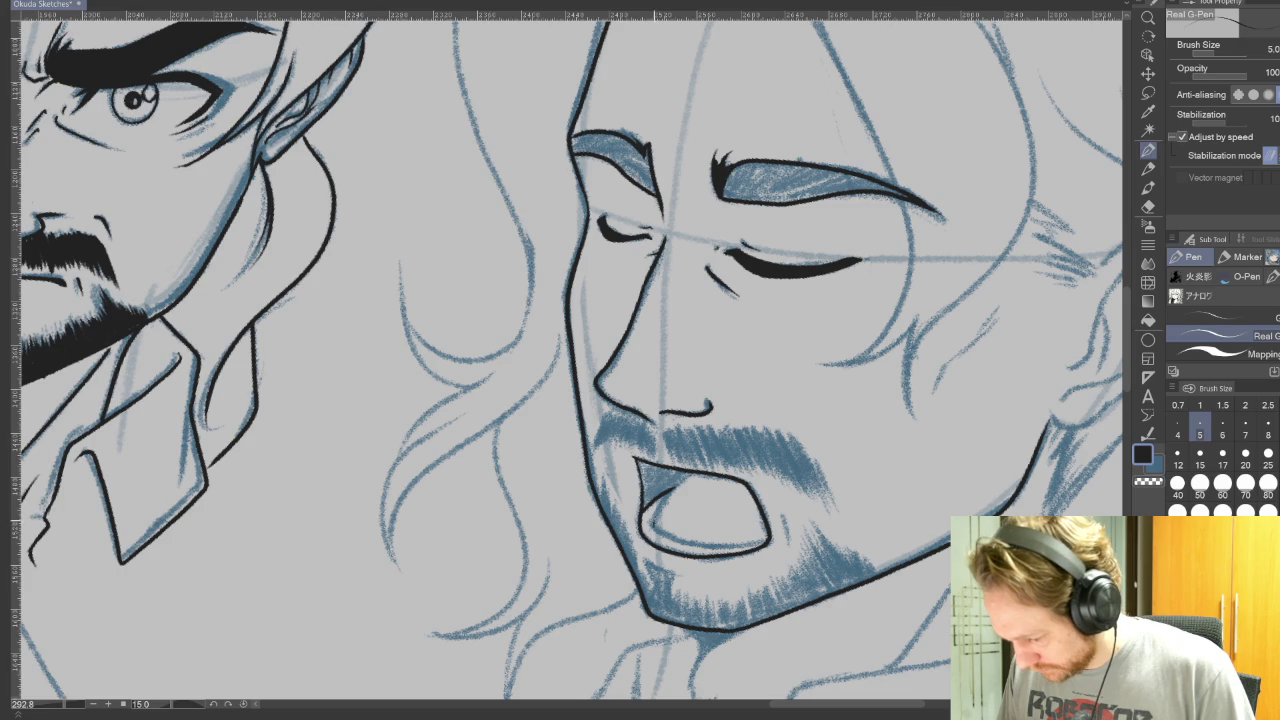
{"action": "left_click_drag", "start_coordinate": [767, 482], "coordinate": [401, 438]}
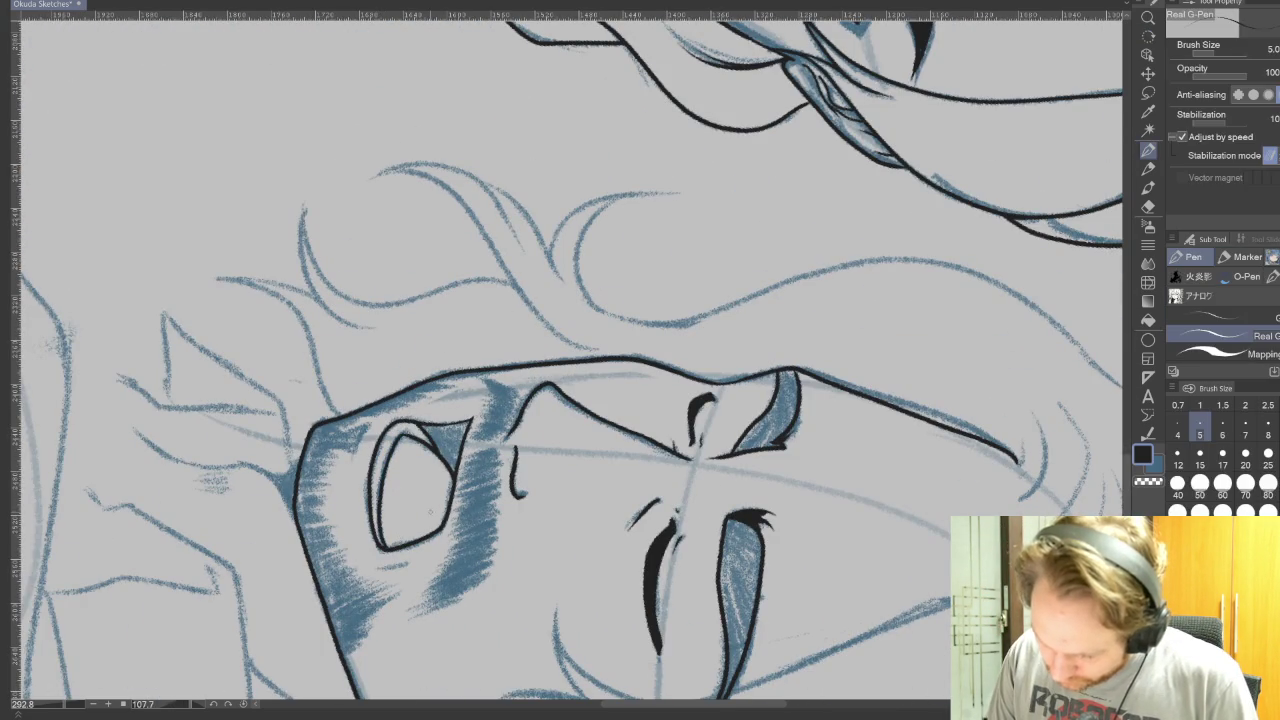
{"action": "key", "text": "r"}
{"action": "left_click_drag", "start_coordinate": [610, 560], "coordinate": [761, 288]}
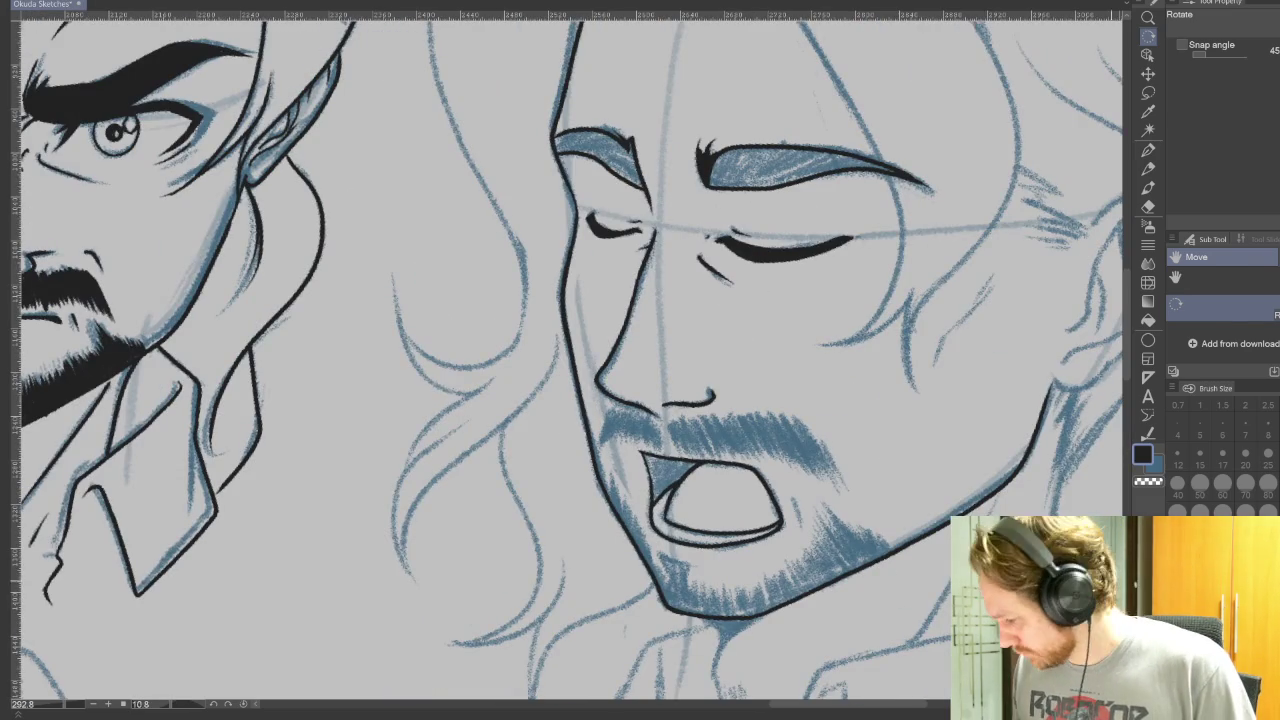
Step: Fill the upper inside of the mouth solid black, then show the blue sketch again
{"action": "key", "text": "g"}
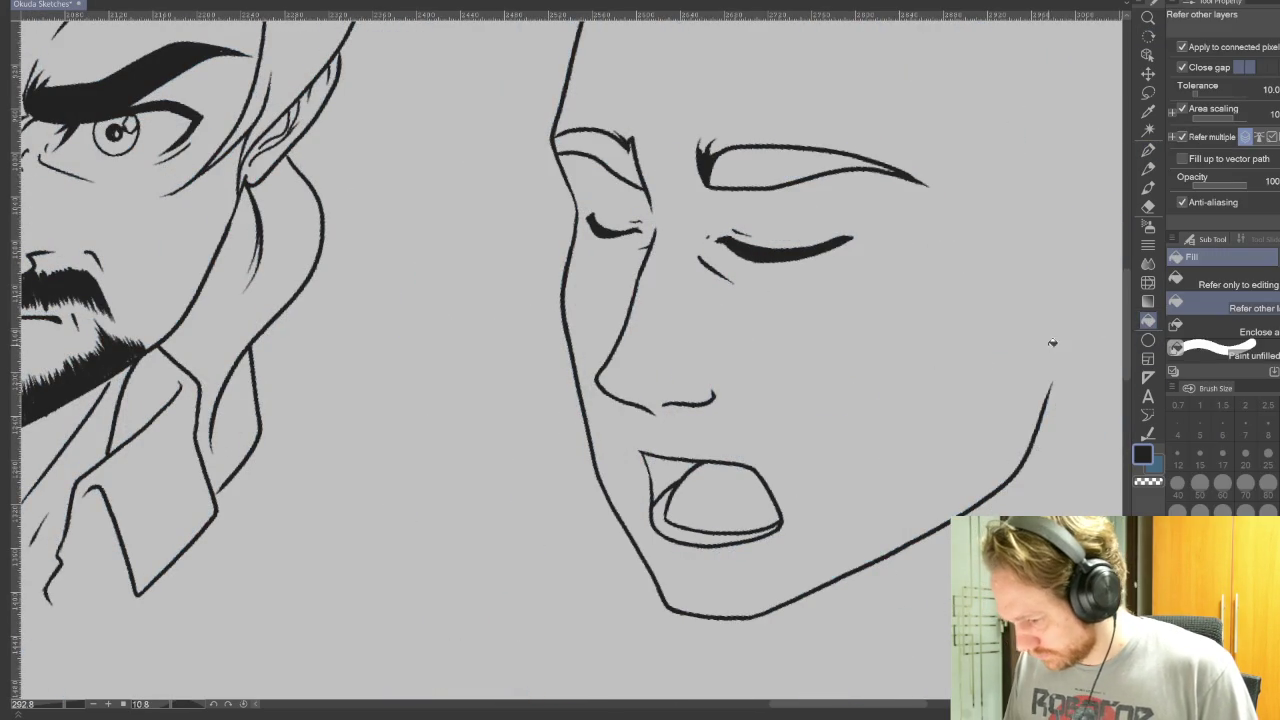
{"action": "left_click", "coordinate": [671, 471]}
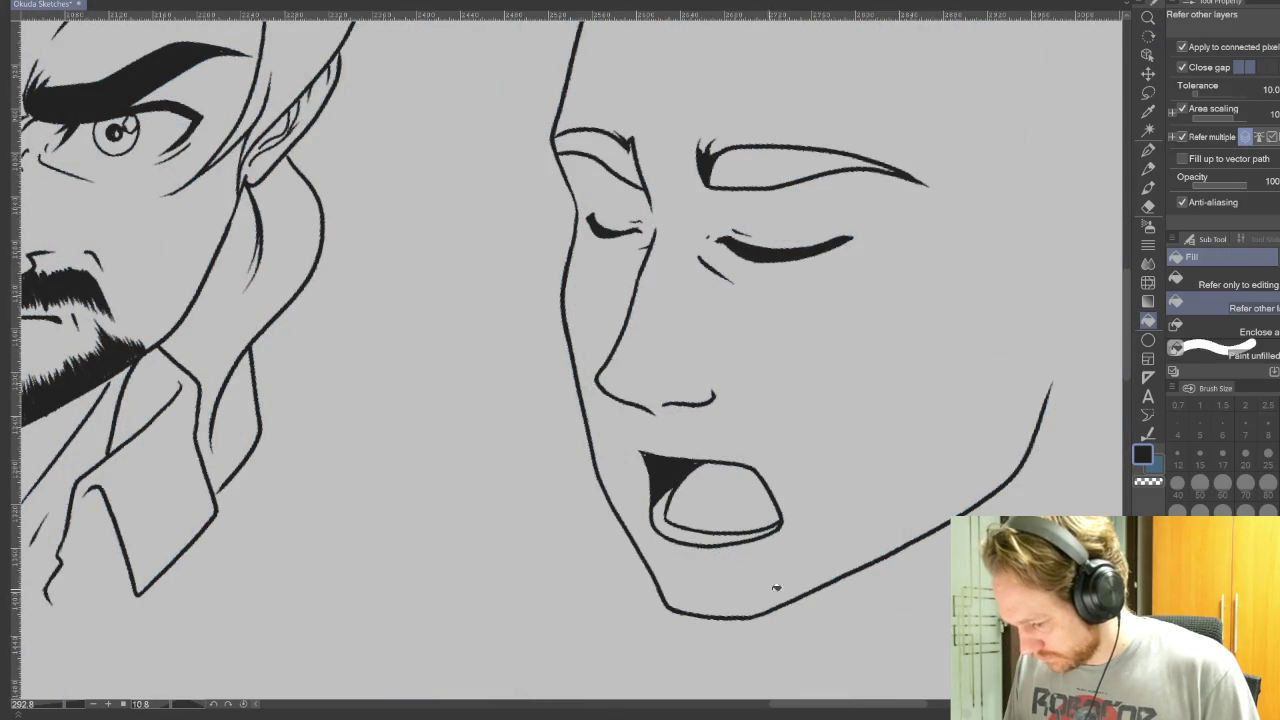
{"action": "left_click", "coordinate": [1148, 150]}
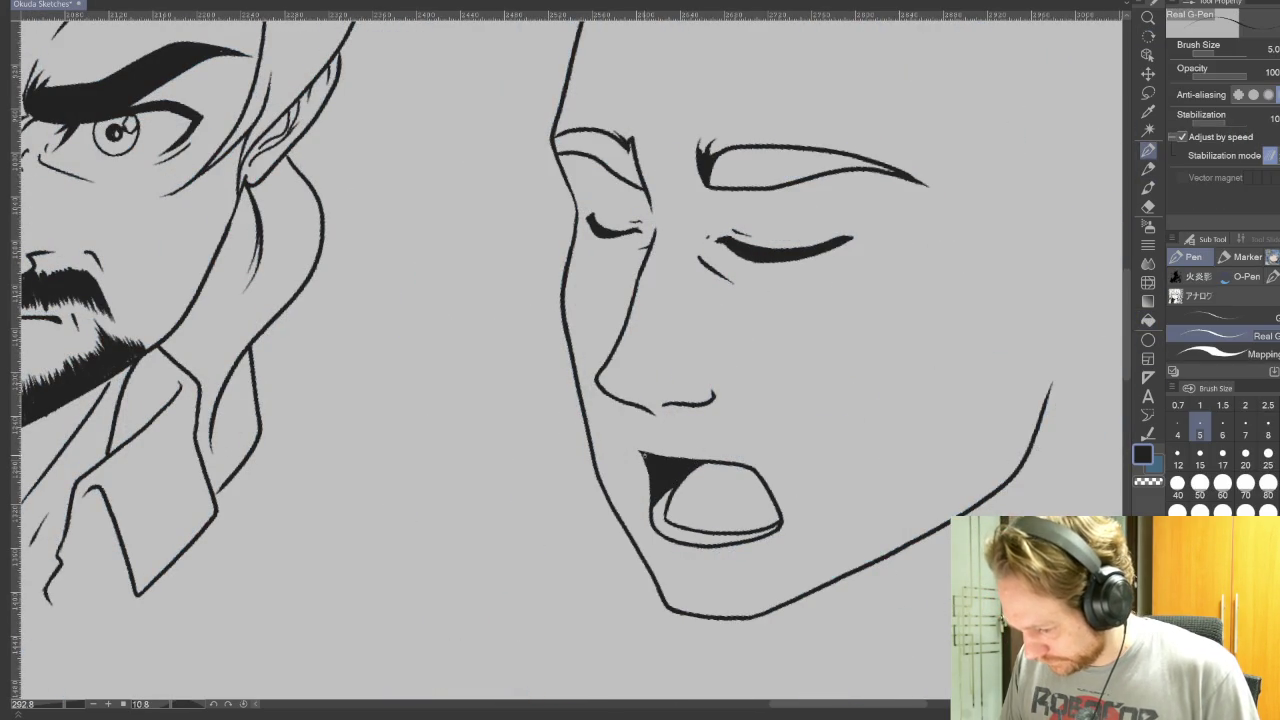
{"action": "key", "text": "v"}
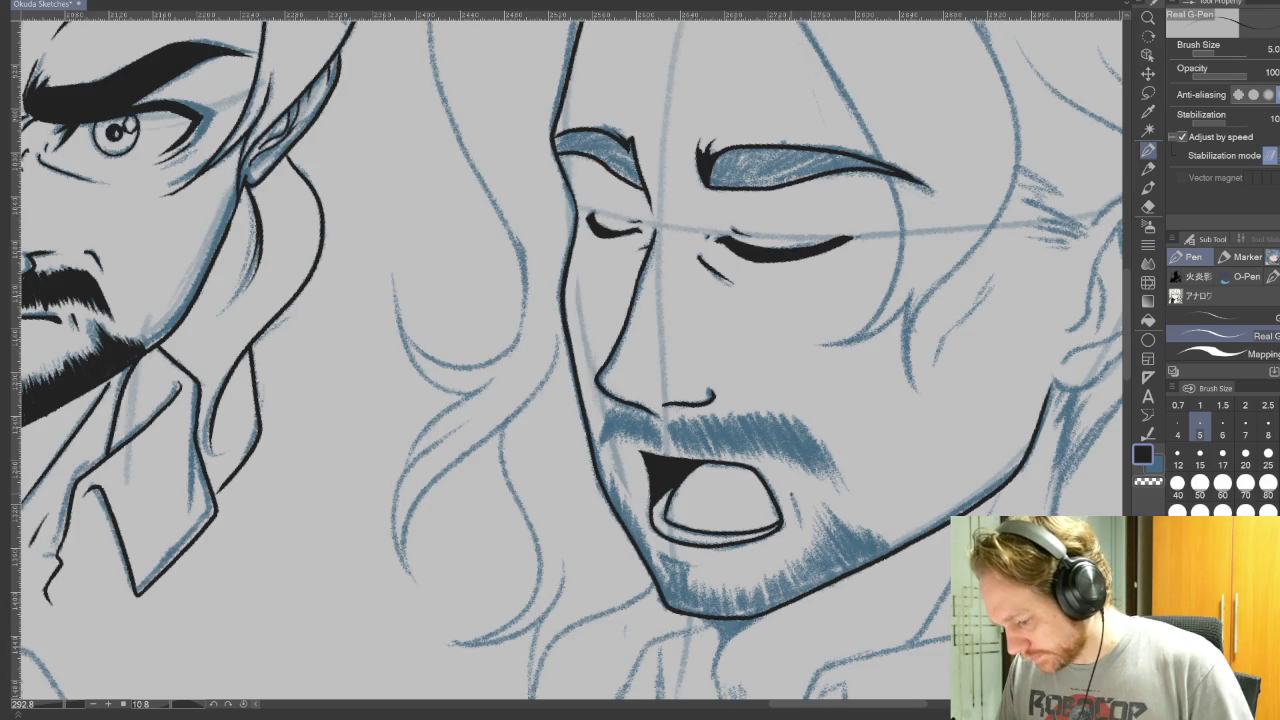
Step: Restore the pen to brush size 5 and tilt the face sideways in view
{"action": "key", "text": "bracketleft"}
{"action": "key", "text": "bracketleft"}
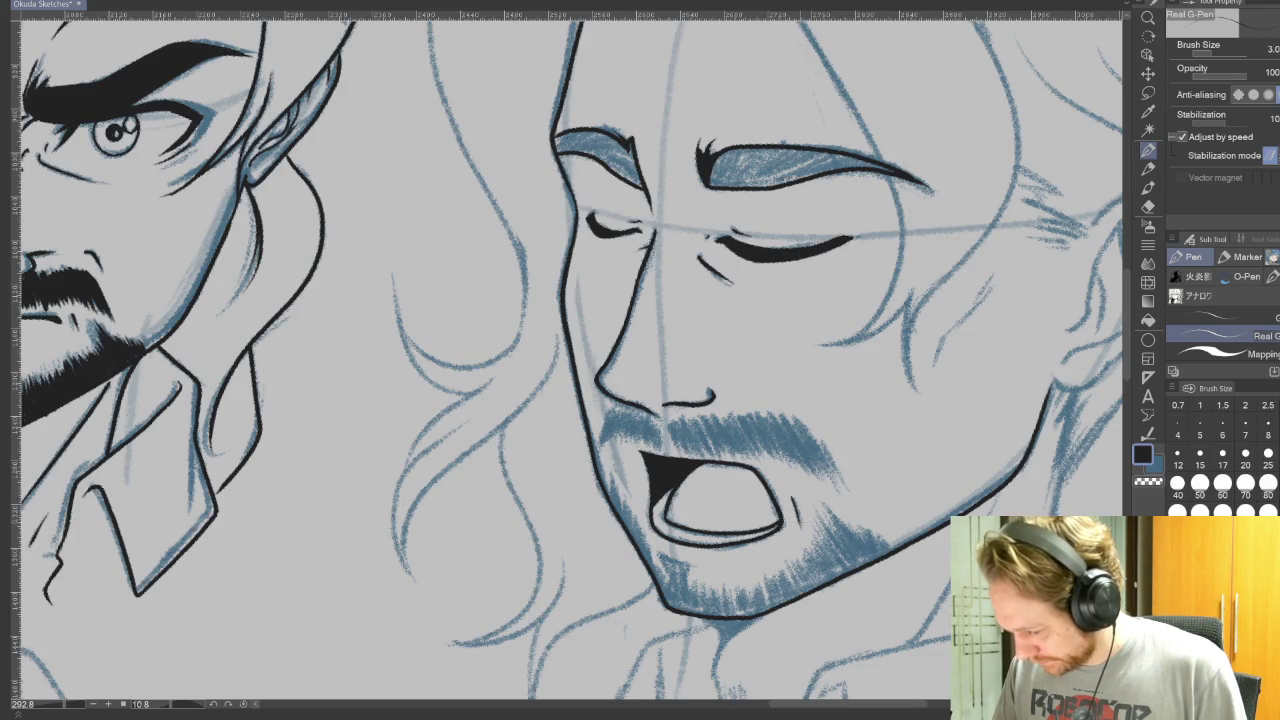
{"action": "left_click", "coordinate": [1200, 428]}
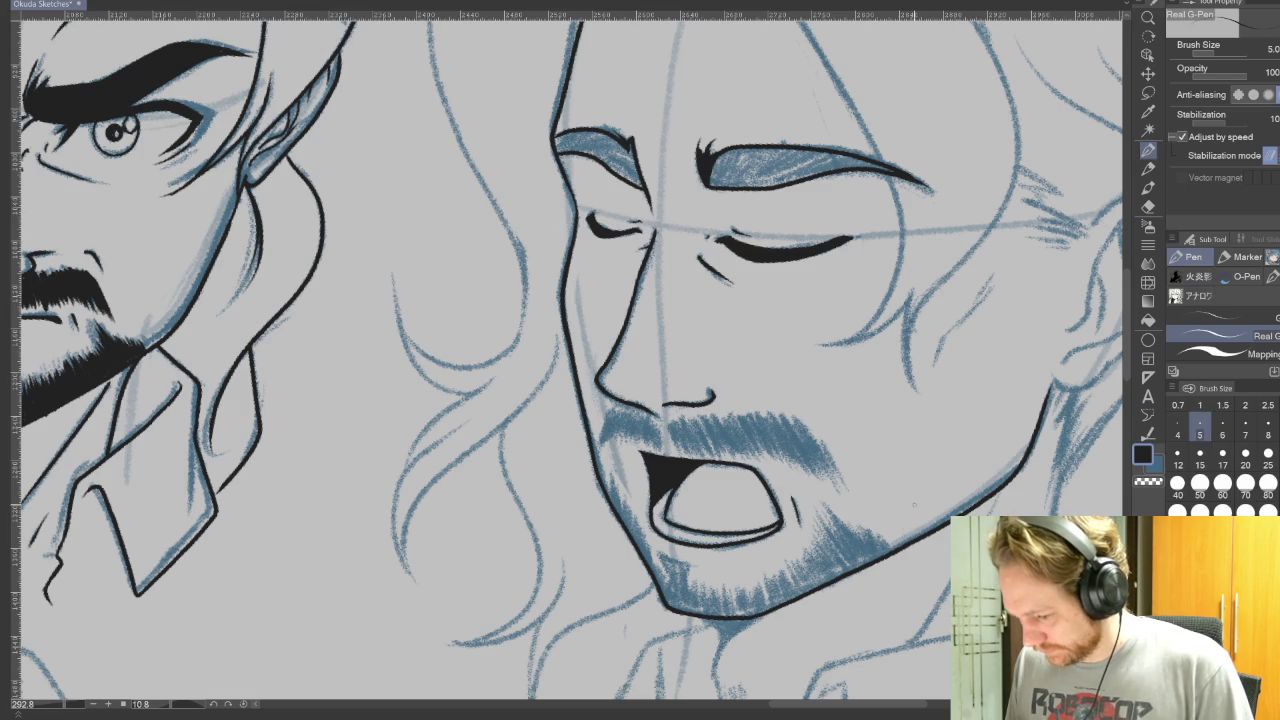
{"action": "left_click_drag", "start_coordinate": [928, 472], "coordinate": [911, 420]}
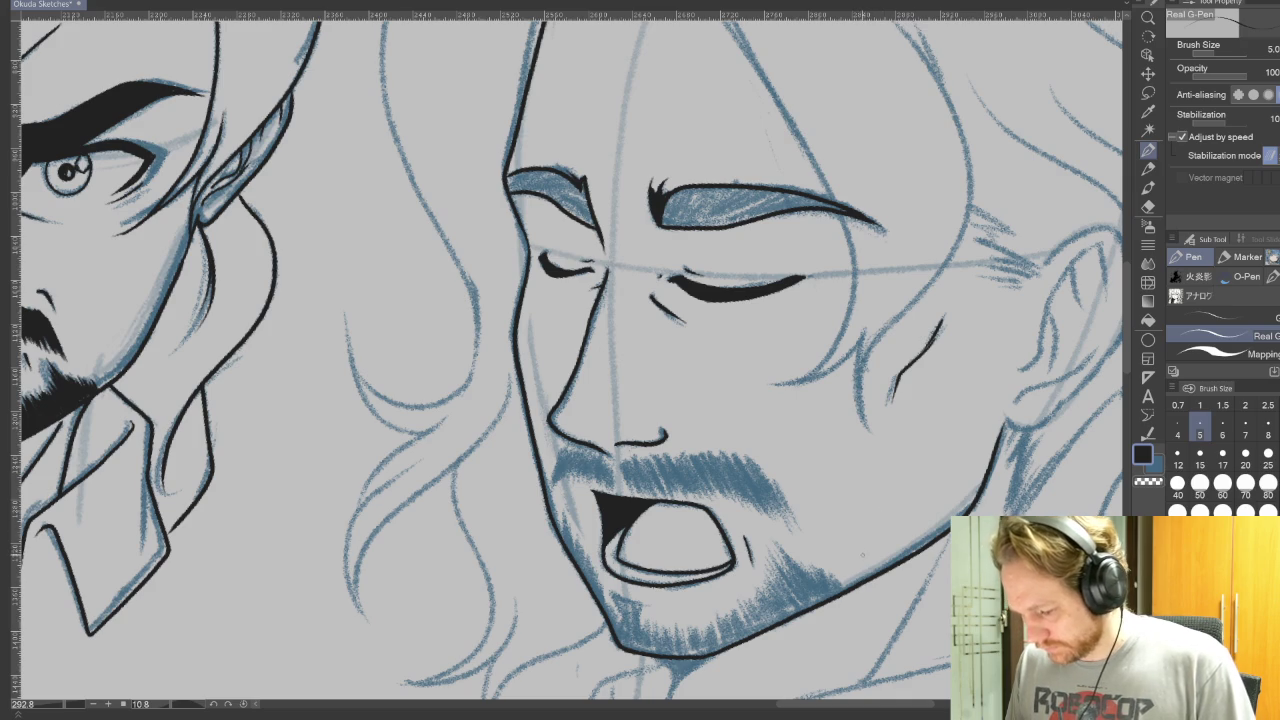
{"action": "mouse_move", "coordinate": [818, 427]}
{"action": "left_mouse_down"}
{"action": "mouse_move", "coordinate": [818, 287]}
{"action": "mouse_move", "coordinate": [700, 200]}
{"action": "left_mouse_up"}
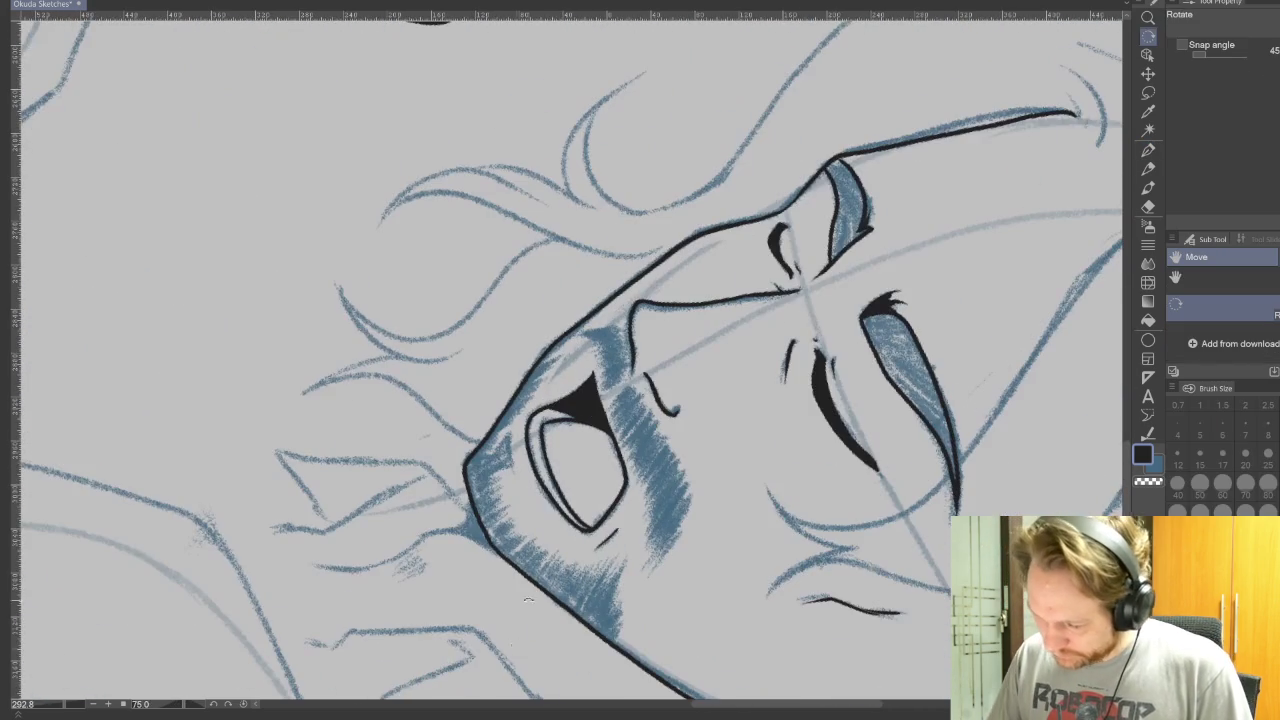
Step: Ink short lines beside the open mouth and rotate the canvas toward the hair
{"action": "left_click_drag", "start_coordinate": [506, 432], "coordinate": [511, 454]}
{"action": "left_click_drag", "start_coordinate": [517, 460], "coordinate": [523, 492]}
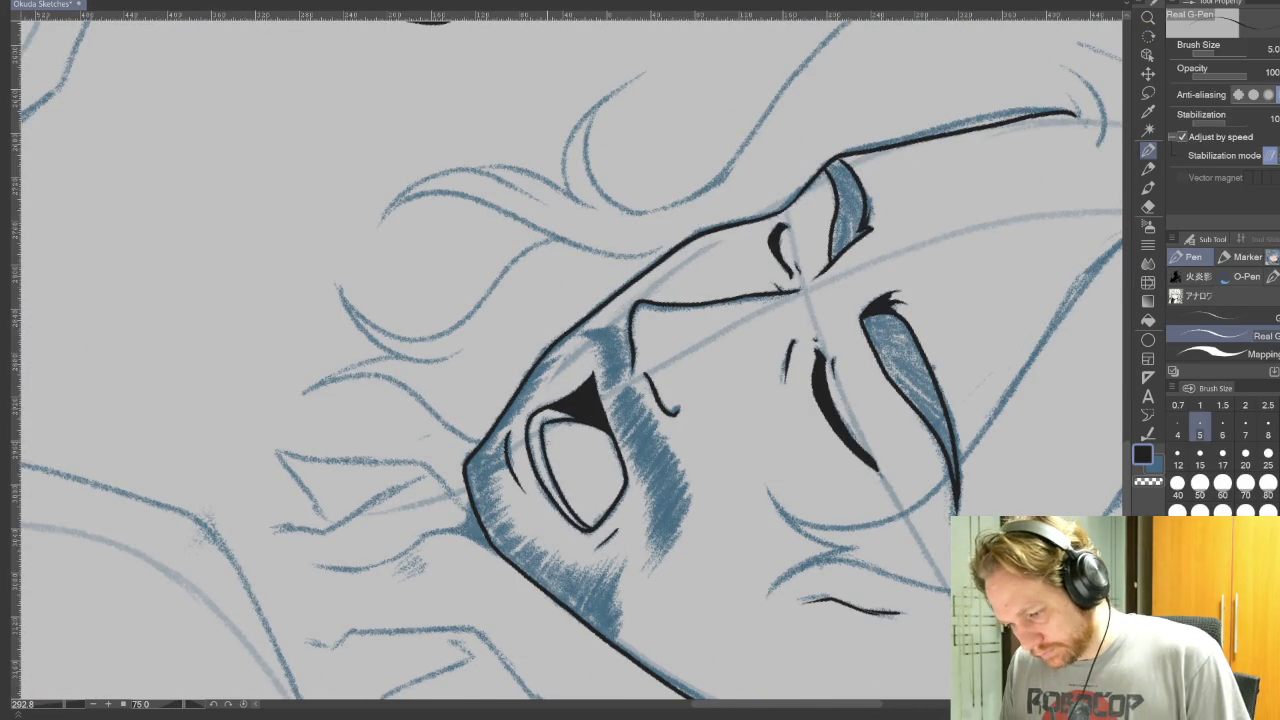
{"action": "key", "text": "r"}
{"action": "left_click_drag", "start_coordinate": [938, 510], "coordinate": [860, 560]}
{"action": "key", "text": "p"}
{"action": "mouse_move", "coordinate": [600, 350]}
{"action": "left_mouse_down"}
{"action": "mouse_move", "coordinate": [779, 548]}
{"action": "mouse_move", "coordinate": [799, 460]}
{"action": "left_mouse_up"}
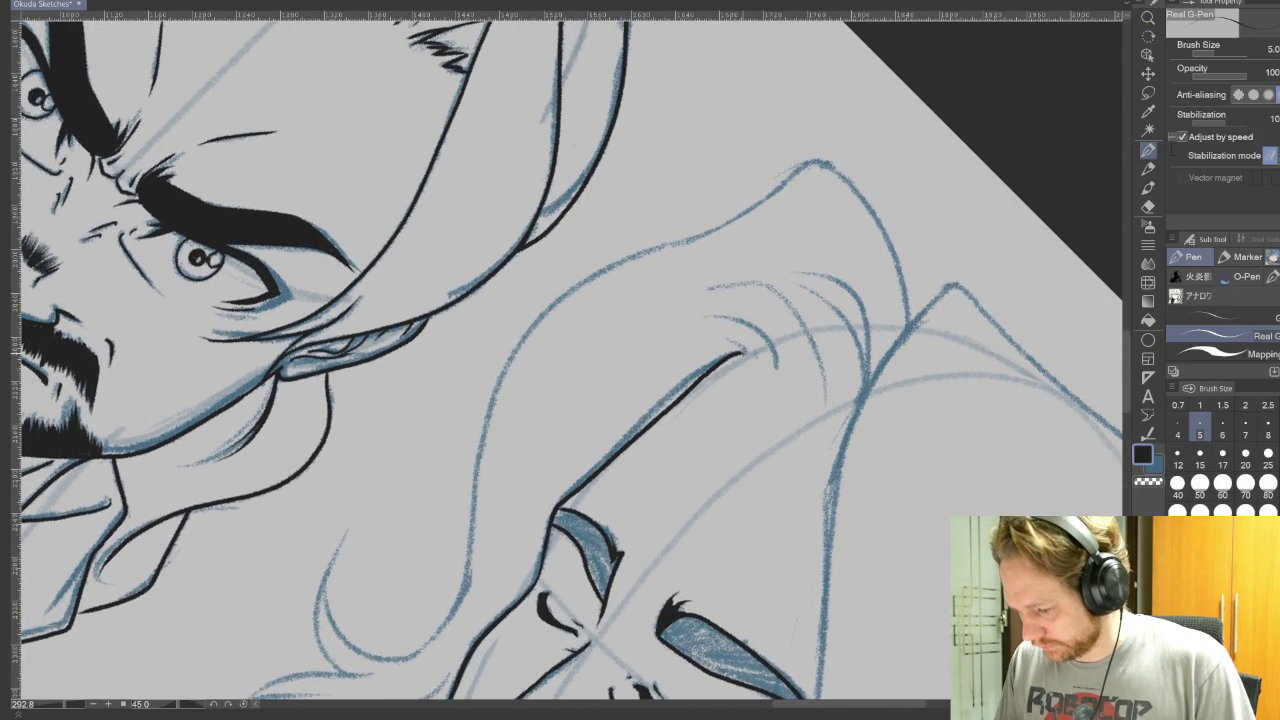
{"action": "key", "text": "r"}
{"action": "left_click_drag", "start_coordinate": [900, 466], "coordinate": [588, 196]}
{"action": "key", "text": "p"}
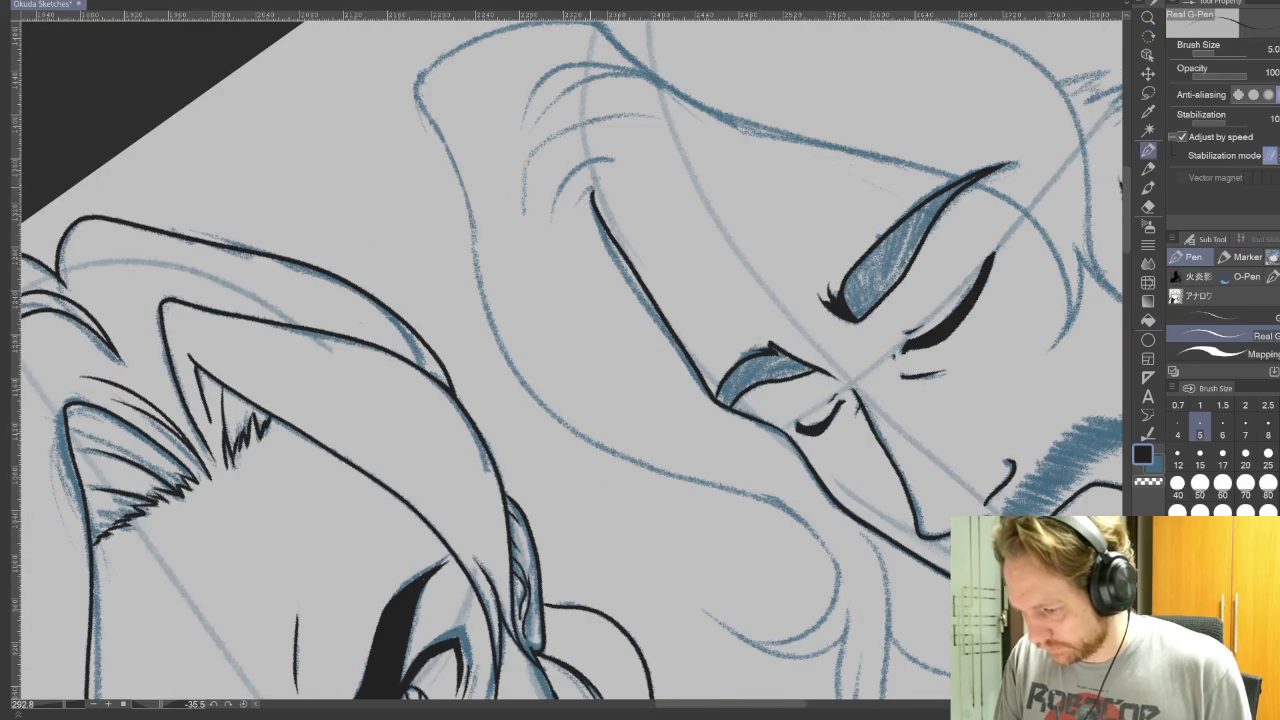
Step: Ink two hair strand arcs and a long hair line from crown to chin
{"action": "left_click_drag", "start_coordinate": [658, 118], "coordinate": [523, 213]}
{"action": "left_click_drag", "start_coordinate": [614, 160], "coordinate": [550, 230]}
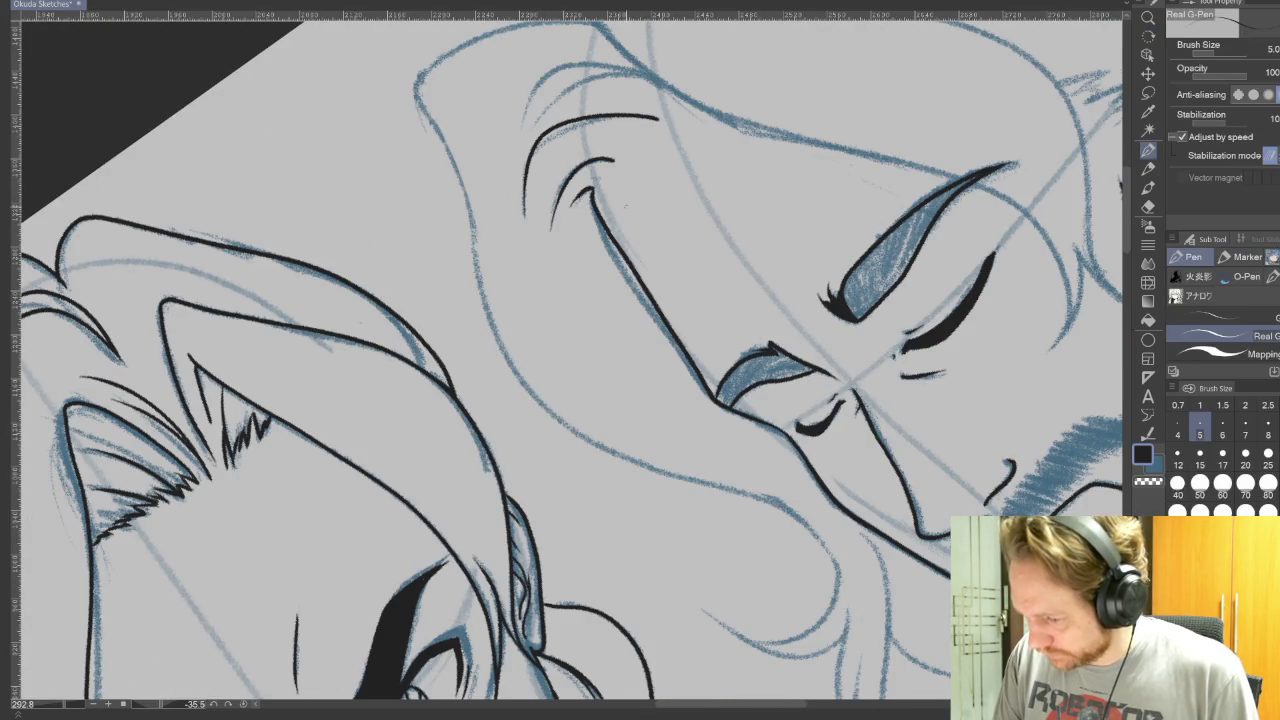
{"action": "mouse_move", "coordinate": [690, 131]}
{"action": "left_mouse_down"}
{"action": "mouse_move", "coordinate": [651, 339]}
{"action": "mouse_move", "coordinate": [771, 500]}
{"action": "left_mouse_up"}
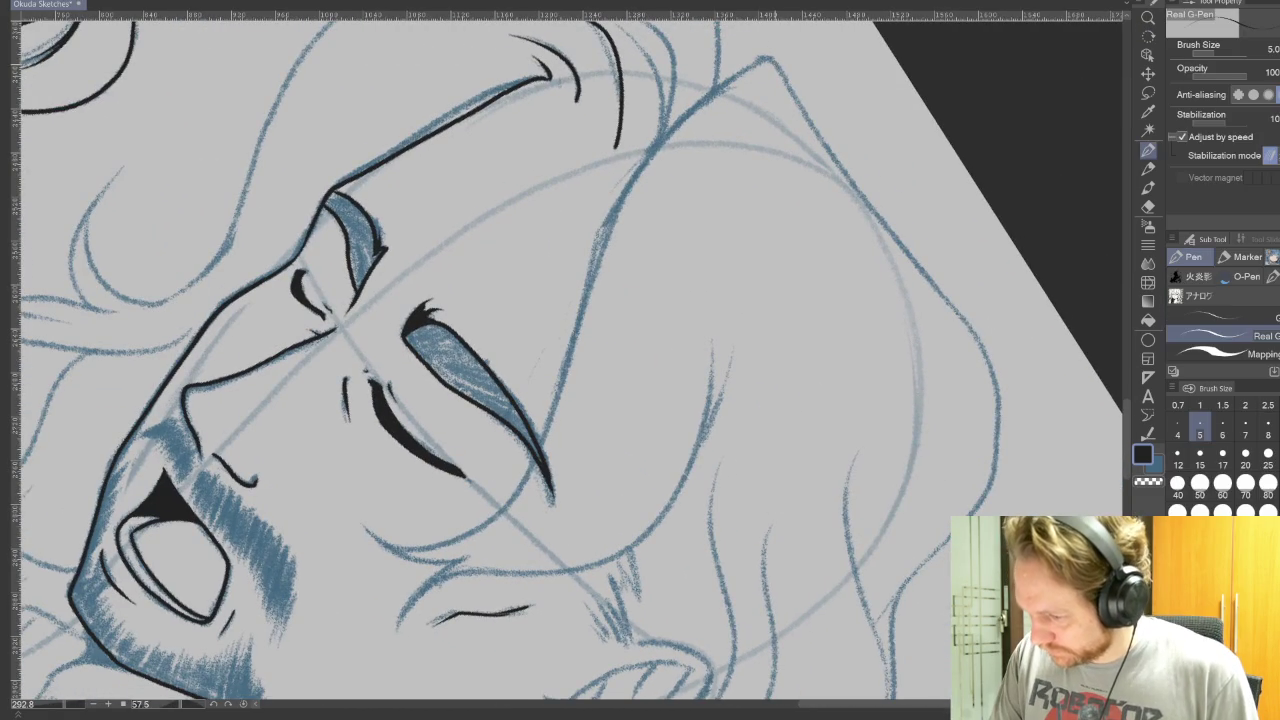
{"action": "mouse_move", "coordinate": [770, 62]}
{"action": "left_mouse_down"}
{"action": "mouse_move", "coordinate": [426, 548]}
{"action": "mouse_move", "coordinate": [366, 526]}
{"action": "left_mouse_up"}
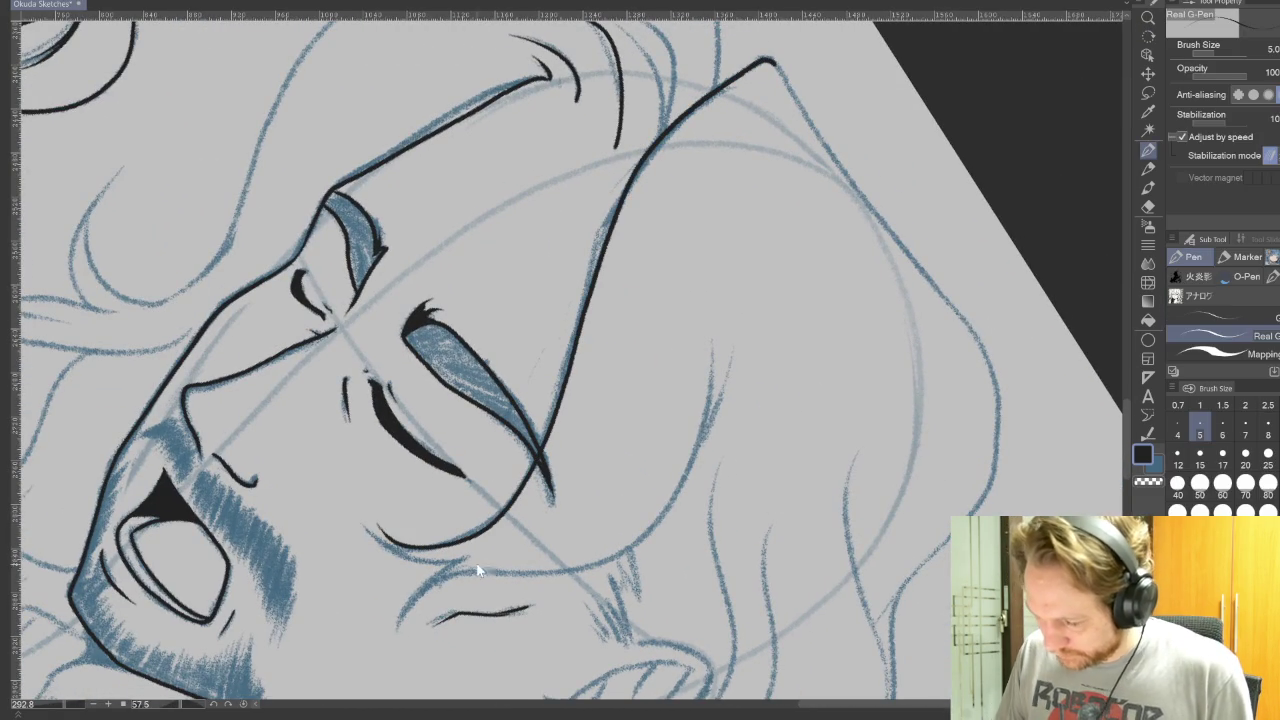
{"action": "key", "text": "ctrl+z"}
{"action": "mouse_move", "coordinate": [770, 62]}
{"action": "left_mouse_down"}
{"action": "mouse_move", "coordinate": [678, 122]}
{"action": "mouse_move", "coordinate": [590, 268]}
{"action": "mouse_move", "coordinate": [538, 442]}
{"action": "mouse_move", "coordinate": [446, 546]}
{"action": "left_mouse_up"}
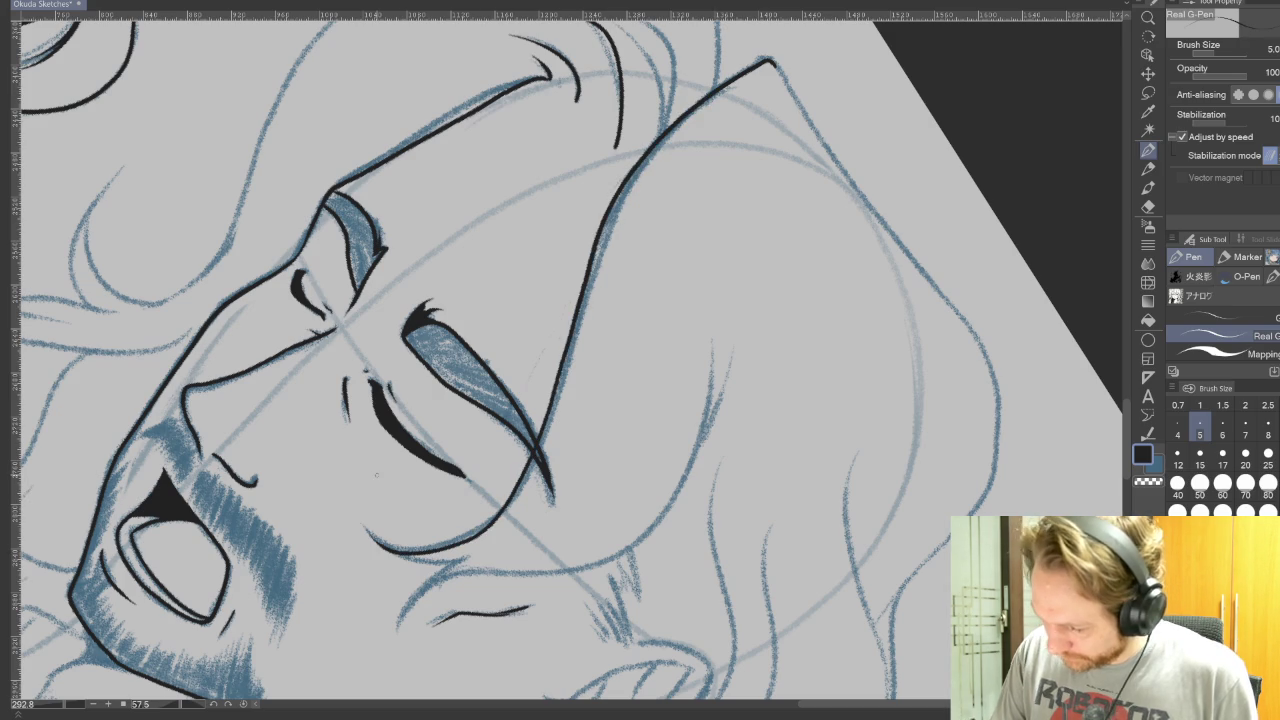
{"action": "mouse_move", "coordinate": [560, 480]}
{"action": "left_mouse_down"}
{"action": "mouse_move", "coordinate": [650, 360]}
{"action": "mouse_move", "coordinate": [727, 360]}
{"action": "mouse_move", "coordinate": [827, 470]}
{"action": "left_mouse_up"}
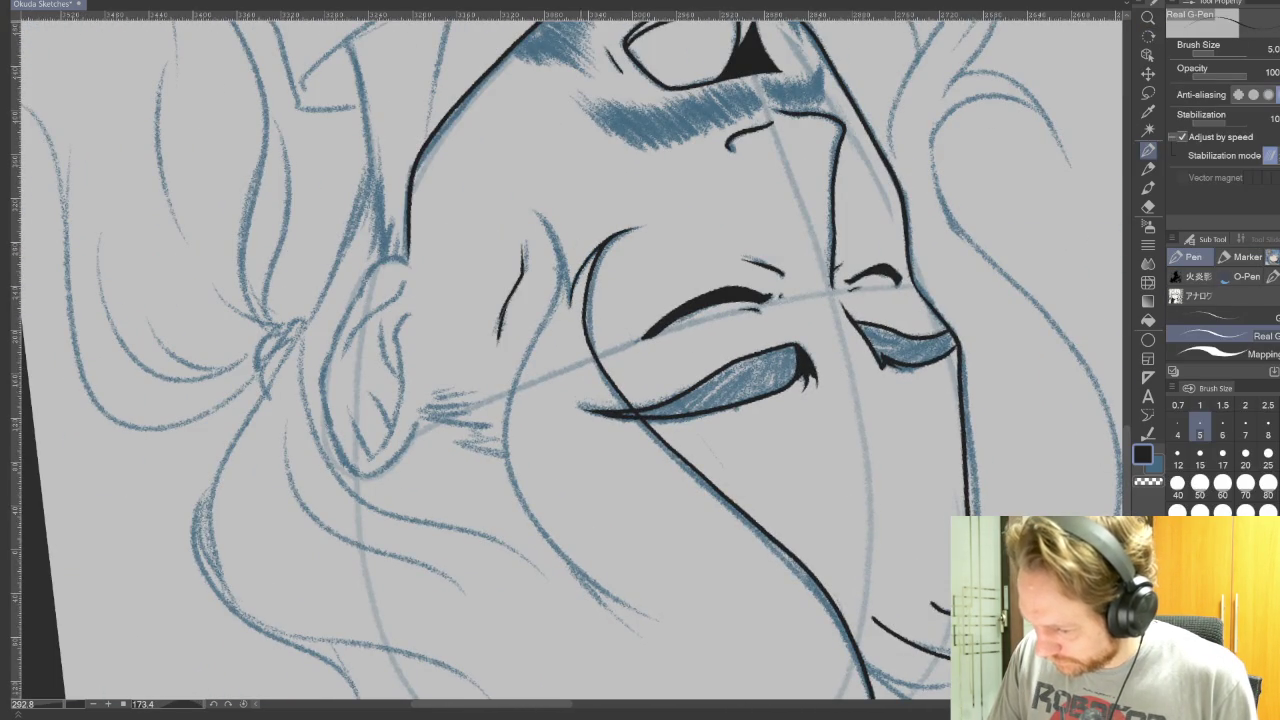
Step: Ink a thickened hair line up along the strand, redrawing rejected attempts
{"action": "mouse_move", "coordinate": [540, 215]}
{"action": "left_mouse_down"}
{"action": "mouse_move", "coordinate": [562, 412]}
{"action": "mouse_move", "coordinate": [521, 505]}
{"action": "left_mouse_up"}
{"action": "key", "text": "ctrl+z"}
{"action": "mouse_move", "coordinate": [530, 448]}
{"action": "left_mouse_down"}
{"action": "mouse_move", "coordinate": [682, 305]}
{"action": "mouse_move", "coordinate": [645, 105]}
{"action": "left_mouse_up"}
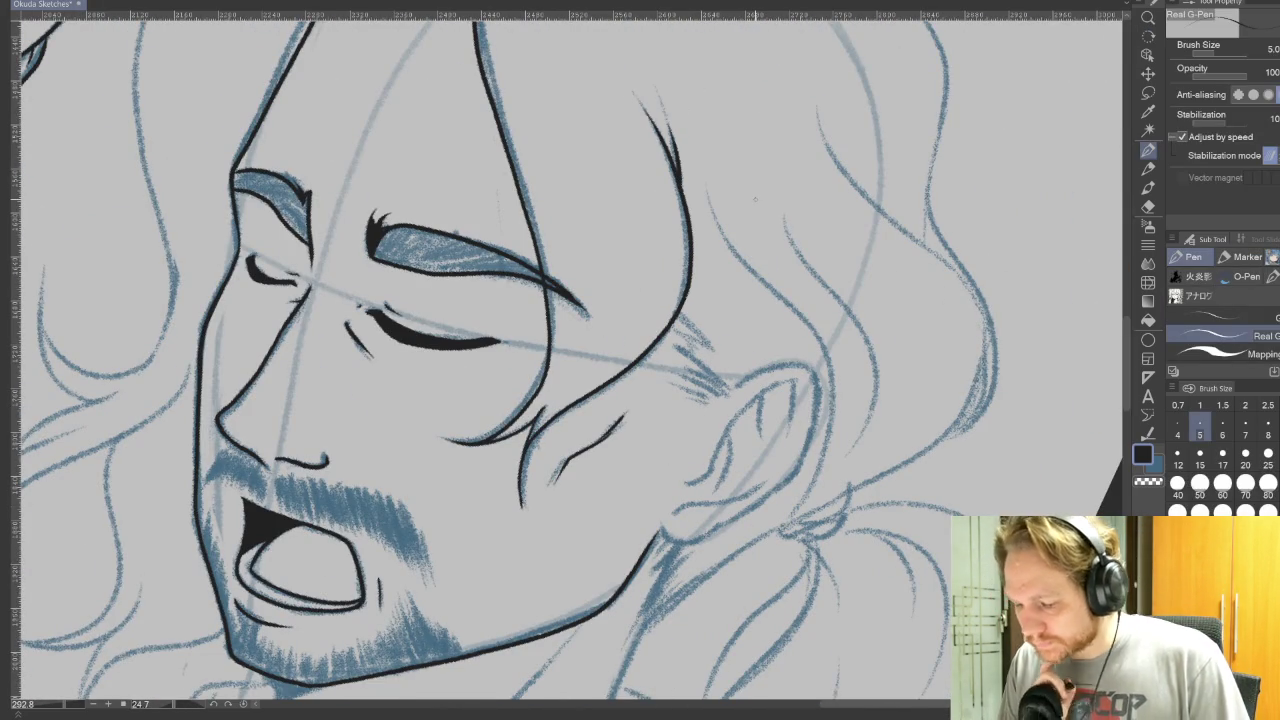
{"action": "key", "text": "ctrl+z"}
{"action": "key", "text": "ctrl+z"}
{"action": "key", "text": "ctrl+z"}
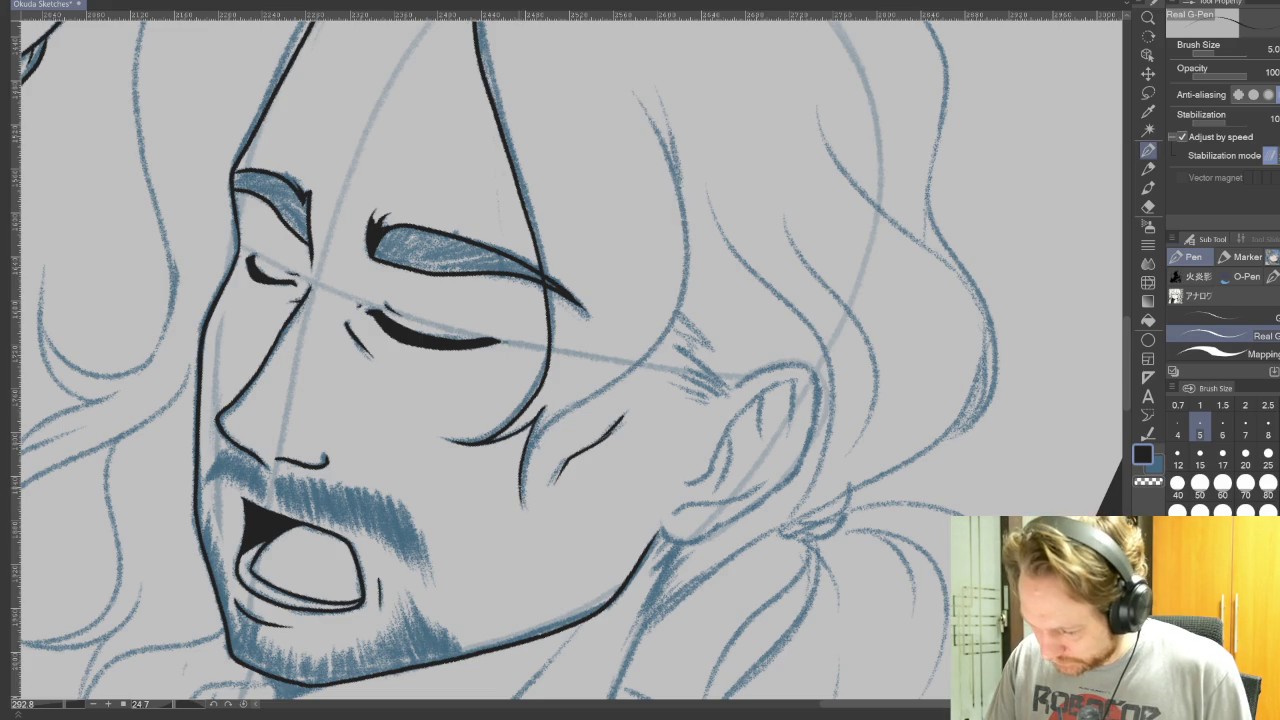
{"action": "mouse_move", "coordinate": [546, 426]}
{"action": "left_mouse_down"}
{"action": "mouse_move", "coordinate": [652, 345]}
{"action": "mouse_move", "coordinate": [645, 112]}
{"action": "left_mouse_up"}
{"action": "key", "text": "ctrl+z"}
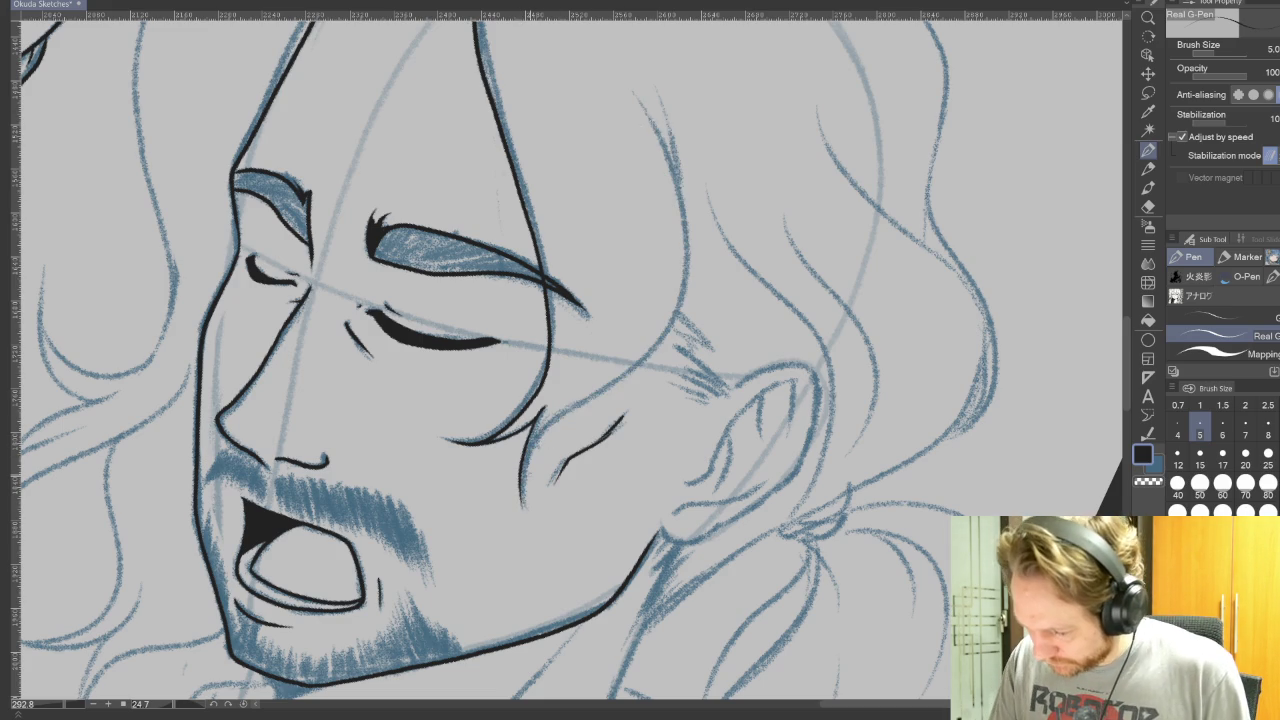
{"action": "mouse_move", "coordinate": [528, 458]}
{"action": "left_mouse_down"}
{"action": "mouse_move", "coordinate": [602, 388]}
{"action": "mouse_move", "coordinate": [685, 272]}
{"action": "mouse_move", "coordinate": [632, 94]}
{"action": "left_mouse_up"}
{"action": "left_click_drag", "start_coordinate": [681, 214], "coordinate": [668, 118]}
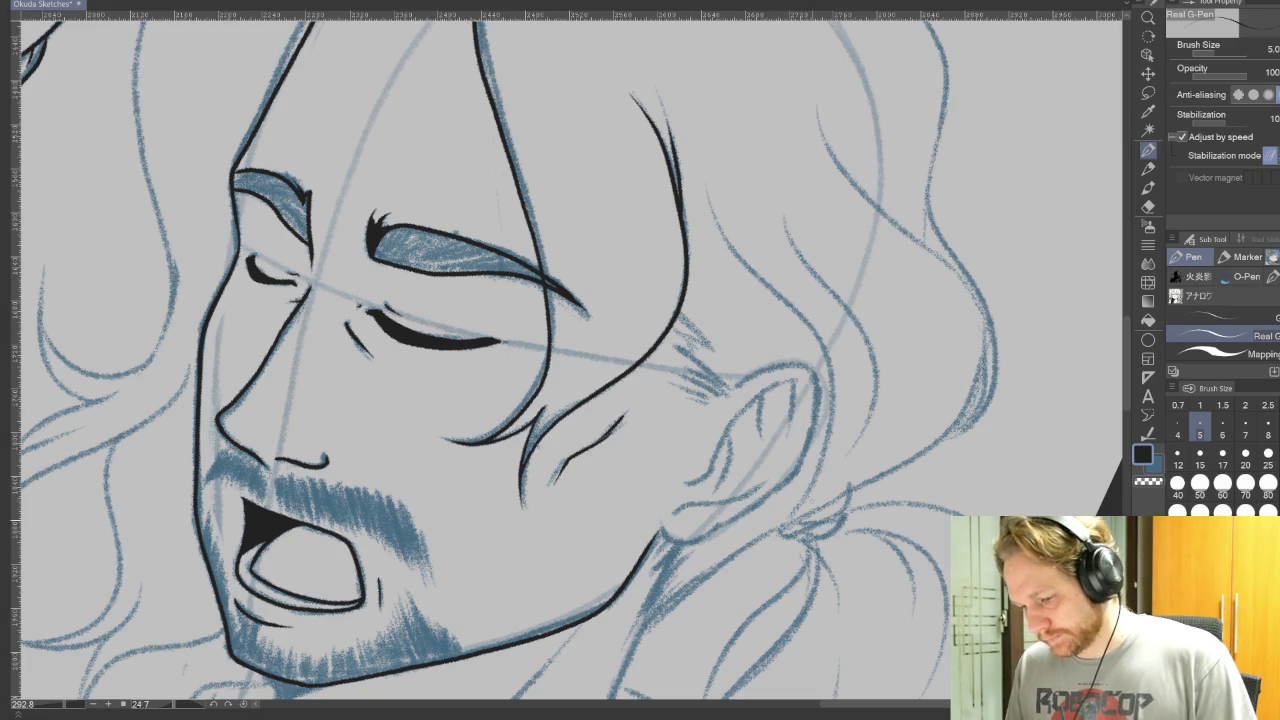
Step: Ink the ear's outer outline, inner curve and a dark inner-ear detail
{"action": "key", "text": "r"}
{"action": "left_click_drag", "start_coordinate": [856, 570], "coordinate": [520, 690]}
{"action": "key", "text": "p"}
{"action": "mouse_move", "coordinate": [676, 404]}
{"action": "left_mouse_down"}
{"action": "mouse_move", "coordinate": [676, 456]}
{"action": "mouse_move", "coordinate": [657, 497]}
{"action": "left_mouse_up"}
{"action": "key", "text": "r"}
{"action": "left_click_drag", "start_coordinate": [520, 690], "coordinate": [856, 570]}
{"action": "key", "text": "p"}
{"action": "mouse_move", "coordinate": [730, 335]}
{"action": "left_mouse_down"}
{"action": "mouse_move", "coordinate": [770, 290]}
{"action": "mouse_move", "coordinate": [822, 340]}
{"action": "mouse_move", "coordinate": [790, 435]}
{"action": "mouse_move", "coordinate": [745, 490]}
{"action": "left_mouse_up"}
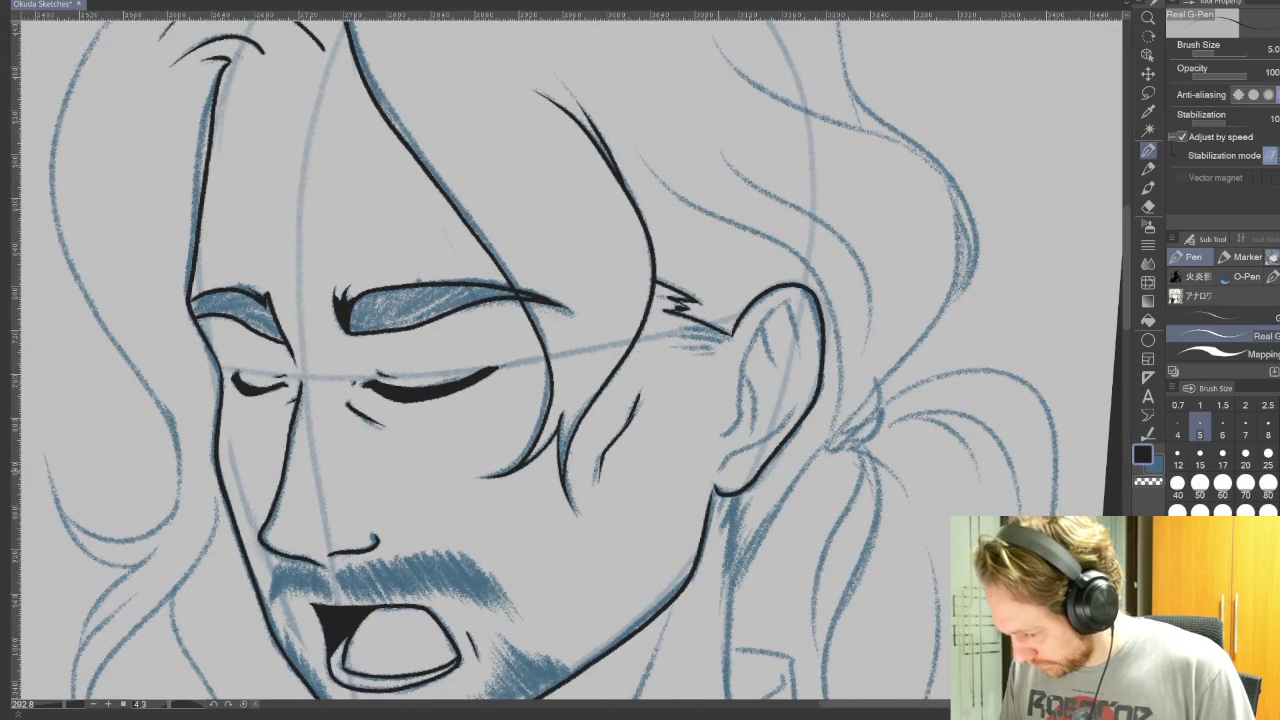
{"action": "mouse_move", "coordinate": [740, 412]}
{"action": "left_mouse_down"}
{"action": "mouse_move", "coordinate": [752, 332]}
{"action": "mouse_move", "coordinate": [800, 300]}
{"action": "mouse_move", "coordinate": [810, 350]}
{"action": "left_mouse_up"}
{"action": "mouse_move", "coordinate": [766, 312]}
{"action": "left_mouse_down"}
{"action": "mouse_move", "coordinate": [774, 374]}
{"action": "mouse_move", "coordinate": [685, 264]}
{"action": "mouse_move", "coordinate": [556, 213]}
{"action": "mouse_move", "coordinate": [526, 258]}
{"action": "left_mouse_up"}
Step: Ink hair strokes above the ear, the back-of-neck line and hatching below the ear
{"action": "key", "text": "r"}
{"action": "key", "text": "p"}
{"action": "left_click_drag", "start_coordinate": [540, 214], "coordinate": [536, 250]}
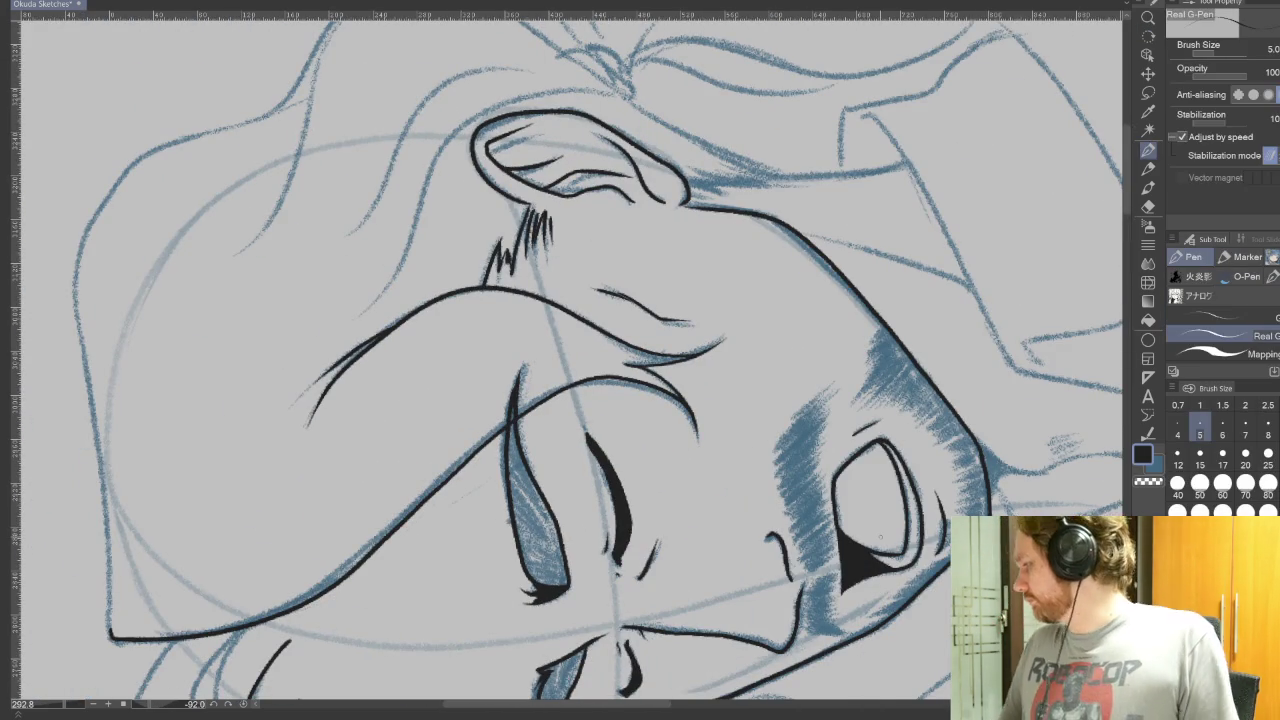
{"action": "key", "text": "r"}
{"action": "left_click_drag", "start_coordinate": [880, 537], "coordinate": [815, 288]}
{"action": "key", "text": "p"}
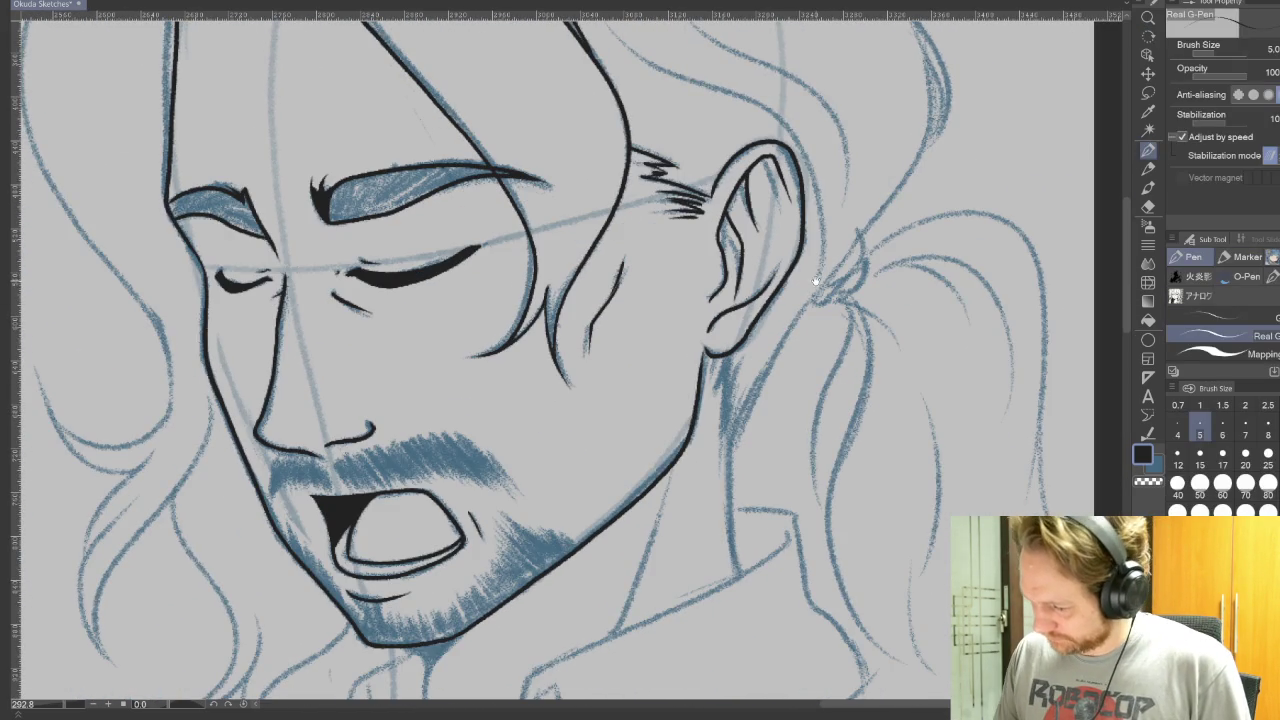
{"action": "left_click_drag", "start_coordinate": [731, 454], "coordinate": [812, 297]}
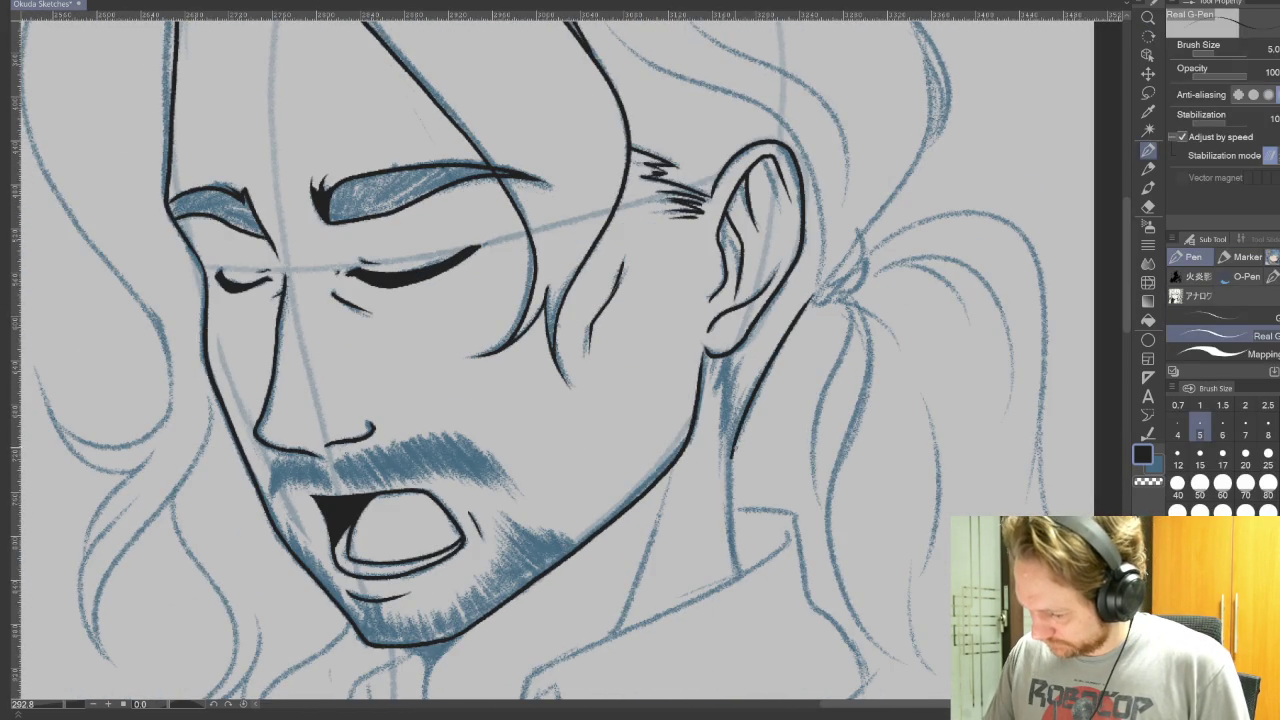
{"action": "left_click_drag", "start_coordinate": [736, 398], "coordinate": [726, 360]}
{"action": "left_click_drag", "start_coordinate": [730, 400], "coordinate": [718, 374]}
{"action": "mouse_move", "coordinate": [826, 313]}
{"action": "left_mouse_down"}
{"action": "mouse_move", "coordinate": [771, 380]}
{"action": "mouse_move", "coordinate": [746, 445]}
{"action": "left_mouse_up"}
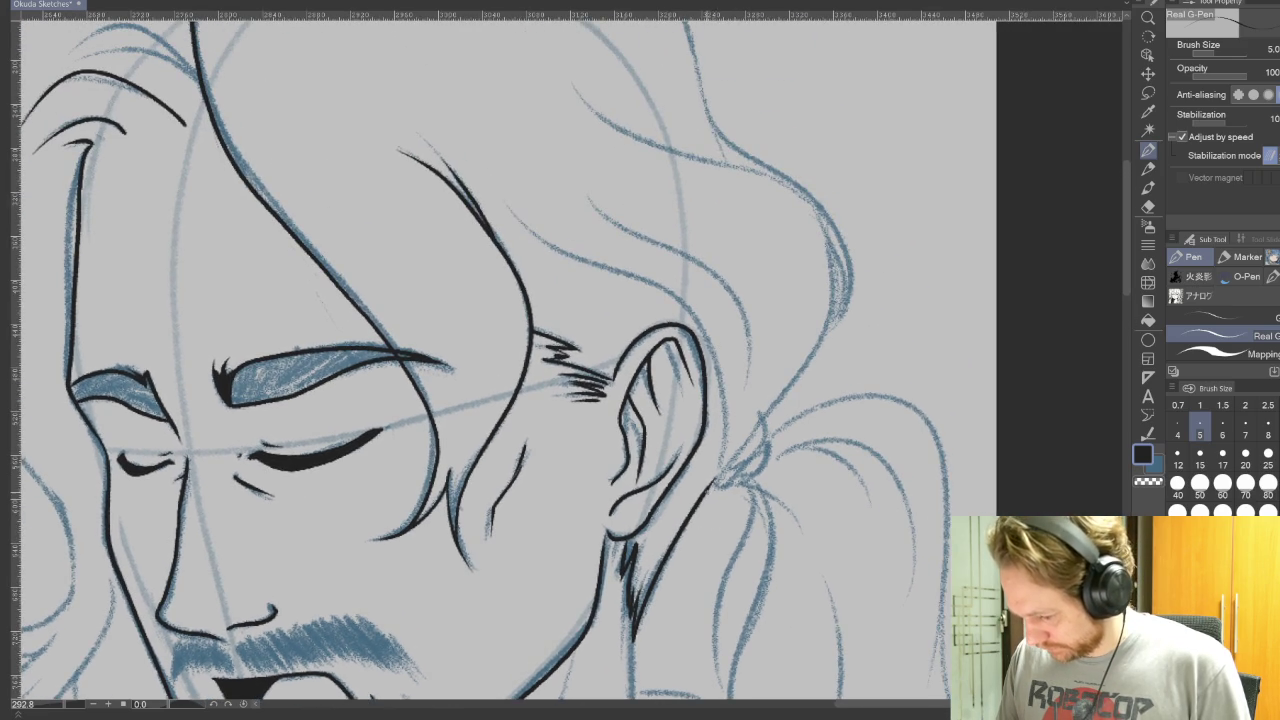
{"action": "key", "text": "r"}
{"action": "left_click_drag", "start_coordinate": [836, 250], "coordinate": [462, 212]}
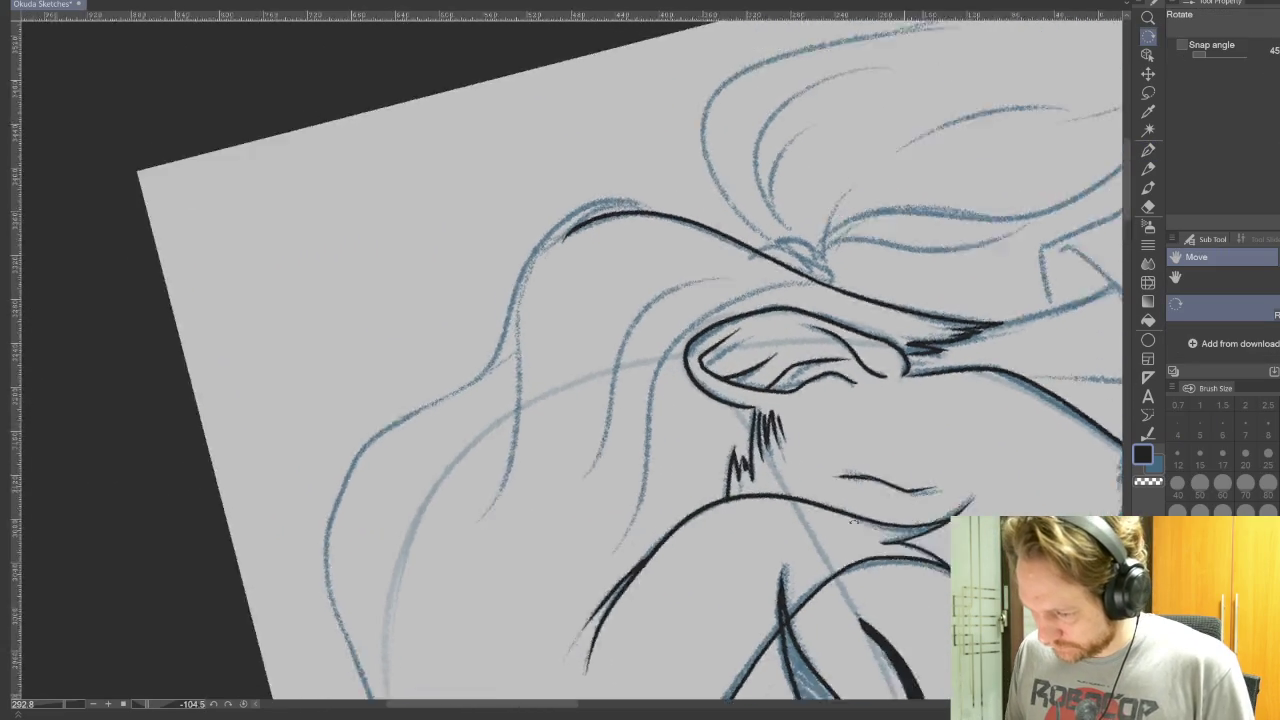
Step: Ink the hair contour over the back and top of the head, redrawing the head-top line
{"action": "left_click_drag", "start_coordinate": [853, 520], "coordinate": [914, 274]}
{"action": "left_click_drag", "start_coordinate": [634, 423], "coordinate": [594, 524]}
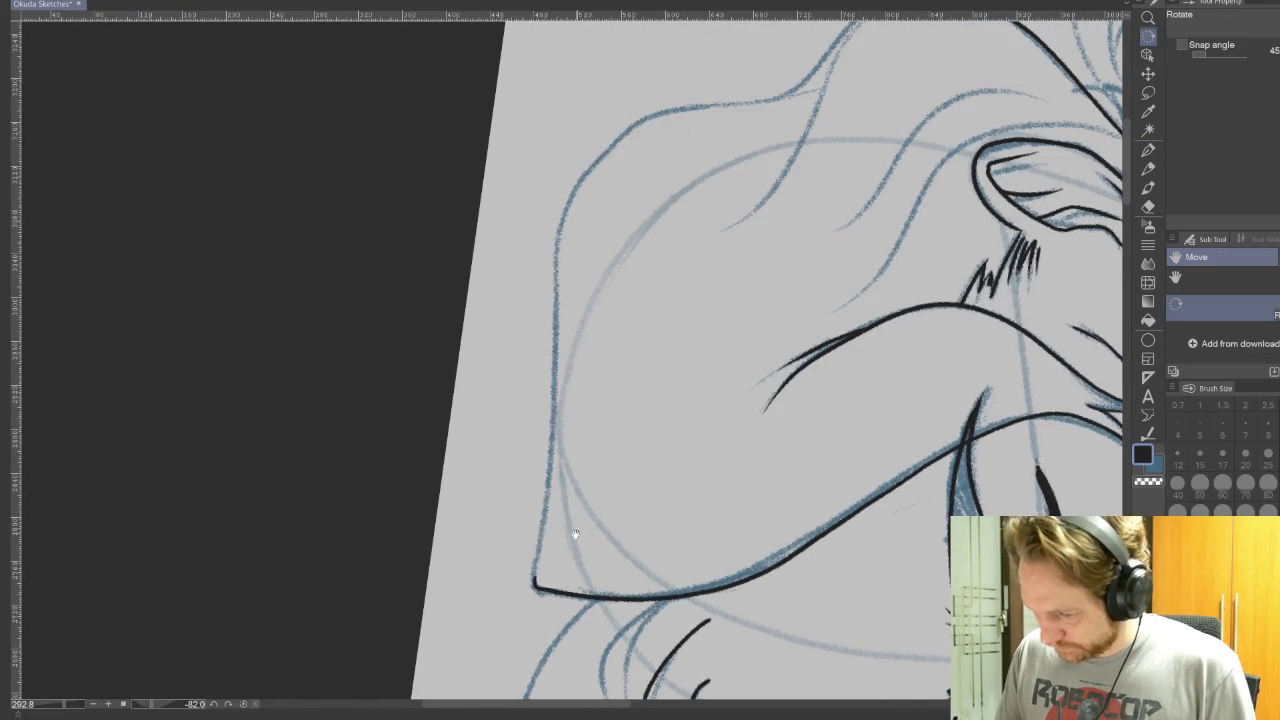
{"action": "key", "text": "p"}
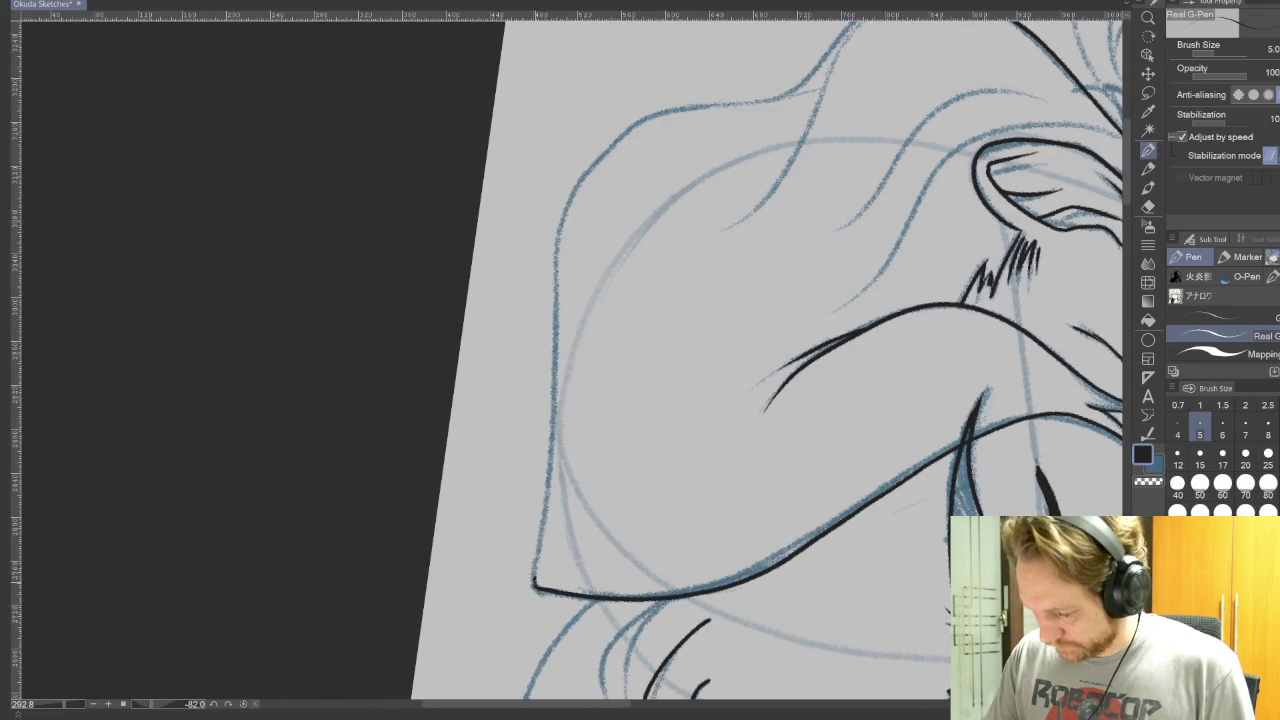
{"action": "mouse_move", "coordinate": [536, 586]}
{"action": "left_mouse_down"}
{"action": "mouse_move", "coordinate": [552, 436]}
{"action": "mouse_move", "coordinate": [716, 106]}
{"action": "left_mouse_up"}
{"action": "left_click_drag", "start_coordinate": [799, 177], "coordinate": [679, 407]}
{"action": "mouse_move", "coordinate": [590, 343]}
{"action": "left_mouse_down"}
{"action": "mouse_move", "coordinate": [656, 332]}
{"action": "mouse_move", "coordinate": [784, 226]}
{"action": "mouse_move", "coordinate": [876, 242]}
{"action": "left_mouse_up"}
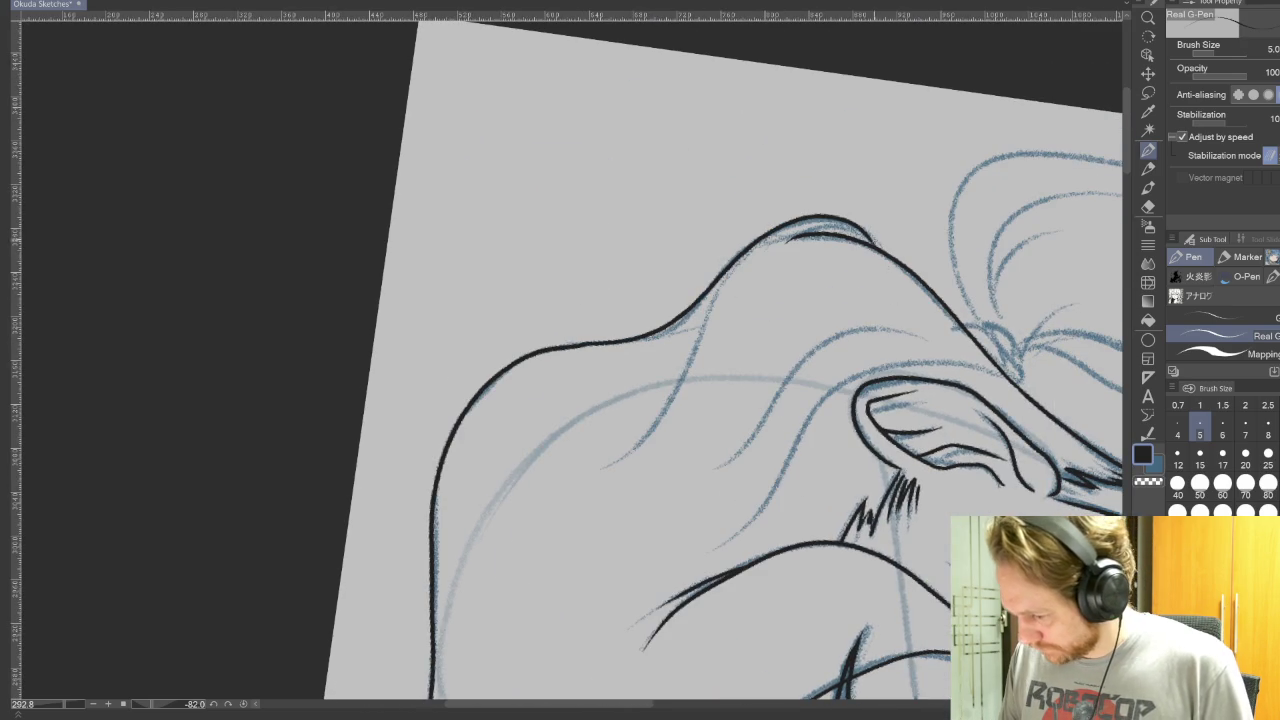
{"action": "key", "text": "ctrl+z"}
{"action": "key", "text": "ctrl+z"}
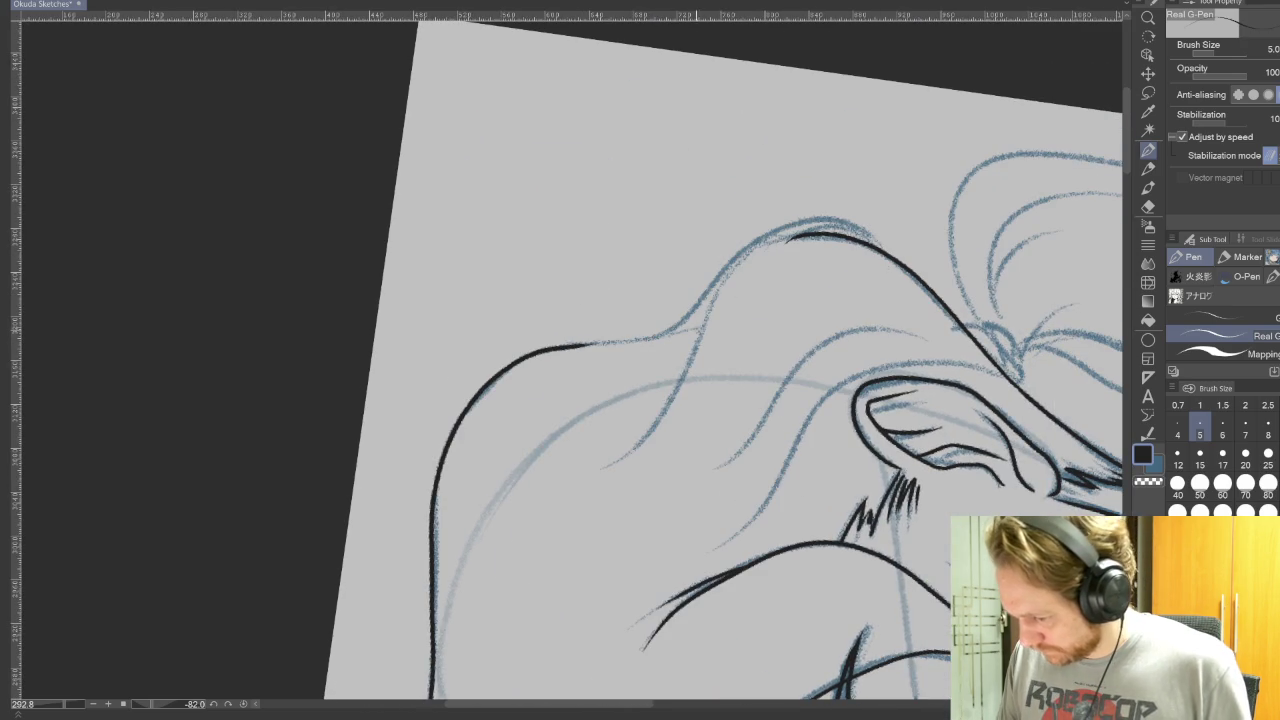
{"action": "mouse_move", "coordinate": [590, 343]}
{"action": "left_mouse_down"}
{"action": "mouse_move", "coordinate": [660, 332]}
{"action": "mouse_move", "coordinate": [786, 228]}
{"action": "mouse_move", "coordinate": [896, 246]}
{"action": "left_mouse_up"}
Step: Ink hair strands down the back and beside the ear, then reset the canvas upright
{"action": "mouse_move", "coordinate": [870, 325]}
{"action": "left_mouse_down"}
{"action": "mouse_move", "coordinate": [720, 470]}
{"action": "mouse_move", "coordinate": [637, 288]}
{"action": "left_mouse_up"}
{"action": "key", "text": "p"}
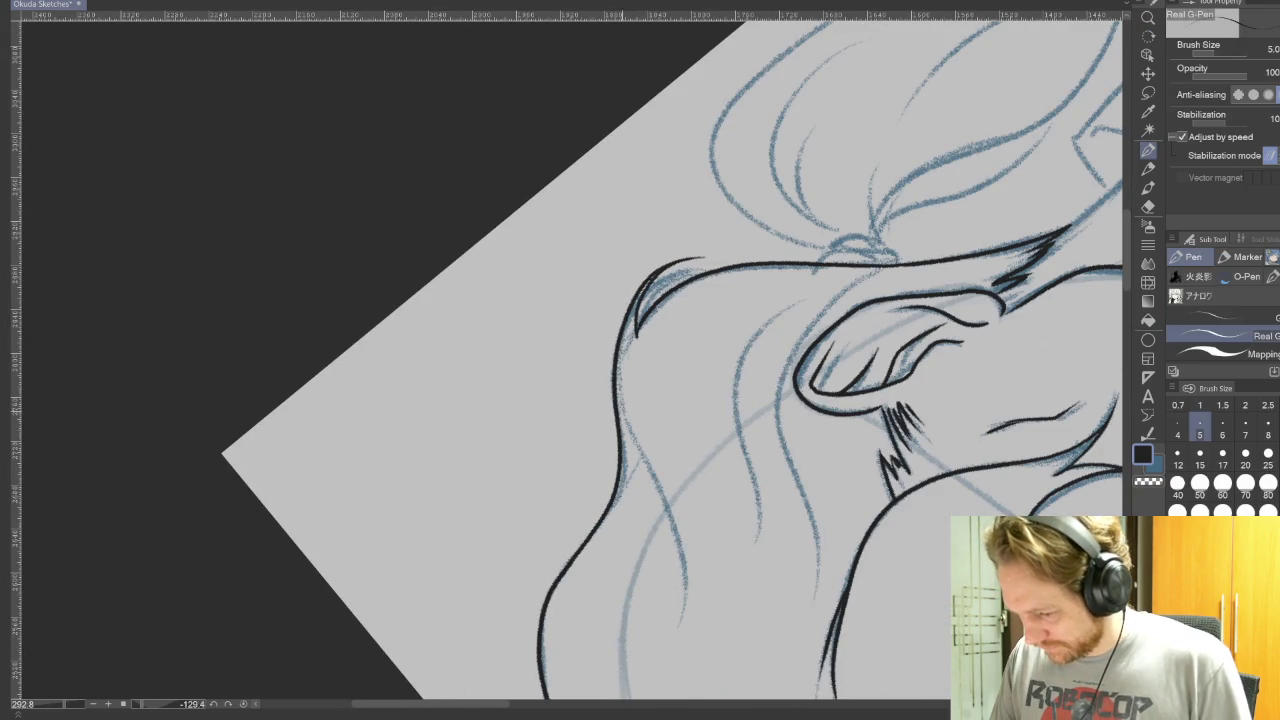
{"action": "left_click_drag", "start_coordinate": [624, 414], "coordinate": [689, 602]}
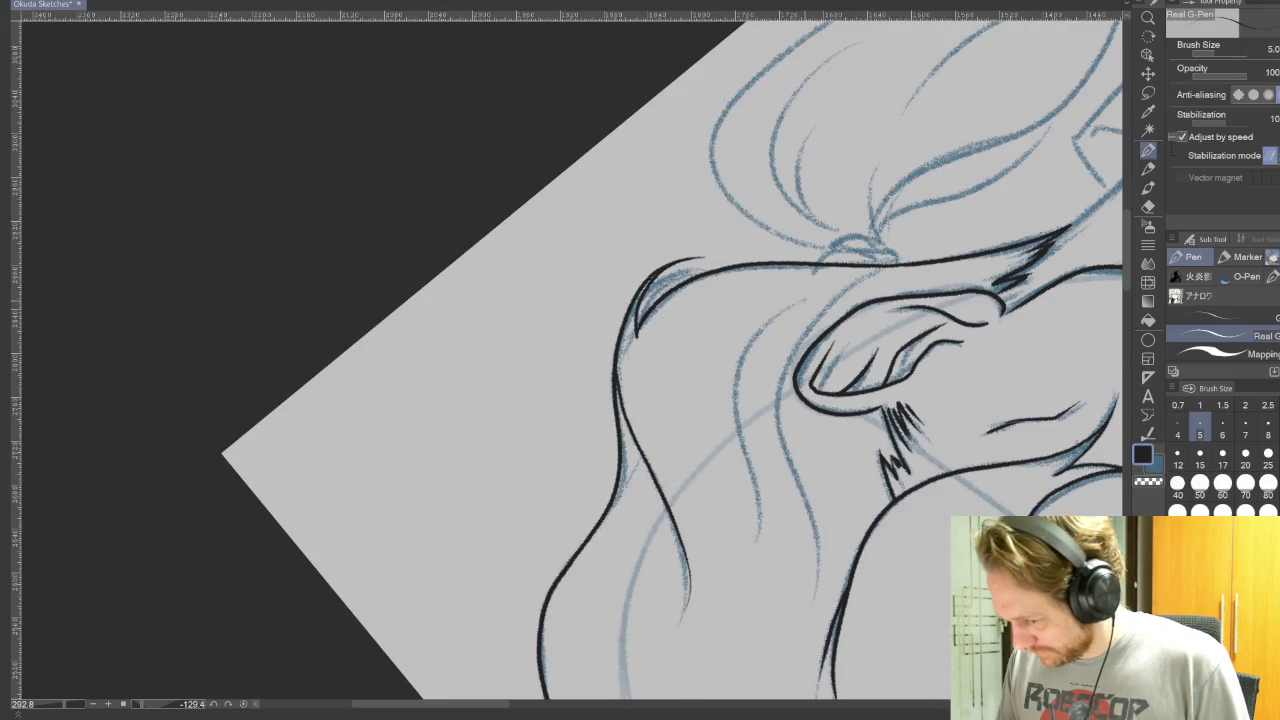
{"action": "left_click_drag", "start_coordinate": [760, 334], "coordinate": [758, 525]}
{"action": "mouse_move", "coordinate": [870, 278]}
{"action": "left_mouse_down"}
{"action": "mouse_move", "coordinate": [812, 580]}
{"action": "mouse_move", "coordinate": [515, 645]}
{"action": "mouse_move", "coordinate": [771, 591]}
{"action": "left_mouse_up"}
{"action": "key", "text": "r"}
{"action": "key", "text": "p"}
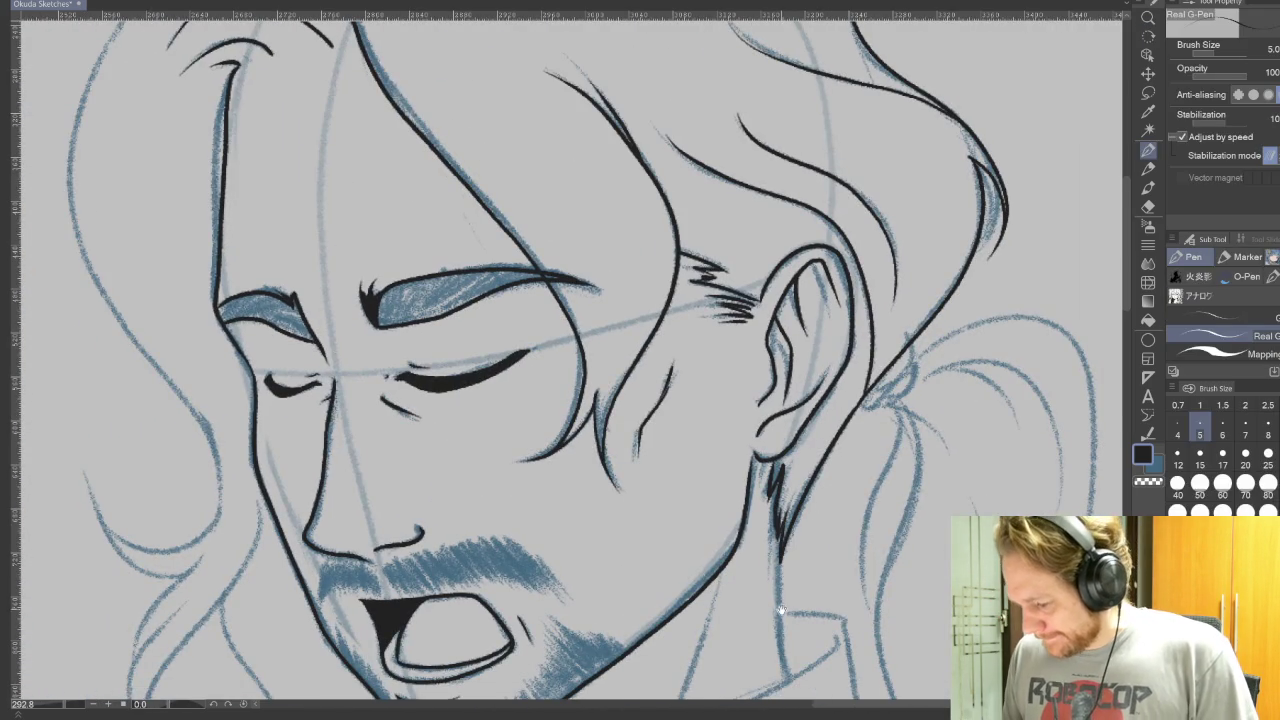
{"action": "left_click", "coordinate": [1148, 206]}
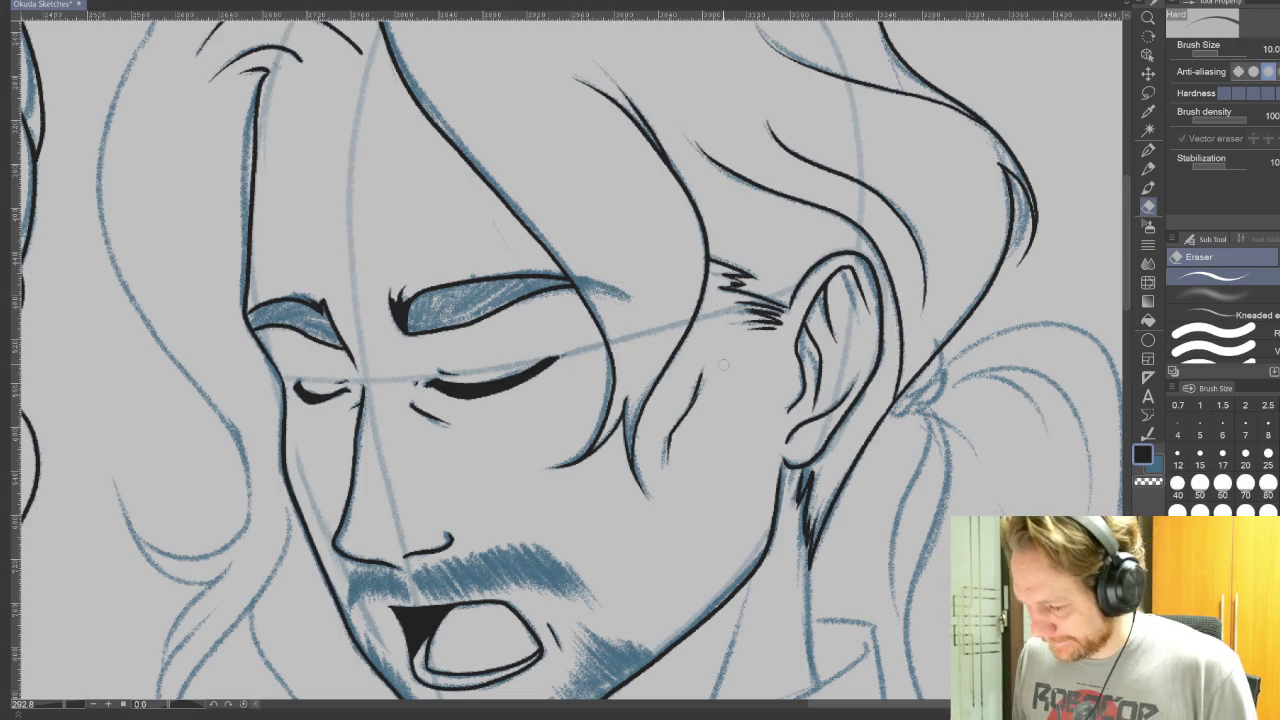
Step: Return to the Real G-Pen and ink the first long ponytail strands down from the hair tie
{"action": "left_click", "coordinate": [1148, 150]}
{"action": "left_click_drag", "start_coordinate": [958, 407], "coordinate": [842, 417]}
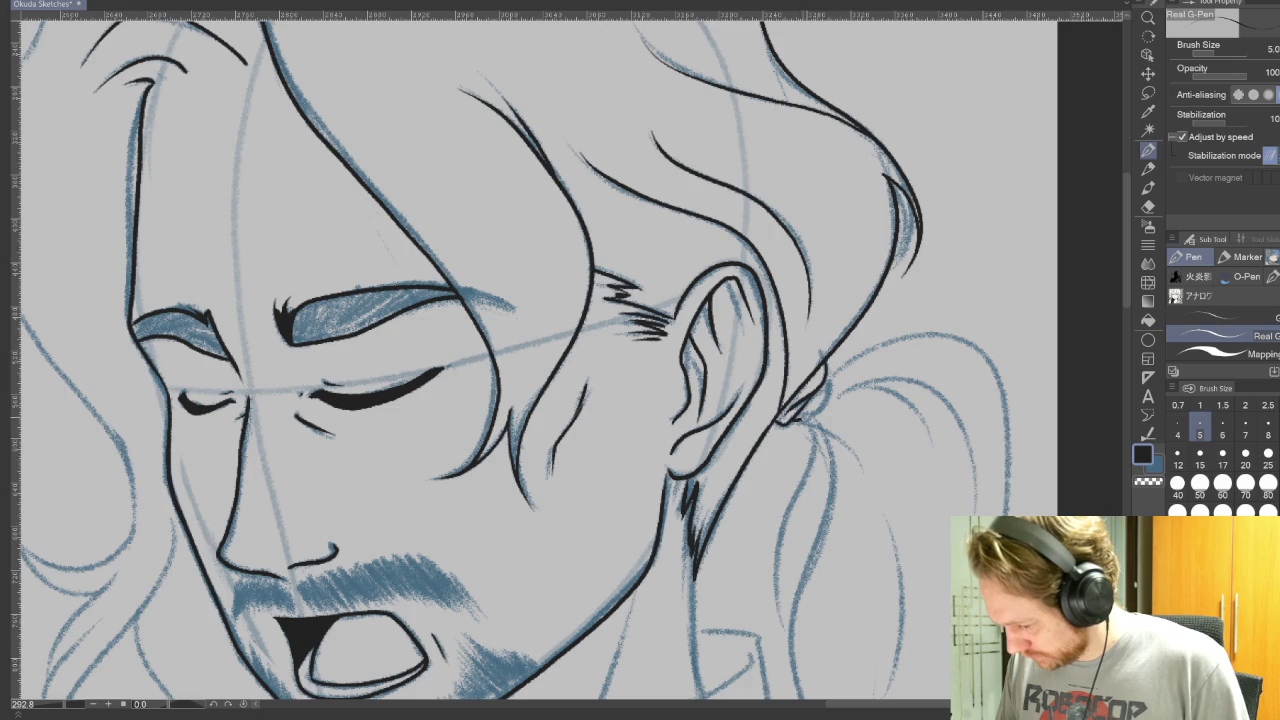
{"action": "left_click_drag", "start_coordinate": [874, 426], "coordinate": [1146, 160]}
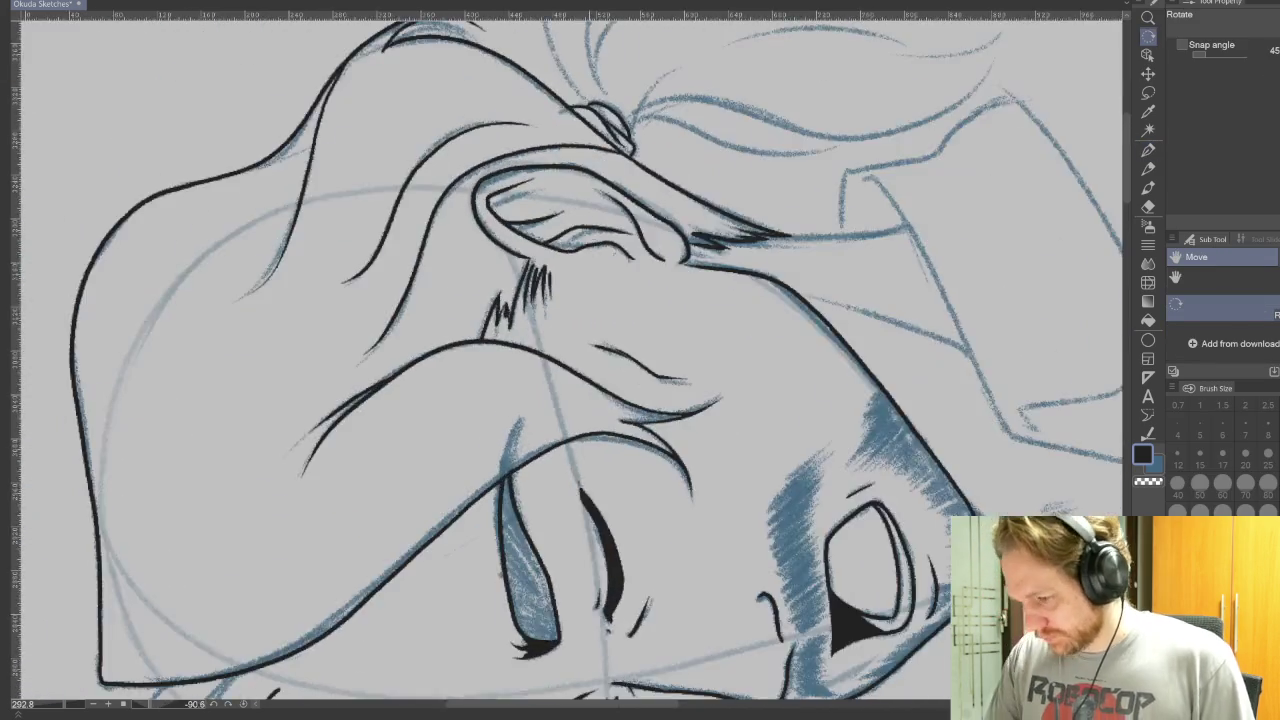
{"action": "left_click_drag", "start_coordinate": [707, 236], "coordinate": [757, 176]}
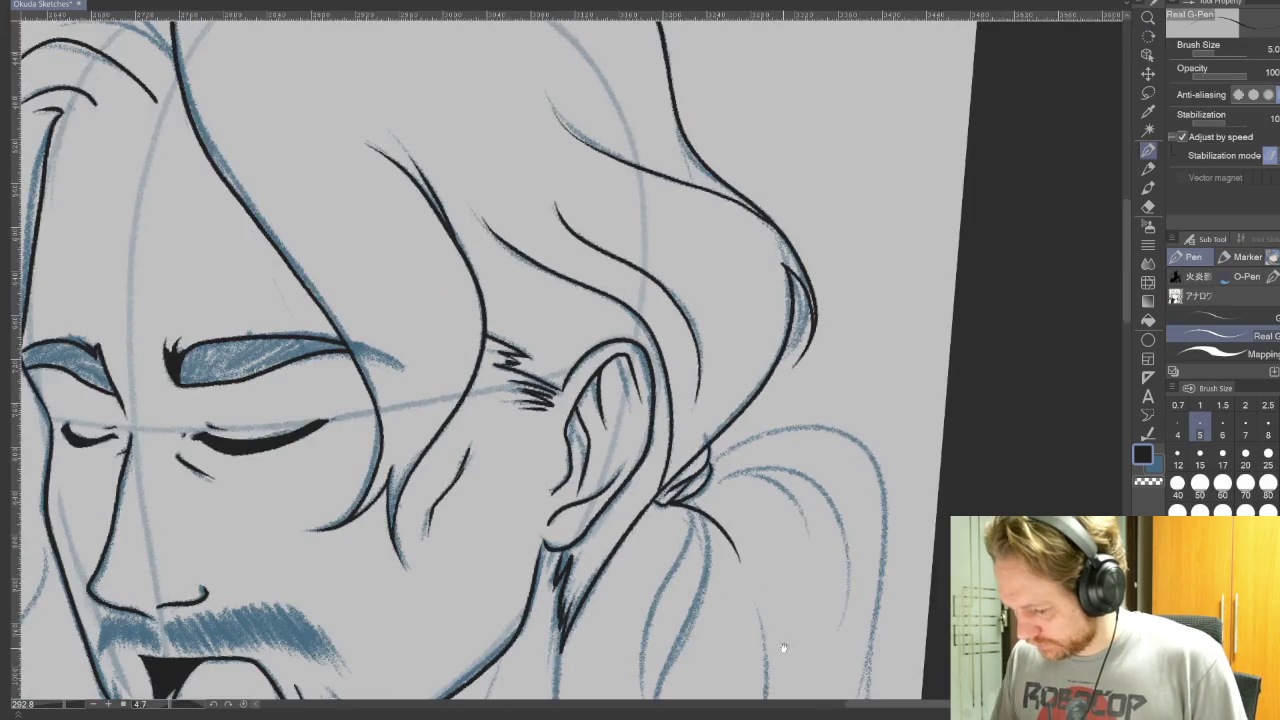
{"action": "left_click_drag", "start_coordinate": [640, 360], "coordinate": [777, 234]}
{"action": "mouse_move", "coordinate": [658, 136]}
{"action": "left_mouse_down"}
{"action": "mouse_move", "coordinate": [648, 246]}
{"action": "mouse_move", "coordinate": [660, 474]}
{"action": "left_mouse_up"}
{"action": "mouse_move", "coordinate": [650, 130]}
{"action": "left_mouse_down"}
{"action": "mouse_move", "coordinate": [620, 225]}
{"action": "mouse_move", "coordinate": [610, 345]}
{"action": "left_mouse_up"}
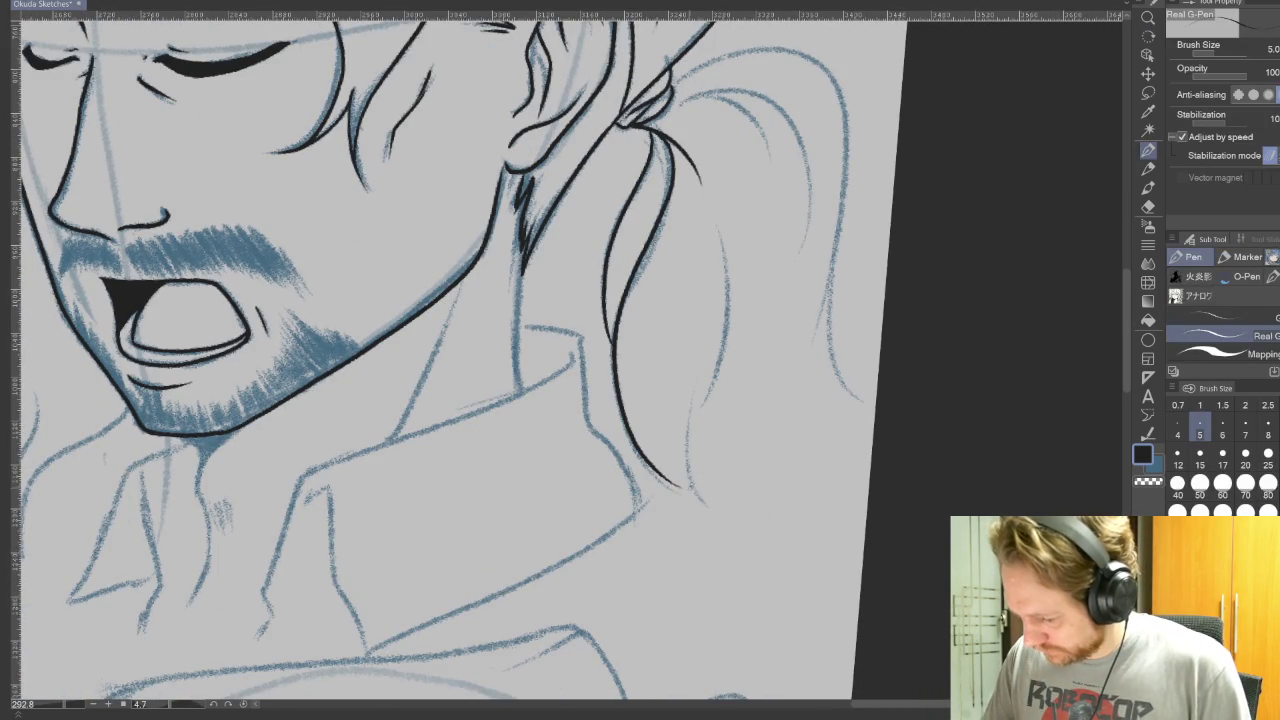
Step: Add more ponytail strands, a shorter one and a flick, then reset the canvas upright
{"action": "left_click_drag", "start_coordinate": [681, 436], "coordinate": [709, 510]}
{"action": "mouse_move", "coordinate": [698, 400]}
{"action": "left_mouse_down"}
{"action": "mouse_move", "coordinate": [680, 440]}
{"action": "mouse_move", "coordinate": [716, 214]}
{"action": "mouse_move", "coordinate": [679, 349]}
{"action": "mouse_move", "coordinate": [919, 459]}
{"action": "left_mouse_up"}
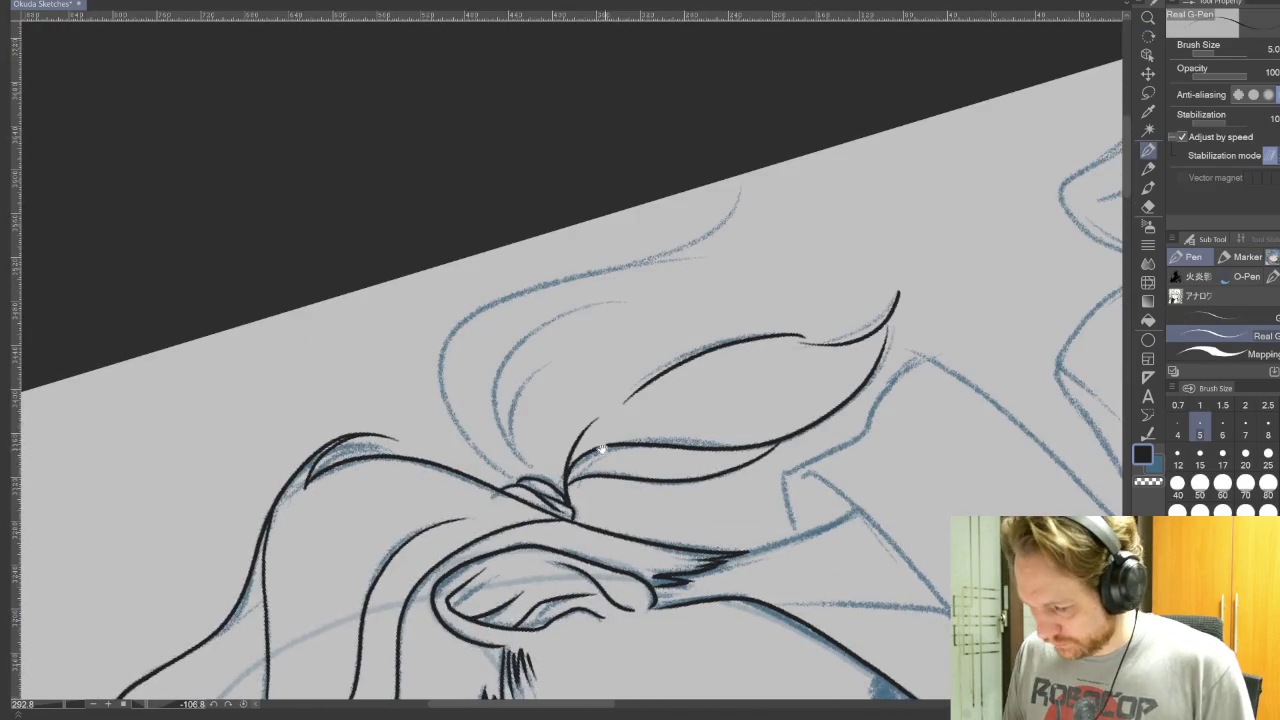
{"action": "mouse_move", "coordinate": [530, 465]}
{"action": "left_mouse_down"}
{"action": "mouse_move", "coordinate": [492, 416]}
{"action": "mouse_move", "coordinate": [600, 310]}
{"action": "left_mouse_up"}
{"action": "left_click_drag", "start_coordinate": [530, 462], "coordinate": [547, 370]}
{"action": "mouse_move", "coordinate": [476, 450]}
{"action": "left_mouse_down"}
{"action": "mouse_move", "coordinate": [515, 484]}
{"action": "mouse_move", "coordinate": [738, 244]}
{"action": "left_mouse_up"}
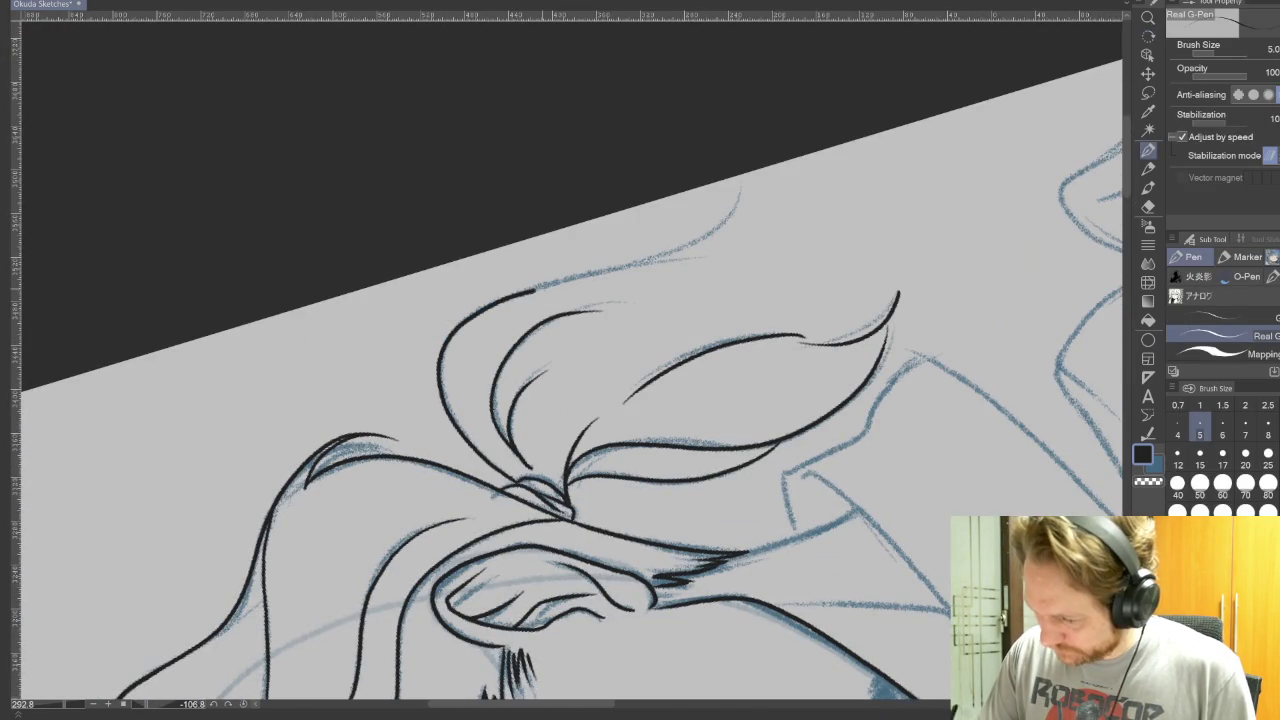
{"action": "left_click_drag", "start_coordinate": [626, 284], "coordinate": [742, 186]}
{"action": "key", "text": "ctrl+at"}
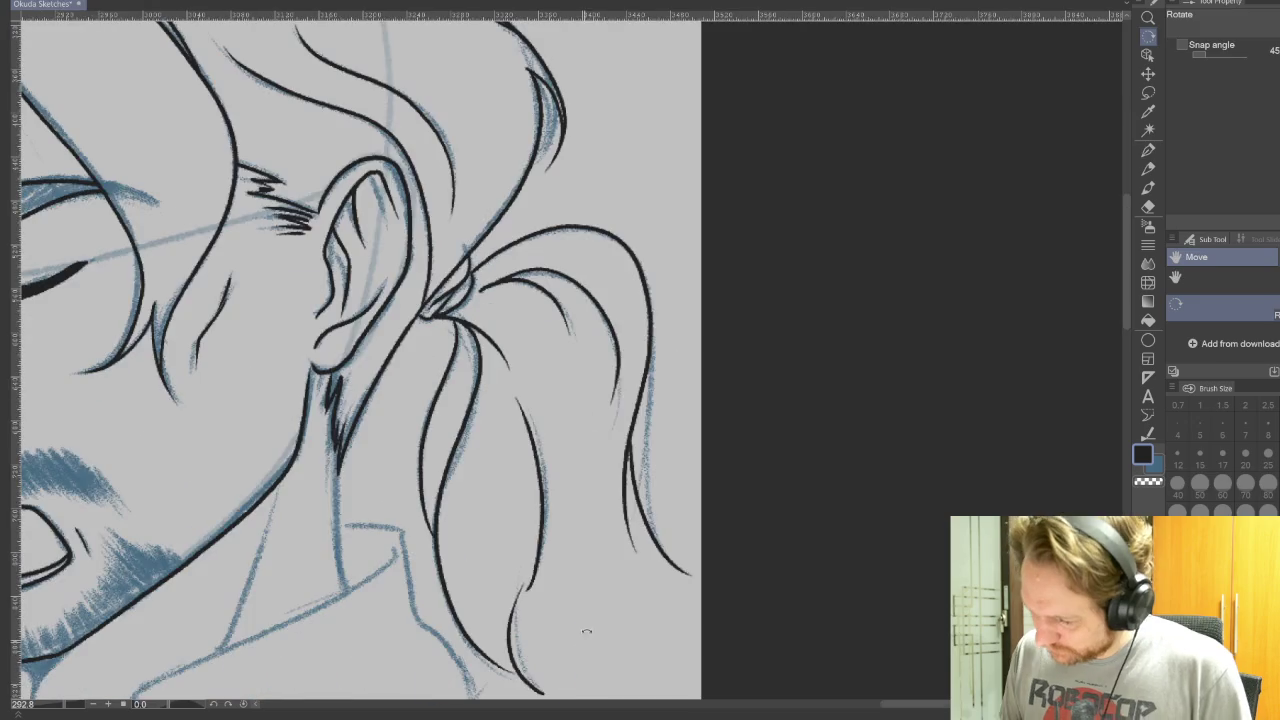
Step: Undo the two newest ponytail strokes and redraw the outer ponytail strand
{"action": "left_click_drag", "start_coordinate": [660, 520], "coordinate": [868, 560]}
{"action": "key", "text": "ctrl+z"}
{"action": "key", "text": "ctrl+z"}
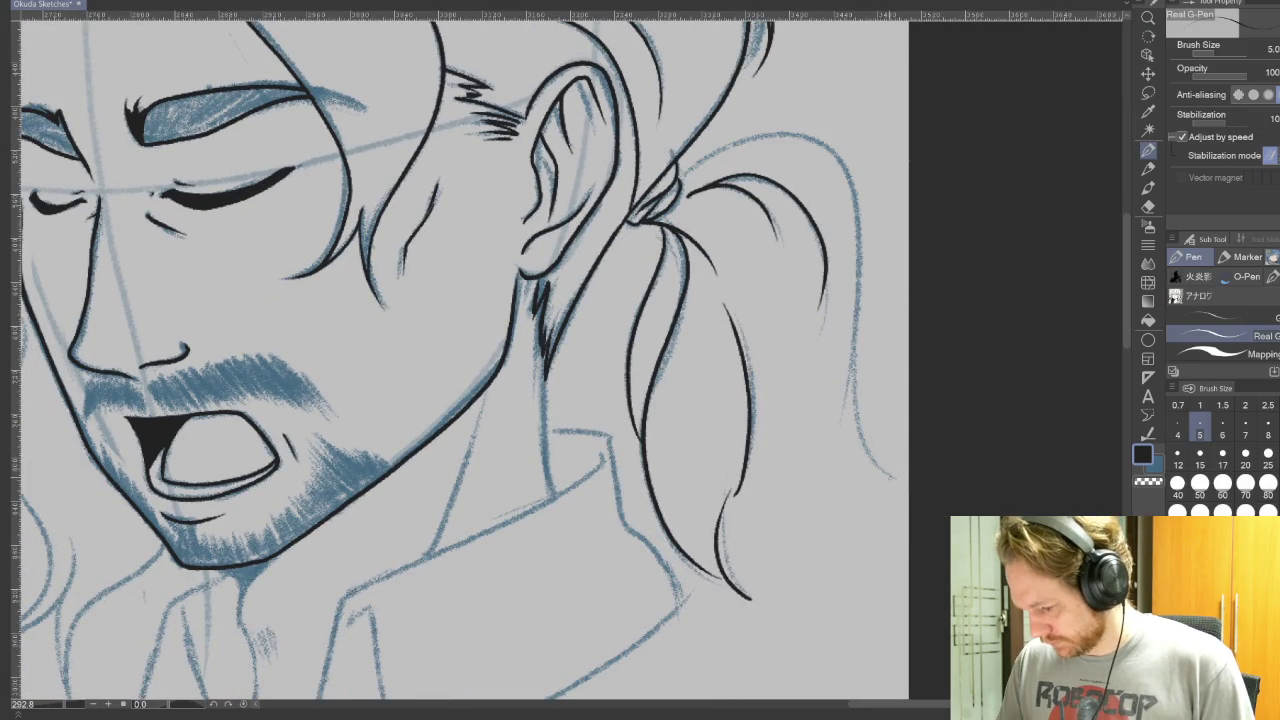
{"action": "mouse_move", "coordinate": [895, 478]}
{"action": "left_mouse_down"}
{"action": "mouse_move", "coordinate": [810, 140]}
{"action": "mouse_move", "coordinate": [680, 172]}
{"action": "left_mouse_up"}
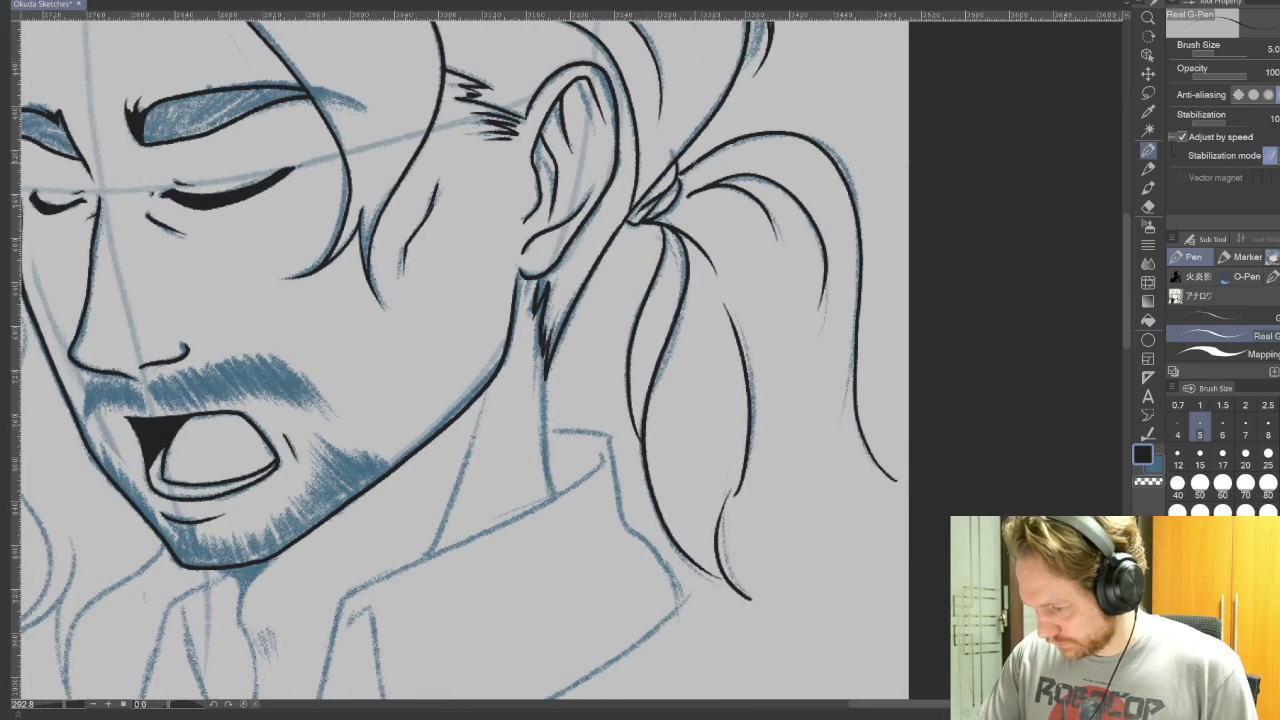
Step: Ink the shirt collar edge and the line below the chin, hatching at brush size 3
{"action": "left_click_drag", "start_coordinate": [560, 502], "coordinate": [770, 302]}
{"action": "left_click_drag", "start_coordinate": [751, 176], "coordinate": [758, 262]}
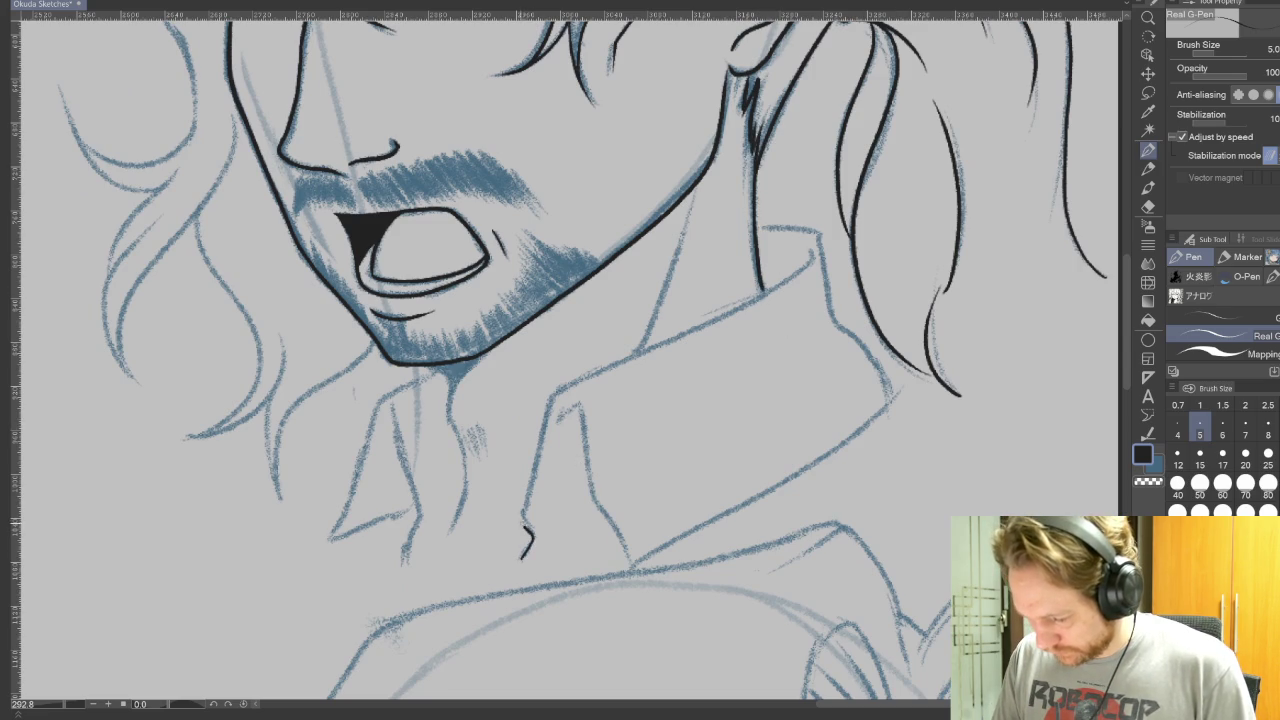
{"action": "mouse_move", "coordinate": [530, 502]}
{"action": "left_mouse_down"}
{"action": "mouse_move", "coordinate": [546, 403]}
{"action": "mouse_move", "coordinate": [795, 275]}
{"action": "mouse_move", "coordinate": [892, 398]}
{"action": "mouse_move", "coordinate": [630, 563]}
{"action": "mouse_move", "coordinate": [556, 418]}
{"action": "left_mouse_up"}
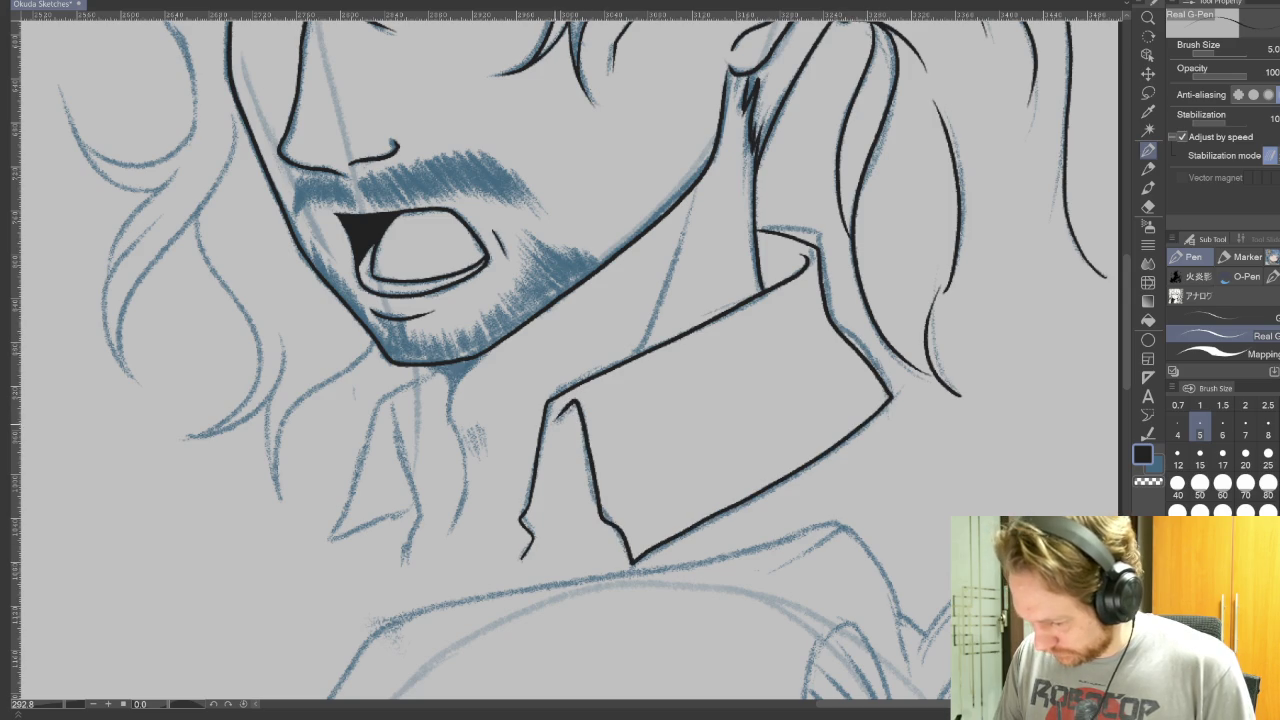
{"action": "left_click_drag", "start_coordinate": [838, 500], "coordinate": [1040, 425]}
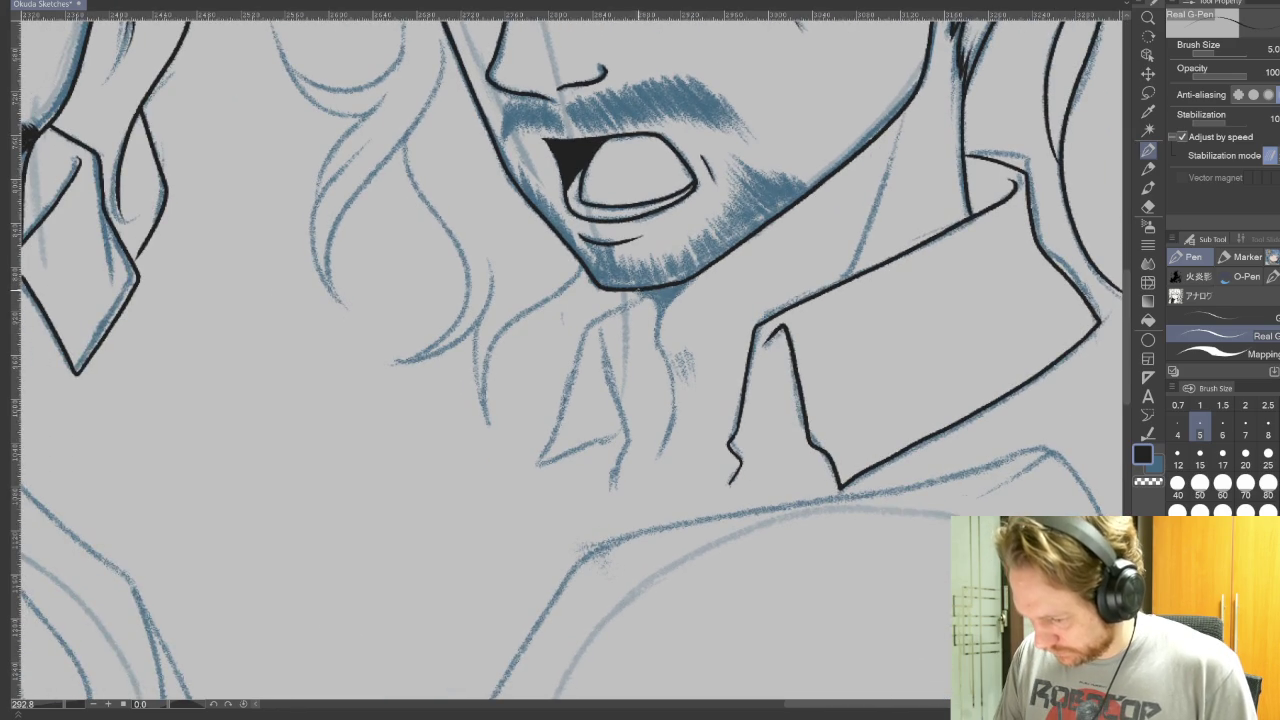
{"action": "left_click_drag", "start_coordinate": [660, 352], "coordinate": [668, 434]}
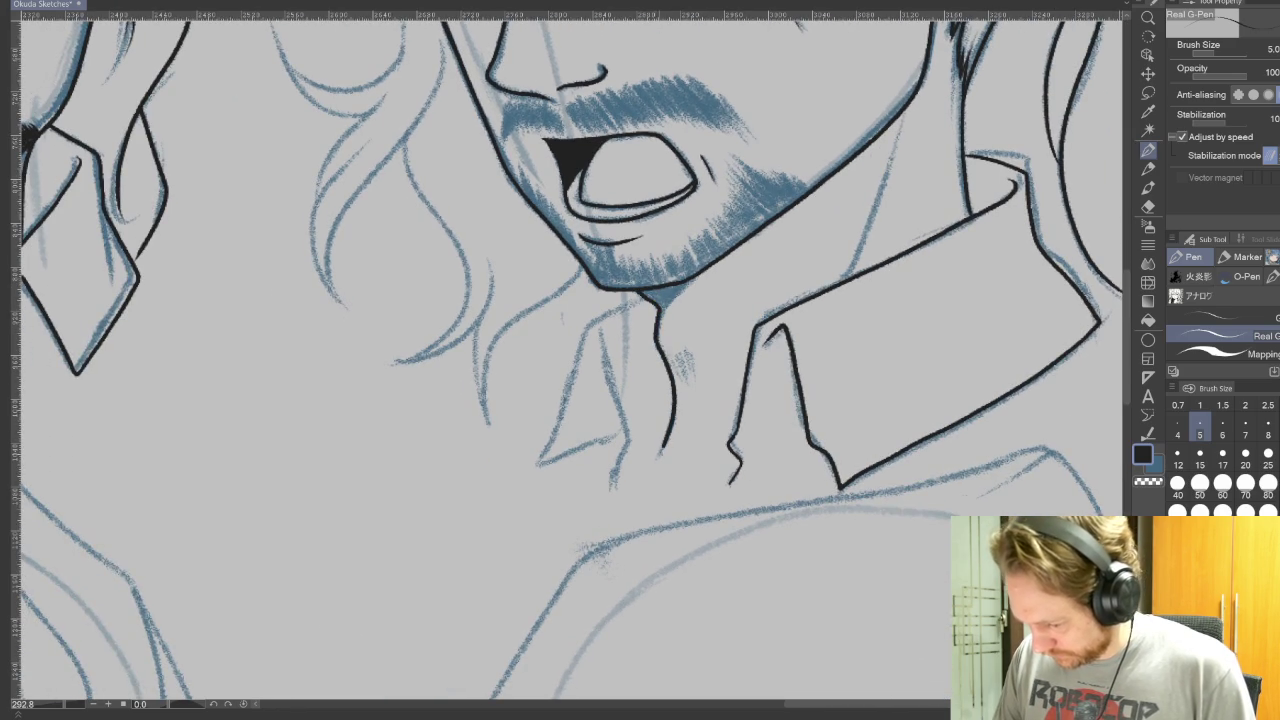
{"action": "key", "text": "bracketleft"}
{"action": "key", "text": "bracketleft"}
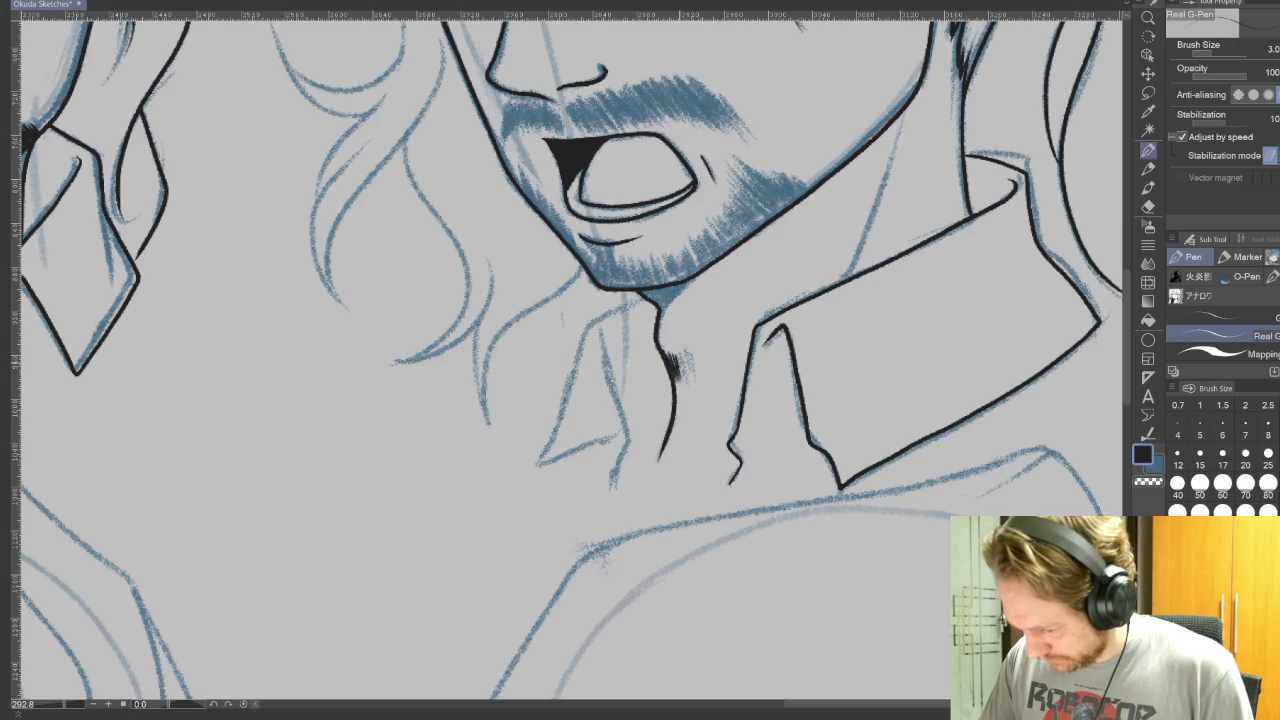
{"action": "left_click_drag", "start_coordinate": [694, 358], "coordinate": [690, 374]}
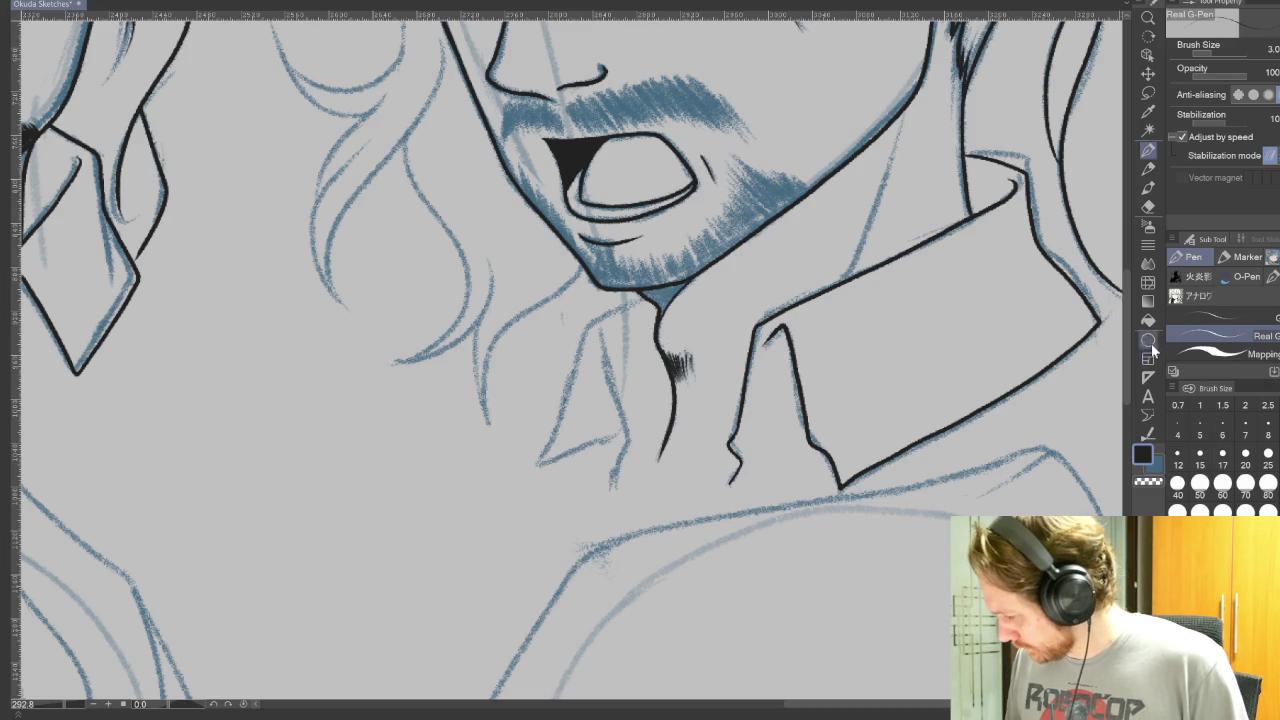
Step: Fill the gap under the chin black, then return to the G-Pen at size 5 with the sketch shown
{"action": "left_click", "coordinate": [1148, 320]}
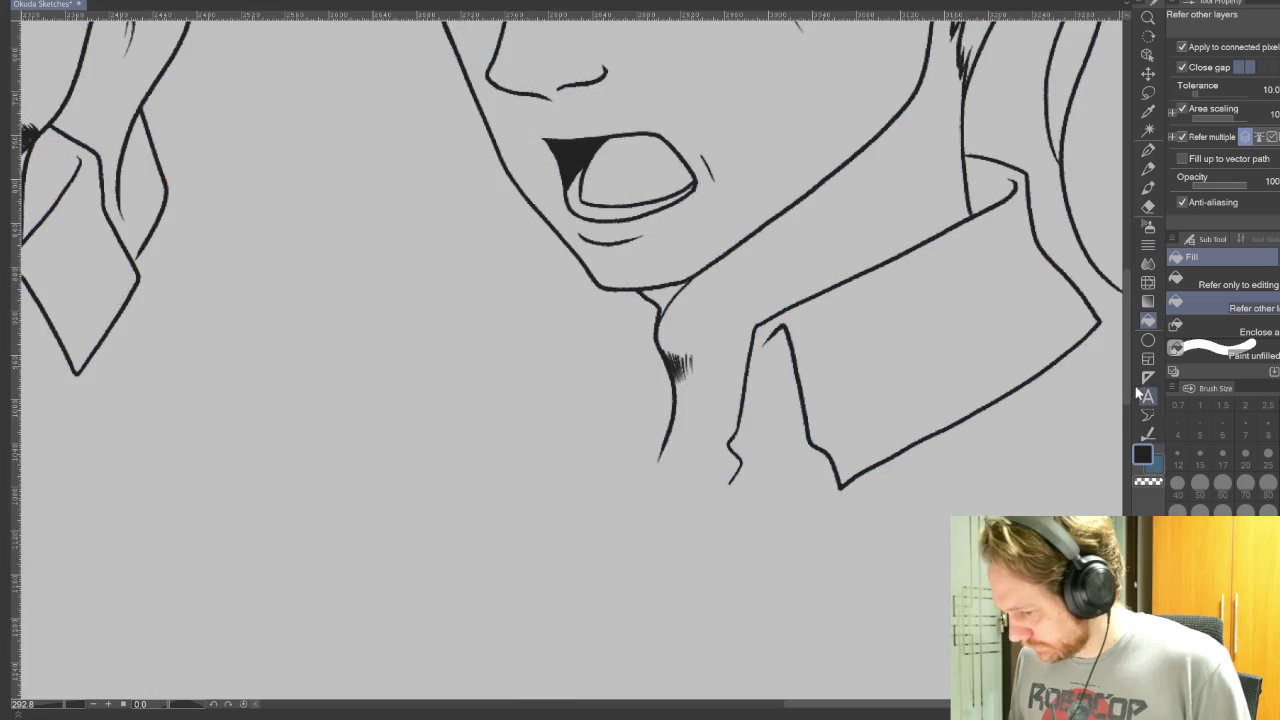
{"action": "left_click", "coordinate": [664, 292]}
{"action": "left_click", "coordinate": [1148, 150]}
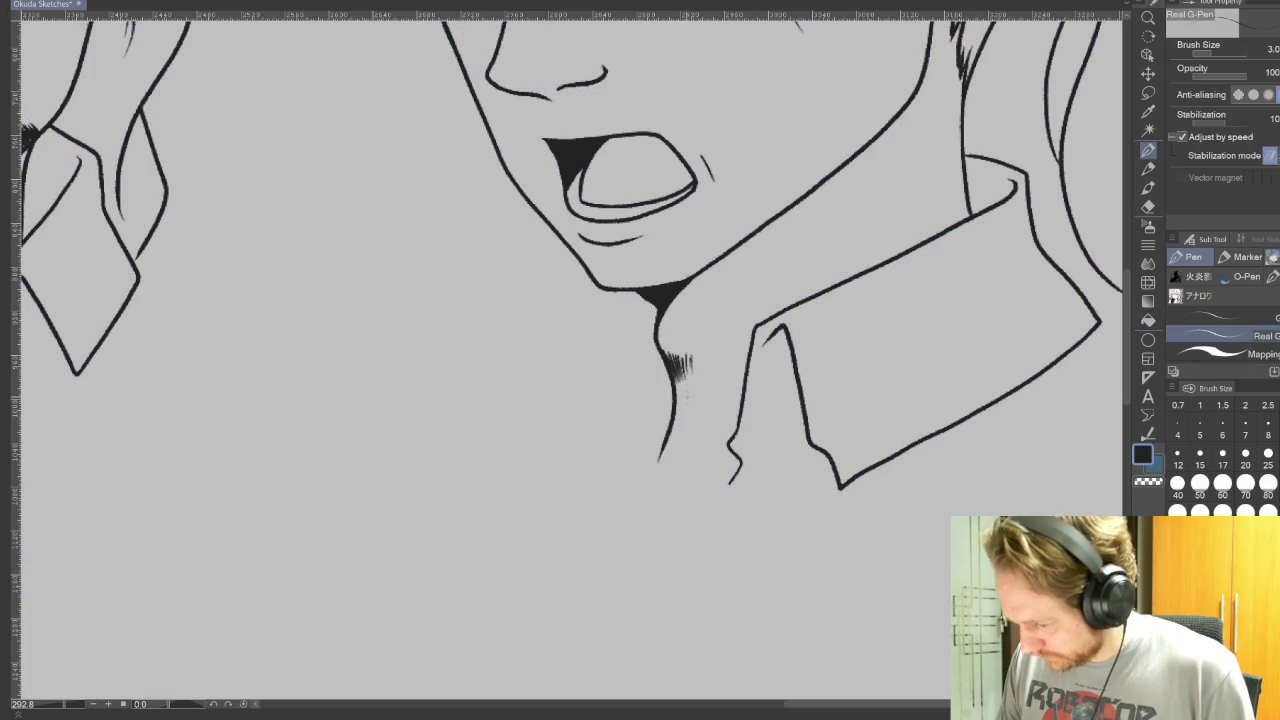
{"action": "key", "text": "ctrl+h"}
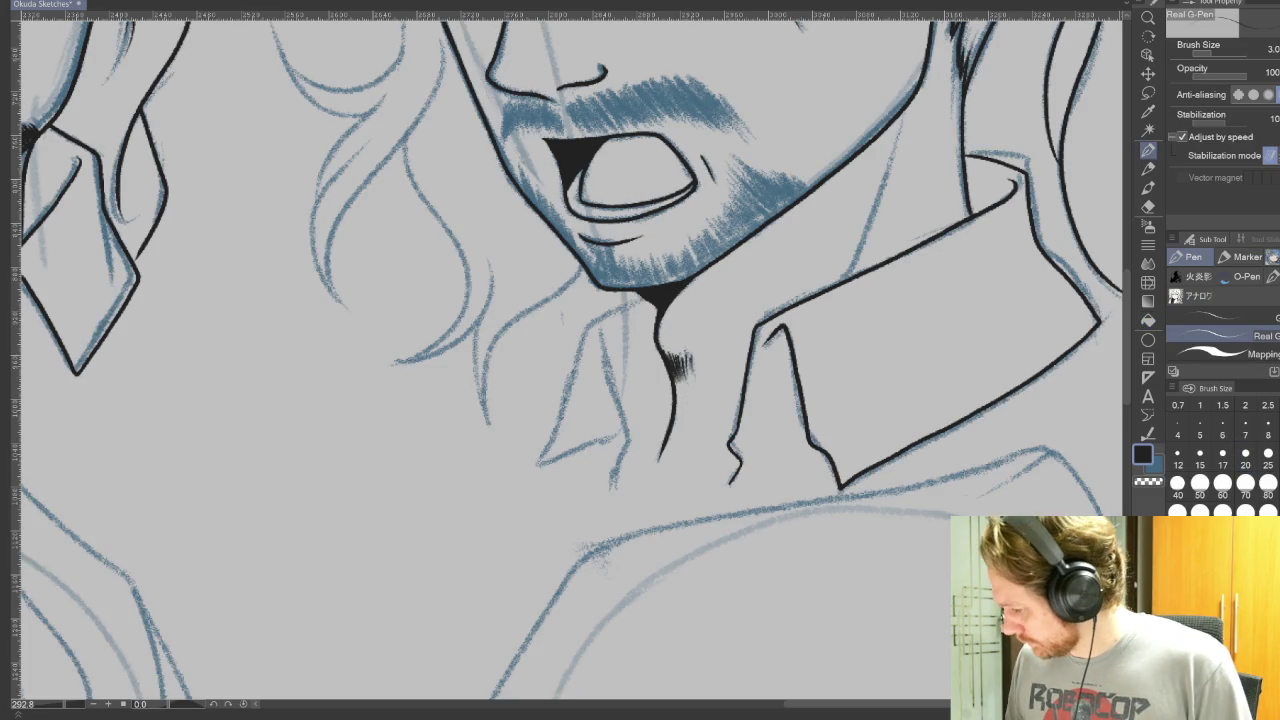
{"action": "left_click", "coordinate": [1200, 428]}
Step: Ink the left edge and inner line of the shirt collar
{"action": "mouse_move", "coordinate": [884, 188]}
{"action": "left_mouse_down"}
{"action": "mouse_move", "coordinate": [846, 282]}
{"action": "mouse_move", "coordinate": [898, 140]}
{"action": "left_mouse_up"}
{"action": "key", "text": "ctrl+z"}
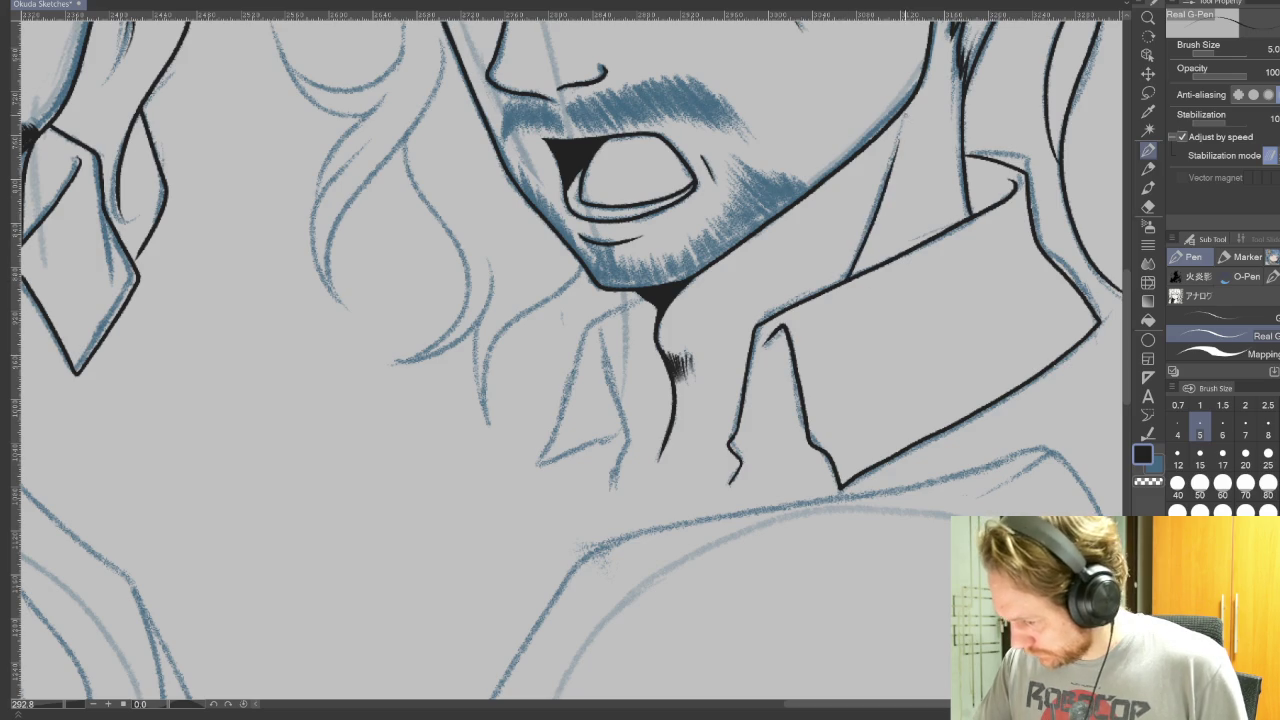
{"action": "mouse_move", "coordinate": [615, 312]}
{"action": "left_mouse_down"}
{"action": "mouse_move", "coordinate": [540, 460]}
{"action": "mouse_move", "coordinate": [620, 435]}
{"action": "left_mouse_up"}
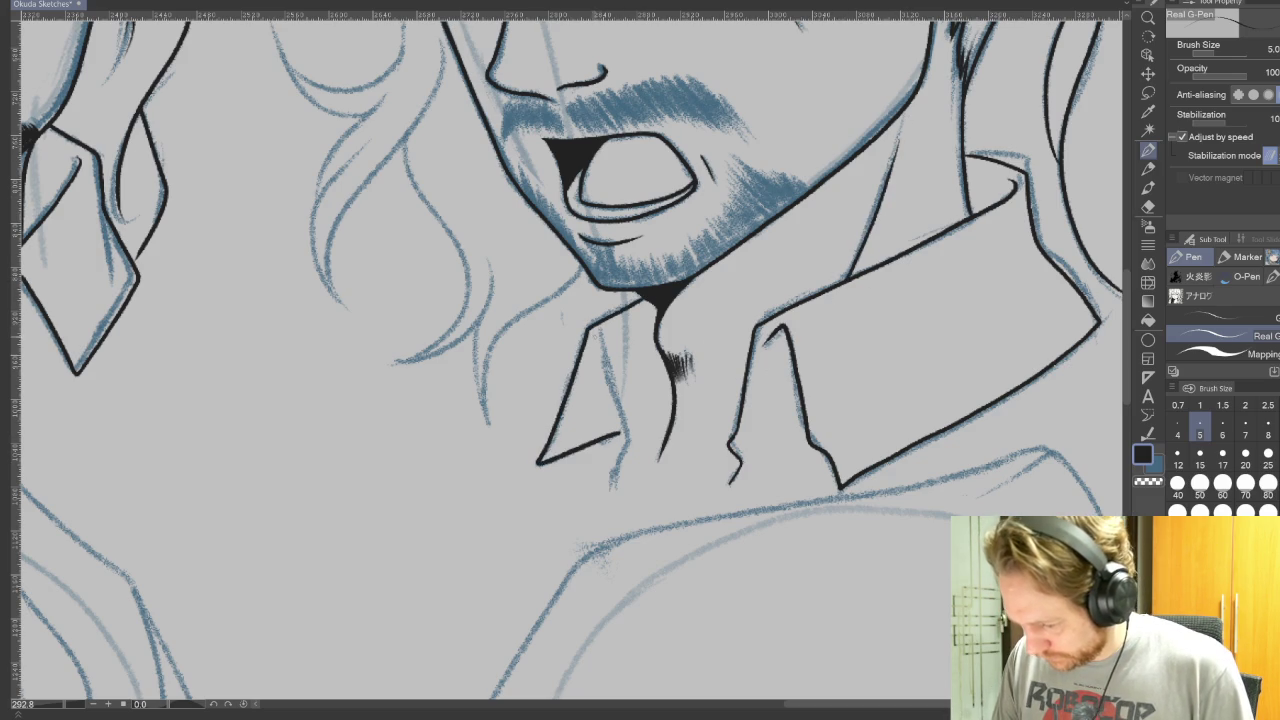
{"action": "mouse_move", "coordinate": [598, 336]}
{"action": "left_mouse_down"}
{"action": "mouse_move", "coordinate": [622, 426]}
{"action": "mouse_move", "coordinate": [608, 502]}
{"action": "left_mouse_up"}
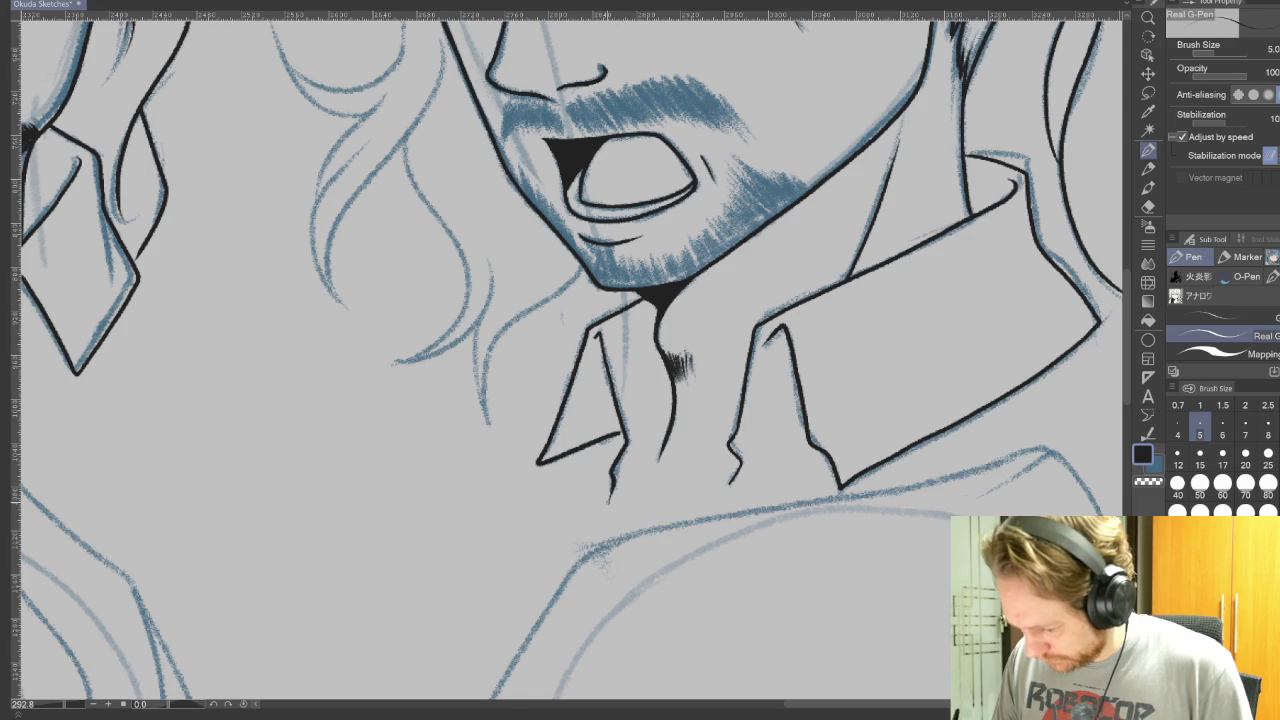
{"action": "left_click_drag", "start_coordinate": [871, 314], "coordinate": [820, 542]}
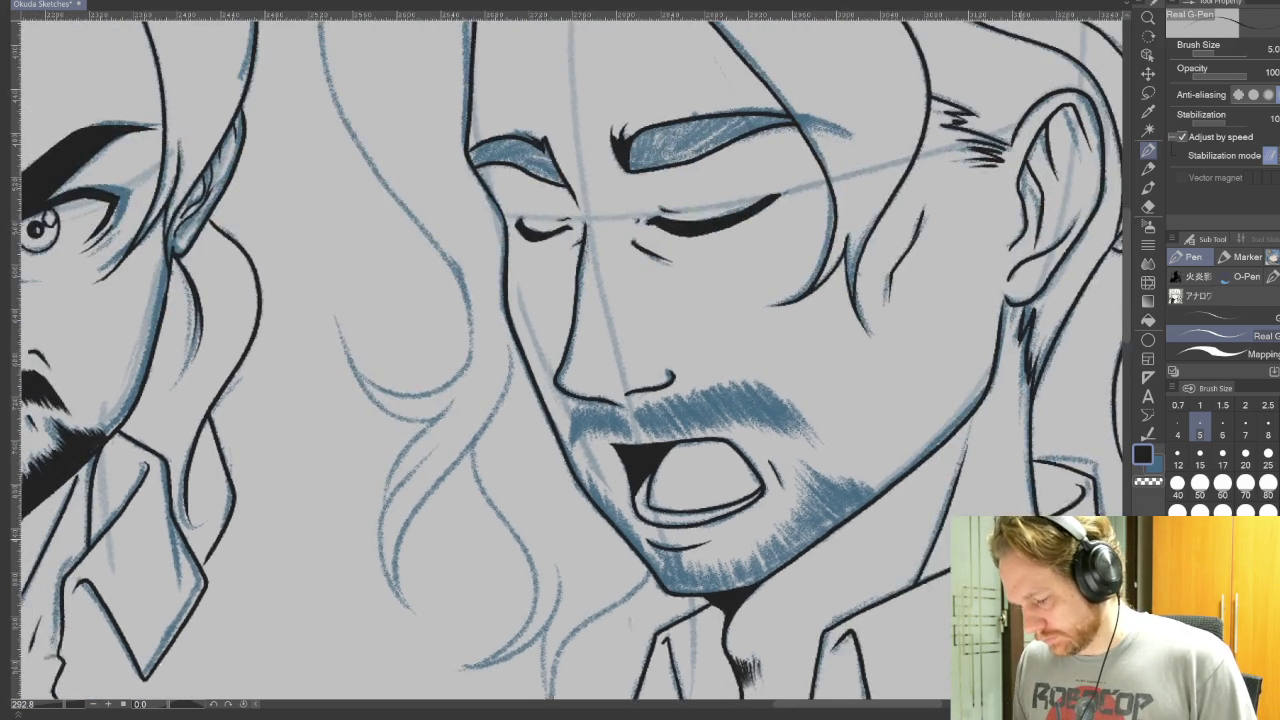
Step: Ink the left hair strand beside the face, redoing it until the curve is clean
{"action": "left_click_drag", "start_coordinate": [881, 501], "coordinate": [971, 391]}
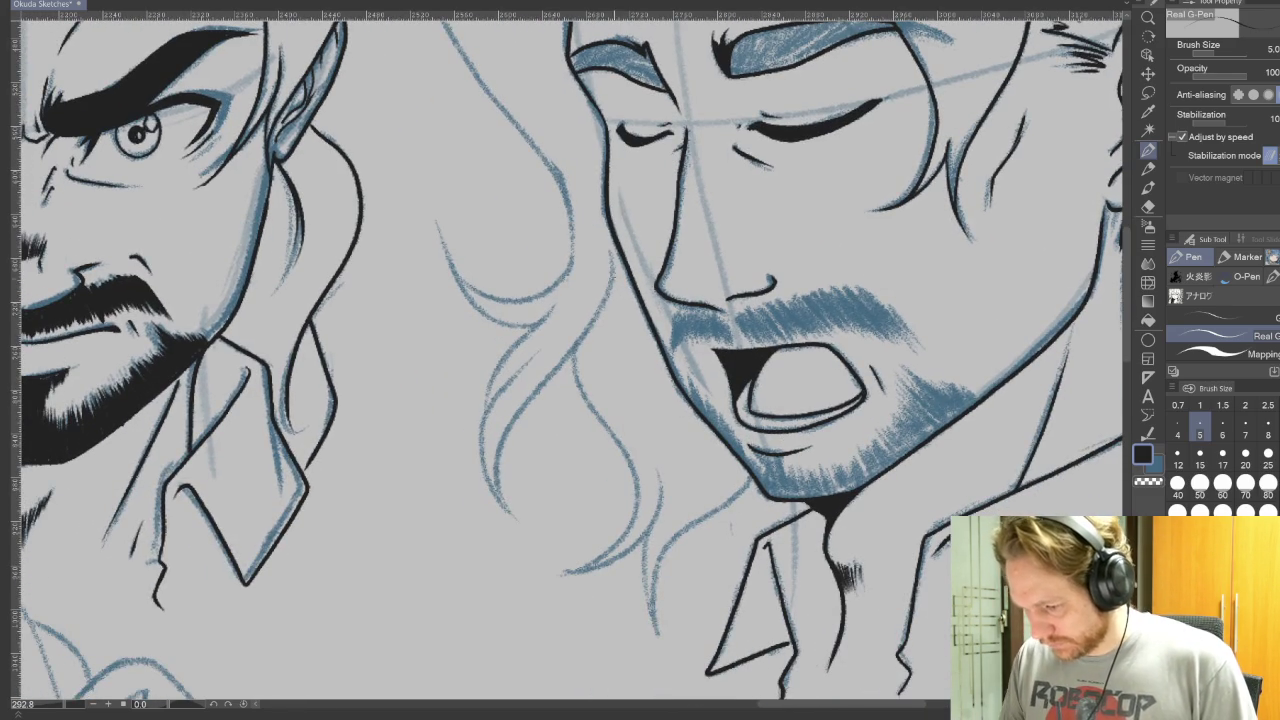
{"action": "left_click_drag", "start_coordinate": [610, 250], "coordinate": [502, 516]}
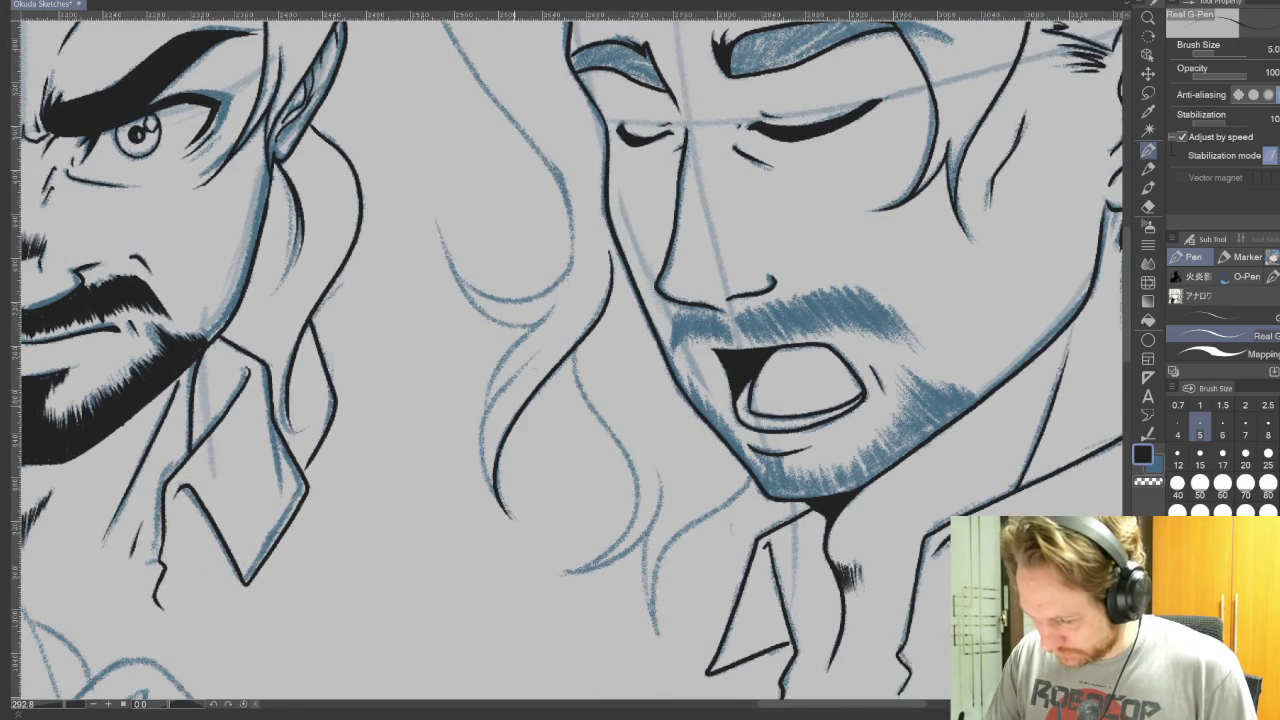
{"action": "left_click_drag", "start_coordinate": [514, 378], "coordinate": [516, 518]}
{"action": "key", "text": "ctrl+z"}
{"action": "mouse_move", "coordinate": [536, 356]}
{"action": "left_mouse_down"}
{"action": "mouse_move", "coordinate": [494, 500]}
{"action": "mouse_move", "coordinate": [508, 384]}
{"action": "mouse_move", "coordinate": [546, 346]}
{"action": "left_mouse_up"}
{"action": "key", "text": "ctrl+z"}
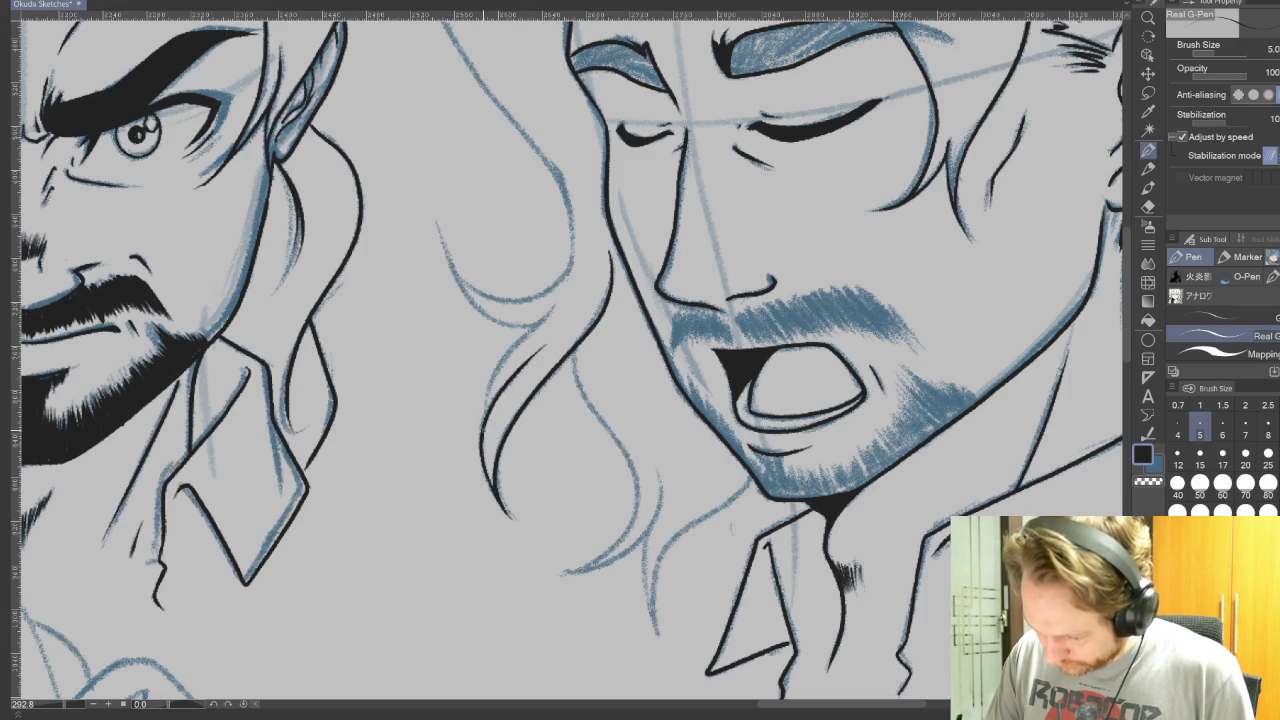
{"action": "left_click_drag", "start_coordinate": [484, 412], "coordinate": [566, 290]}
{"action": "key", "text": "ctrl+z"}
{"action": "left_click_drag", "start_coordinate": [484, 436], "coordinate": [564, 300]}
Step: Rotate the canvas and ink the hair line curve and the outline over the top of the head
{"action": "key", "text": "r"}
{"action": "left_click_drag", "start_coordinate": [840, 480], "coordinate": [590, 712]}
{"action": "key", "text": "p"}
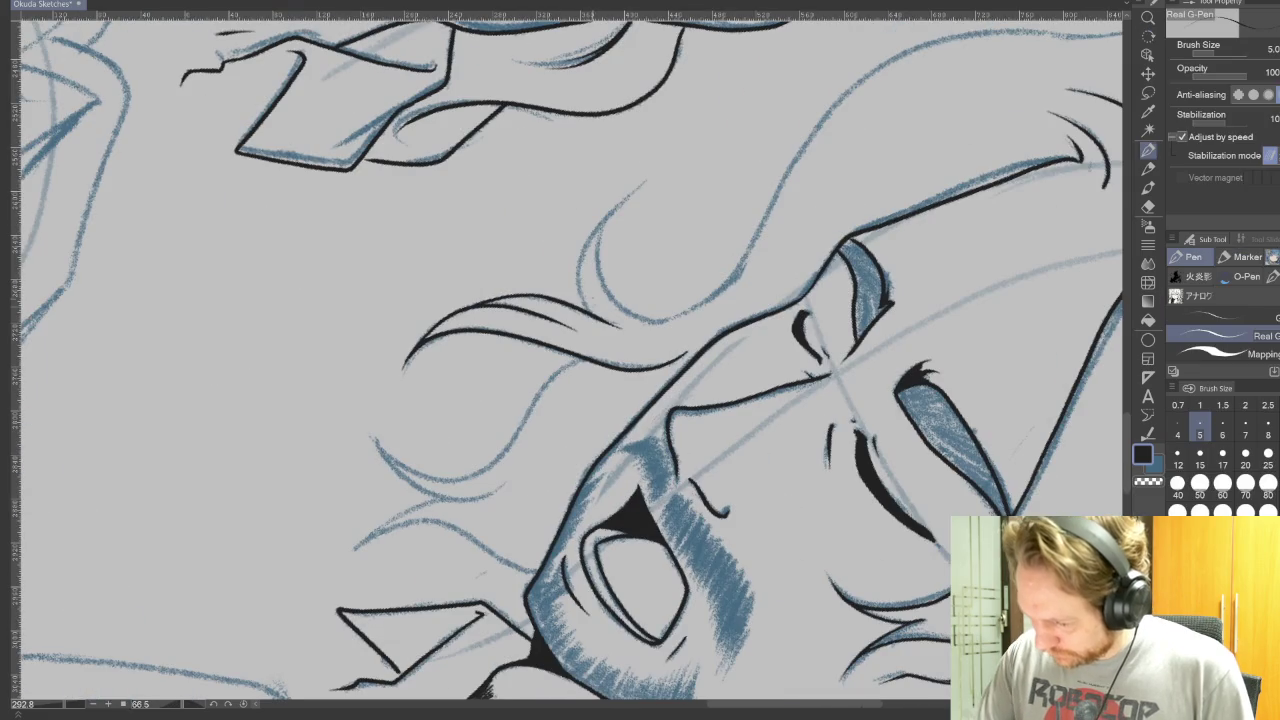
{"action": "mouse_move", "coordinate": [600, 318]}
{"action": "left_mouse_down"}
{"action": "mouse_move", "coordinate": [626, 196]}
{"action": "mouse_move", "coordinate": [878, 72]}
{"action": "left_mouse_up"}
{"action": "key", "text": "r"}
{"action": "mouse_move", "coordinate": [830, 372]}
{"action": "left_mouse_down"}
{"action": "mouse_move", "coordinate": [952, 512]}
{"action": "mouse_move", "coordinate": [962, 545]}
{"action": "left_mouse_up"}
{"action": "left_click_drag", "start_coordinate": [575, 352], "coordinate": [885, 188]}
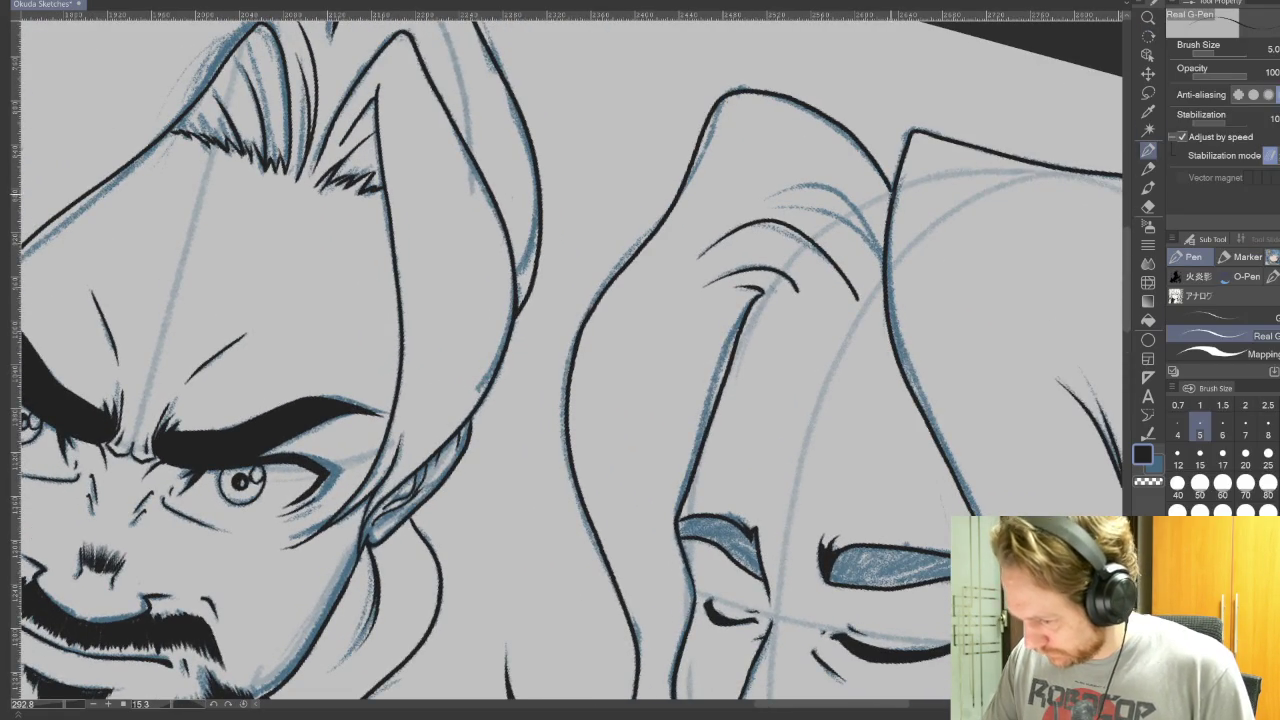
Step: Trace the remaining hair strands inside the hair and beside the face over the blue sketch
{"action": "left_click_drag", "start_coordinate": [560, 360], "coordinate": [748, 466]}
{"action": "left_click", "coordinate": [1148, 150]}
{"action": "left_click_drag", "start_coordinate": [797, 196], "coordinate": [692, 290]}
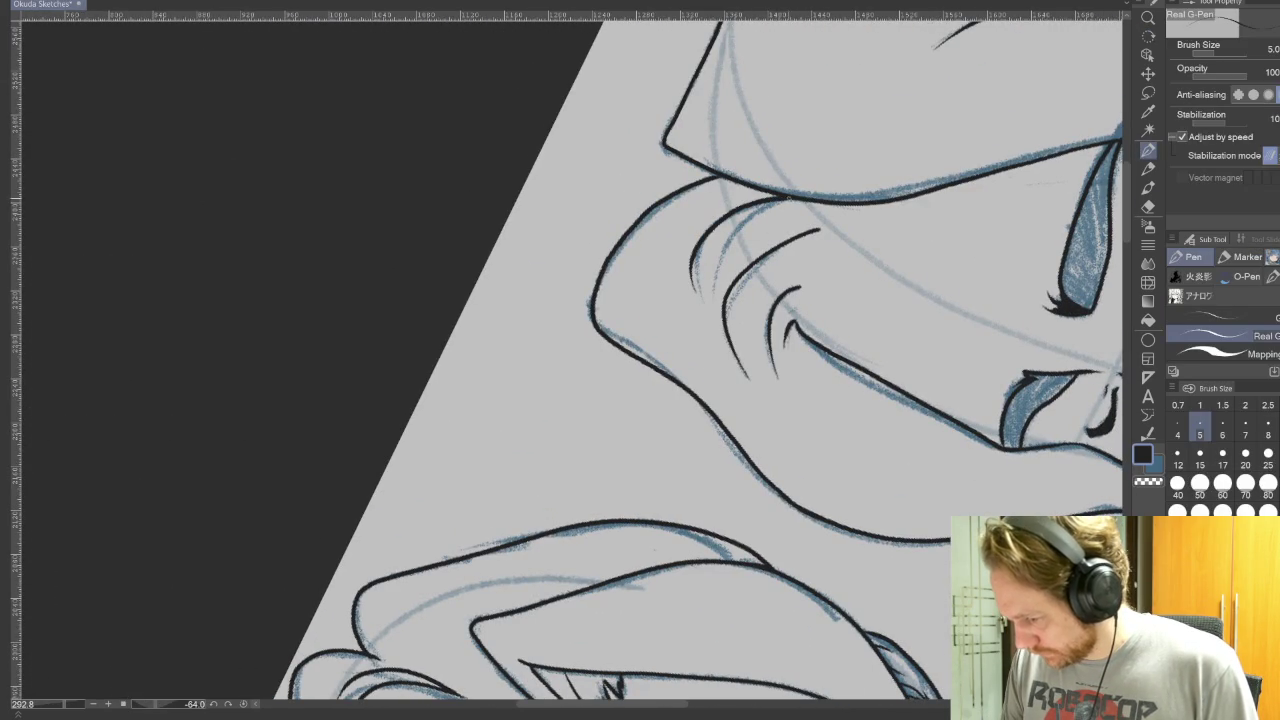
{"action": "left_click_drag", "start_coordinate": [984, 545], "coordinate": [934, 523]}
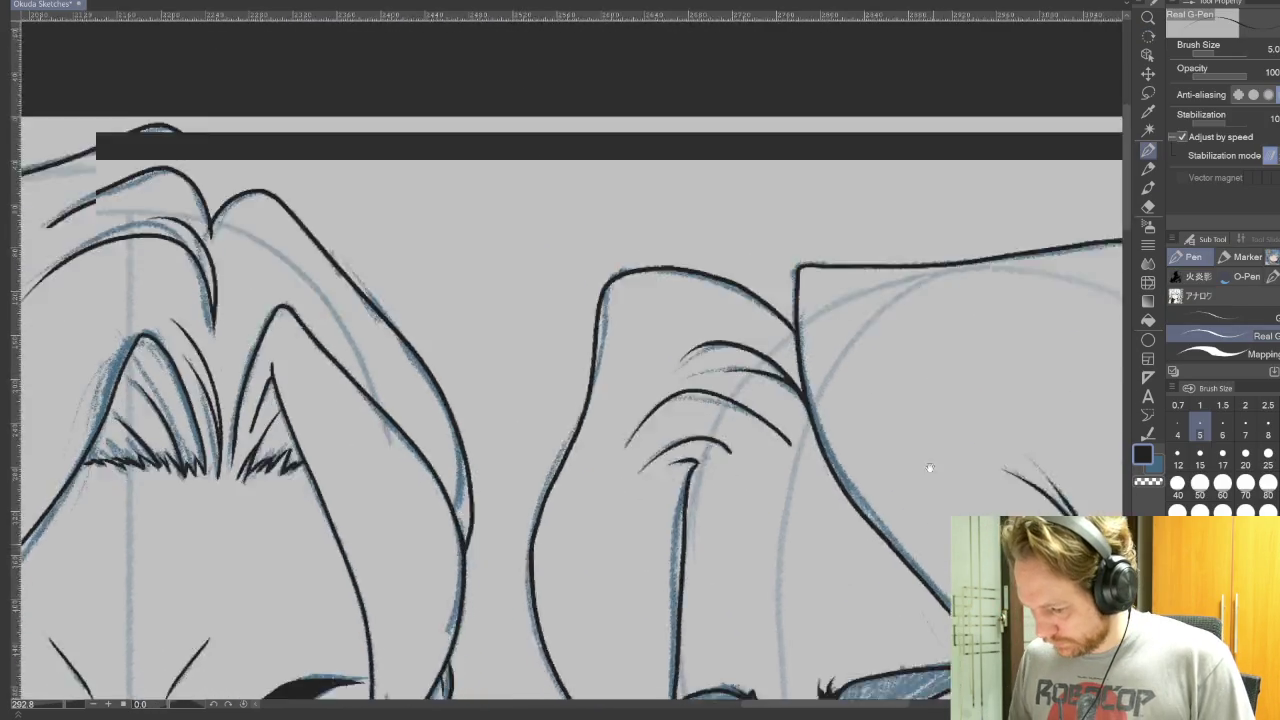
{"action": "scroll", "coordinate": [768, 395], "scroll_direction": "up", "scroll_amount": 3}
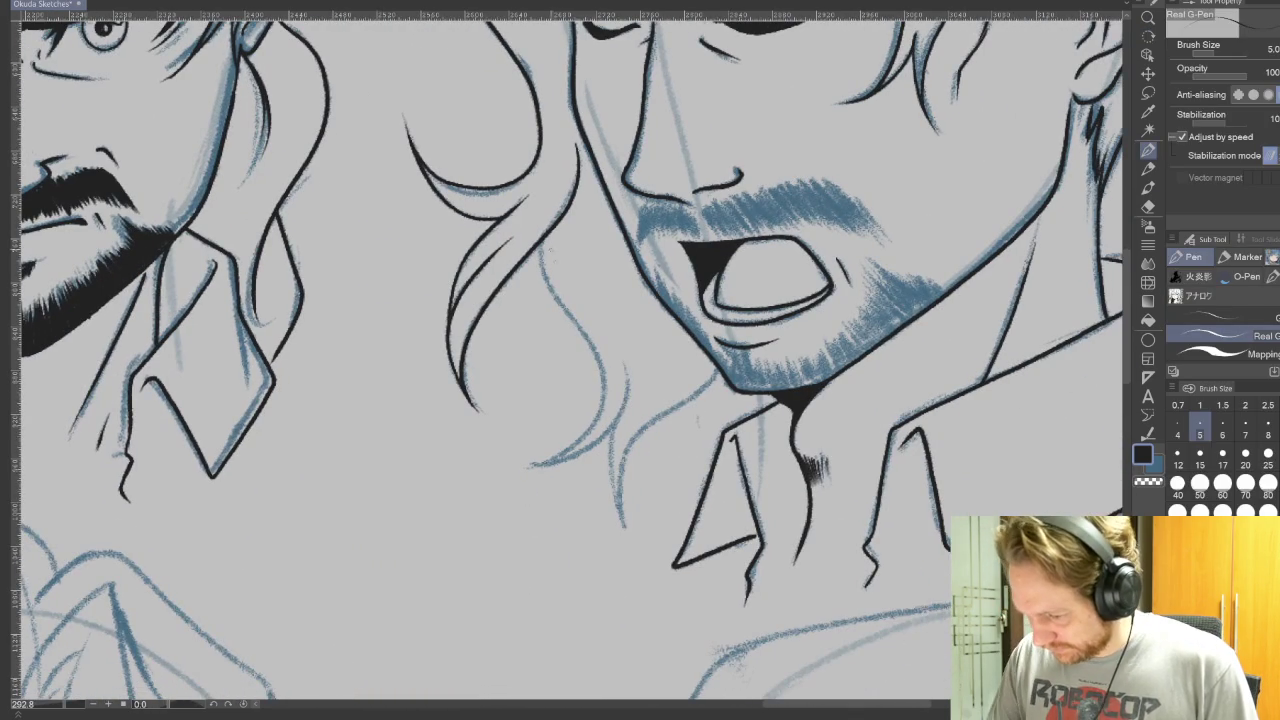
{"action": "mouse_move", "coordinate": [540, 244]}
{"action": "left_mouse_down"}
{"action": "mouse_move", "coordinate": [570, 316]}
{"action": "mouse_move", "coordinate": [588, 450]}
{"action": "mouse_move", "coordinate": [528, 466]}
{"action": "mouse_move", "coordinate": [590, 444]}
{"action": "mouse_move", "coordinate": [625, 355]}
{"action": "left_mouse_up"}
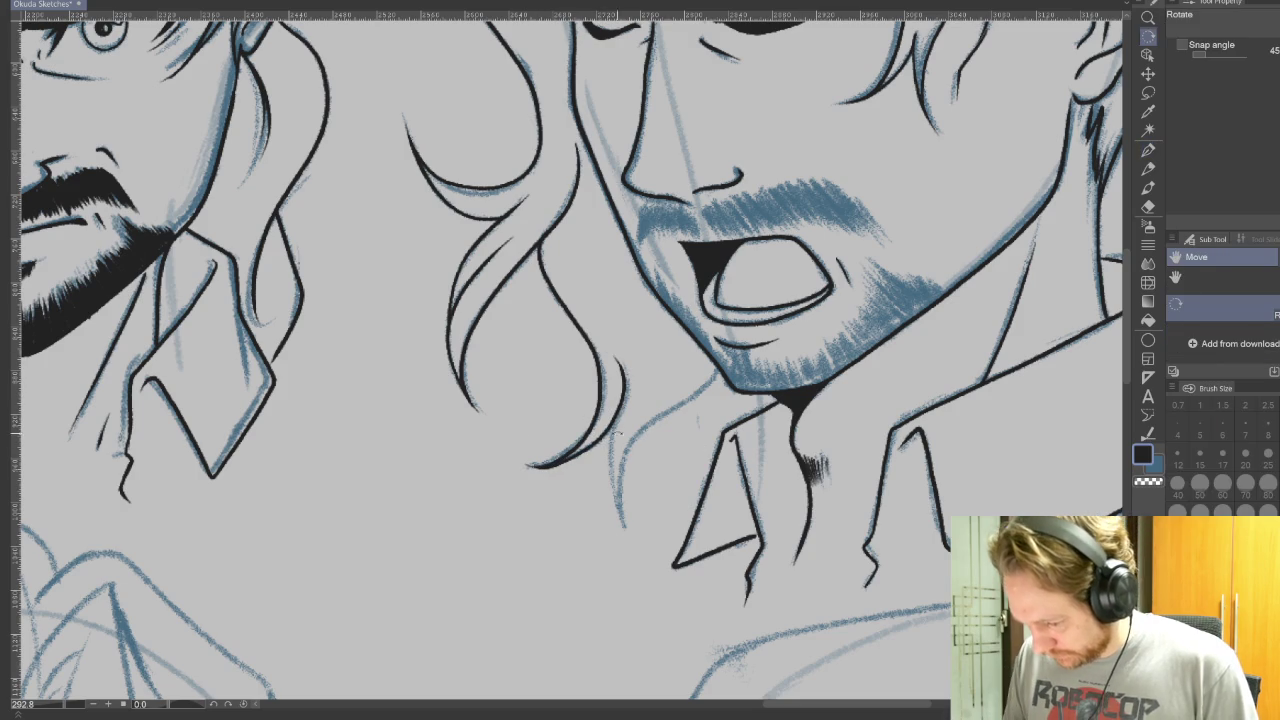
{"action": "mouse_move", "coordinate": [606, 418]}
{"action": "left_mouse_down"}
{"action": "mouse_move", "coordinate": [628, 525]}
{"action": "mouse_move", "coordinate": [618, 458]}
{"action": "mouse_move", "coordinate": [712, 384]}
{"action": "left_mouse_up"}
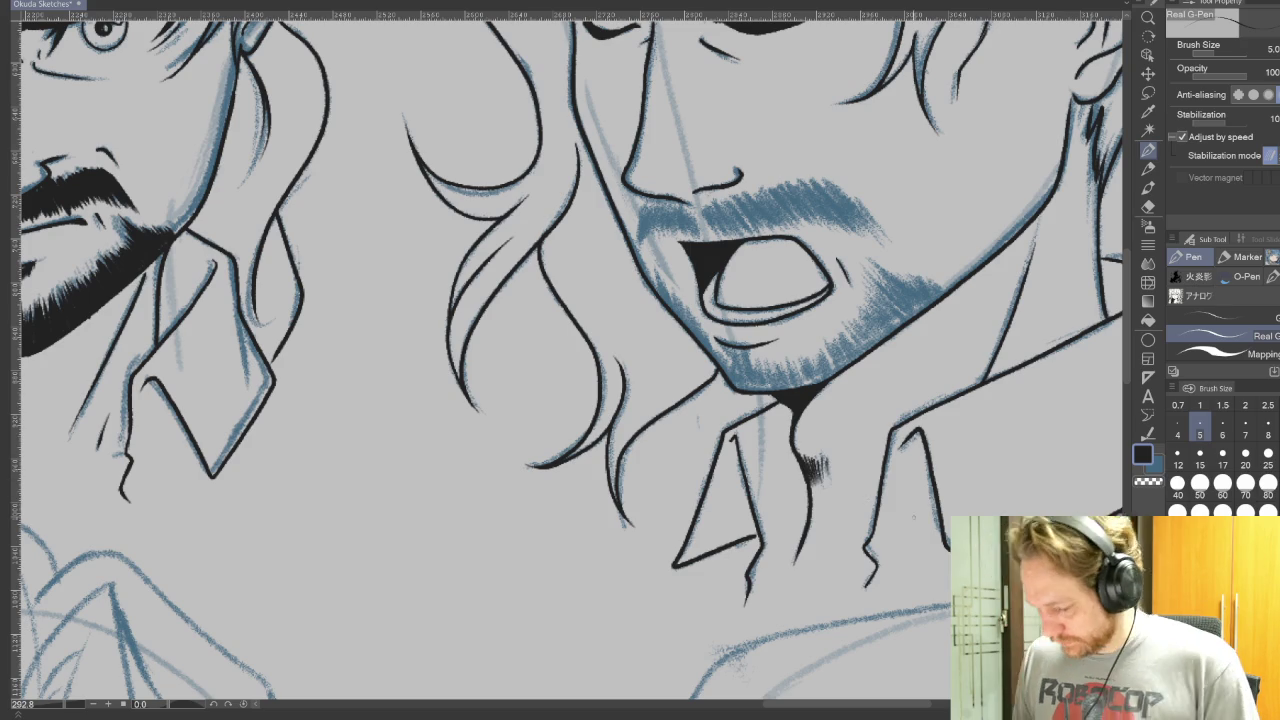
{"action": "left_click_drag", "start_coordinate": [918, 537], "coordinate": [548, 697]}
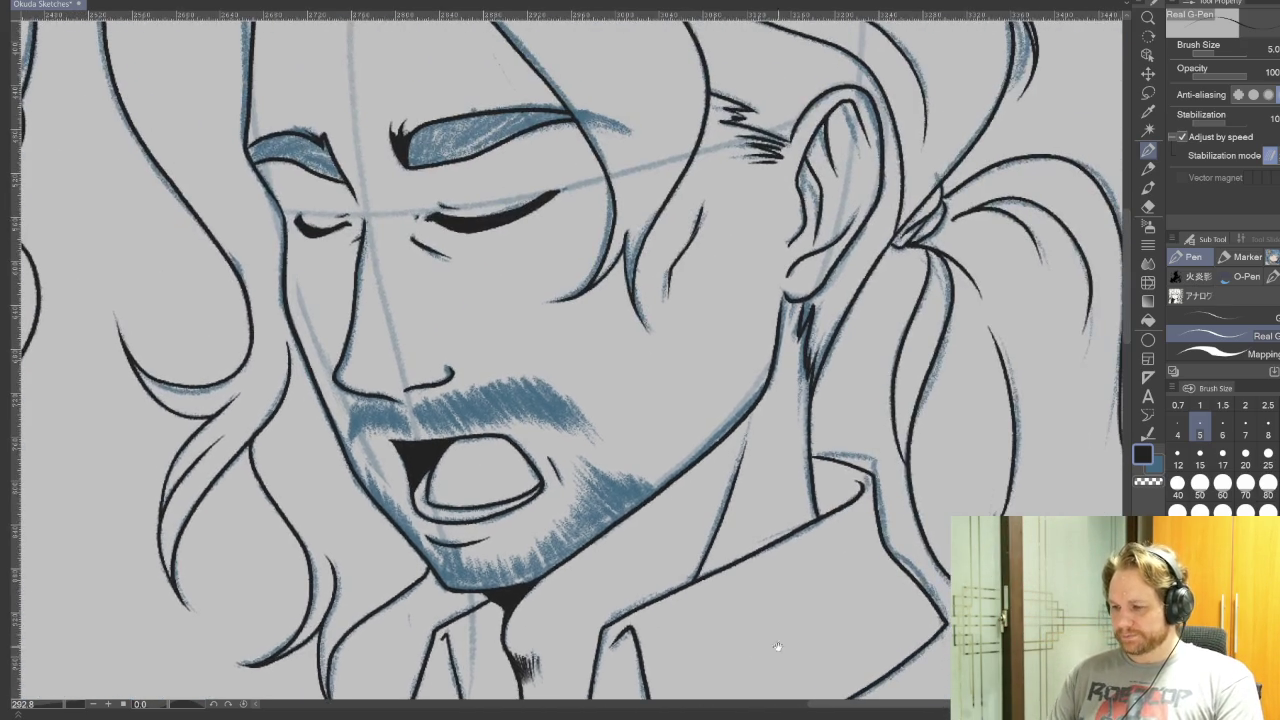
{"action": "mouse_move", "coordinate": [710, 410]}
{"action": "left_mouse_down"}
{"action": "mouse_move", "coordinate": [790, 557]}
{"action": "mouse_move", "coordinate": [776, 640]}
{"action": "mouse_move", "coordinate": [915, 528]}
{"action": "left_mouse_up"}
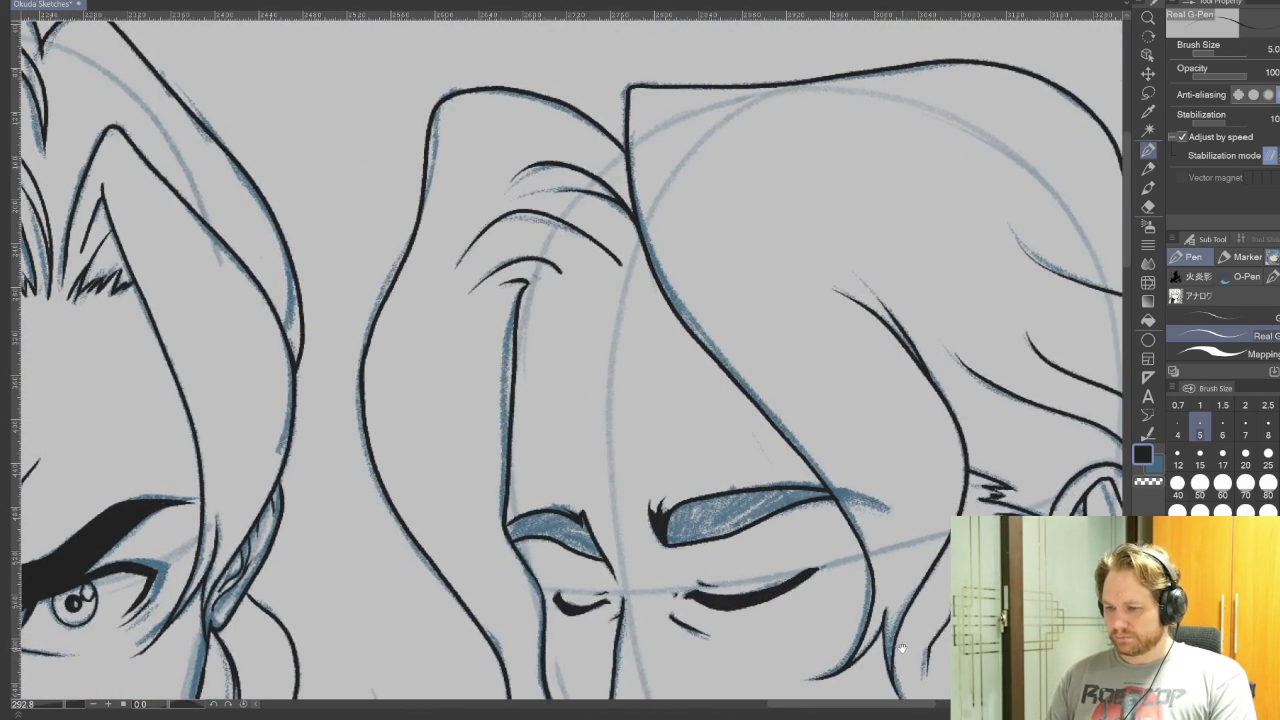
{"action": "mouse_move", "coordinate": [774, 653]}
{"action": "left_mouse_down"}
{"action": "mouse_move", "coordinate": [831, 340]}
{"action": "mouse_move", "coordinate": [818, 240]}
{"action": "left_mouse_up"}
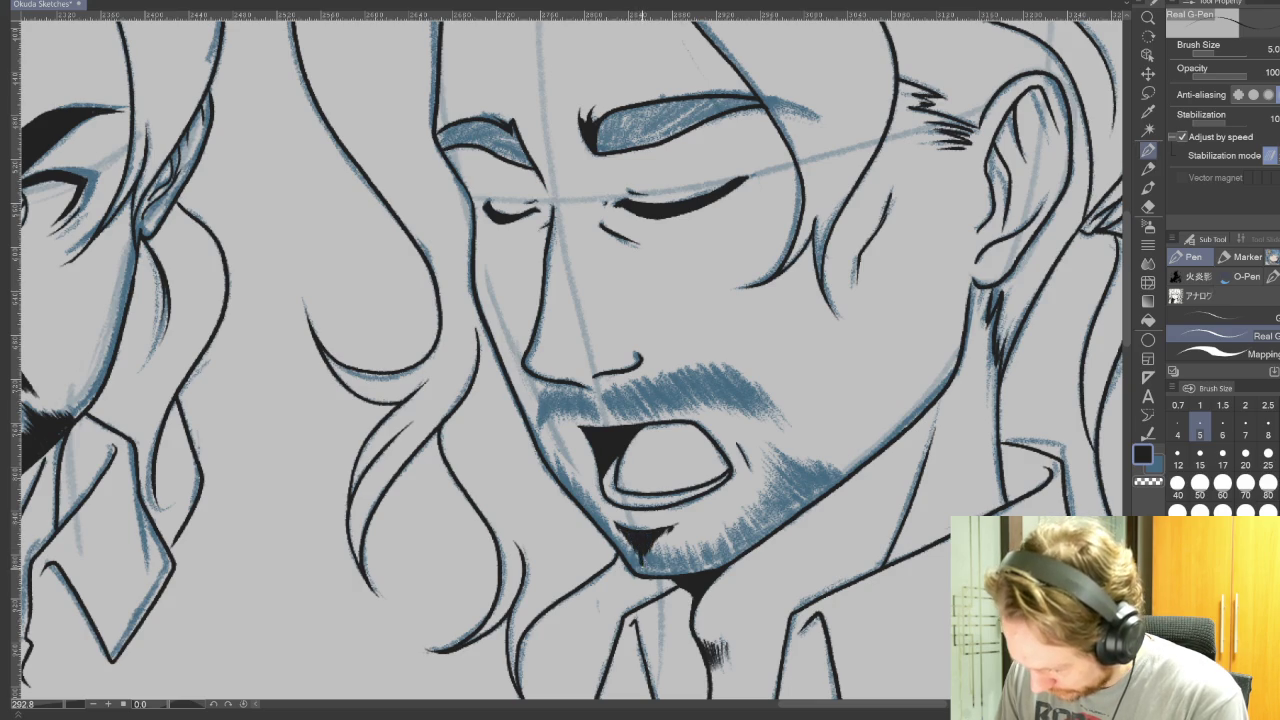
Step: Fill in the black beard patch just below the lower lip
{"action": "left_click_drag", "start_coordinate": [648, 578], "coordinate": [658, 546]}
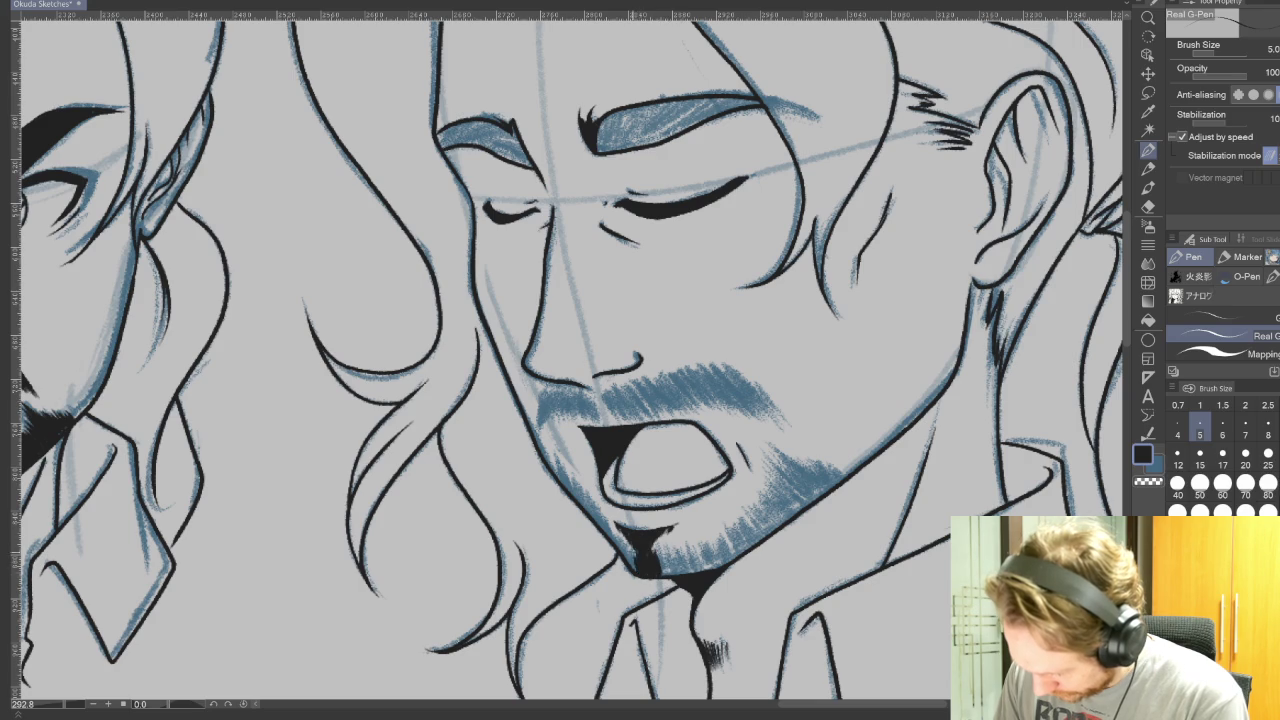
{"action": "mouse_move", "coordinate": [628, 564]}
{"action": "left_mouse_down"}
{"action": "mouse_move", "coordinate": [630, 548]}
{"action": "mouse_move", "coordinate": [570, 482]}
{"action": "left_mouse_up"}
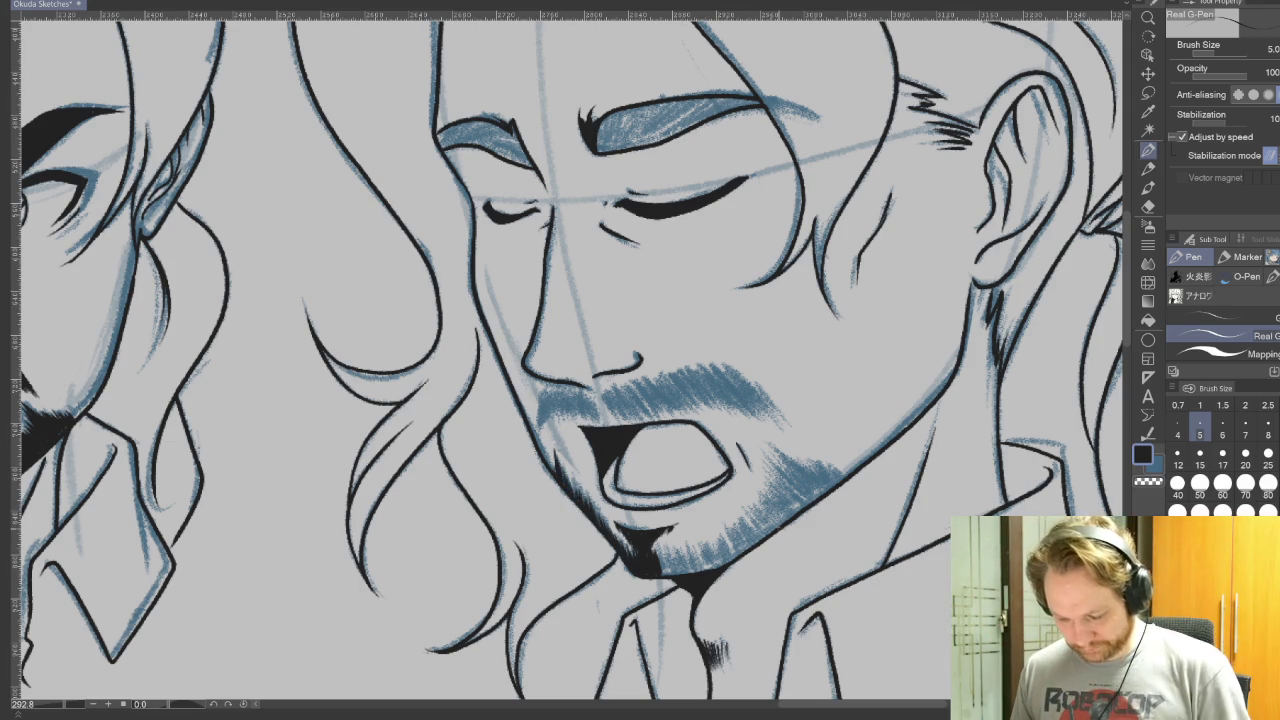
{"action": "key", "text": "r"}
{"action": "left_click_drag", "start_coordinate": [985, 470], "coordinate": [1005, 530]}
{"action": "key", "text": "p"}
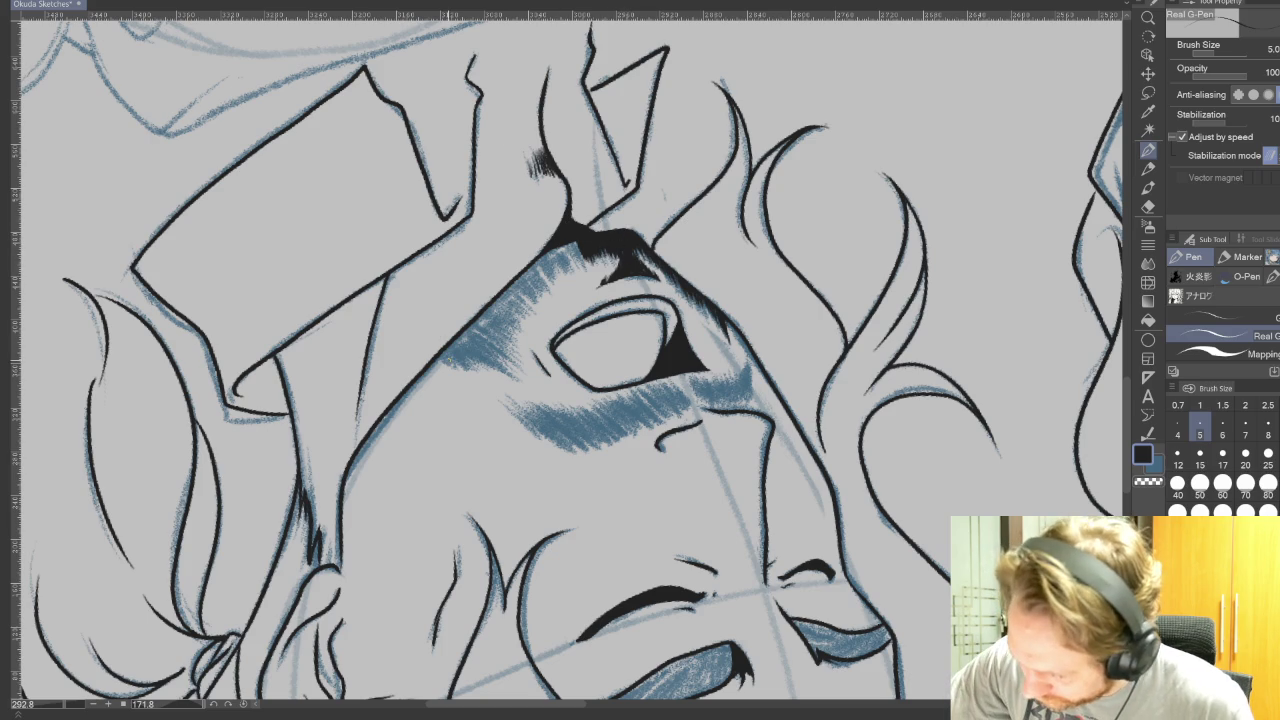
Step: Hatch the chin beard densely black, out to the corner of the mouth
{"action": "left_click_drag", "start_coordinate": [436, 354], "coordinate": [518, 378]}
{"action": "mouse_move", "coordinate": [458, 334]}
{"action": "left_mouse_down"}
{"action": "mouse_move", "coordinate": [516, 378]}
{"action": "mouse_move", "coordinate": [504, 366]}
{"action": "left_mouse_up"}
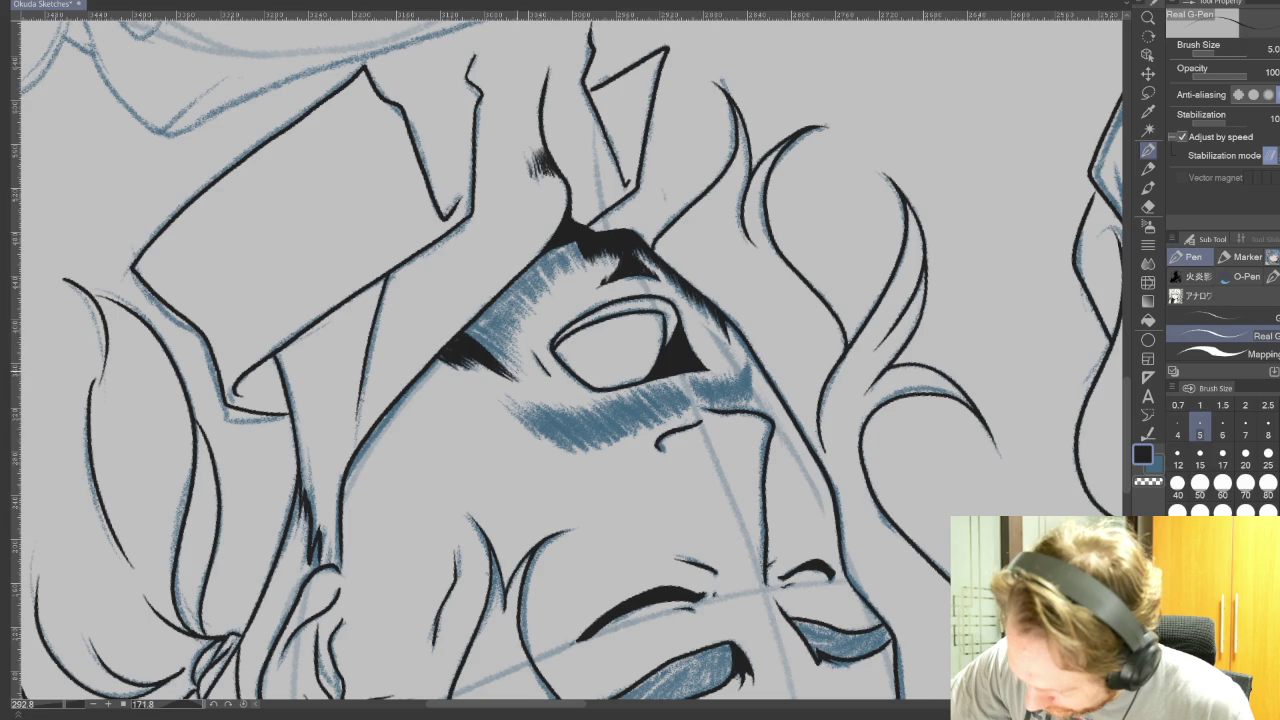
{"action": "left_click_drag", "start_coordinate": [462, 328], "coordinate": [506, 356]}
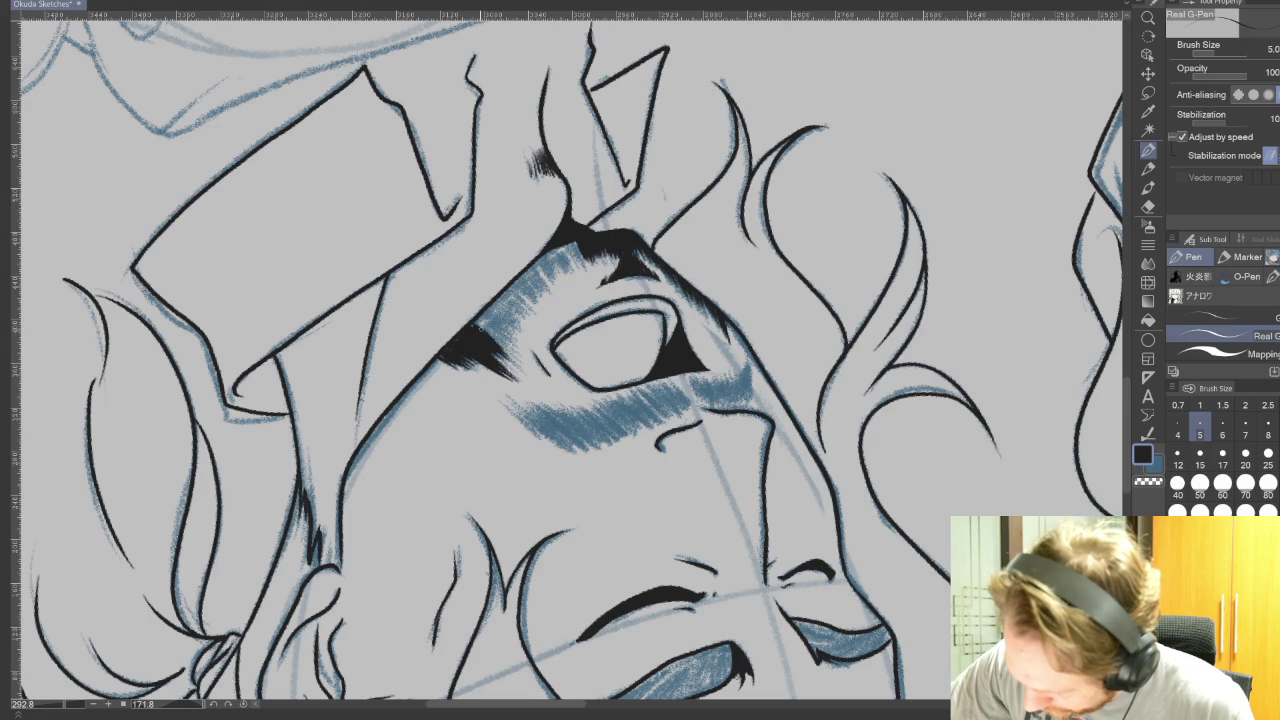
{"action": "left_click_drag", "start_coordinate": [474, 314], "coordinate": [508, 348]}
{"action": "mouse_move", "coordinate": [478, 318]}
{"action": "left_mouse_down"}
{"action": "mouse_move", "coordinate": [510, 346]}
{"action": "mouse_move", "coordinate": [504, 332]}
{"action": "mouse_move", "coordinate": [514, 336]}
{"action": "left_mouse_up"}
{"action": "mouse_move", "coordinate": [490, 308]}
{"action": "left_mouse_down"}
{"action": "mouse_move", "coordinate": [514, 334]}
{"action": "mouse_move", "coordinate": [558, 272]}
{"action": "left_mouse_up"}
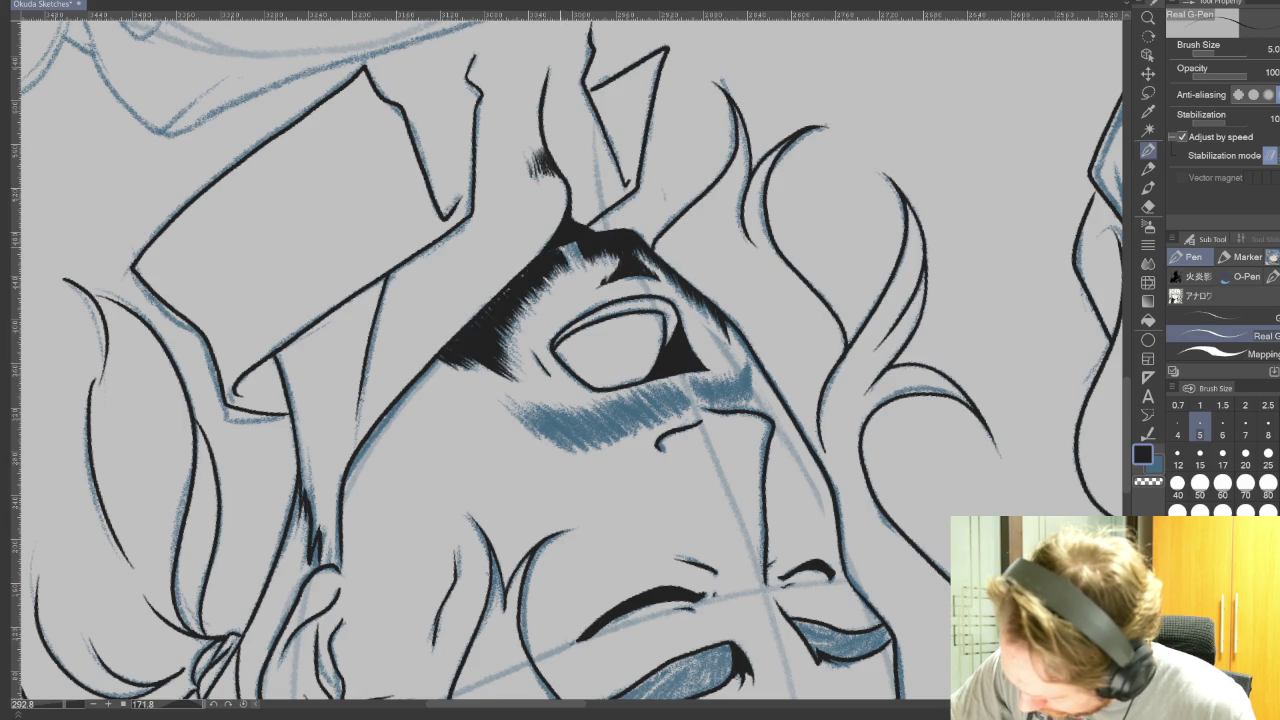
{"action": "left_click_drag", "start_coordinate": [572, 244], "coordinate": [584, 266]}
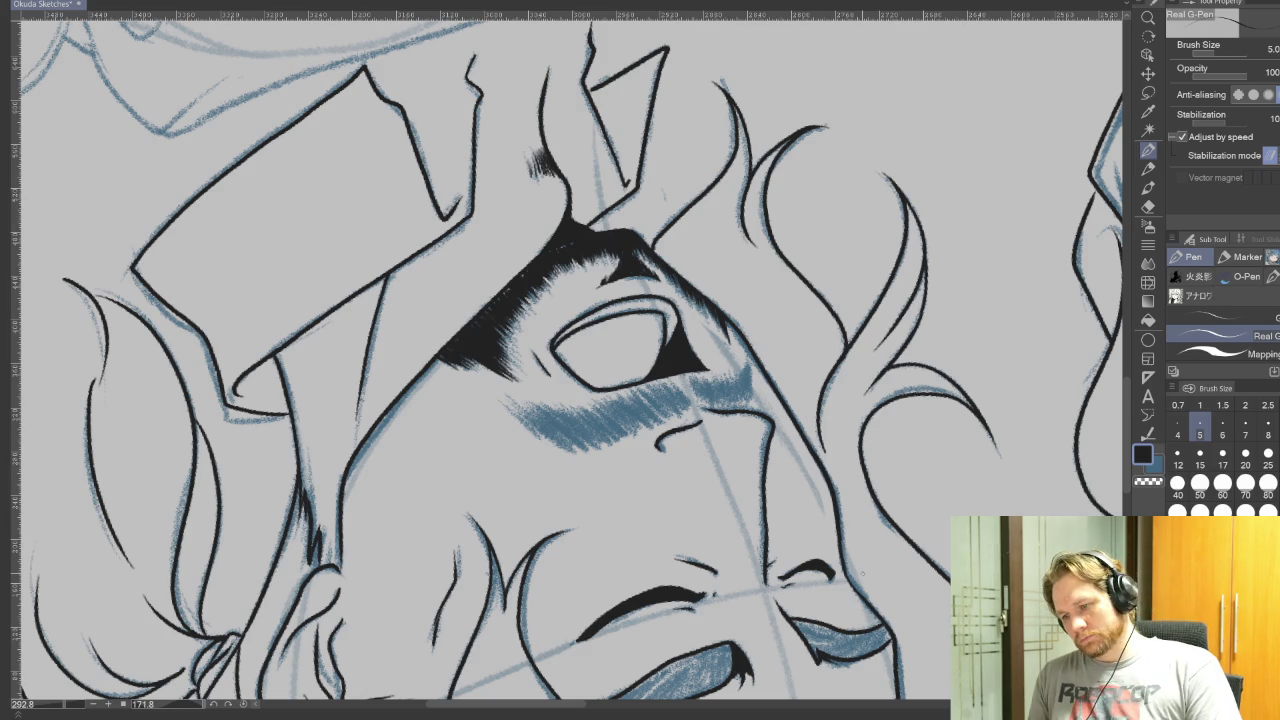
Step: Hatch the moustache solid black under the nose, extending it toward the right
{"action": "key", "text": "r"}
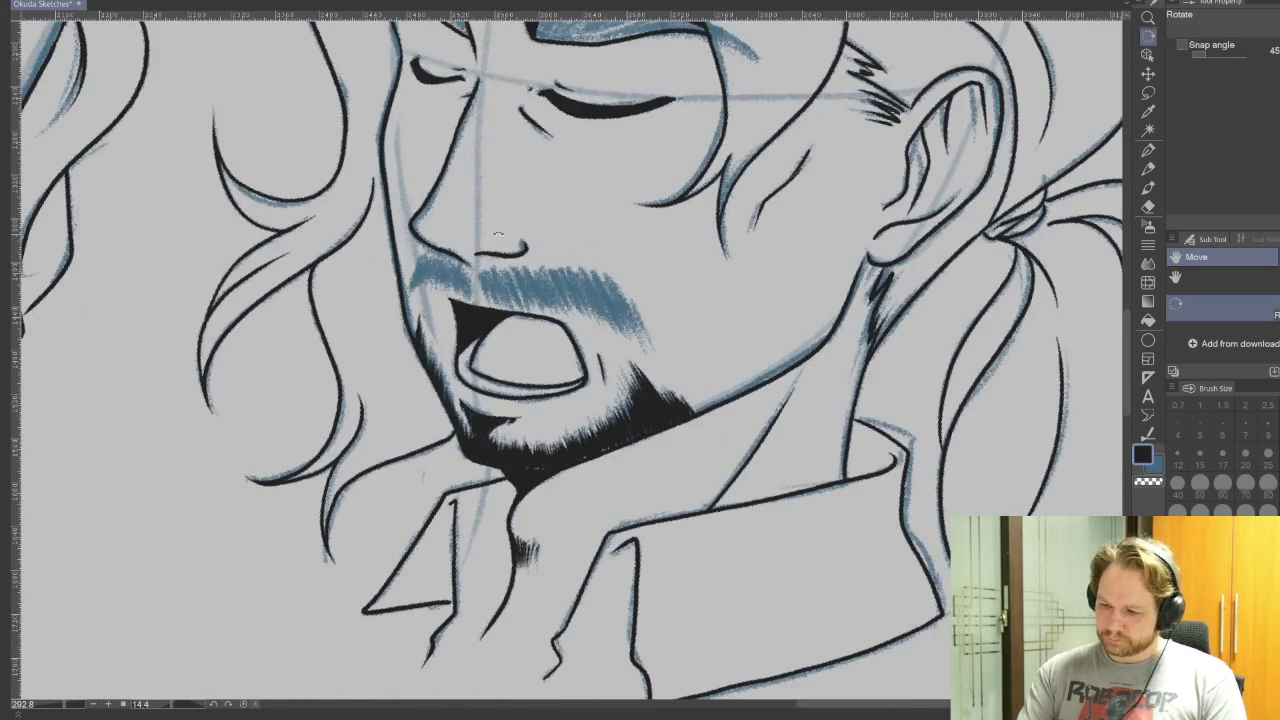
{"action": "key", "text": "p"}
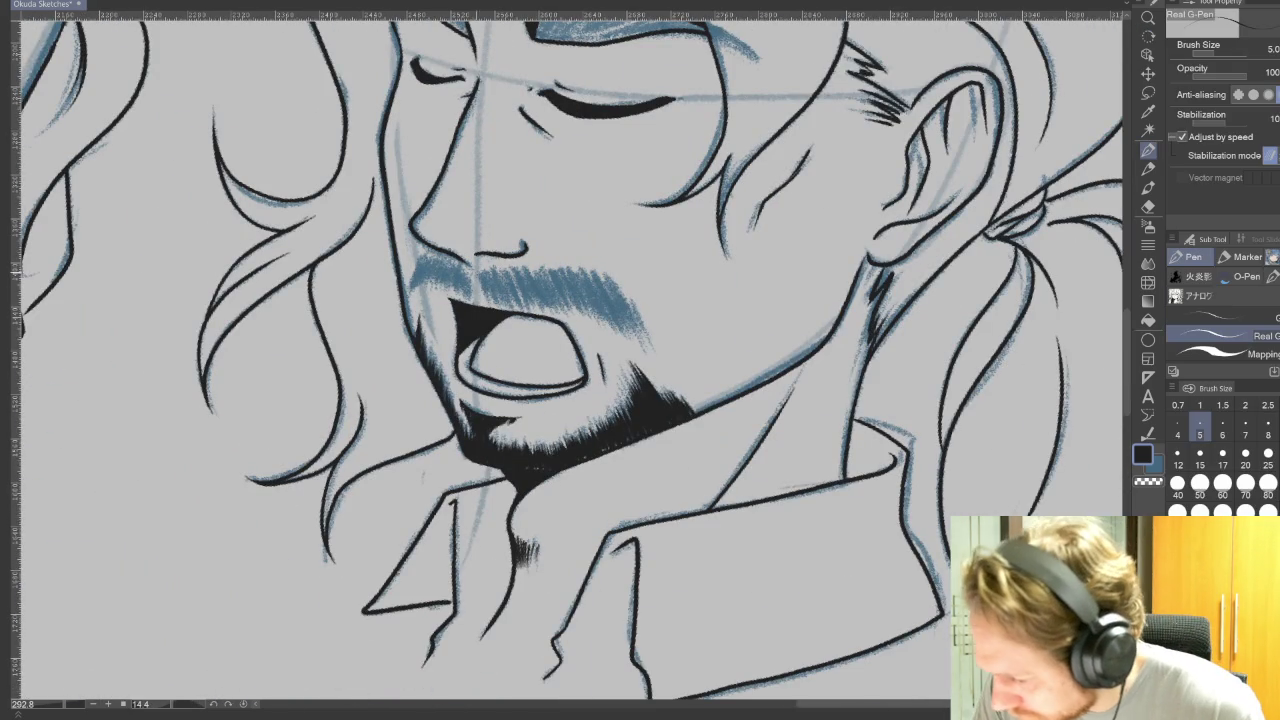
{"action": "left_click_drag", "start_coordinate": [484, 266], "coordinate": [492, 298]}
{"action": "mouse_move", "coordinate": [494, 268]}
{"action": "left_mouse_down"}
{"action": "mouse_move", "coordinate": [492, 302]}
{"action": "mouse_move", "coordinate": [546, 308]}
{"action": "mouse_move", "coordinate": [550, 294]}
{"action": "mouse_move", "coordinate": [556, 306]}
{"action": "left_mouse_up"}
{"action": "mouse_move", "coordinate": [566, 268]}
{"action": "left_mouse_down"}
{"action": "mouse_move", "coordinate": [562, 310]}
{"action": "mouse_move", "coordinate": [579, 316]}
{"action": "left_mouse_up"}
{"action": "mouse_move", "coordinate": [588, 270]}
{"action": "left_mouse_down"}
{"action": "mouse_move", "coordinate": [584, 312]}
{"action": "mouse_move", "coordinate": [614, 320]}
{"action": "left_mouse_up"}
Step: Finish the moustache's right tip and hatch the face's left edge above it
{"action": "left_click_drag", "start_coordinate": [626, 274], "coordinate": [622, 330]}
{"action": "mouse_move", "coordinate": [634, 278]}
{"action": "left_mouse_down"}
{"action": "mouse_move", "coordinate": [630, 340]}
{"action": "mouse_move", "coordinate": [646, 346]}
{"action": "left_mouse_up"}
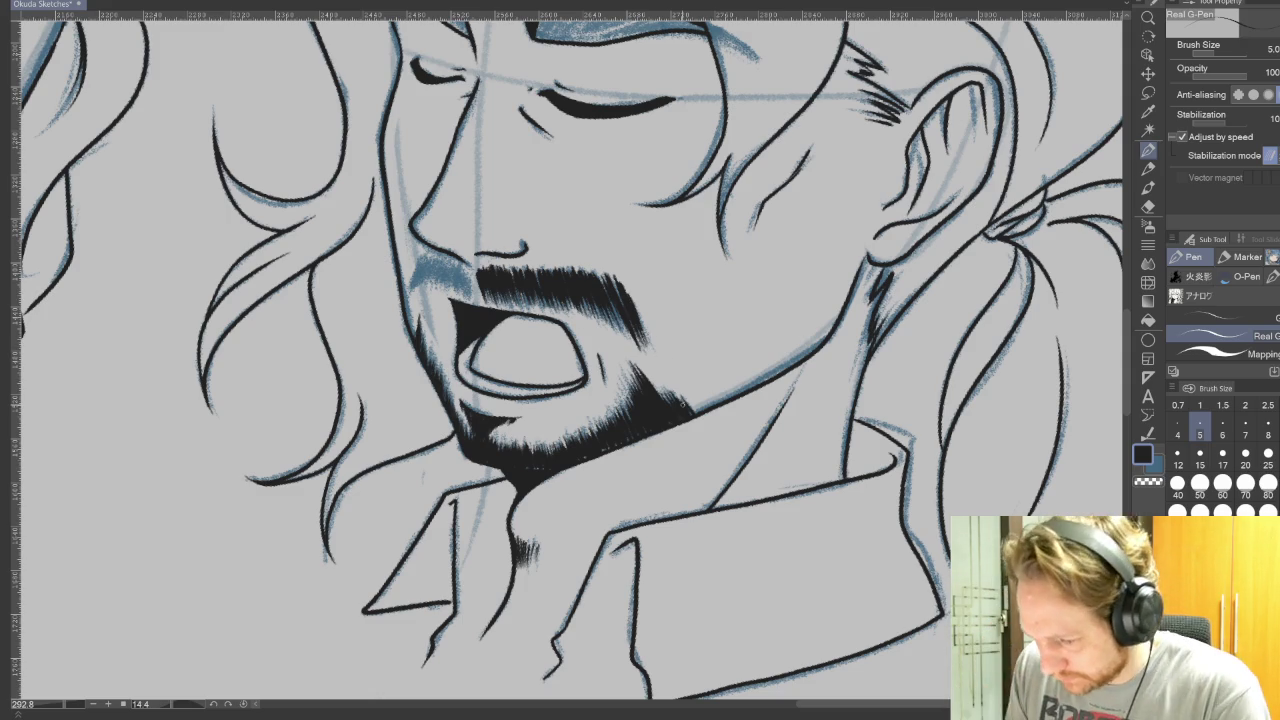
{"action": "left_click_drag", "start_coordinate": [426, 252], "coordinate": [410, 318]}
{"action": "mouse_move", "coordinate": [434, 252]}
{"action": "left_mouse_down"}
{"action": "mouse_move", "coordinate": [425, 290]}
{"action": "mouse_move", "coordinate": [474, 292]}
{"action": "mouse_move", "coordinate": [457, 290]}
{"action": "left_mouse_up"}
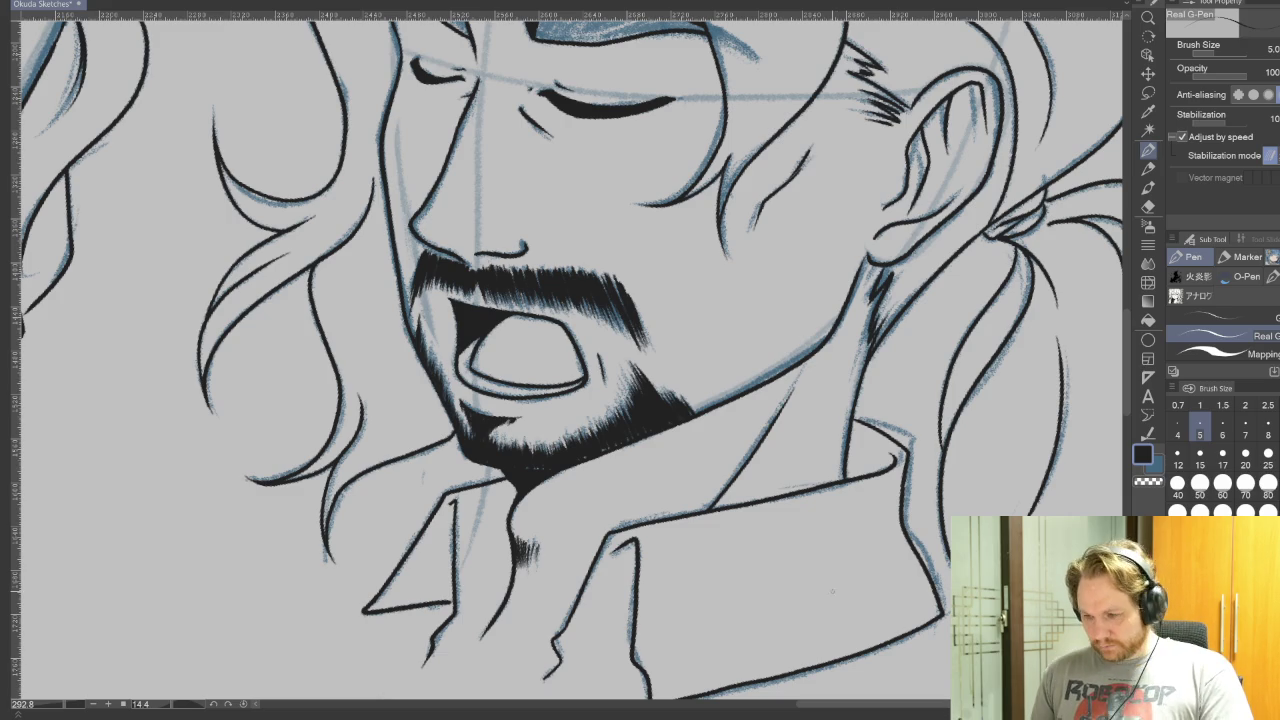
{"action": "left_click_drag", "start_coordinate": [890, 302], "coordinate": [940, 636]}
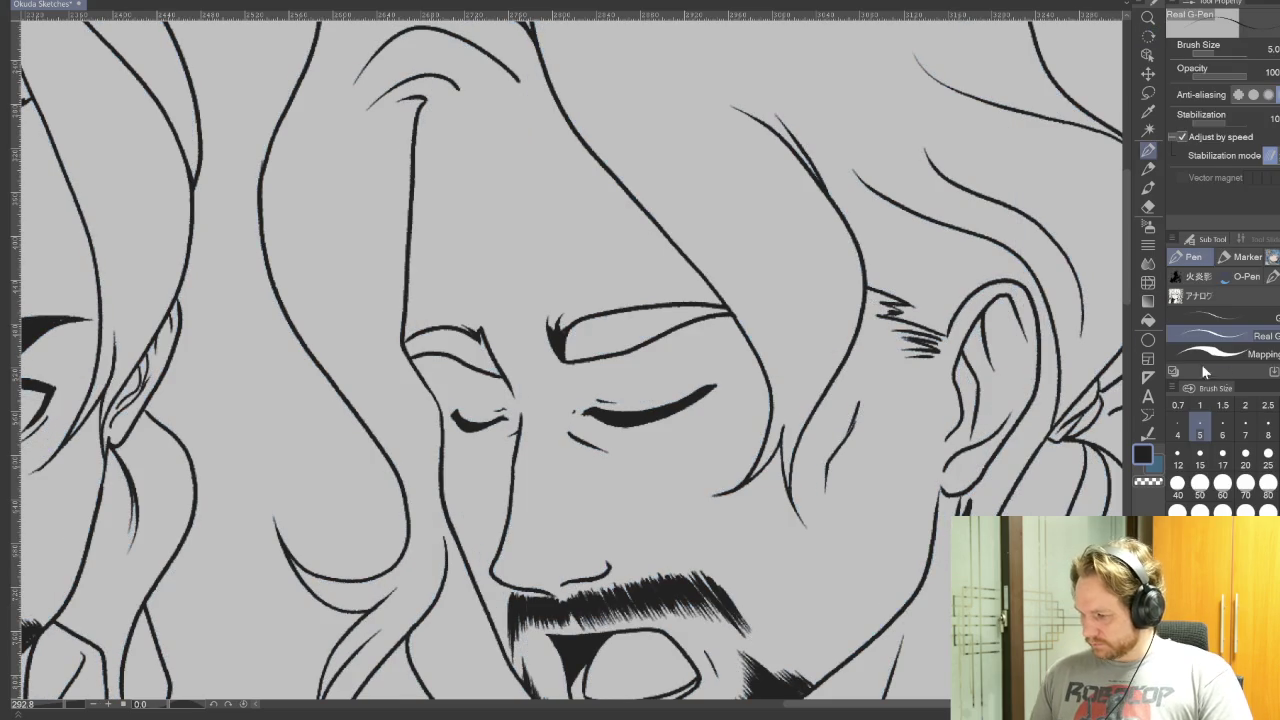
Step: Fill both eyebrows of the closed-eyed face solid black
{"action": "key", "text": "g"}
{"action": "left_click", "coordinate": [640, 333]}
{"action": "left_click", "coordinate": [465, 350]}
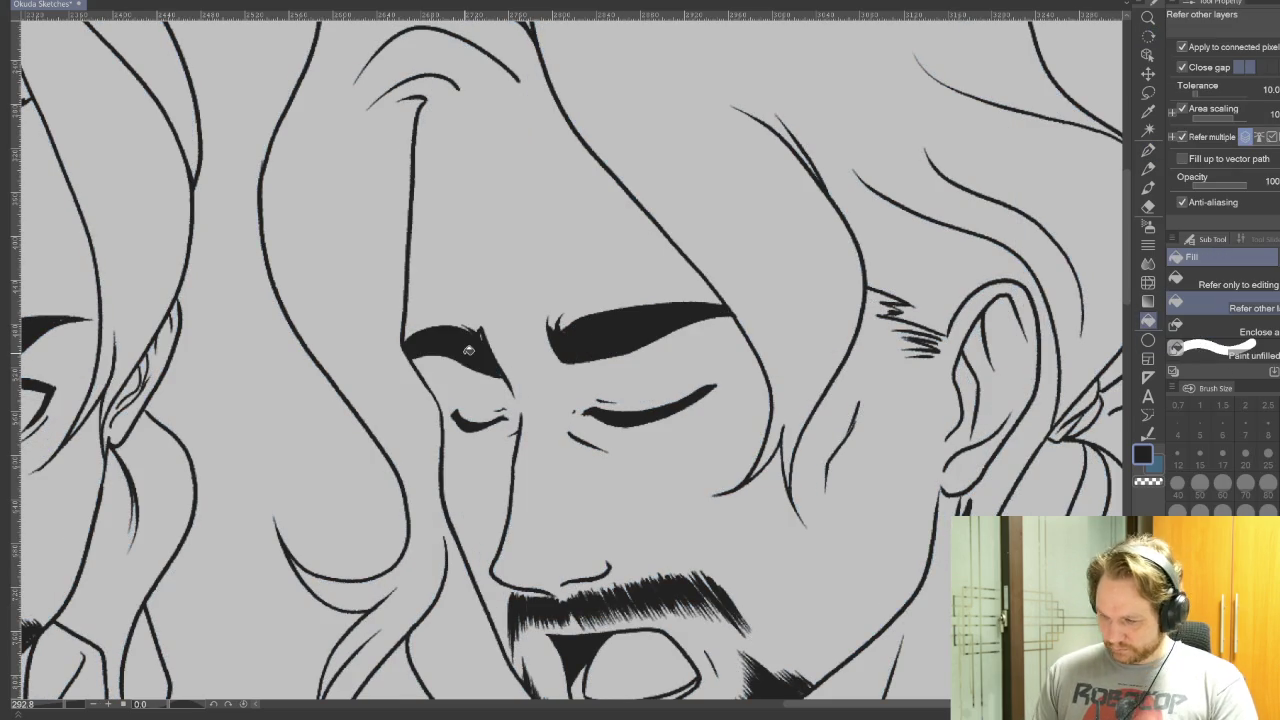
{"action": "left_click", "coordinate": [1148, 150]}
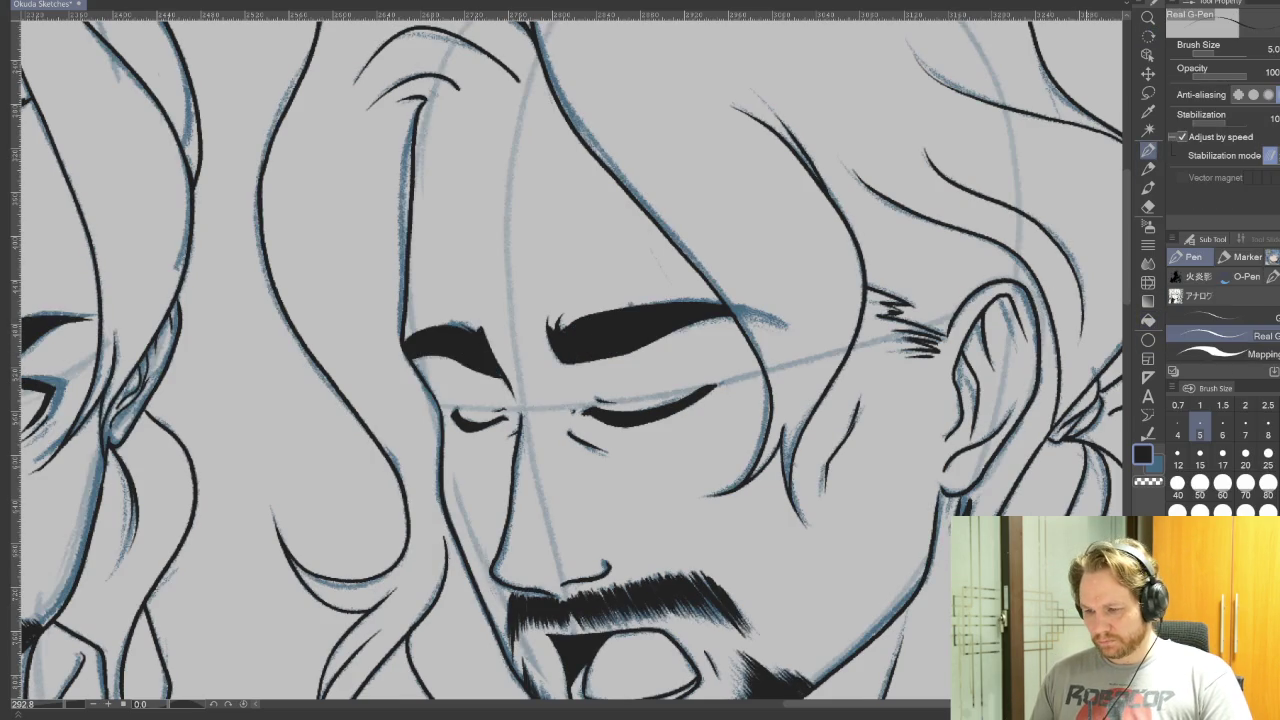
Step: Tilt the view and add short feathered hatch strokes along the hairline and cheek
{"action": "left_click_drag", "start_coordinate": [946, 511], "coordinate": [916, 171]}
{"action": "left_click_drag", "start_coordinate": [918, 270], "coordinate": [899, 507]}
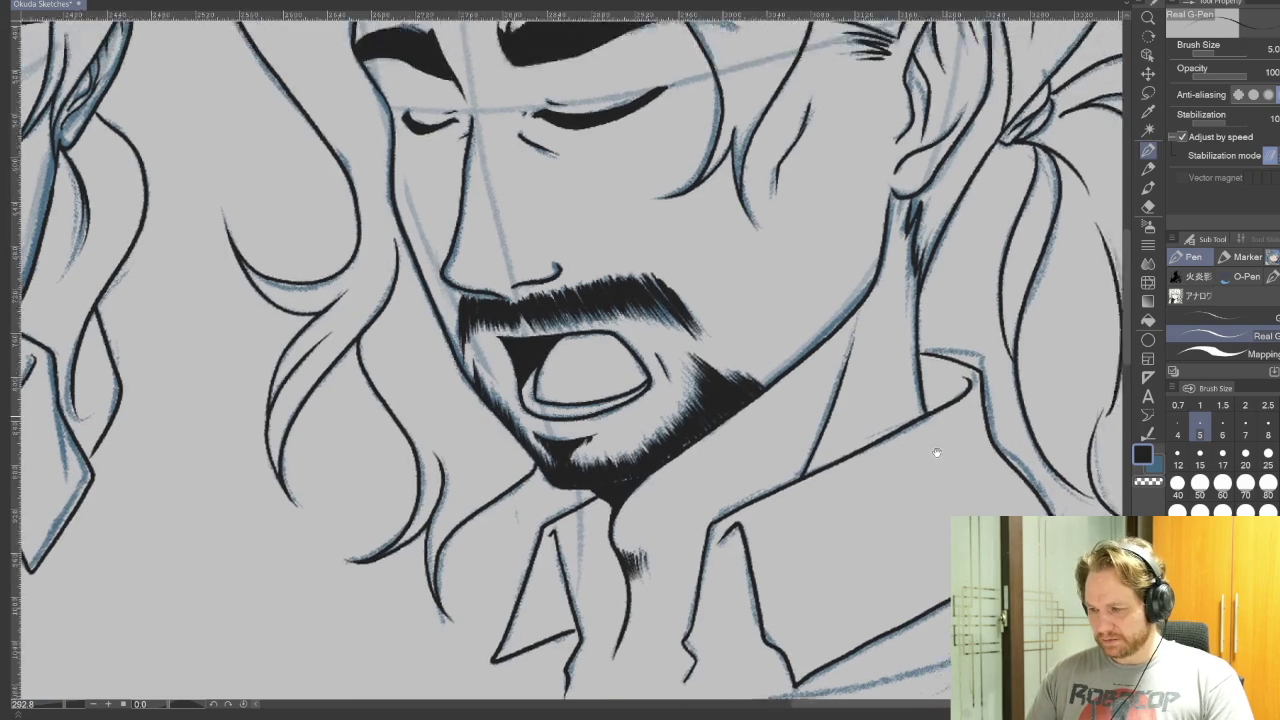
{"action": "scroll", "coordinate": [940, 480], "scroll_direction": "down", "scroll_amount": 4}
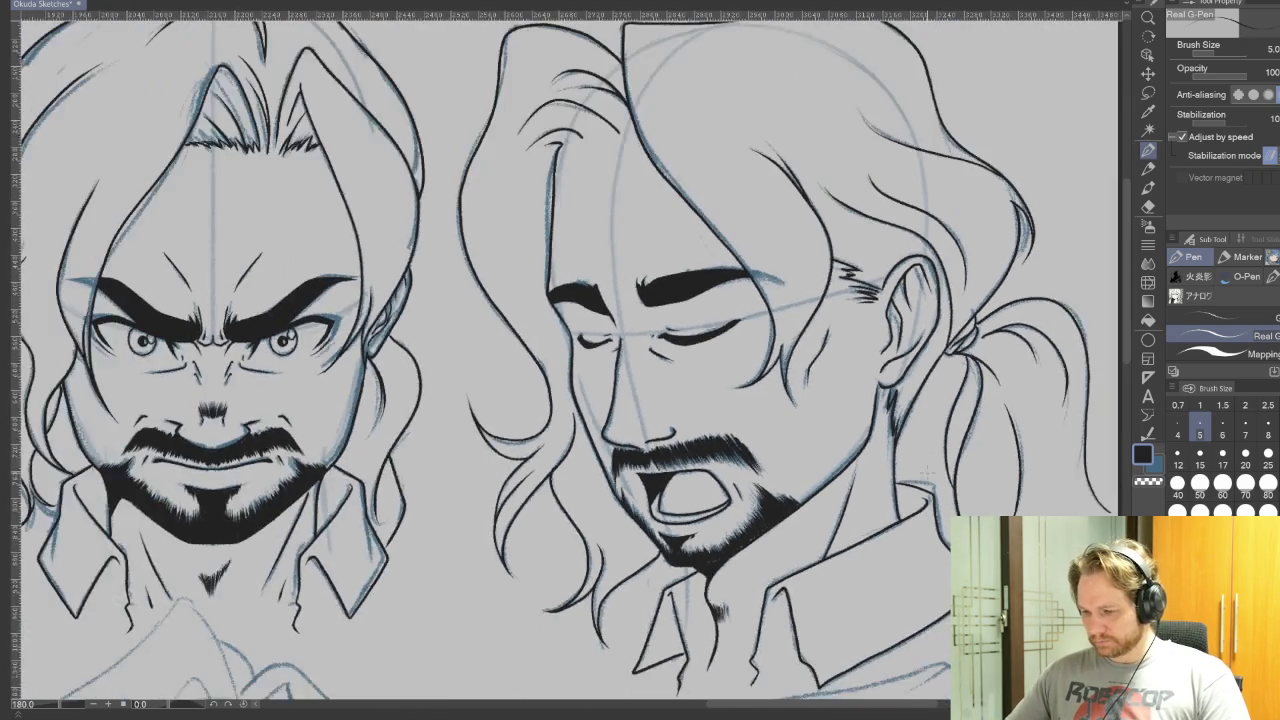
{"action": "left_click_drag", "start_coordinate": [832, 454], "coordinate": [1050, 412]}
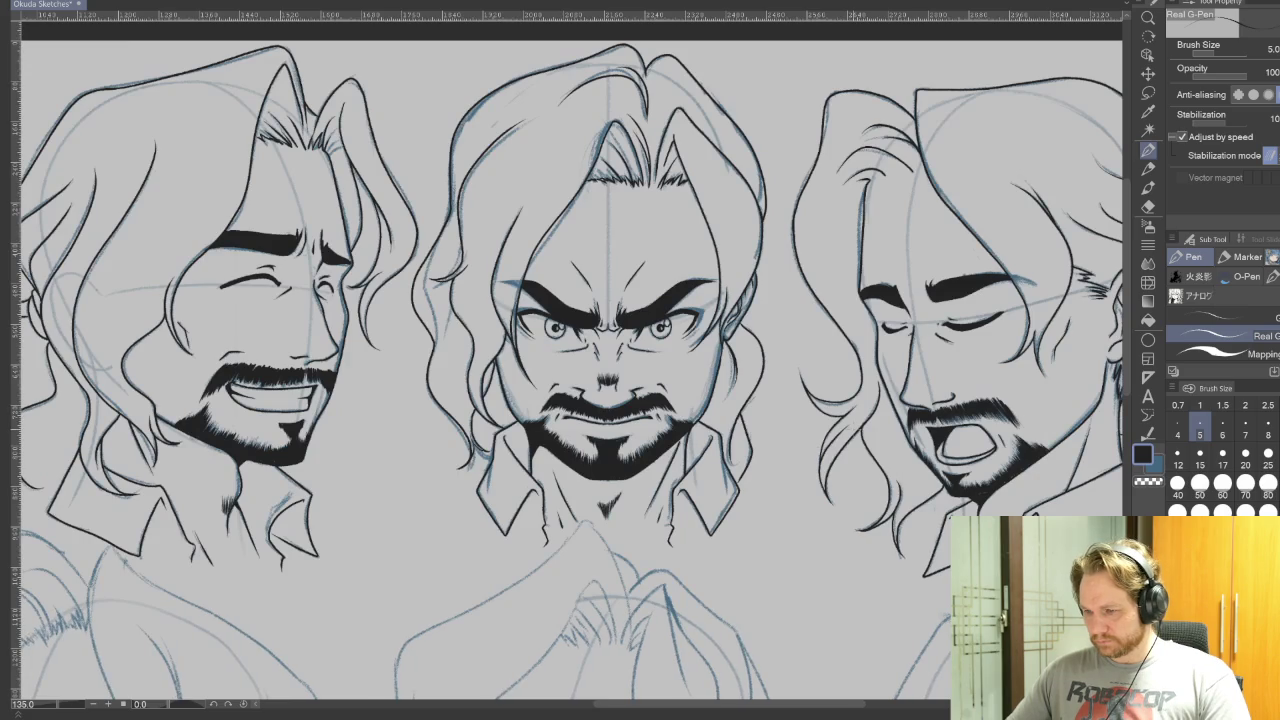
{"action": "scroll", "coordinate": [763, 397], "scroll_direction": "up", "scroll_amount": 2}
{"action": "scroll", "coordinate": [900, 340], "scroll_direction": "up", "scroll_amount": 2}
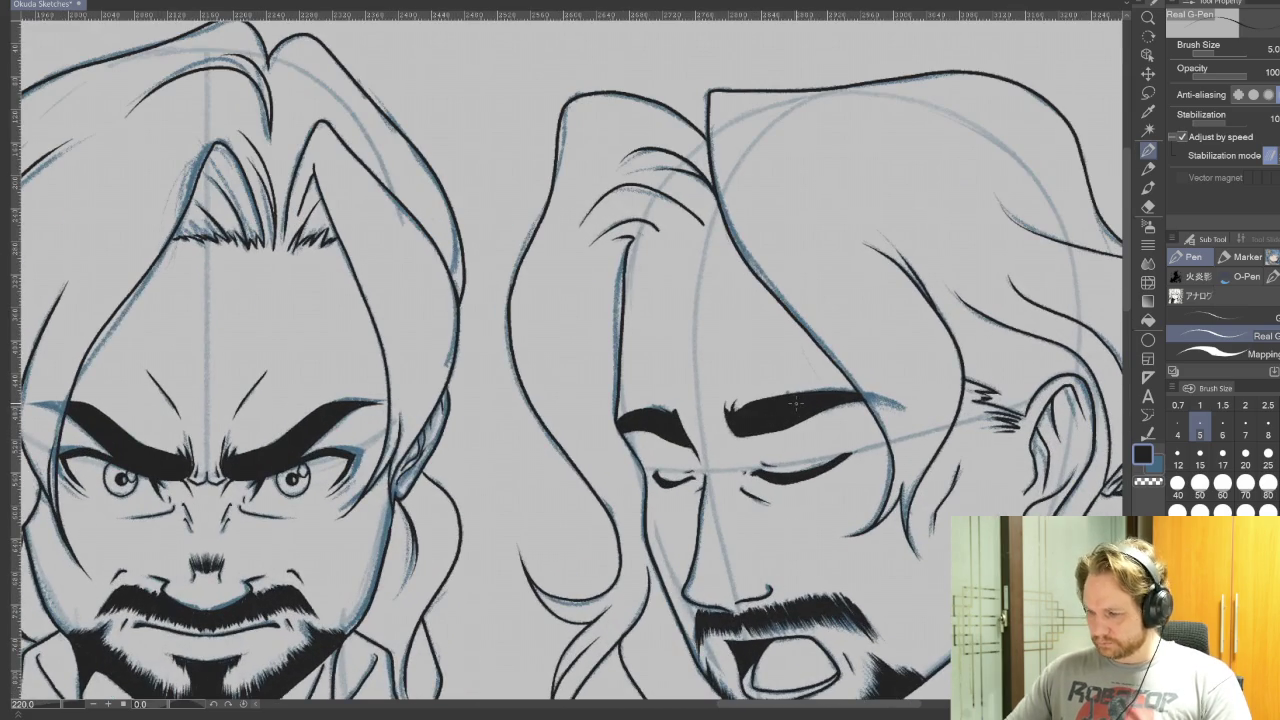
{"action": "left_click_drag", "start_coordinate": [1048, 283], "coordinate": [222, 30]}
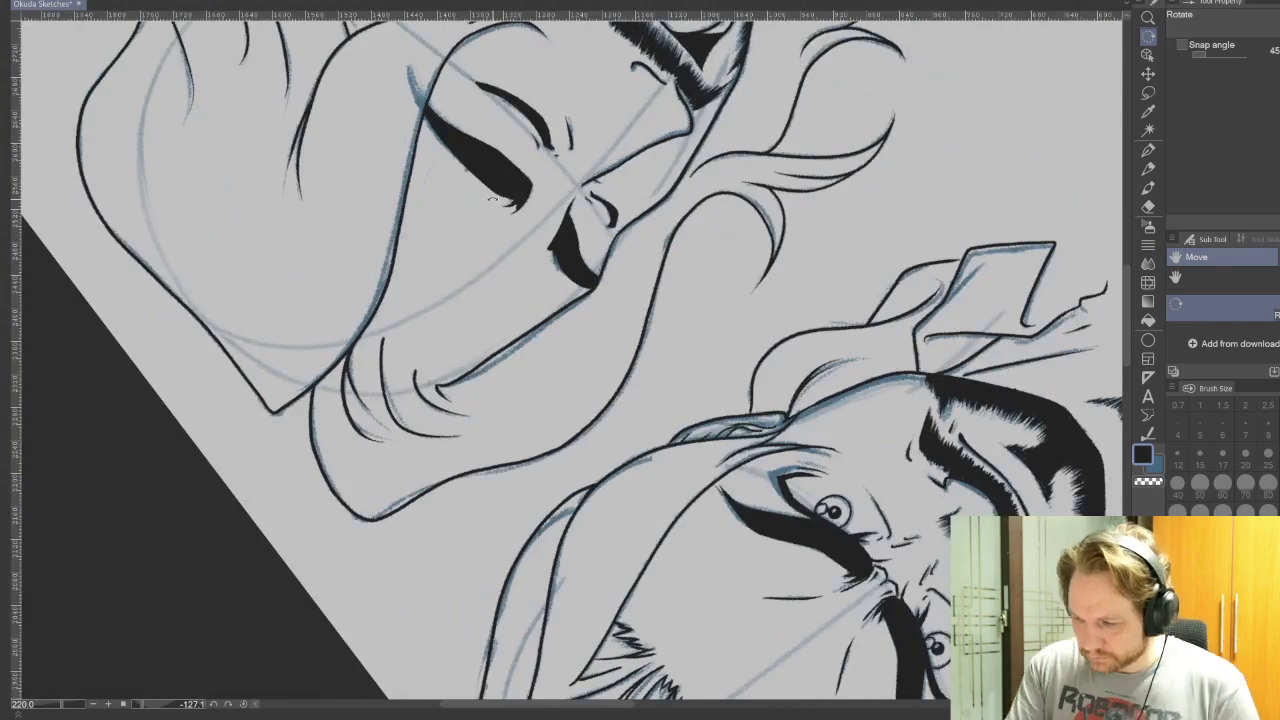
{"action": "left_click_drag", "start_coordinate": [430, 374], "coordinate": [434, 392]}
{"action": "mouse_move", "coordinate": [426, 376]}
{"action": "left_mouse_down"}
{"action": "mouse_move", "coordinate": [432, 396]}
{"action": "mouse_move", "coordinate": [416, 378]}
{"action": "left_mouse_up"}
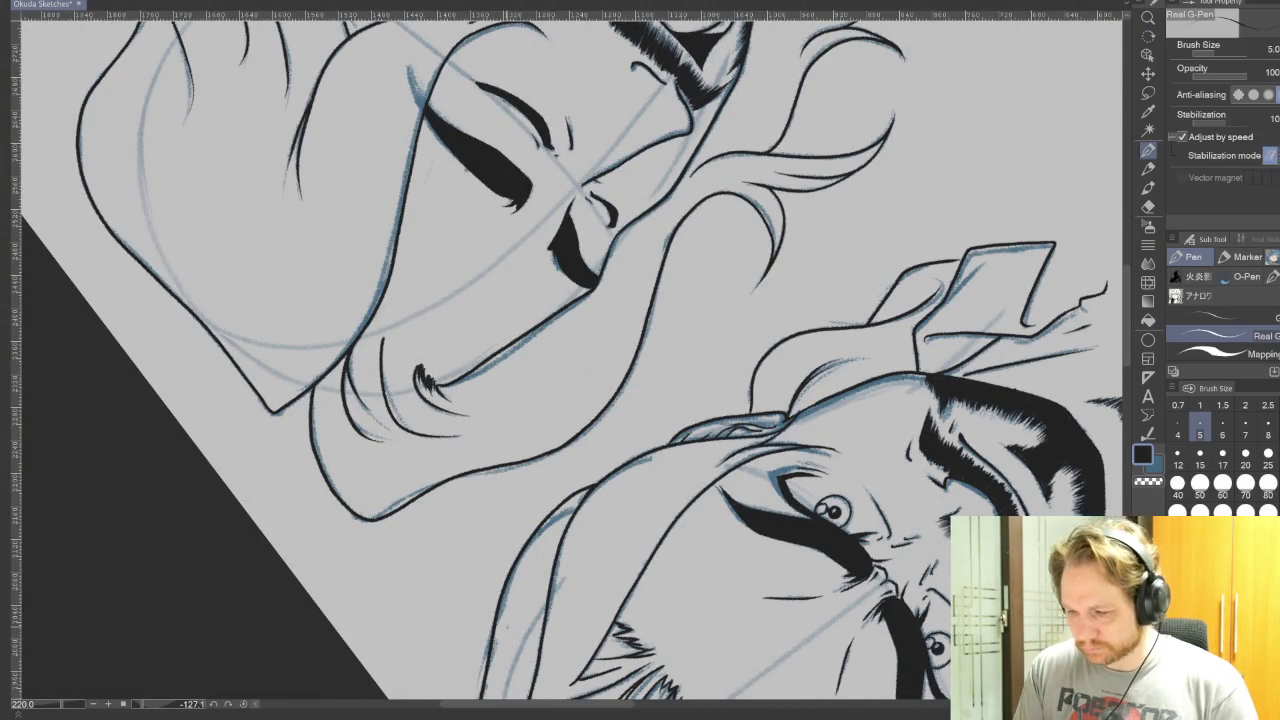
{"action": "mouse_move", "coordinate": [382, 308]}
{"action": "left_mouse_down"}
{"action": "mouse_move", "coordinate": [370, 340]}
{"action": "mouse_move", "coordinate": [392, 358]}
{"action": "left_mouse_up"}
{"action": "left_click_drag", "start_coordinate": [404, 342], "coordinate": [398, 370]}
{"action": "mouse_move", "coordinate": [408, 360]}
{"action": "left_mouse_down"}
{"action": "mouse_move", "coordinate": [402, 378]}
{"action": "mouse_move", "coordinate": [725, 478]}
{"action": "left_mouse_up"}
Step: Reset the canvas rotation upright and reposition both faces in view
{"action": "key", "text": "r"}
{"action": "key", "text": "ctrl+@"}
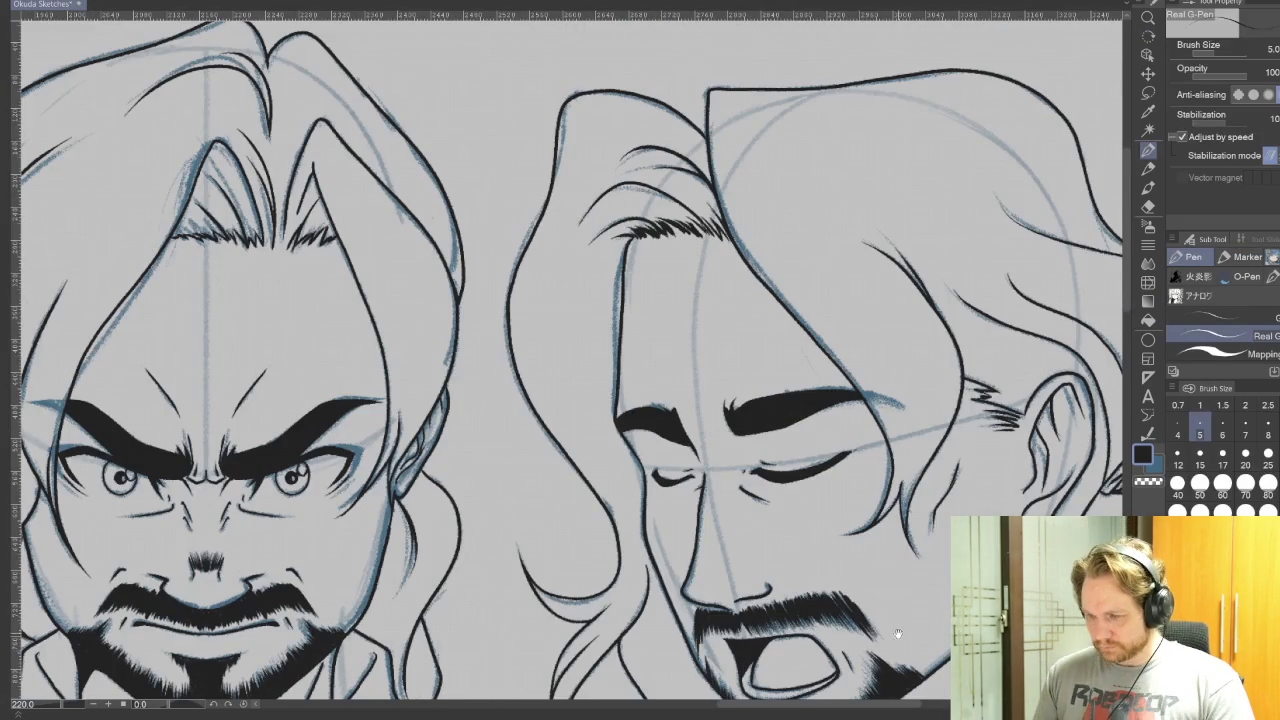
{"action": "left_click_drag", "start_coordinate": [895, 632], "coordinate": [965, 458]}
{"action": "left_click_drag", "start_coordinate": [873, 651], "coordinate": [877, 580]}
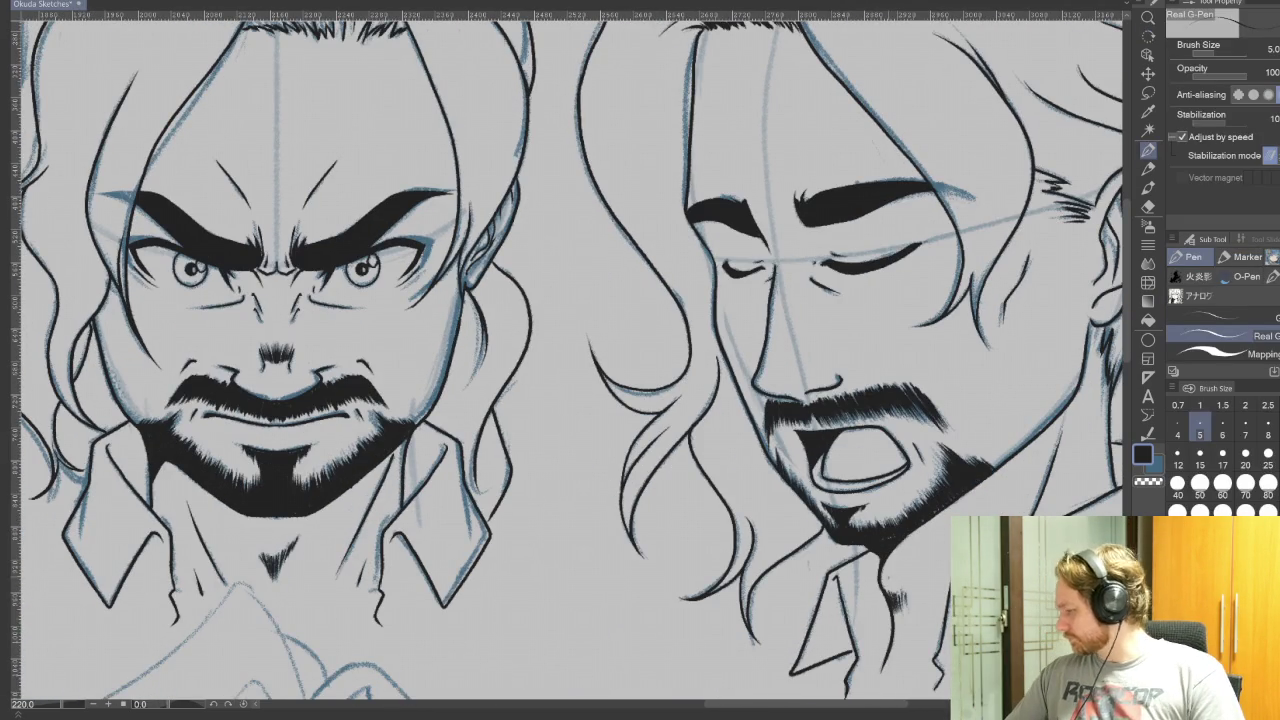
{"action": "scroll", "coordinate": [540, 619], "scroll_direction": "down", "scroll_amount": 2}
{"action": "scroll", "coordinate": [540, 619], "scroll_direction": "down", "scroll_amount": 2}
{"action": "scroll", "coordinate": [540, 619], "scroll_direction": "down", "scroll_amount": 2}
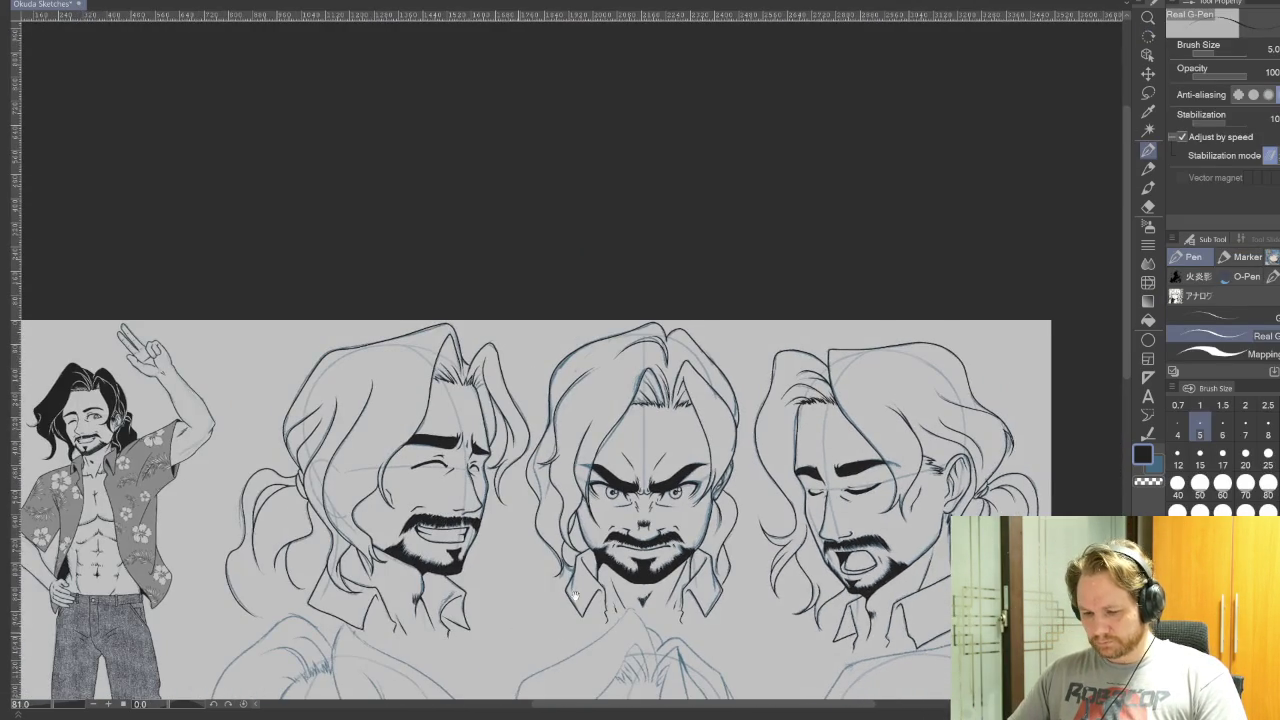
Step: Pan down to the smiling, eyes-closed goateed man's sketch in the lower row and zoom in
{"action": "left_click_drag", "start_coordinate": [540, 619], "coordinate": [657, 540]}
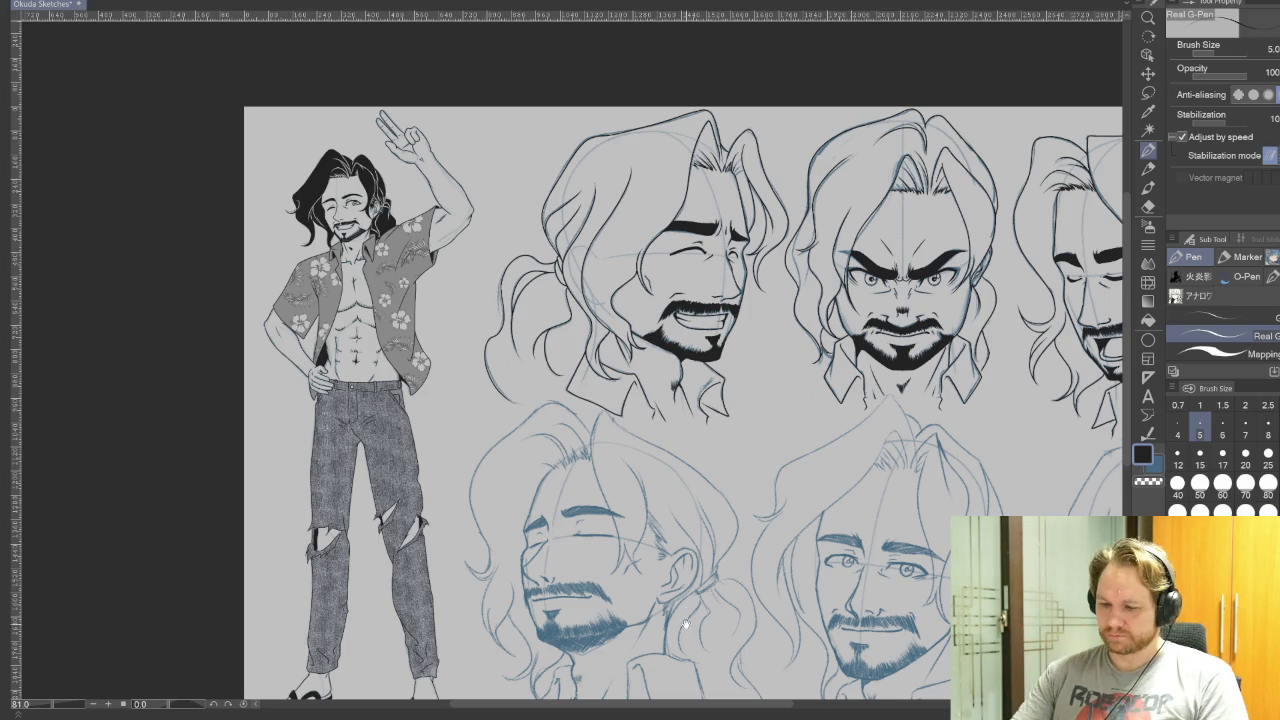
{"action": "left_click_drag", "start_coordinate": [680, 400], "coordinate": [700, 315]}
{"action": "scroll", "coordinate": [670, 450], "scroll_direction": "up", "scroll_amount": 2}
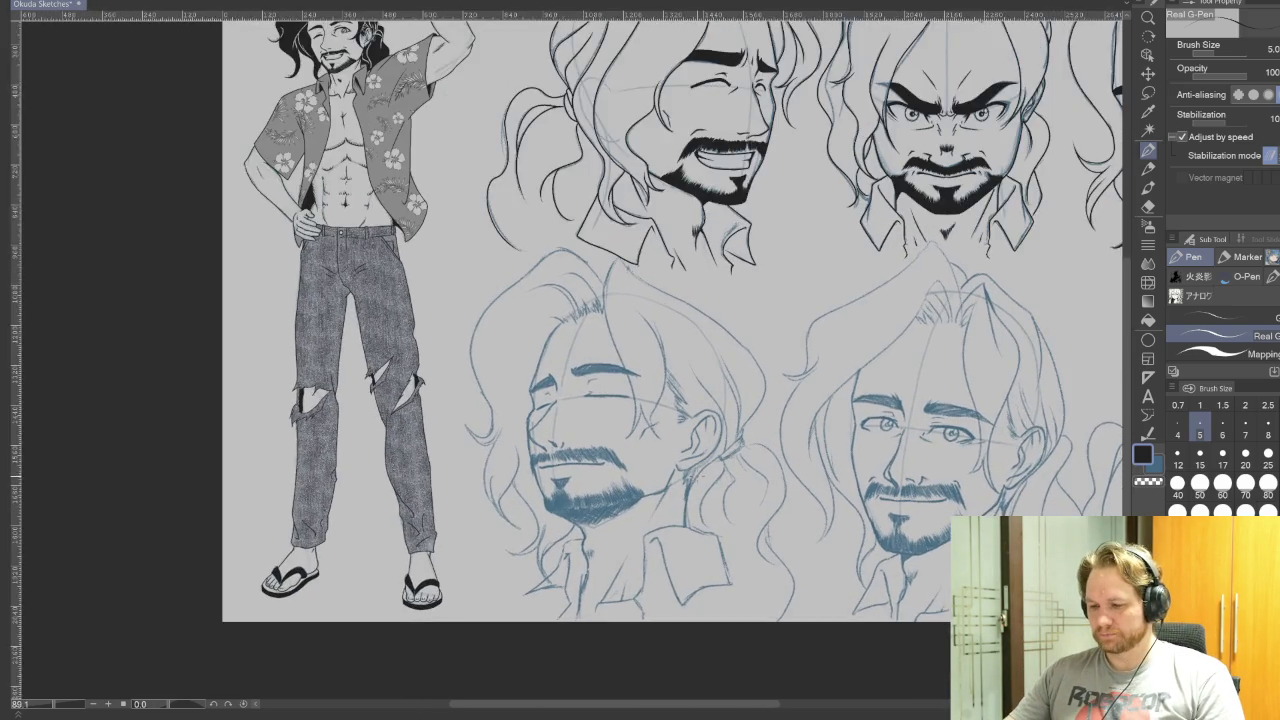
{"action": "scroll", "coordinate": [670, 450], "scroll_direction": "up", "scroll_amount": 2}
{"action": "scroll", "coordinate": [670, 450], "scroll_direction": "up", "scroll_amount": 2}
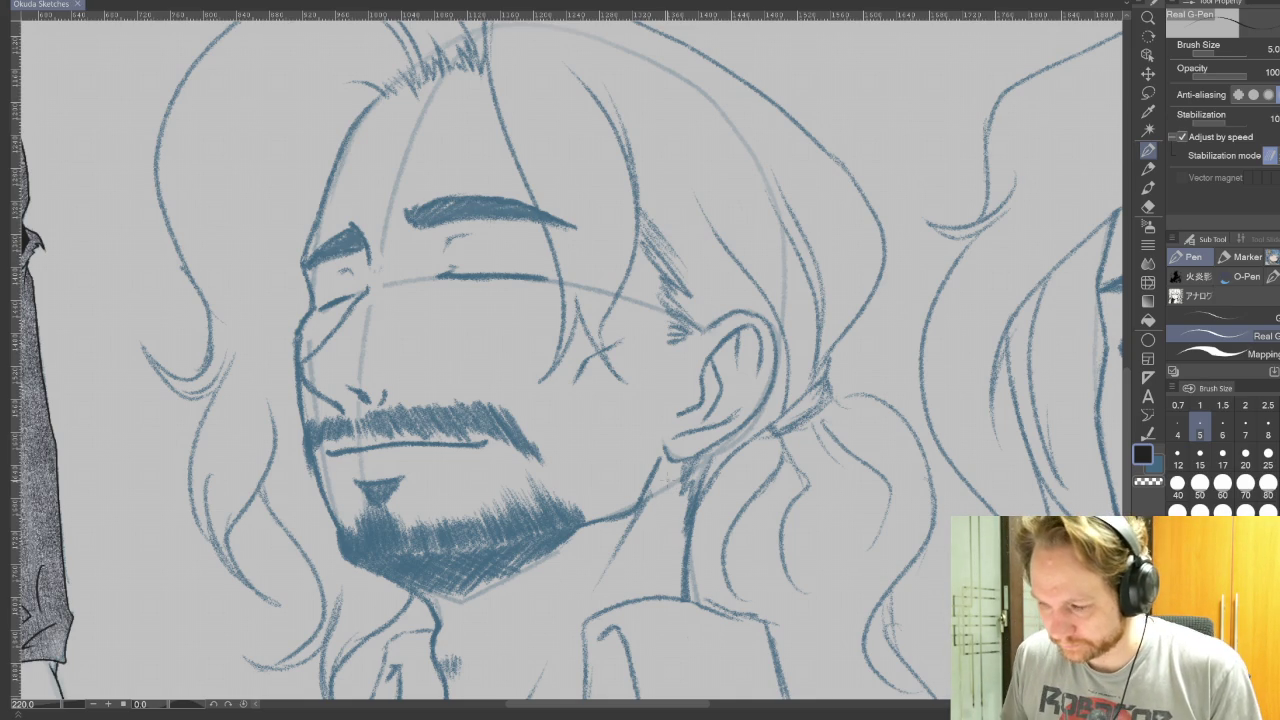
Step: Tilt the canvas and ink the closed-eye line, going over it twice
{"action": "key", "text": "r"}
{"action": "mouse_move", "coordinate": [878, 439]}
{"action": "left_mouse_down"}
{"action": "mouse_move", "coordinate": [885, 313]}
{"action": "mouse_move", "coordinate": [826, 170]}
{"action": "left_mouse_up"}
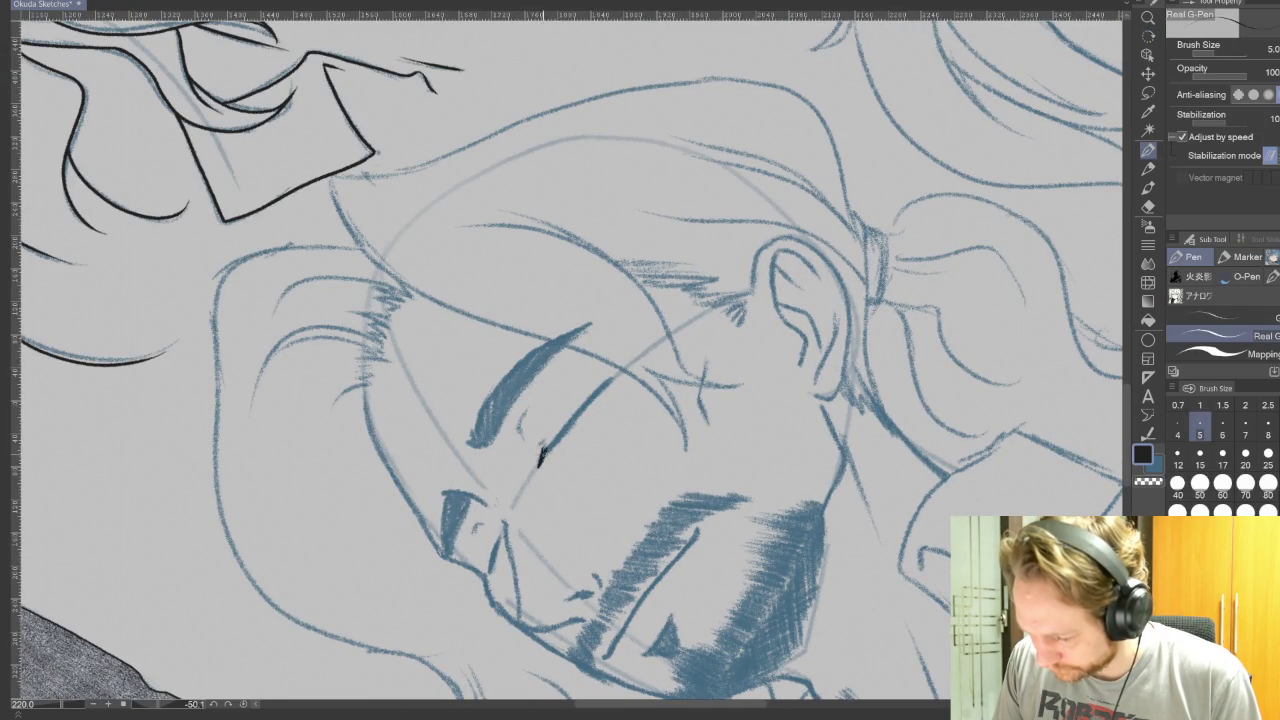
{"action": "left_click_drag", "start_coordinate": [541, 452], "coordinate": [610, 380]}
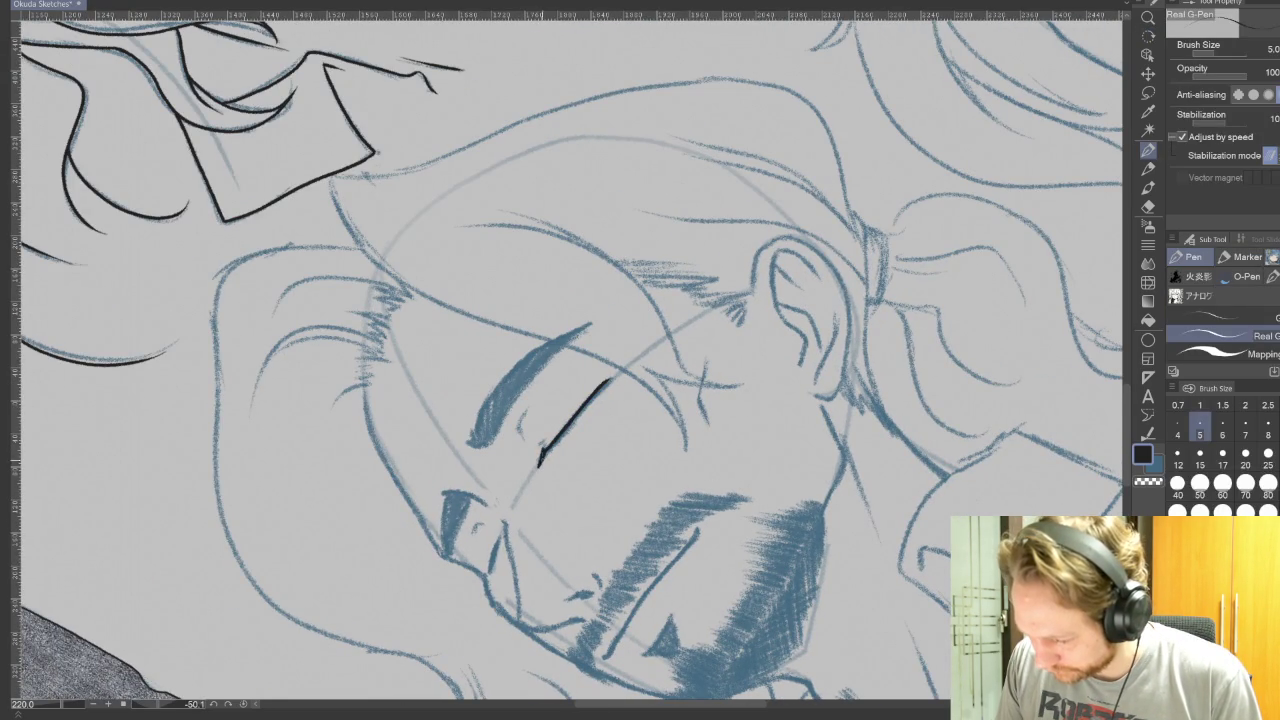
{"action": "left_click_drag", "start_coordinate": [545, 452], "coordinate": [610, 380]}
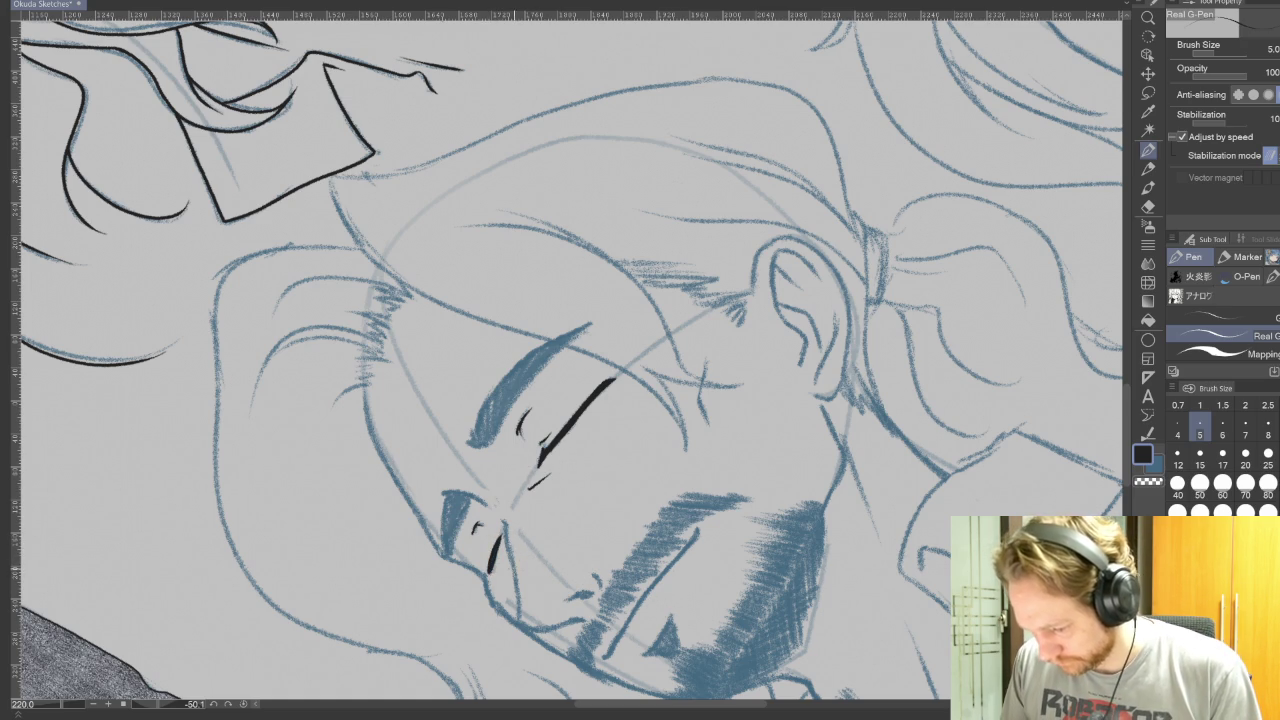
Step: Ink the nose strokes and the line along the nose
{"action": "mouse_move", "coordinate": [862, 653]}
{"action": "left_mouse_down"}
{"action": "mouse_move", "coordinate": [887, 513]}
{"action": "mouse_move", "coordinate": [245, 516]}
{"action": "left_mouse_up"}
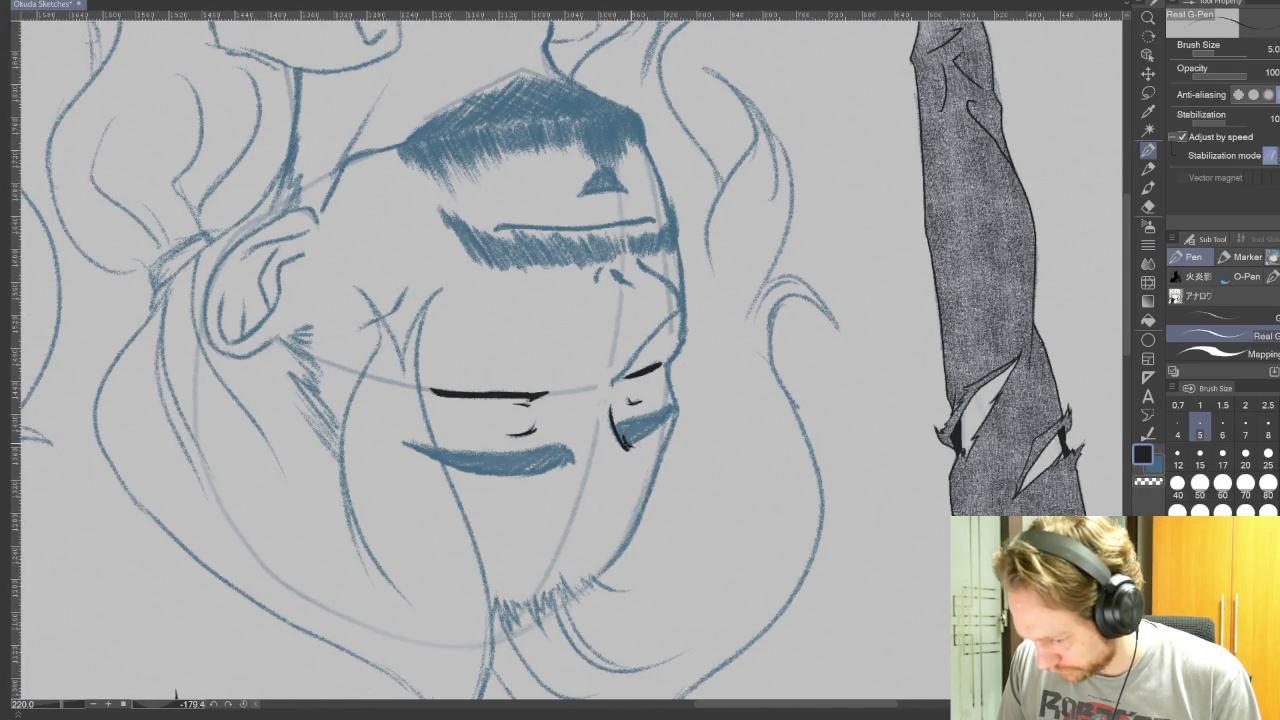
{"action": "mouse_move", "coordinate": [632, 446]}
{"action": "left_mouse_down"}
{"action": "mouse_move", "coordinate": [670, 410]}
{"action": "mouse_move", "coordinate": [638, 271]}
{"action": "left_mouse_up"}
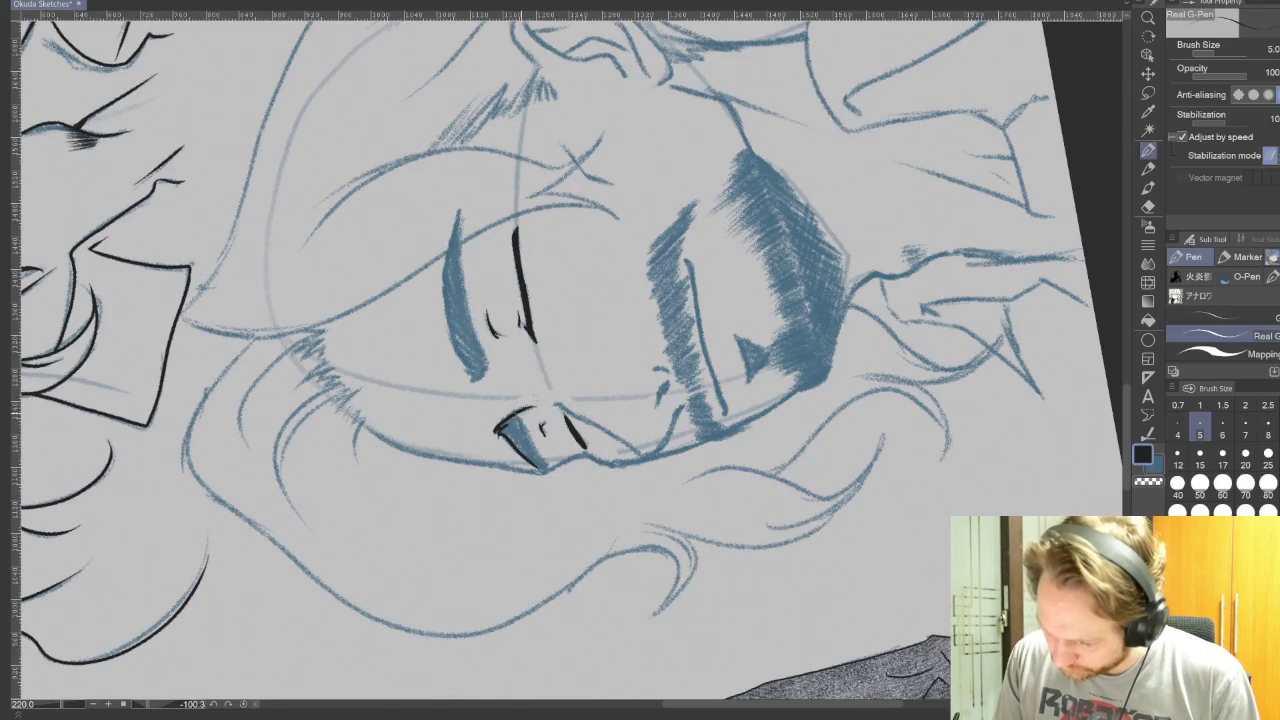
{"action": "left_click_drag", "start_coordinate": [520, 414], "coordinate": [540, 462]}
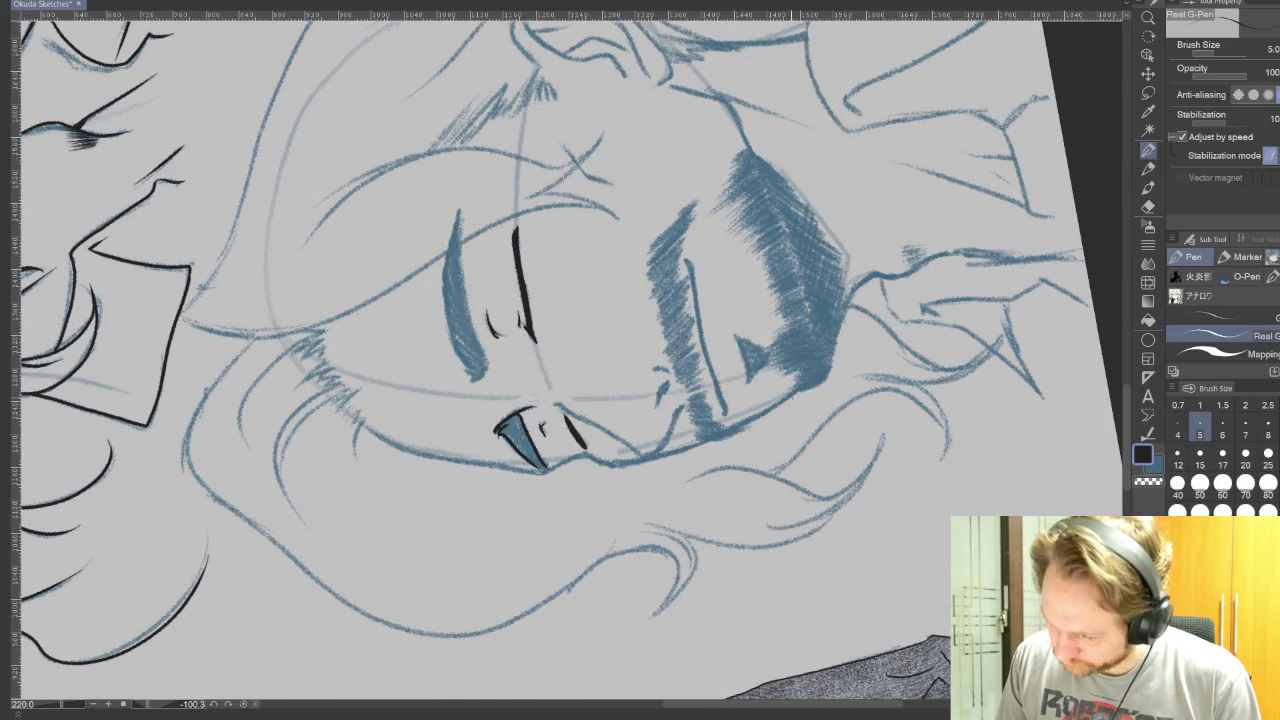
{"action": "mouse_move", "coordinate": [560, 110]}
{"action": "left_mouse_down"}
{"action": "mouse_move", "coordinate": [744, 173]}
{"action": "mouse_move", "coordinate": [820, 330]}
{"action": "left_mouse_up"}
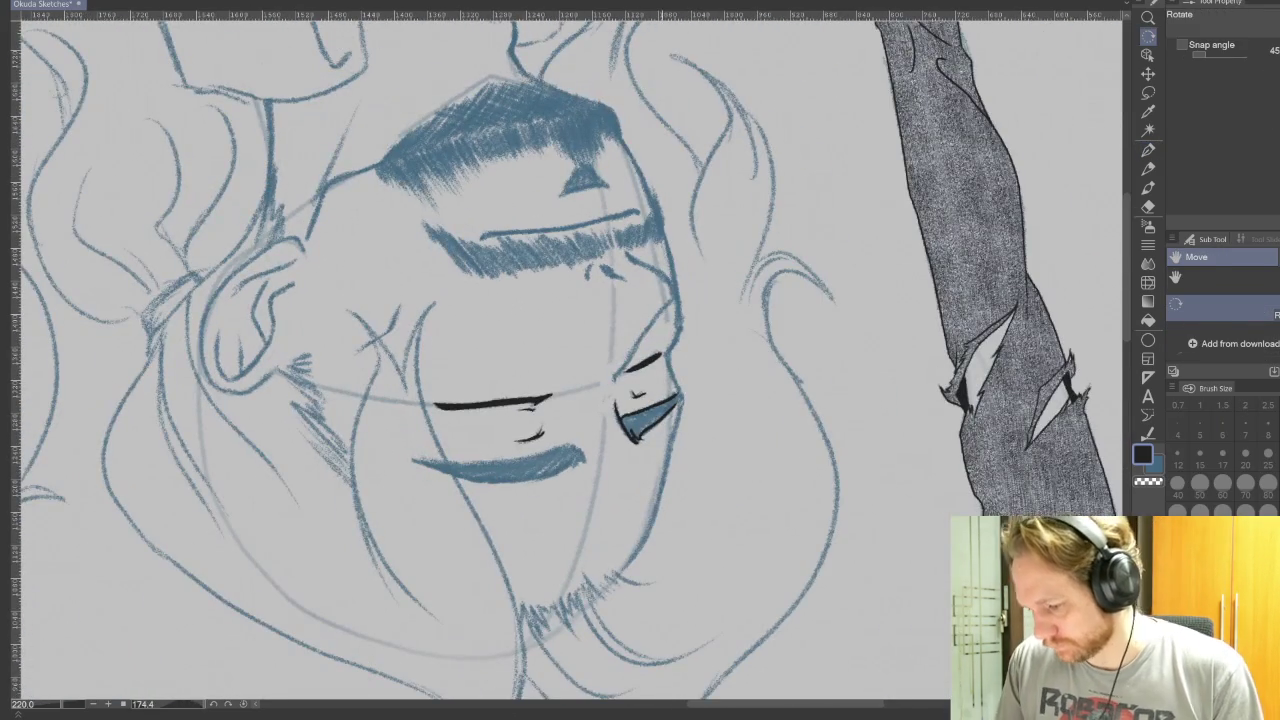
{"action": "left_click_drag", "start_coordinate": [628, 364], "coordinate": [676, 292]}
{"action": "left_click_drag", "start_coordinate": [745, 370], "coordinate": [640, 196]}
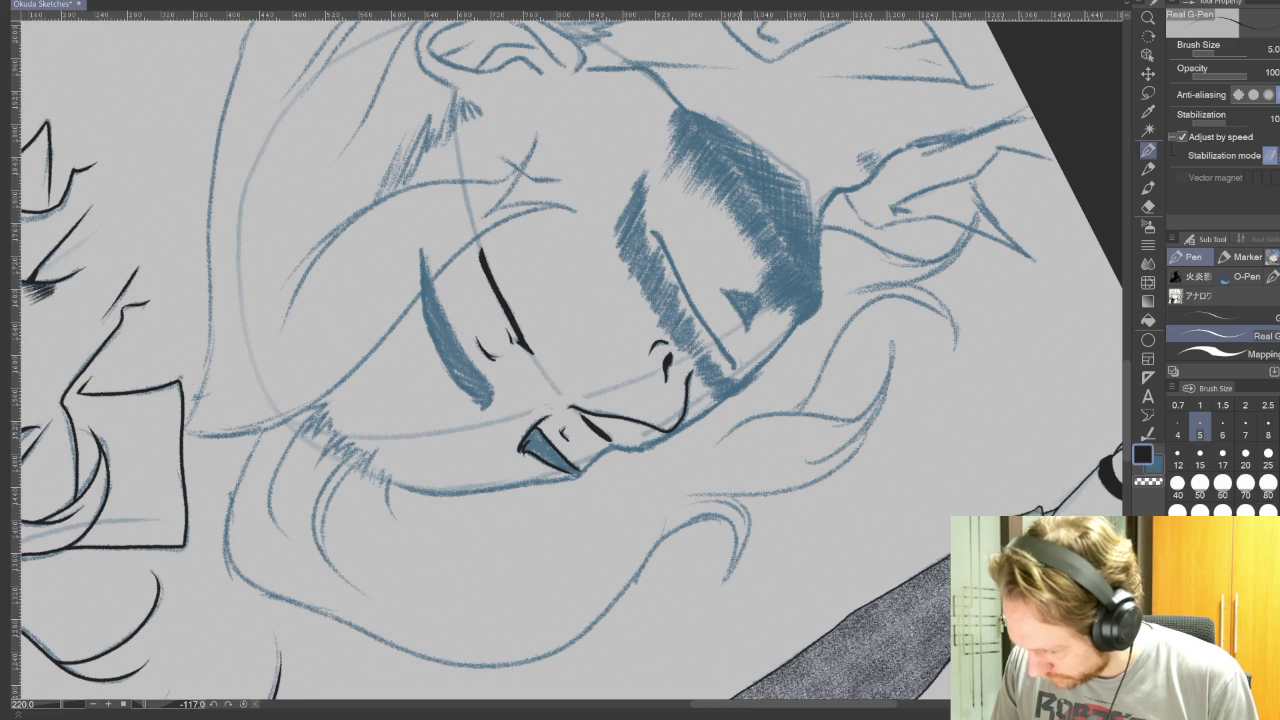
Step: Ink the mouth line across the beard
{"action": "key", "text": "r"}
{"action": "mouse_move", "coordinate": [900, 480]}
{"action": "left_mouse_down"}
{"action": "mouse_move", "coordinate": [422, 684]}
{"action": "mouse_move", "coordinate": [887, 414]}
{"action": "mouse_move", "coordinate": [852, 205]}
{"action": "left_mouse_up"}
{"action": "key", "text": "p"}
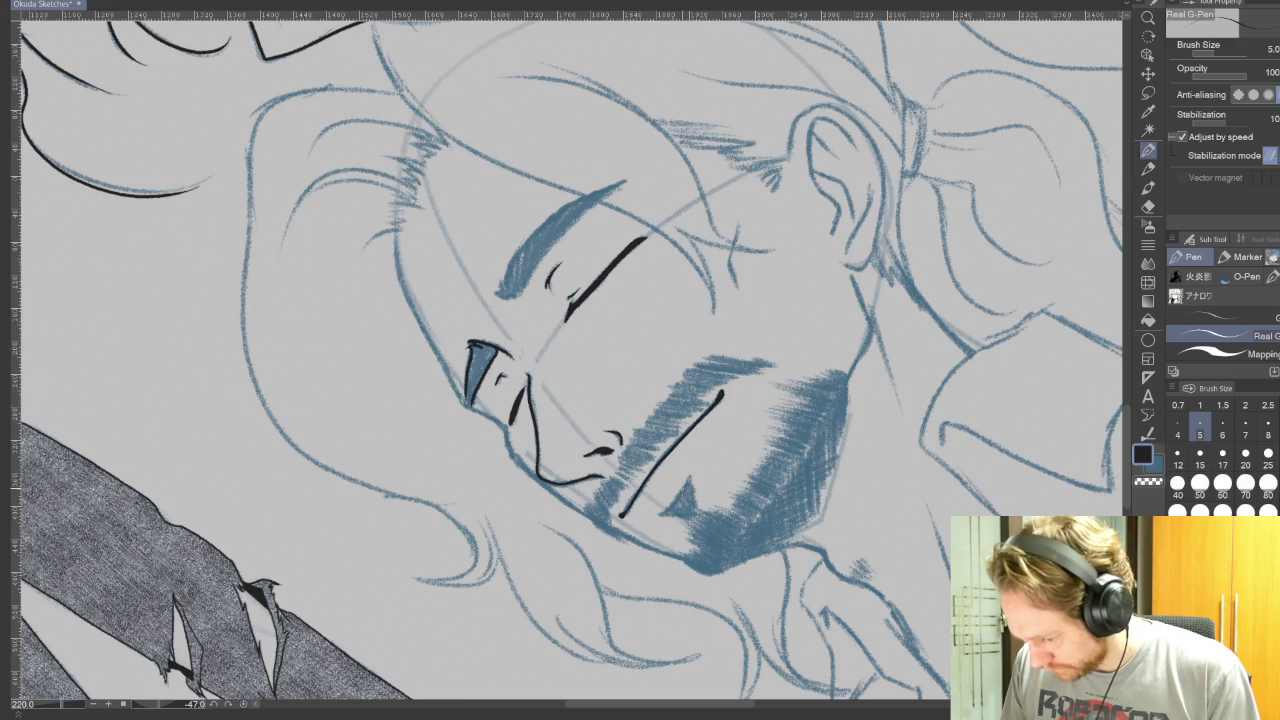
{"action": "left_click_drag", "start_coordinate": [658, 517], "coordinate": [692, 466]}
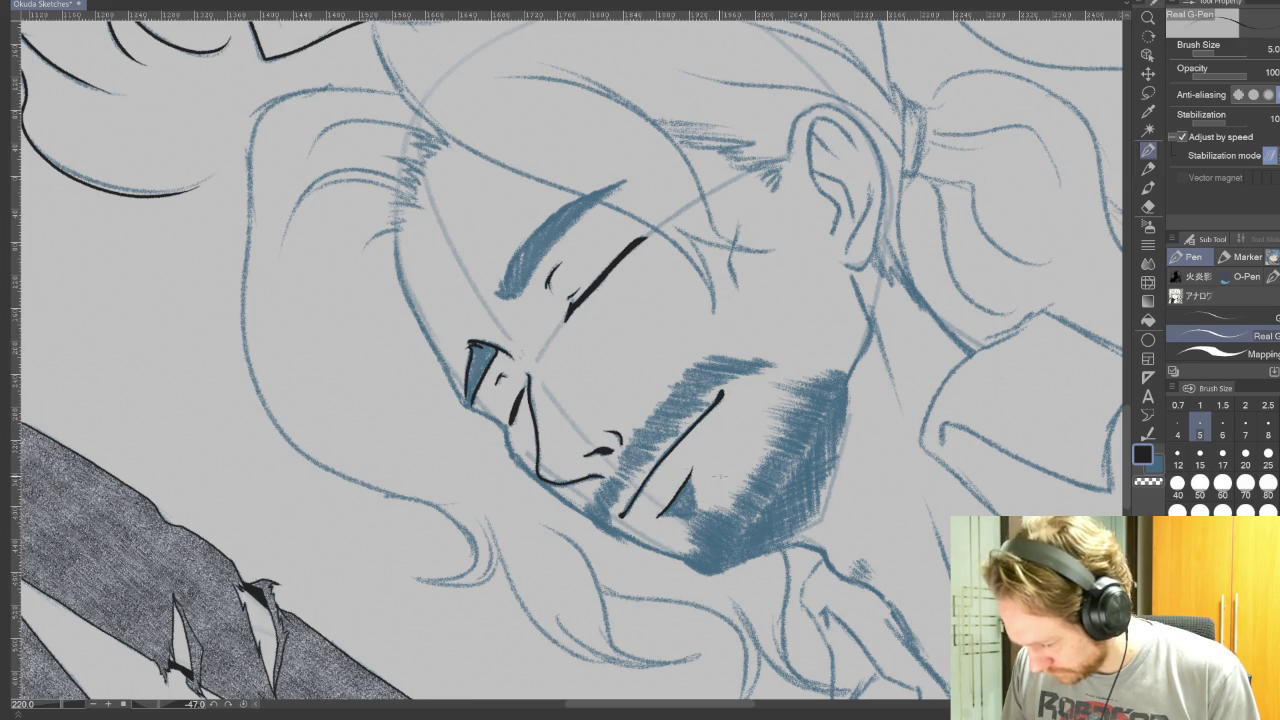
{"action": "left_click_drag", "start_coordinate": [700, 300], "coordinate": [800, 450]}
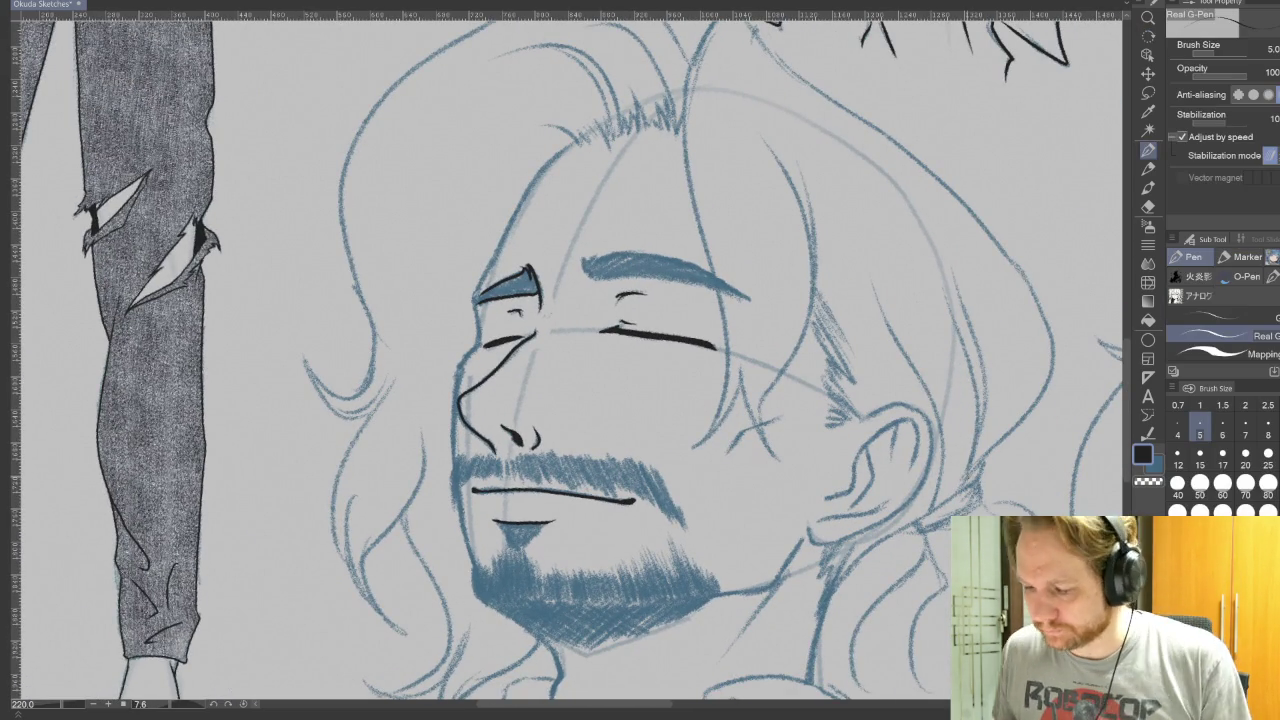
Step: Ink the face contour from brow to hairline and the left cheek line toward the moustache
{"action": "mouse_move", "coordinate": [479, 341]}
{"action": "left_mouse_down"}
{"action": "mouse_move", "coordinate": [472, 302]}
{"action": "mouse_move", "coordinate": [545, 162]}
{"action": "mouse_move", "coordinate": [568, 148]}
{"action": "left_mouse_up"}
{"action": "key", "text": "ctrl+z"}
{"action": "mouse_move", "coordinate": [478, 292]}
{"action": "left_mouse_down"}
{"action": "mouse_move", "coordinate": [540, 172]}
{"action": "mouse_move", "coordinate": [570, 145]}
{"action": "left_mouse_up"}
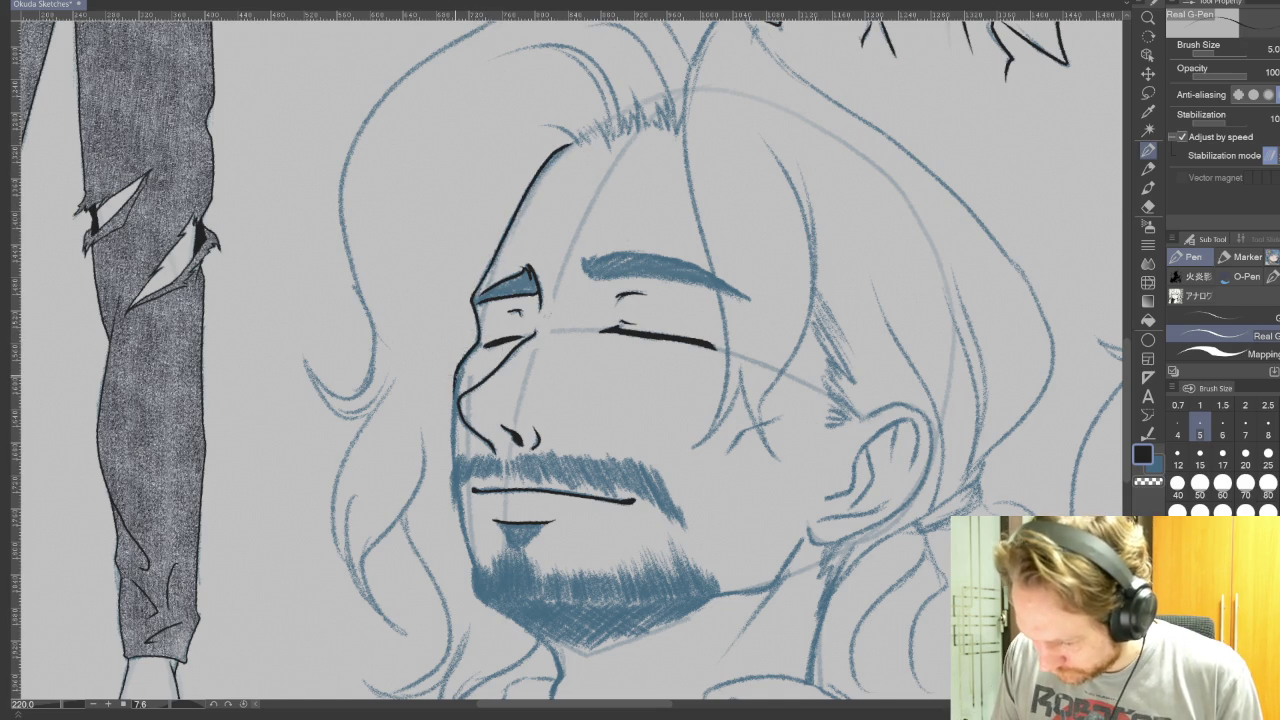
{"action": "left_click_drag", "start_coordinate": [455, 370], "coordinate": [454, 496]}
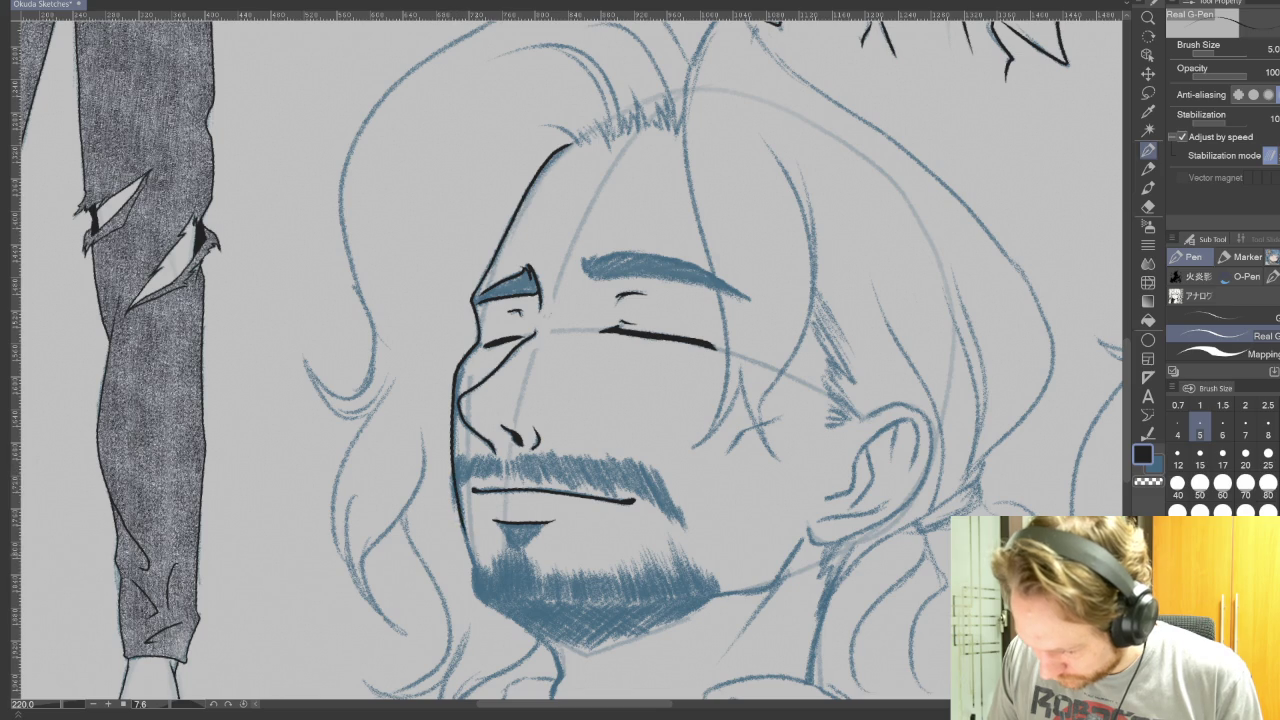
{"action": "left_click_drag", "start_coordinate": [677, 420], "coordinate": [672, 310]}
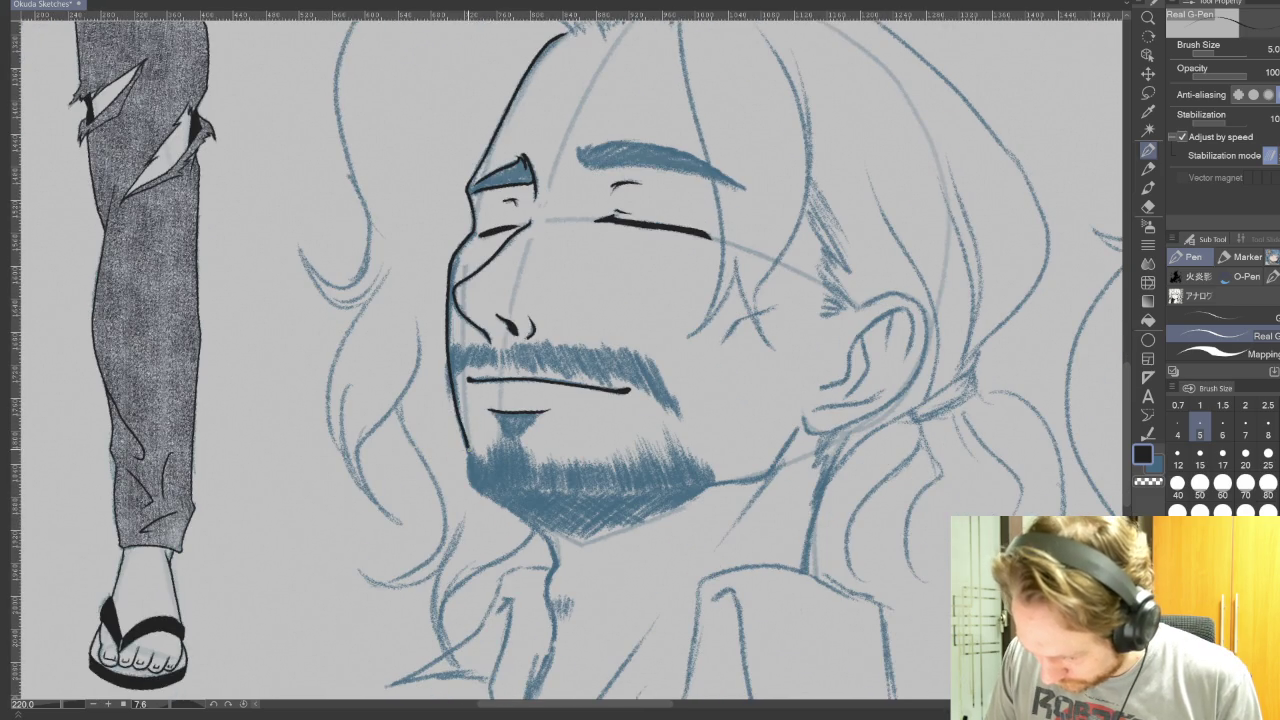
{"action": "mouse_move", "coordinate": [520, 492]}
{"action": "left_mouse_down"}
{"action": "mouse_move", "coordinate": [412, 376]}
{"action": "mouse_move", "coordinate": [418, 440]}
{"action": "mouse_move", "coordinate": [566, 326]}
{"action": "mouse_move", "coordinate": [553, 368]}
{"action": "mouse_move", "coordinate": [534, 377]}
{"action": "mouse_move", "coordinate": [640, 420]}
{"action": "left_mouse_up"}
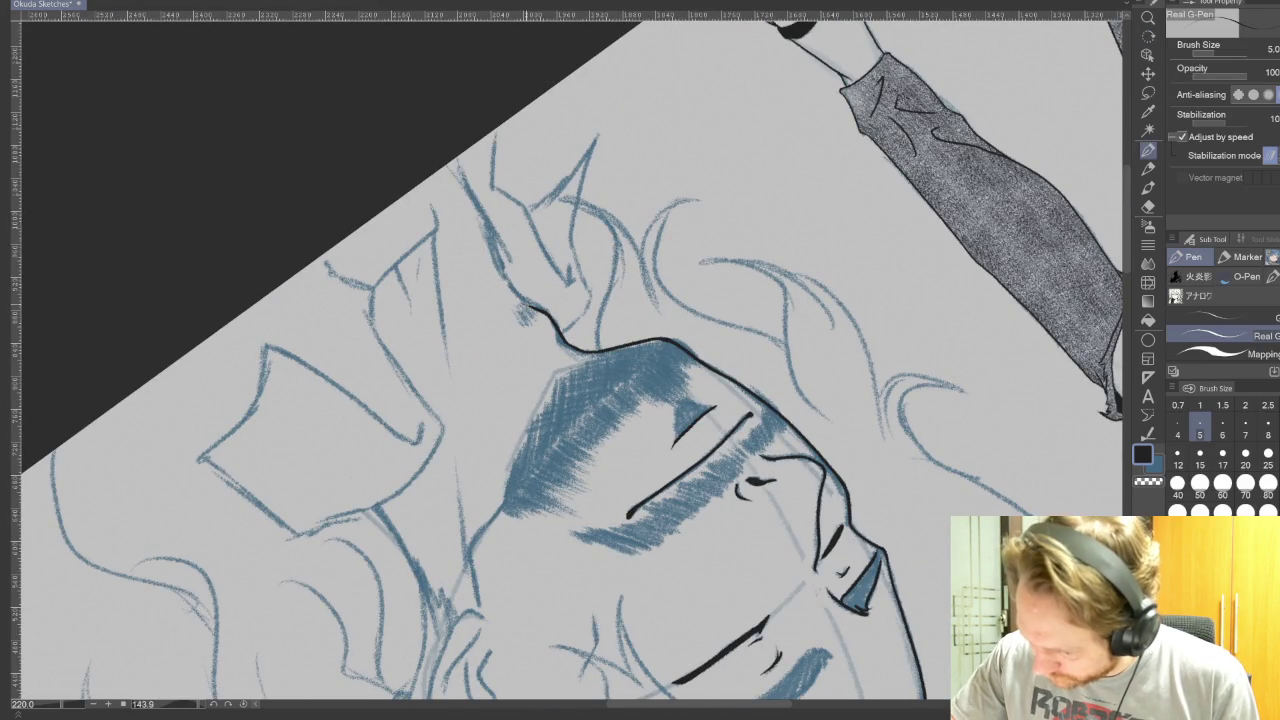
{"action": "key", "text": "r"}
{"action": "left_click_drag", "start_coordinate": [490, 232], "coordinate": [554, 138]}
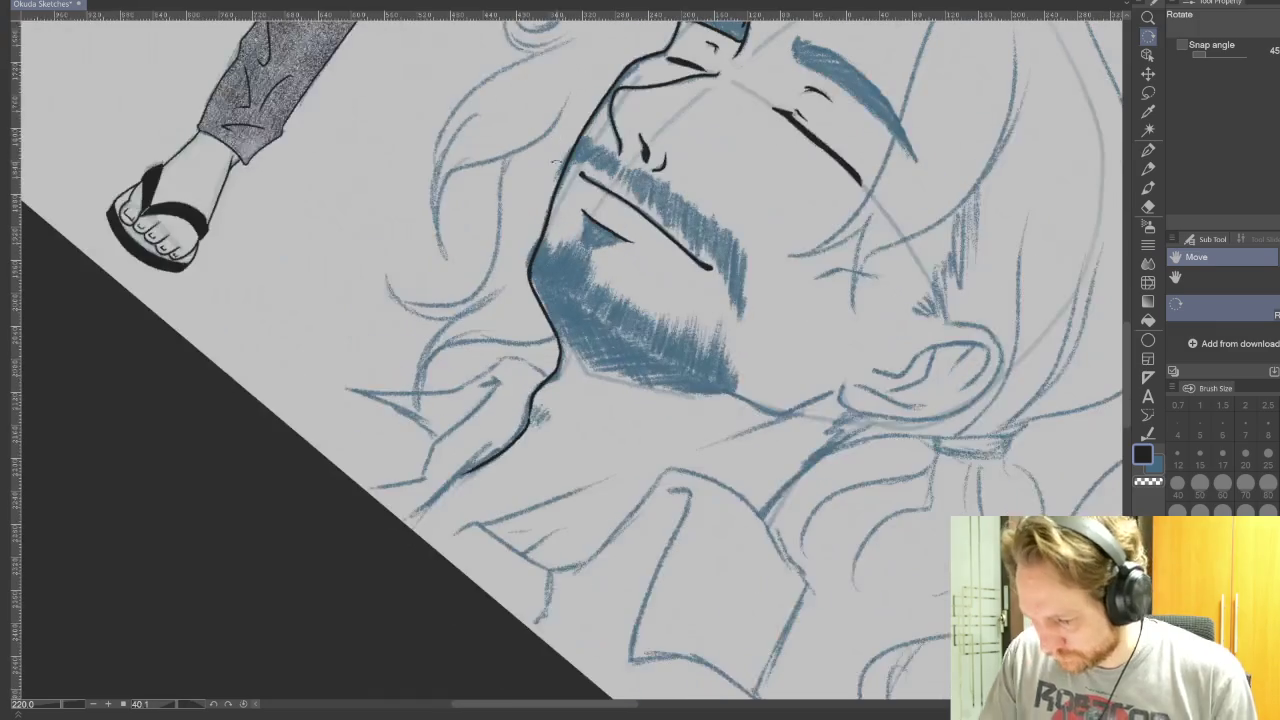
{"action": "key", "text": "p"}
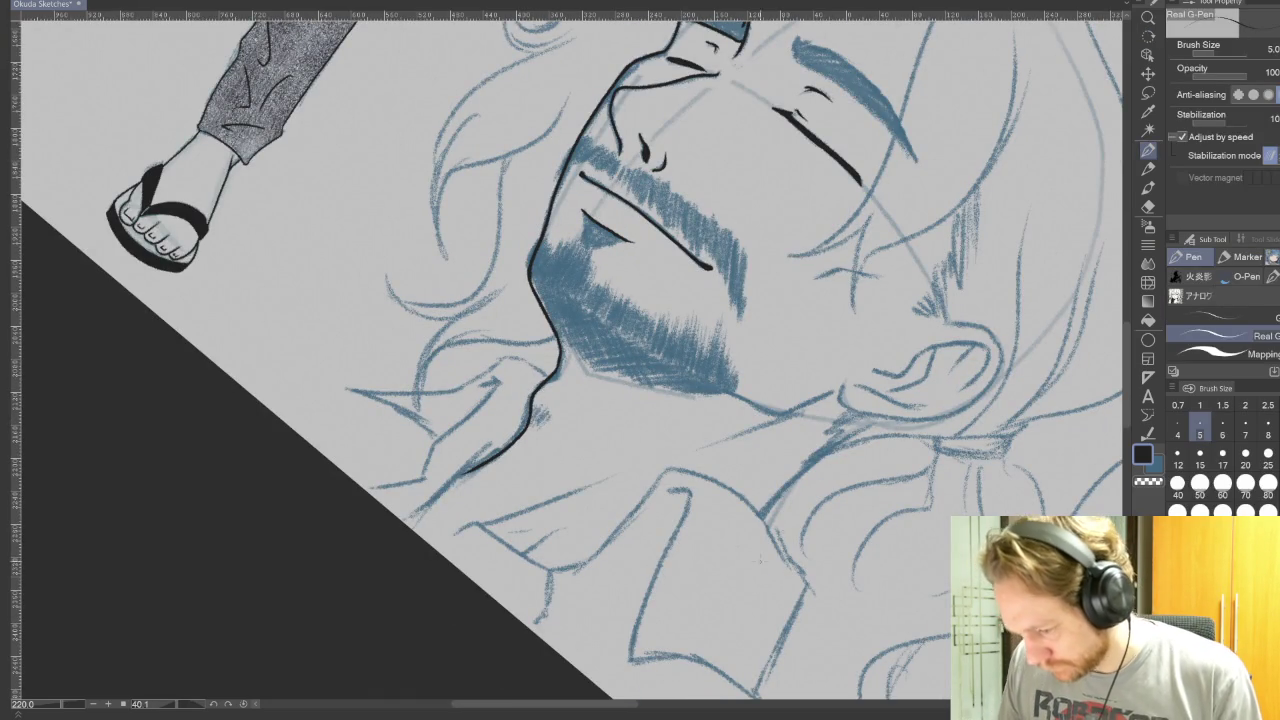
{"action": "key", "text": "r"}
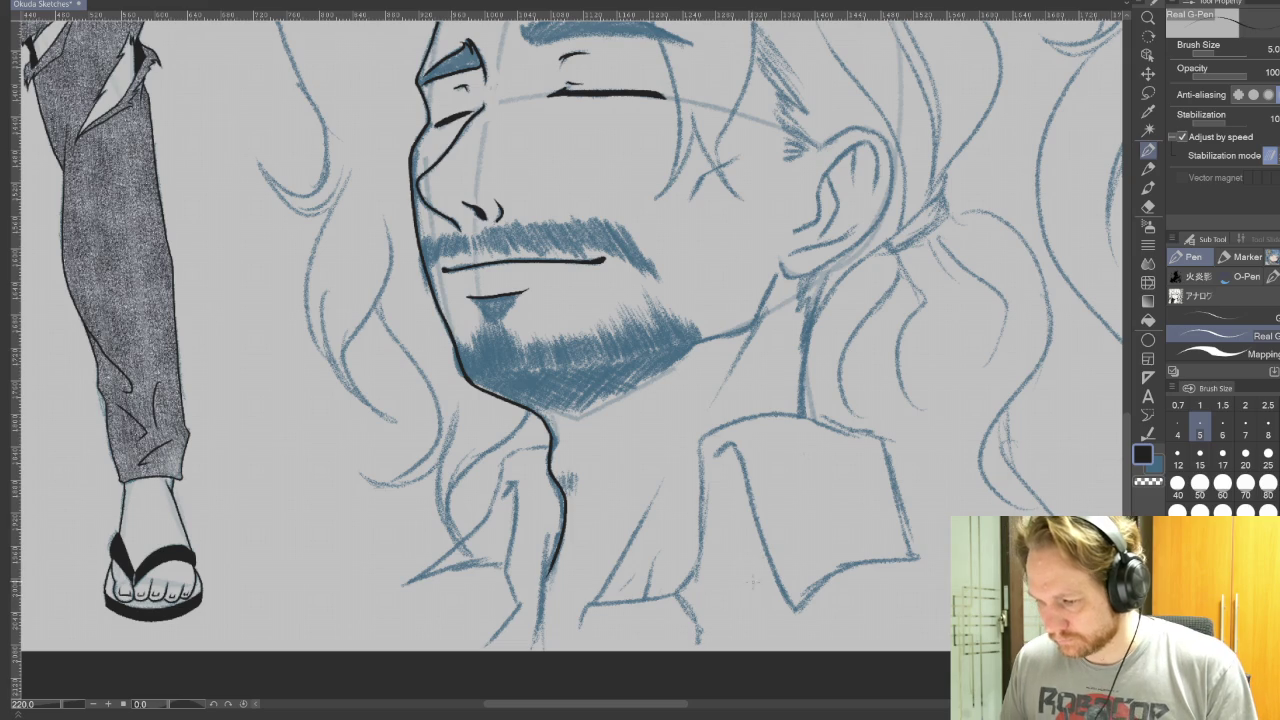
{"action": "mouse_move", "coordinate": [833, 292]}
{"action": "left_mouse_down"}
{"action": "mouse_move", "coordinate": [910, 552]}
{"action": "mouse_move", "coordinate": [894, 561]}
{"action": "left_mouse_up"}
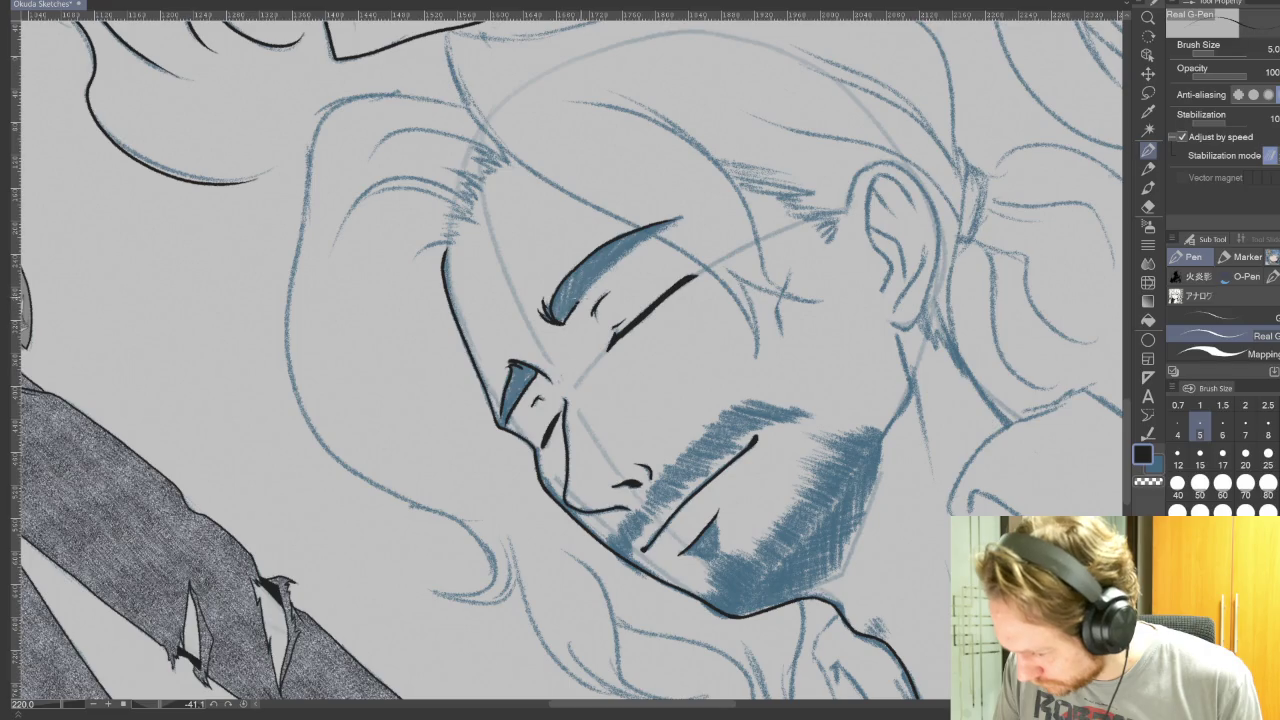
Step: Ink the eyebrow's upper edge, a short cheek line and hair strands beside the cheek
{"action": "left_click_drag", "start_coordinate": [566, 318], "coordinate": [686, 218]}
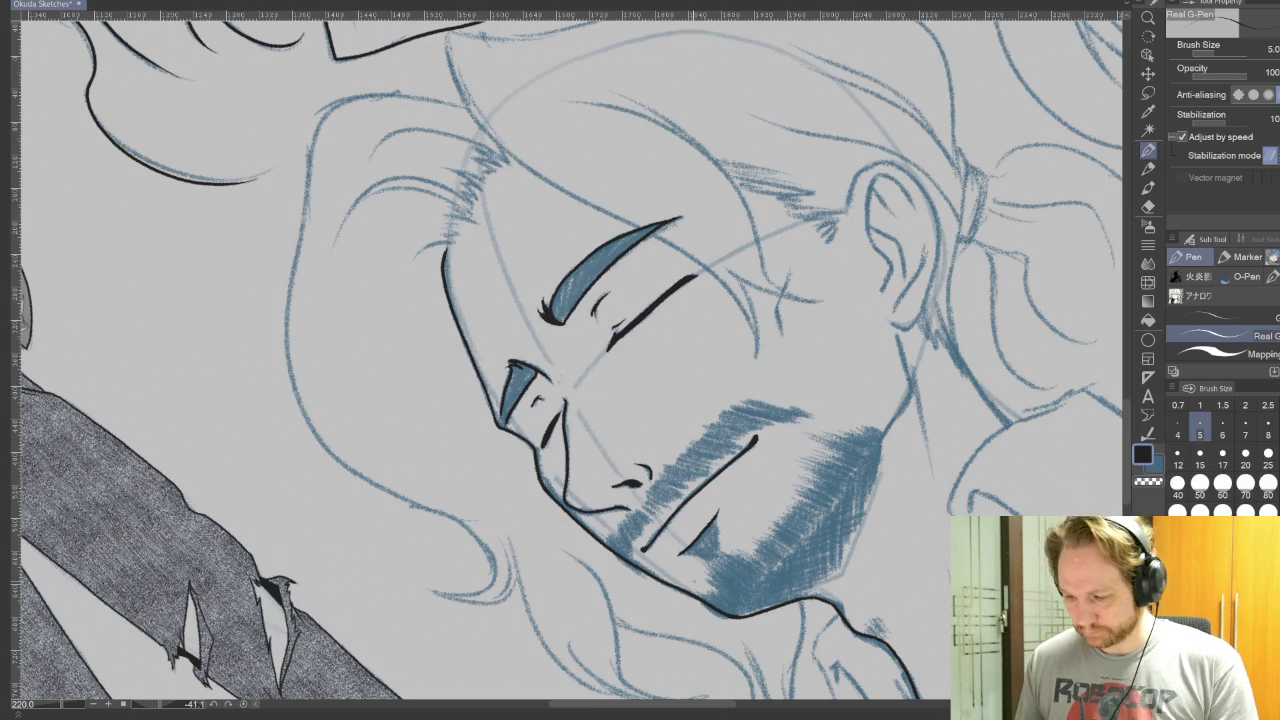
{"action": "mouse_move", "coordinate": [895, 660]}
{"action": "left_mouse_down"}
{"action": "mouse_move", "coordinate": [1010, 468]}
{"action": "mouse_move", "coordinate": [1020, 313]}
{"action": "left_mouse_up"}
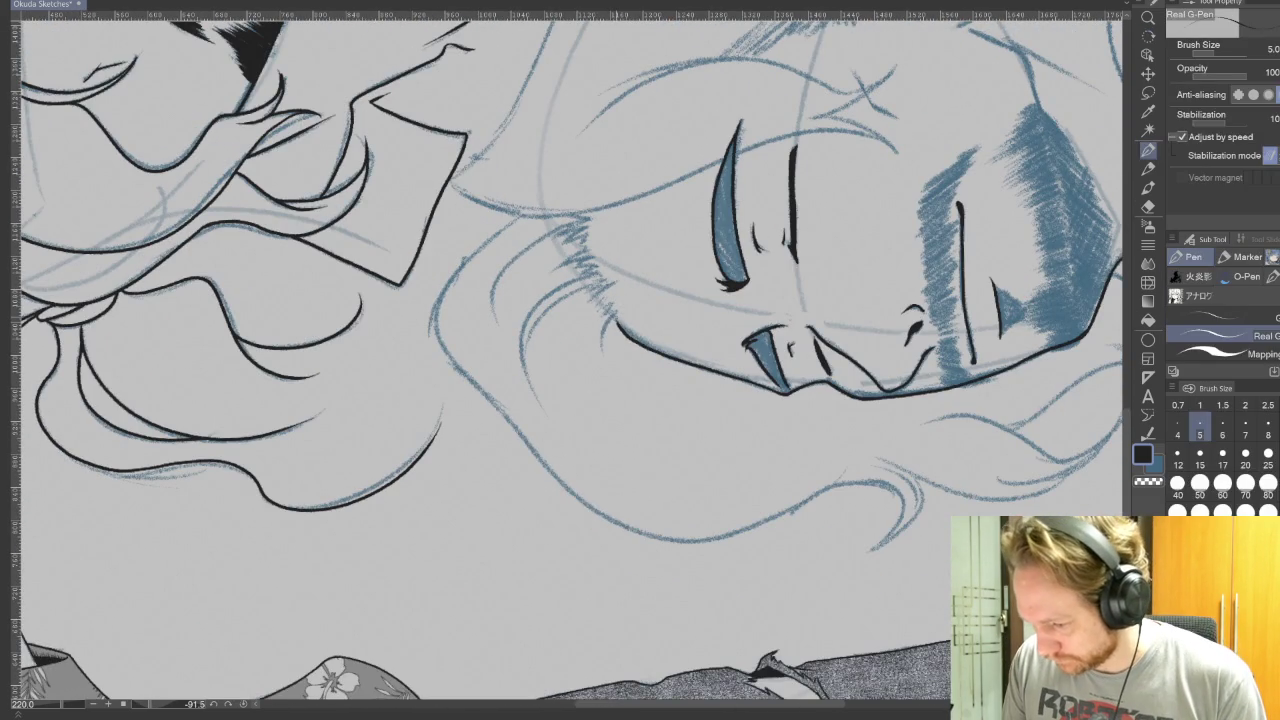
{"action": "left_click_drag", "start_coordinate": [615, 316], "coordinate": [603, 349]}
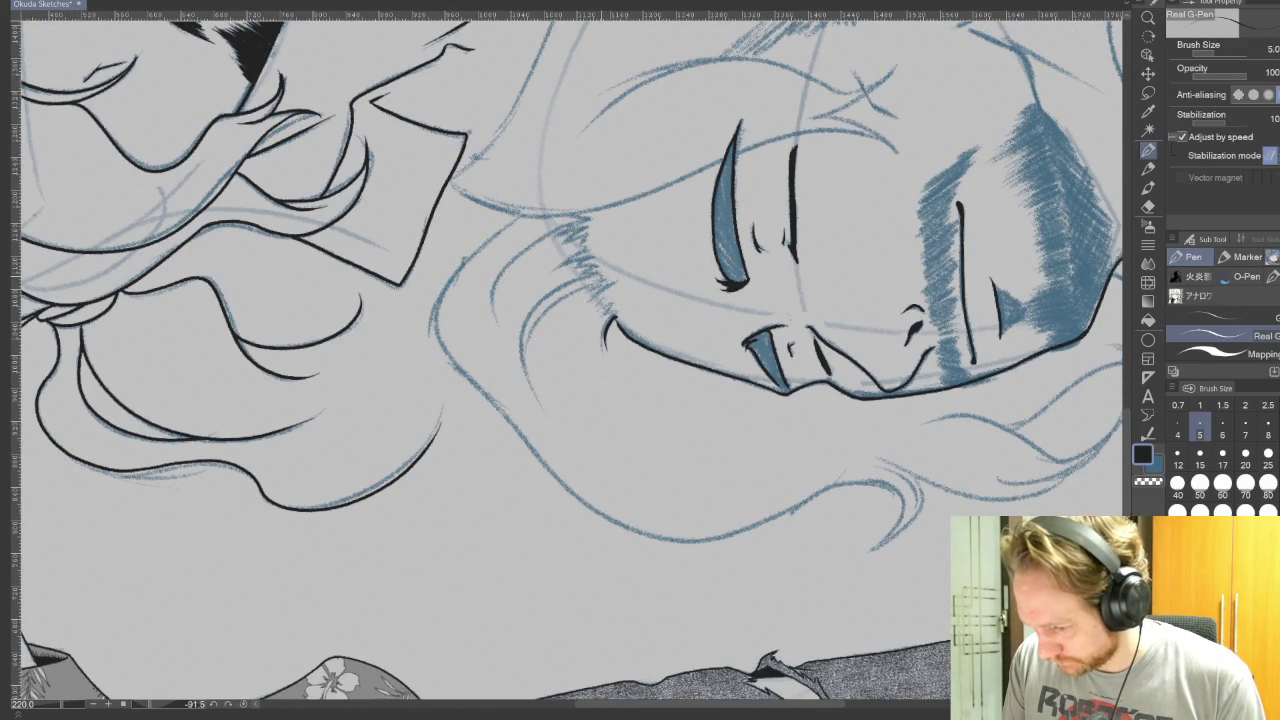
{"action": "left_click_drag", "start_coordinate": [600, 280], "coordinate": [545, 314]}
{"action": "left_click_drag", "start_coordinate": [550, 307], "coordinate": [532, 346]}
{"action": "mouse_move", "coordinate": [578, 281]}
{"action": "left_mouse_down"}
{"action": "mouse_move", "coordinate": [520, 382]}
{"action": "mouse_move", "coordinate": [530, 406]}
{"action": "left_mouse_up"}
Step: Rotate the canvas and ink a short detail stroke and curved contour on the face
{"action": "key", "text": "r"}
{"action": "left_click_drag", "start_coordinate": [1010, 450], "coordinate": [700, 200]}
{"action": "left_click_drag", "start_coordinate": [700, 400], "coordinate": [600, 520]}
{"action": "left_click_drag", "start_coordinate": [674, 414], "coordinate": [646, 478]}
{"action": "left_click_drag", "start_coordinate": [656, 348], "coordinate": [678, 412]}
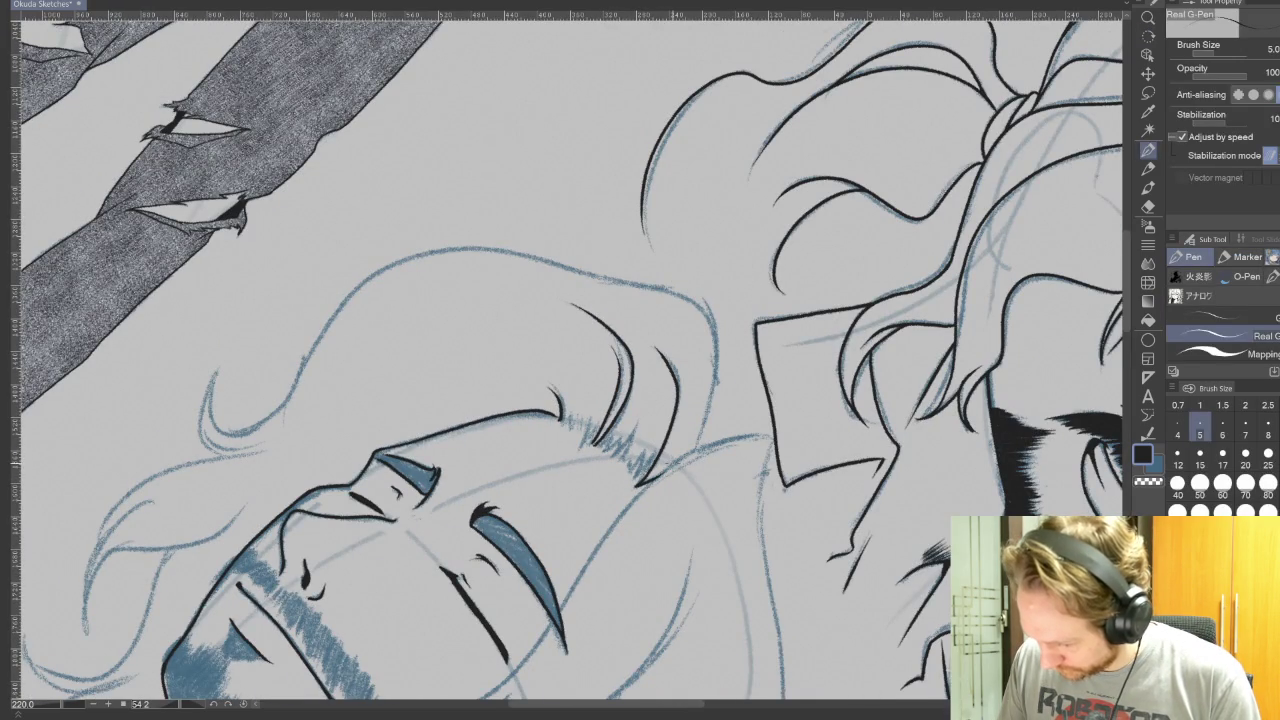
Step: Turn the canvas nearly upside down and ink short beard hairs under the chin
{"action": "key", "text": "r"}
{"action": "mouse_move", "coordinate": [900, 300]}
{"action": "left_mouse_down"}
{"action": "mouse_move", "coordinate": [764, 317]}
{"action": "mouse_move", "coordinate": [535, 230]}
{"action": "left_mouse_up"}
{"action": "key", "text": "r"}
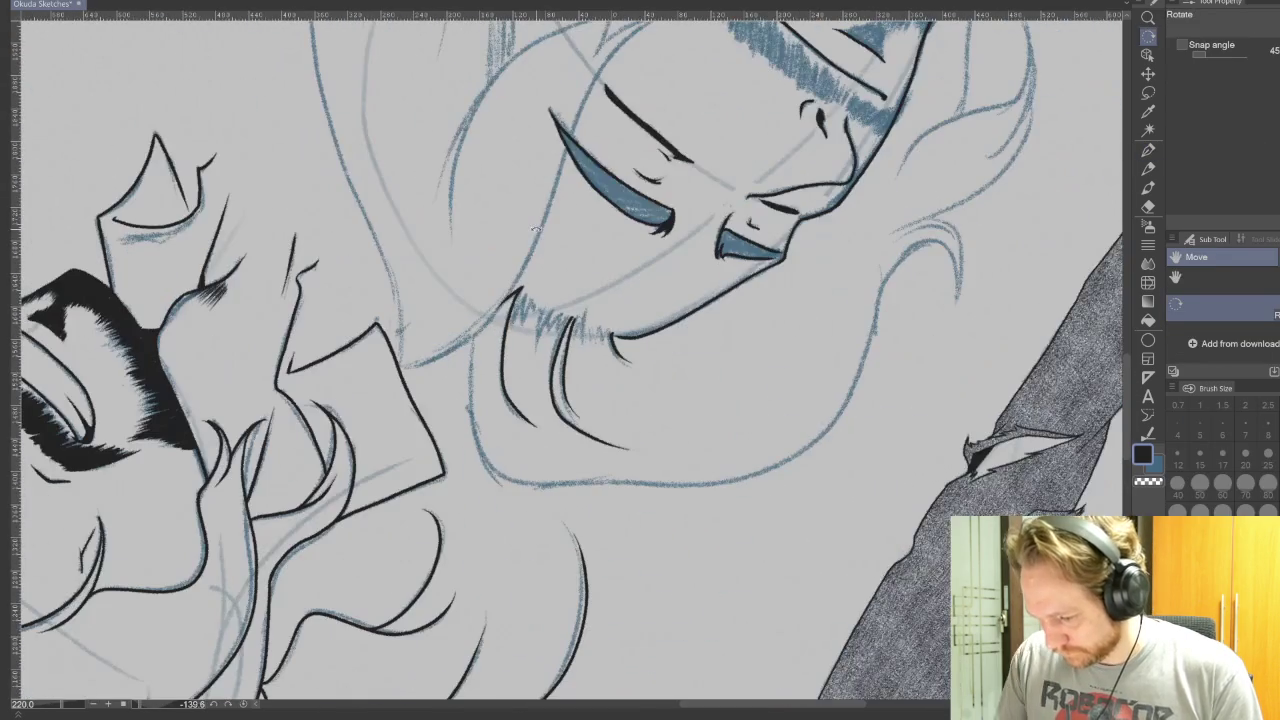
{"action": "key", "text": "p"}
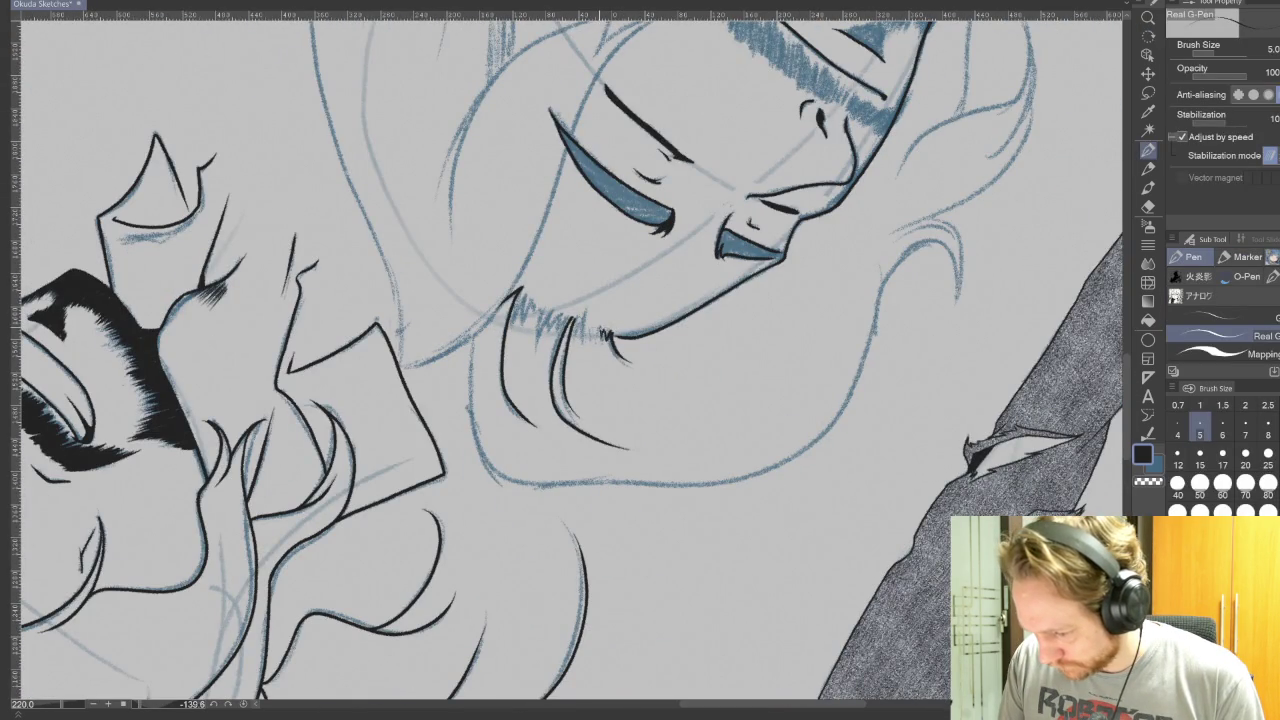
{"action": "mouse_move", "coordinate": [566, 338]}
{"action": "left_mouse_down"}
{"action": "mouse_move", "coordinate": [571, 314]}
{"action": "mouse_move", "coordinate": [542, 306]}
{"action": "left_mouse_up"}
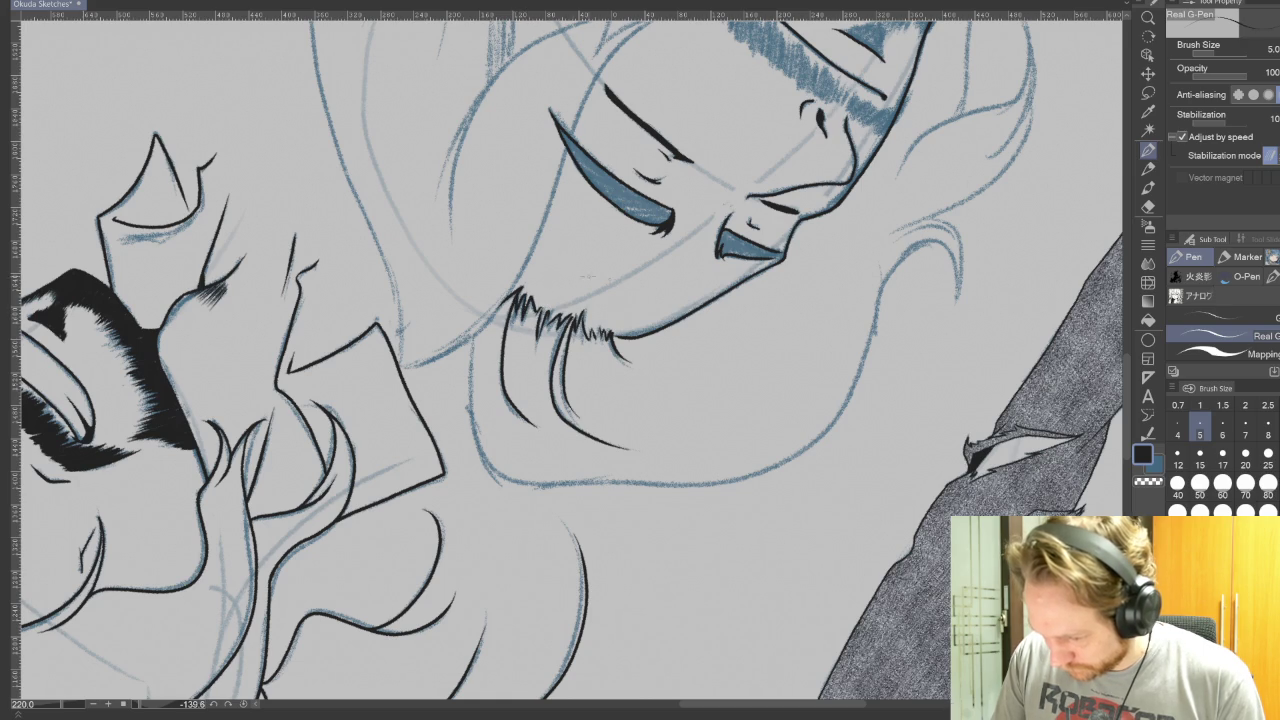
{"action": "key", "text": "r"}
{"action": "left_click_drag", "start_coordinate": [856, 447], "coordinate": [917, 537]}
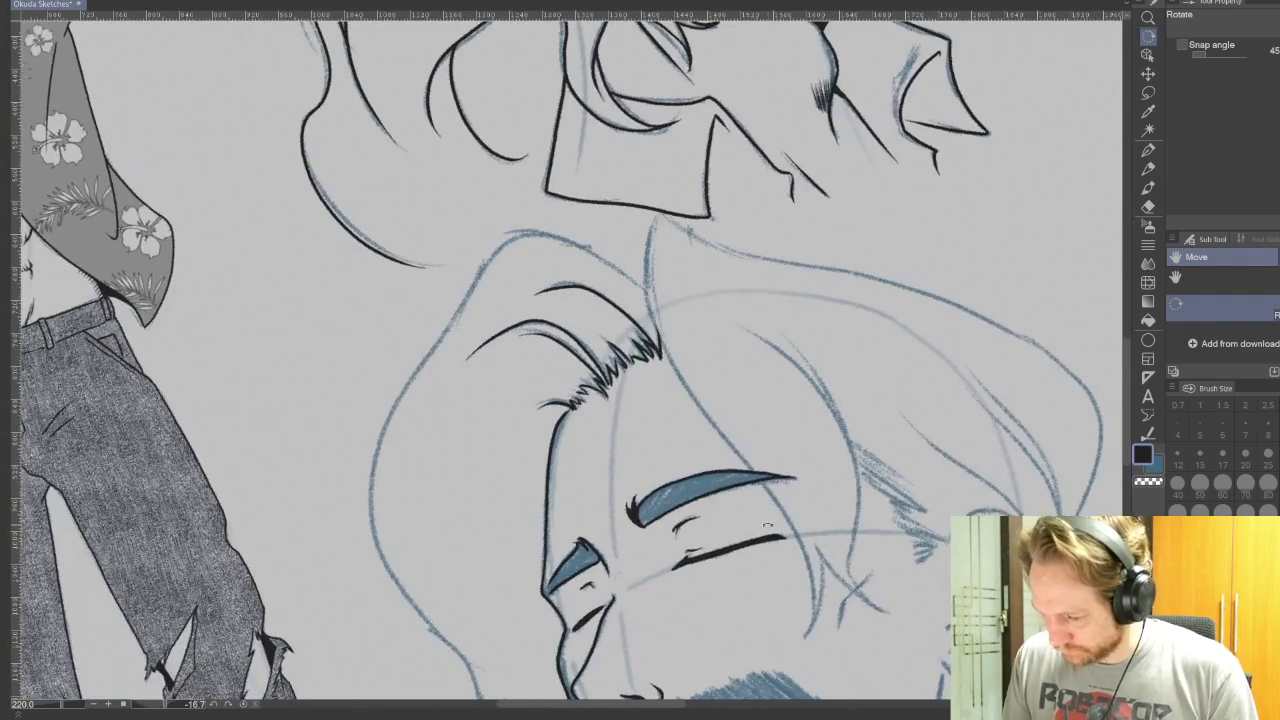
Step: Ink a long hair strand down the face and a short face-contour stroke
{"action": "key", "text": "p"}
{"action": "key", "text": "ctrl+at"}
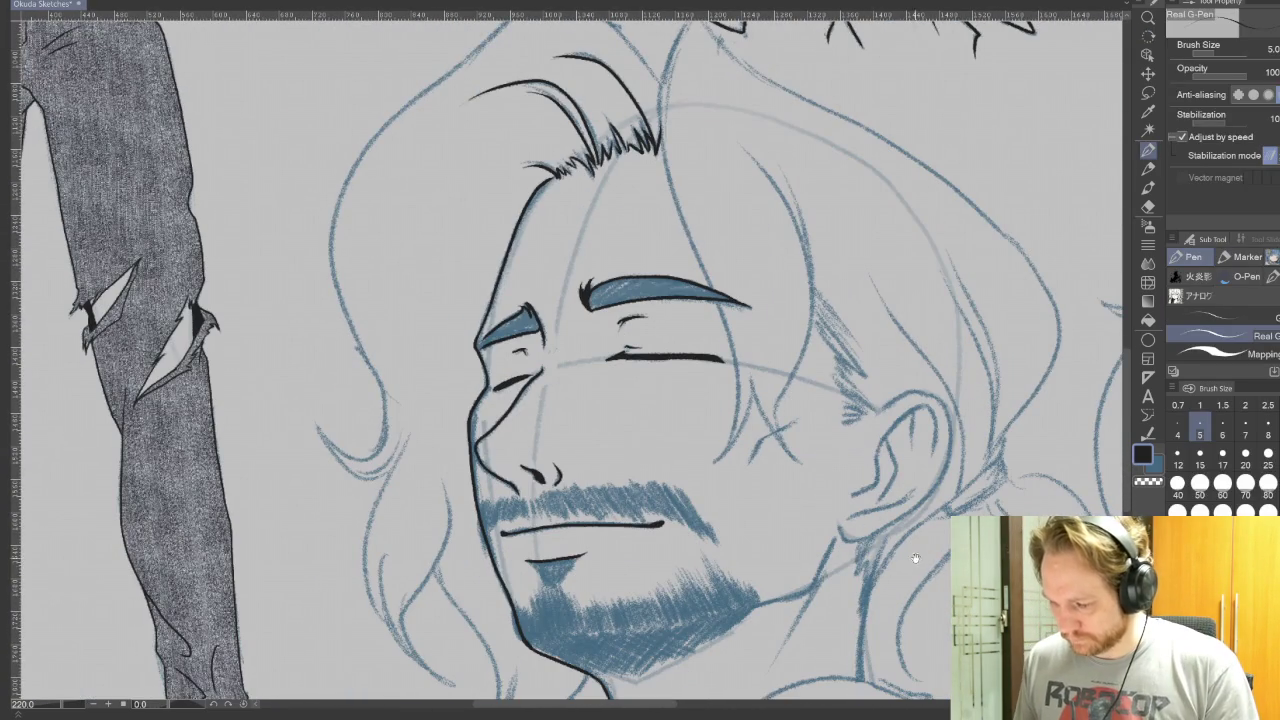
{"action": "left_click_drag", "start_coordinate": [894, 571], "coordinate": [832, 621]}
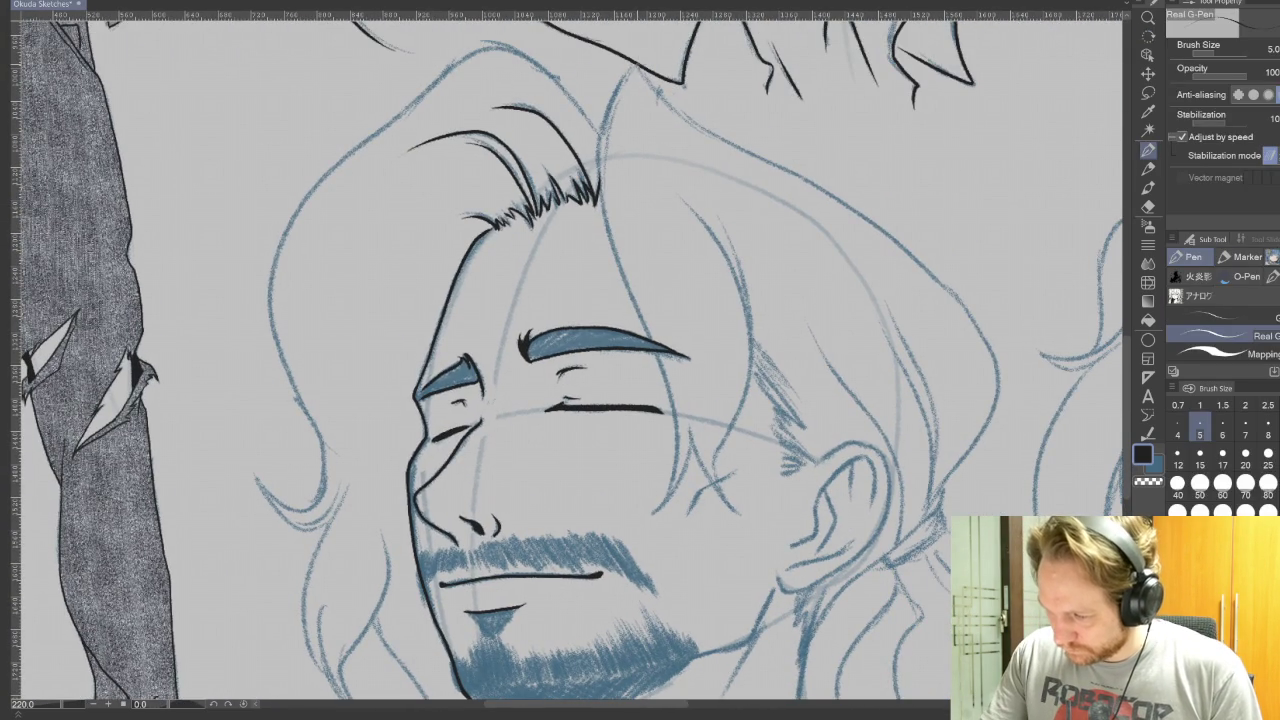
{"action": "mouse_move", "coordinate": [628, 72]}
{"action": "left_mouse_down"}
{"action": "mouse_move", "coordinate": [602, 146]}
{"action": "mouse_move", "coordinate": [608, 228]}
{"action": "mouse_move", "coordinate": [656, 350]}
{"action": "mouse_move", "coordinate": [680, 484]}
{"action": "mouse_move", "coordinate": [522, 218]}
{"action": "left_mouse_up"}
{"action": "key", "text": "r"}
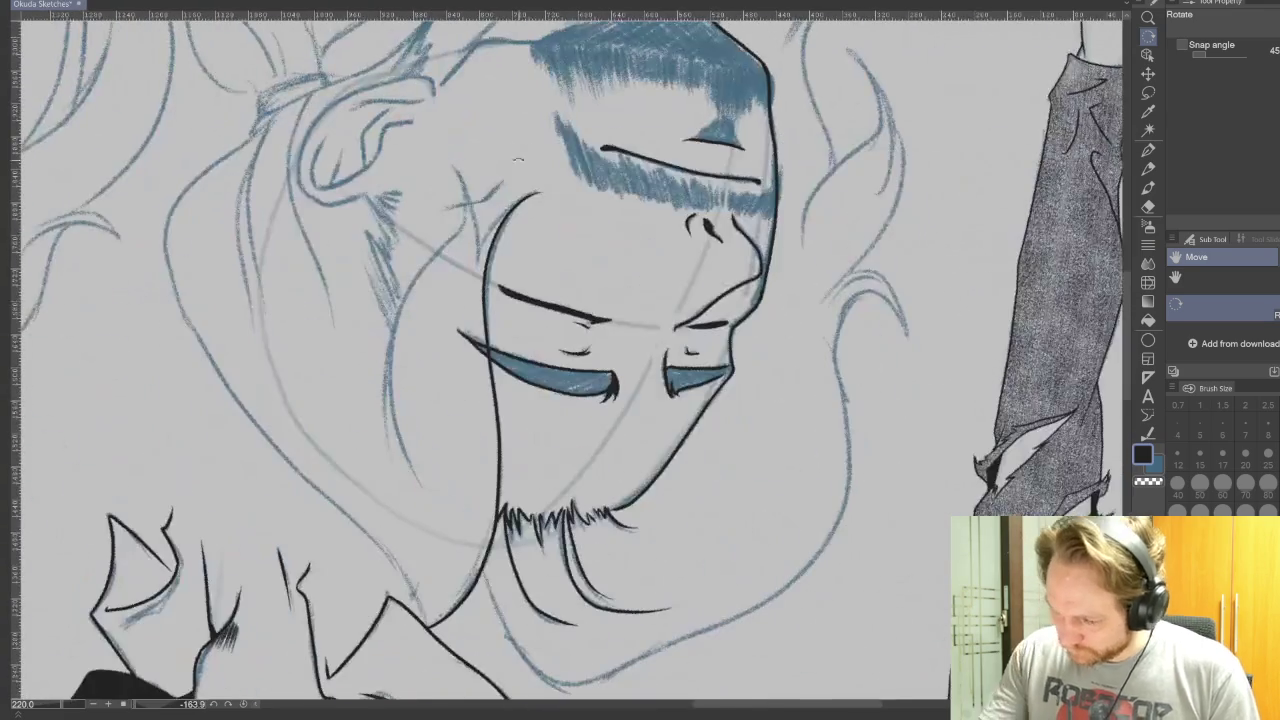
{"action": "key", "text": "p"}
{"action": "left_click_drag", "start_coordinate": [494, 228], "coordinate": [478, 262]}
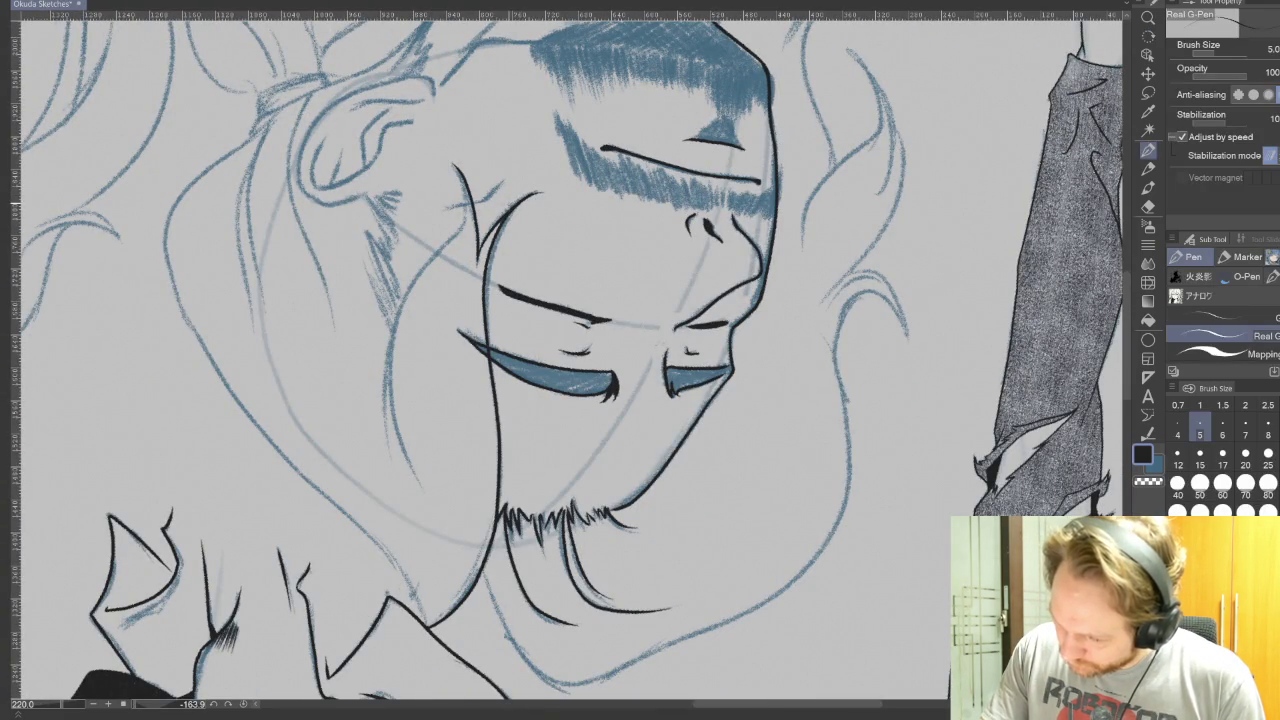
Step: Undo unwanted strokes and ink a thickened hair strand beside the right cheek
{"action": "key", "text": "r"}
{"action": "mouse_move", "coordinate": [470, 200]}
{"action": "left_mouse_down"}
{"action": "mouse_move", "coordinate": [665, 531]}
{"action": "mouse_move", "coordinate": [705, 470]}
{"action": "mouse_move", "coordinate": [736, 264]}
{"action": "left_mouse_up"}
{"action": "key", "text": "p"}
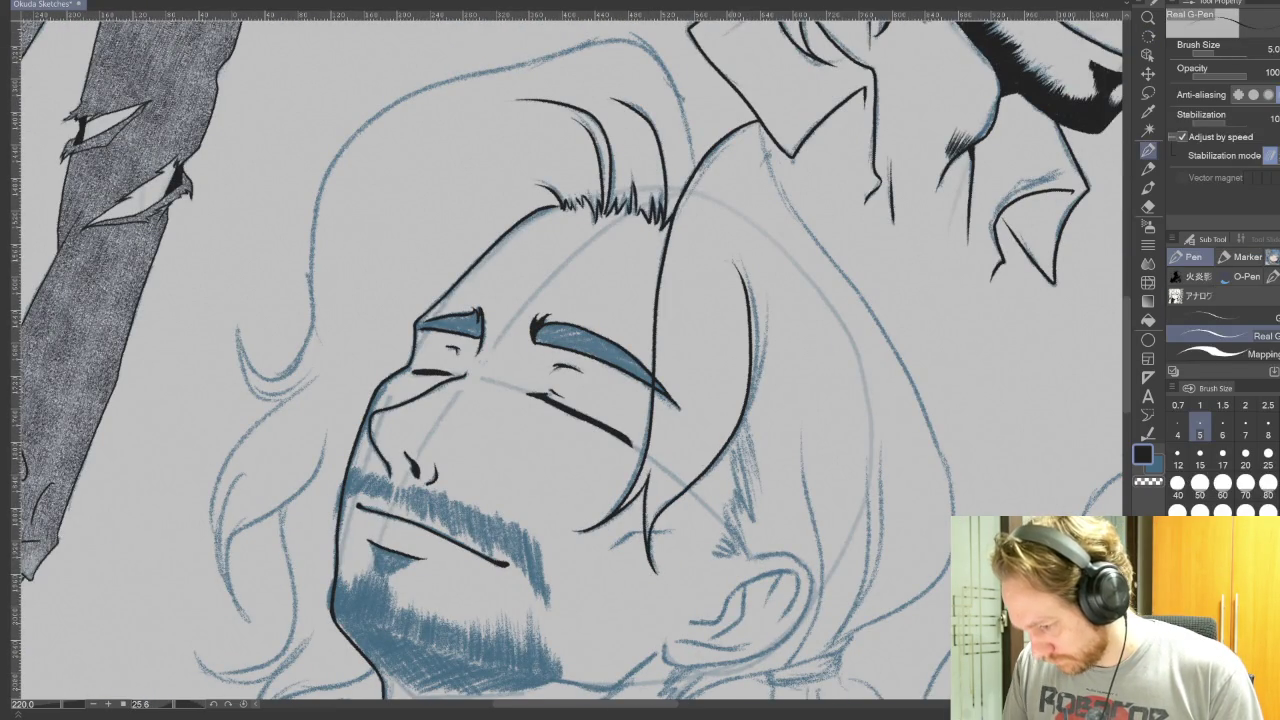
{"action": "key", "text": "ctrl+z"}
{"action": "key", "text": "ctrl+z"}
{"action": "mouse_move", "coordinate": [653, 570]}
{"action": "left_mouse_down"}
{"action": "mouse_move", "coordinate": [666, 505]}
{"action": "mouse_move", "coordinate": [745, 385]}
{"action": "mouse_move", "coordinate": [738, 256]}
{"action": "left_mouse_up"}
{"action": "left_click_drag", "start_coordinate": [740, 432], "coordinate": [760, 288]}
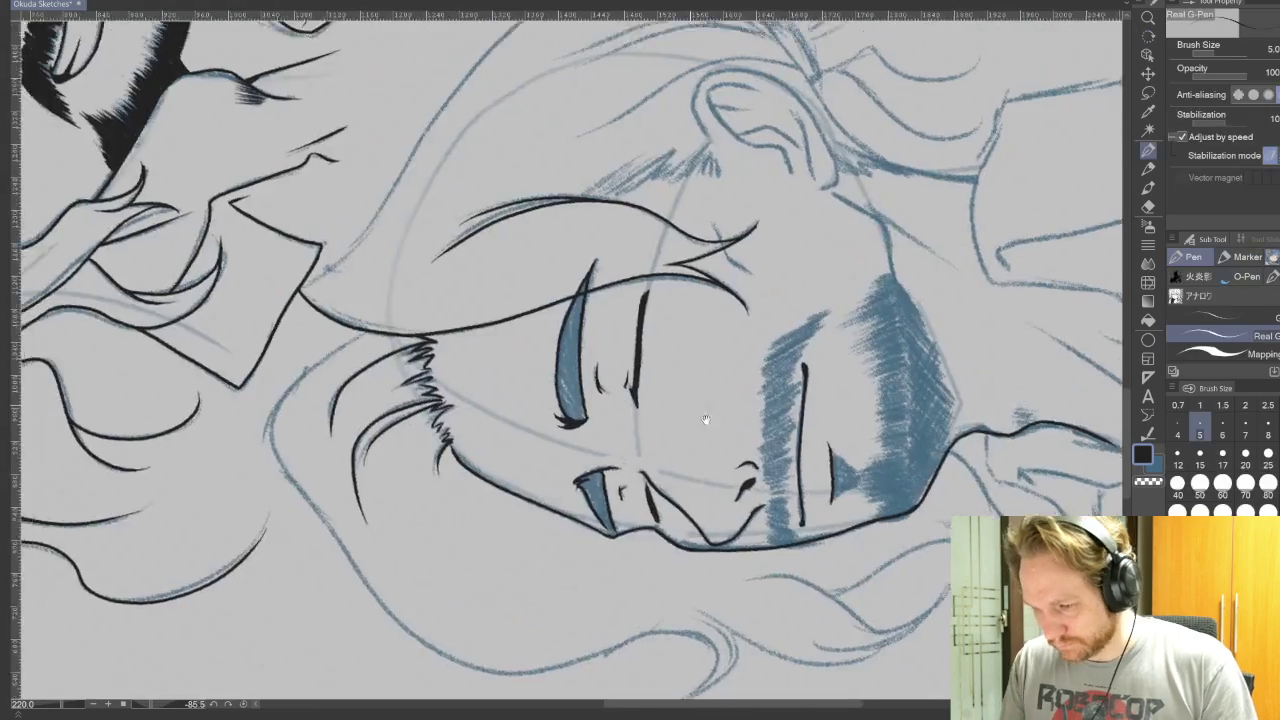
Step: Ink the long outer hair outline, redrawing it once, and the hair line beside the jaw
{"action": "left_click_drag", "start_coordinate": [700, 423], "coordinate": [643, 528]}
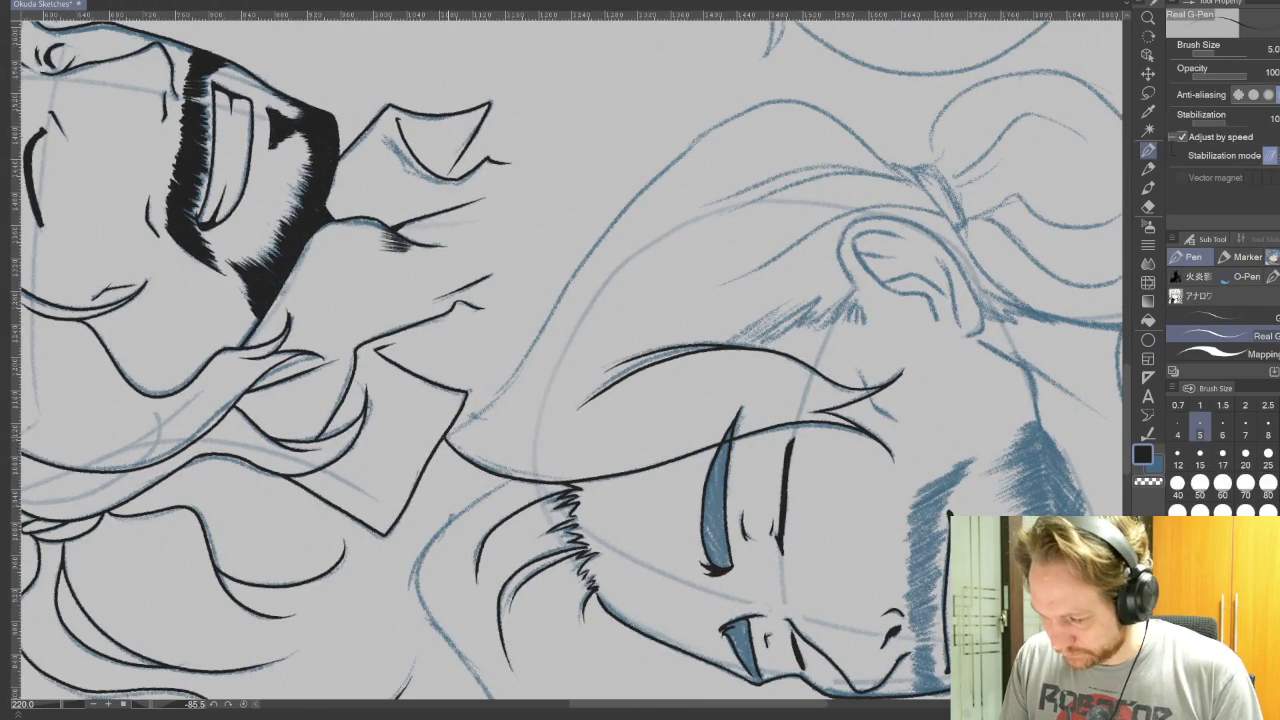
{"action": "mouse_move", "coordinate": [450, 435]}
{"action": "left_mouse_down"}
{"action": "mouse_move", "coordinate": [605, 228]}
{"action": "mouse_move", "coordinate": [810, 102]}
{"action": "left_mouse_up"}
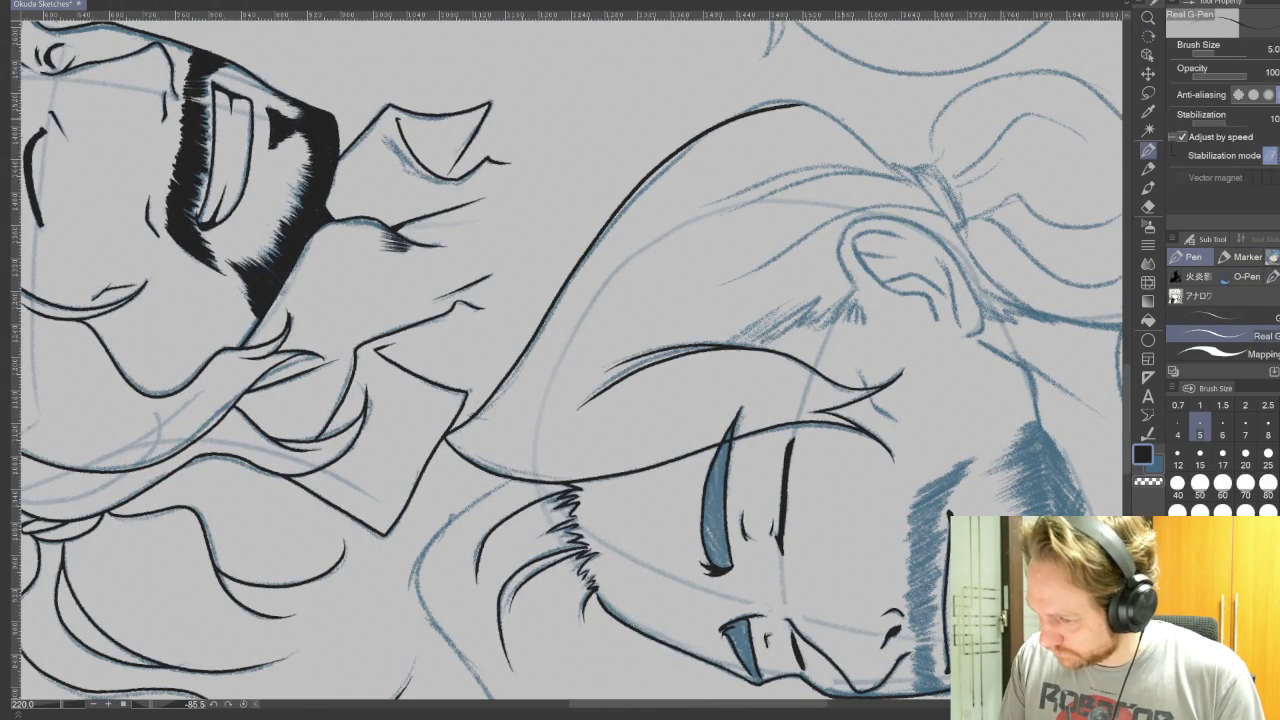
{"action": "key", "text": "ctrl+z"}
{"action": "mouse_move", "coordinate": [446, 434]}
{"action": "left_mouse_down"}
{"action": "mouse_move", "coordinate": [645, 195]}
{"action": "mouse_move", "coordinate": [800, 103]}
{"action": "left_mouse_up"}
{"action": "key", "text": "r"}
{"action": "left_click_drag", "start_coordinate": [946, 453], "coordinate": [620, 690]}
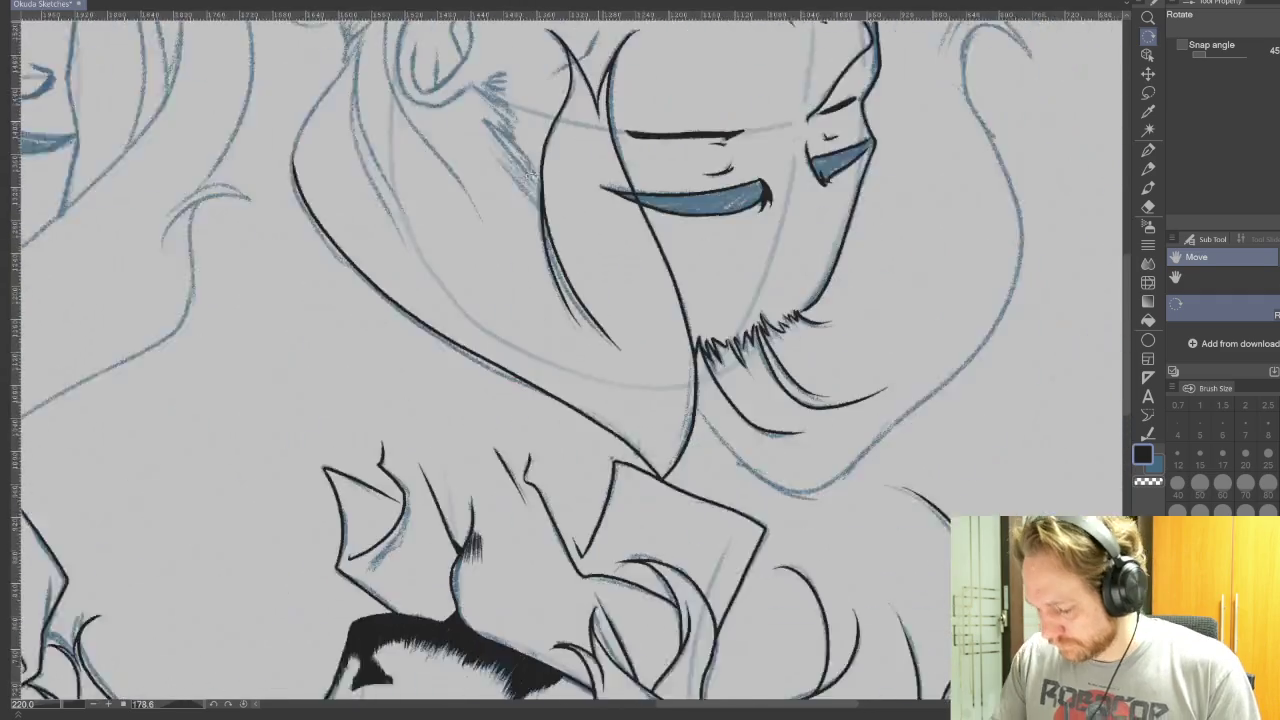
{"action": "key", "text": "p"}
{"action": "mouse_move", "coordinate": [446, 432]}
{"action": "left_mouse_down"}
{"action": "mouse_move", "coordinate": [445, 398]}
{"action": "mouse_move", "coordinate": [500, 282]}
{"action": "left_mouse_up"}
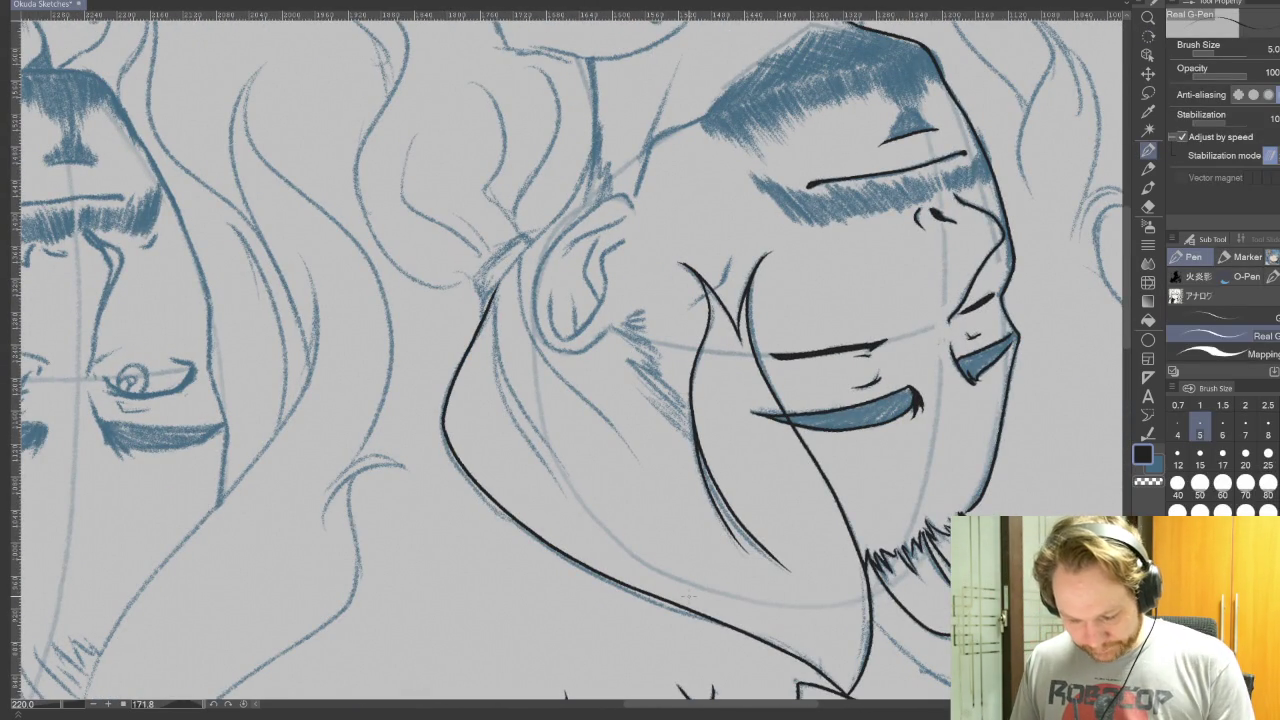
Step: Ink the ear's outline and its inner folds
{"action": "mouse_move", "coordinate": [833, 449]}
{"action": "left_mouse_down"}
{"action": "mouse_move", "coordinate": [865, 463]}
{"action": "mouse_move", "coordinate": [446, 262]}
{"action": "left_mouse_up"}
{"action": "key", "text": "r"}
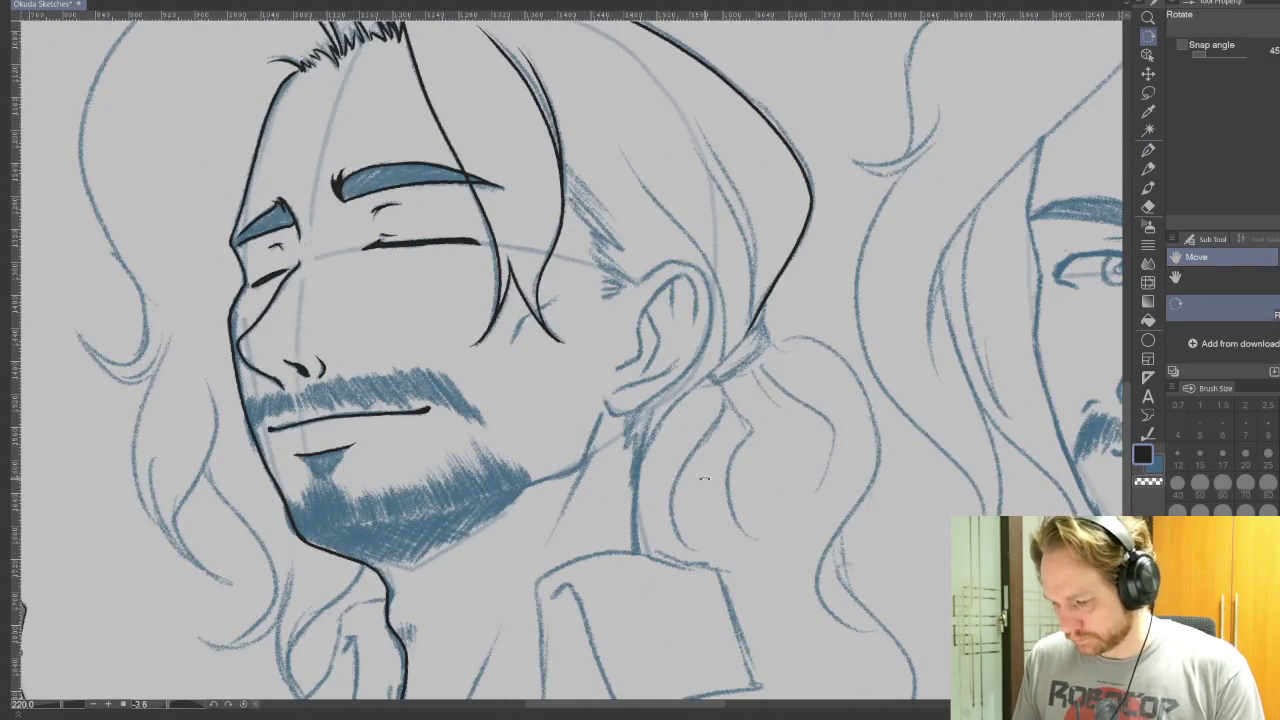
{"action": "key", "text": "p"}
{"action": "mouse_move", "coordinate": [605, 412]}
{"action": "left_mouse_down"}
{"action": "mouse_move", "coordinate": [672, 385]}
{"action": "mouse_move", "coordinate": [710, 330]}
{"action": "mouse_move", "coordinate": [690, 263]}
{"action": "mouse_move", "coordinate": [630, 298]}
{"action": "mouse_move", "coordinate": [694, 270]}
{"action": "mouse_move", "coordinate": [706, 318]}
{"action": "left_mouse_up"}
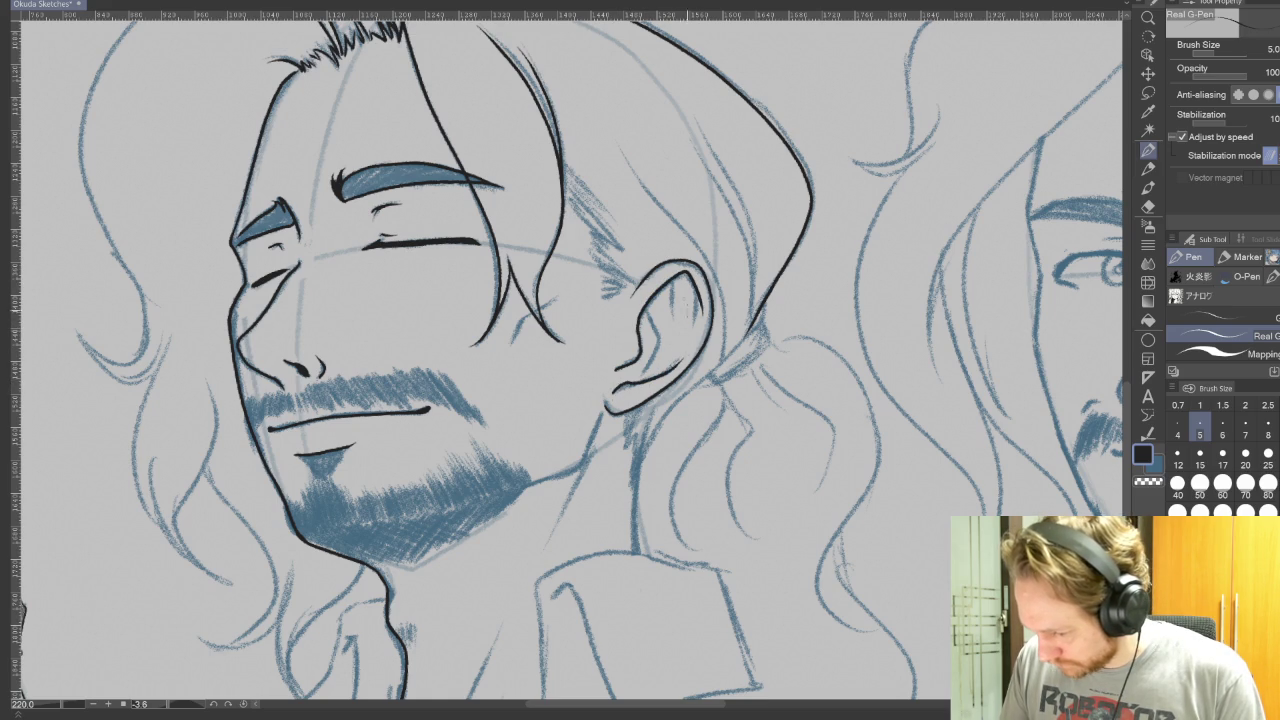
{"action": "left_click_drag", "start_coordinate": [632, 383], "coordinate": [657, 353]}
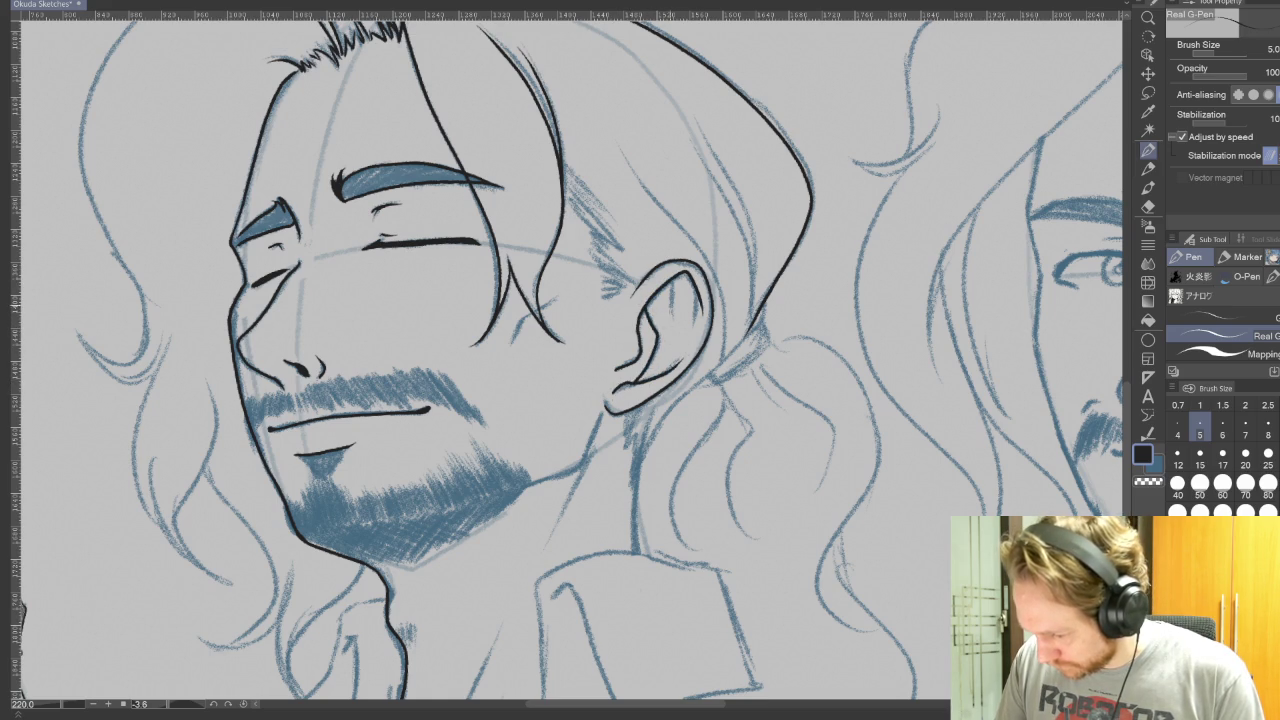
{"action": "left_click_drag", "start_coordinate": [676, 276], "coordinate": [668, 326]}
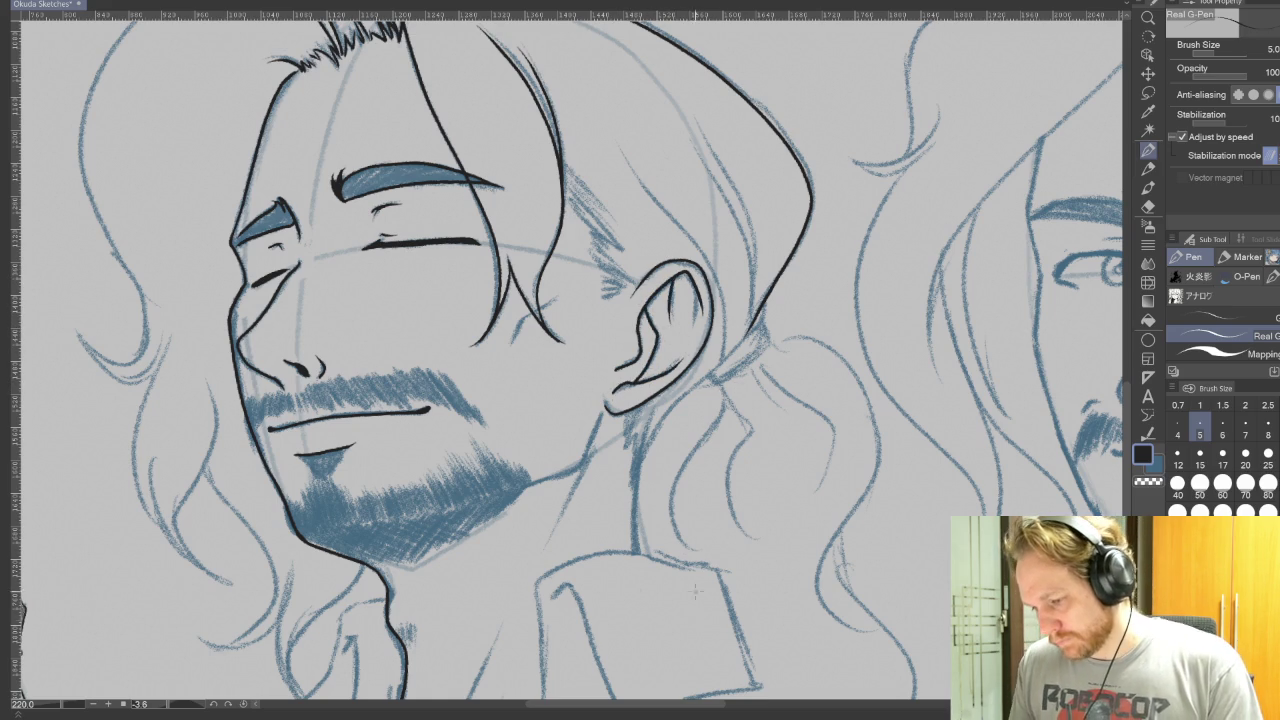
Step: Re-ink the short stroke near the ear and add hair strands behind the ear
{"action": "mouse_move", "coordinate": [695, 521]}
{"action": "left_mouse_down"}
{"action": "mouse_move", "coordinate": [705, 272]}
{"action": "mouse_move", "coordinate": [689, 342]}
{"action": "left_mouse_up"}
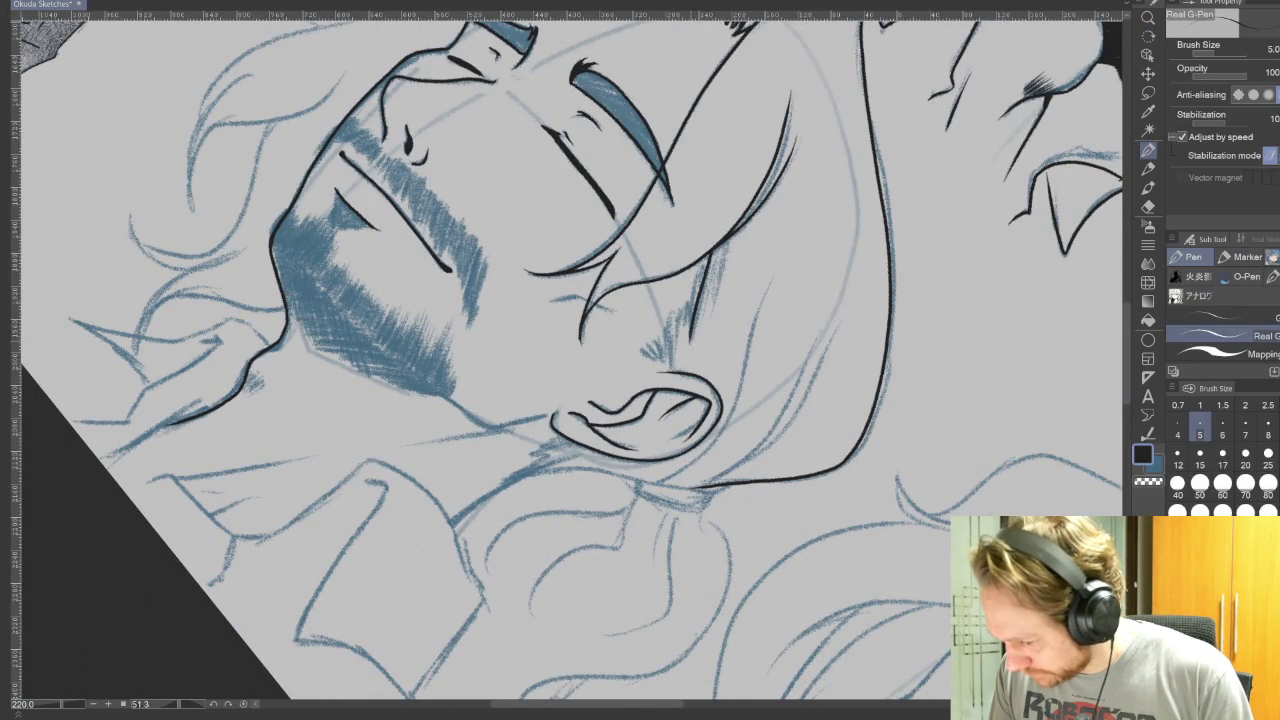
{"action": "mouse_move", "coordinate": [692, 296]}
{"action": "left_mouse_down"}
{"action": "mouse_move", "coordinate": [687, 346]}
{"action": "mouse_move", "coordinate": [675, 336]}
{"action": "mouse_move", "coordinate": [659, 366]}
{"action": "left_mouse_up"}
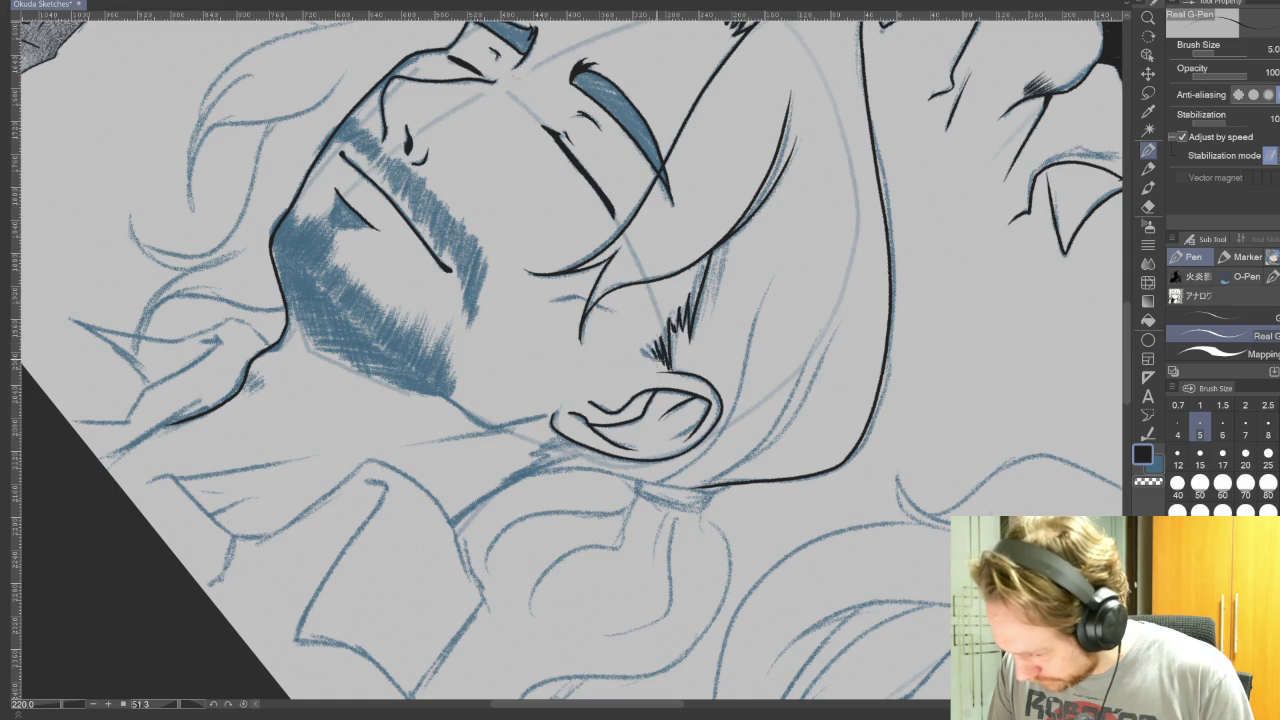
{"action": "key", "text": "r"}
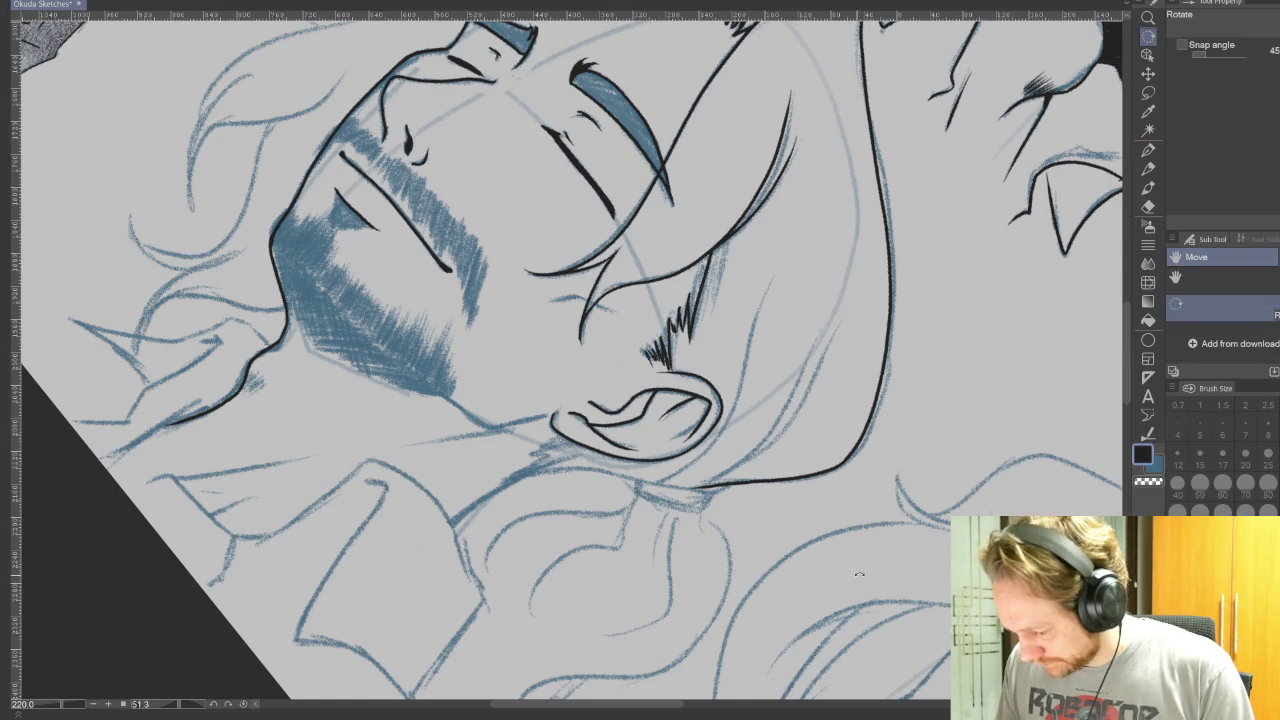
{"action": "left_click_drag", "start_coordinate": [853, 498], "coordinate": [868, 258]}
{"action": "key", "text": "p"}
{"action": "left_click_drag", "start_coordinate": [612, 500], "coordinate": [776, 328]}
{"action": "left_click_drag", "start_coordinate": [731, 366], "coordinate": [668, 165]}
{"action": "left_click_drag", "start_coordinate": [764, 310], "coordinate": [738, 165]}
{"action": "left_click_drag", "start_coordinate": [770, 330], "coordinate": [745, 156]}
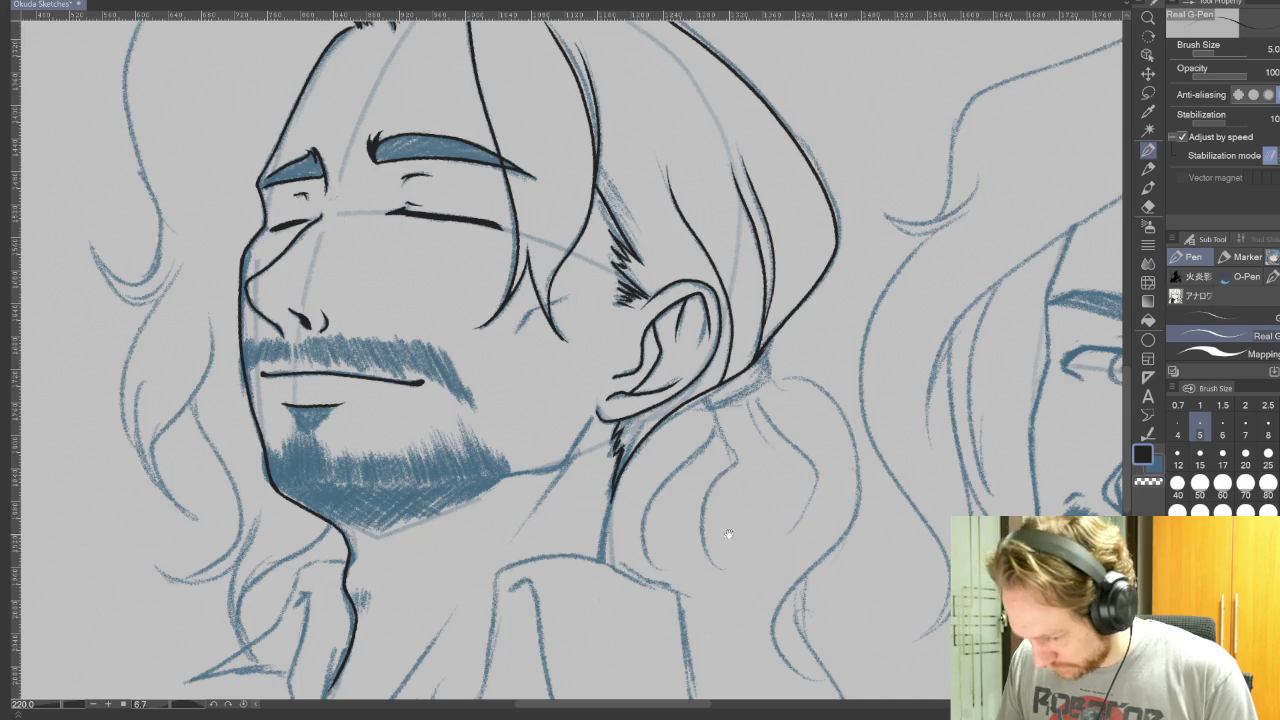
Step: Ink the head outline, the neck line and the collar line in black
{"action": "left_click_drag", "start_coordinate": [840, 482], "coordinate": [970, 389]}
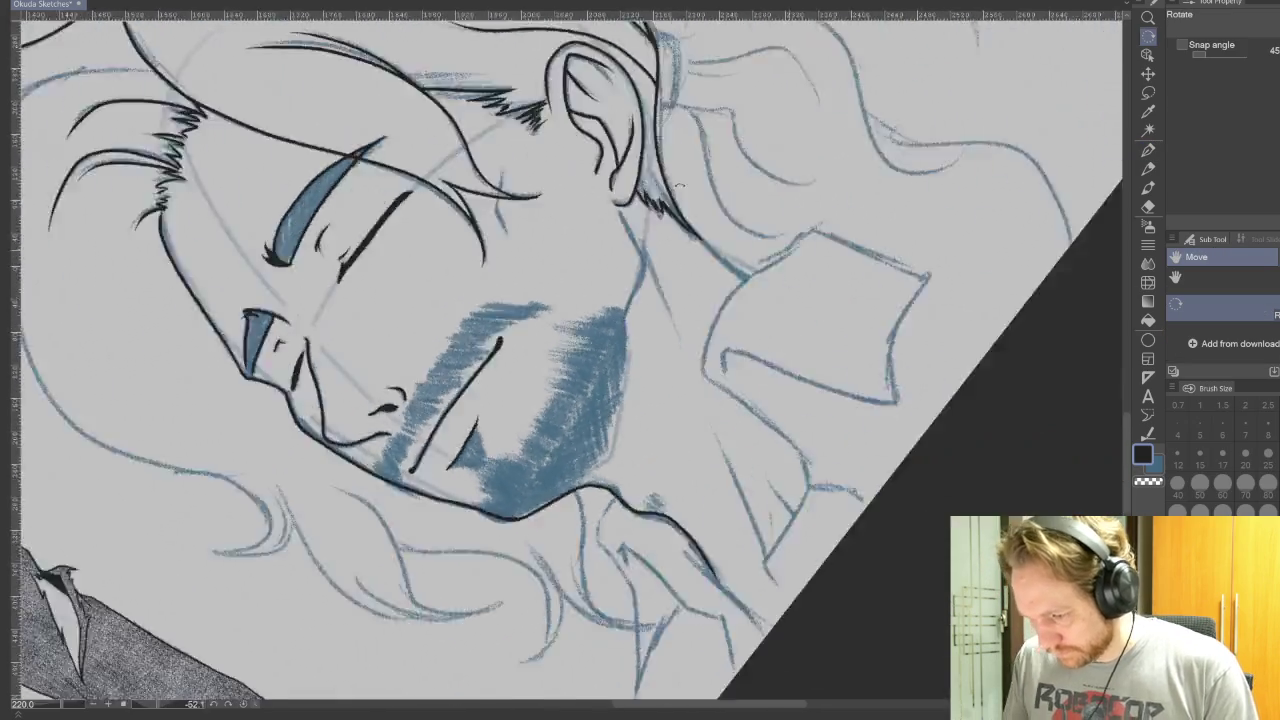
{"action": "left_click_drag", "start_coordinate": [700, 250], "coordinate": [450, 470]}
{"action": "left_click_drag", "start_coordinate": [417, 375], "coordinate": [508, 329]}
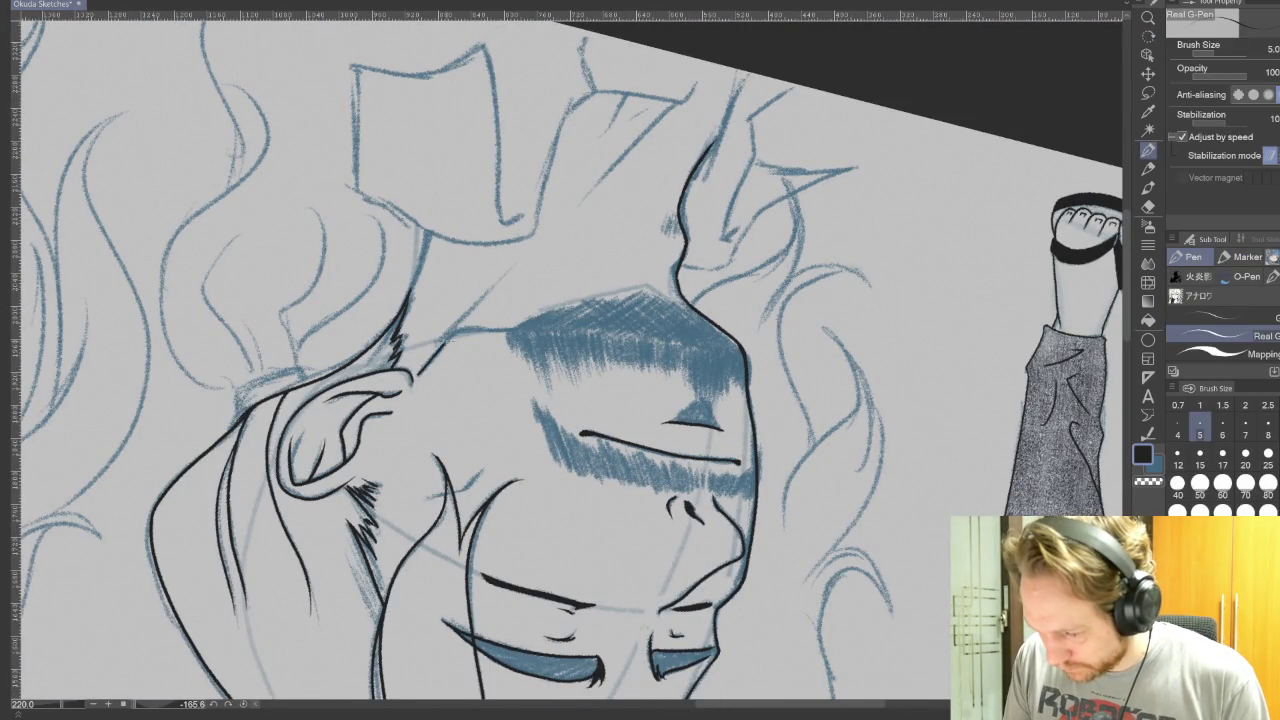
{"action": "left_click_drag", "start_coordinate": [879, 360], "coordinate": [370, 120]}
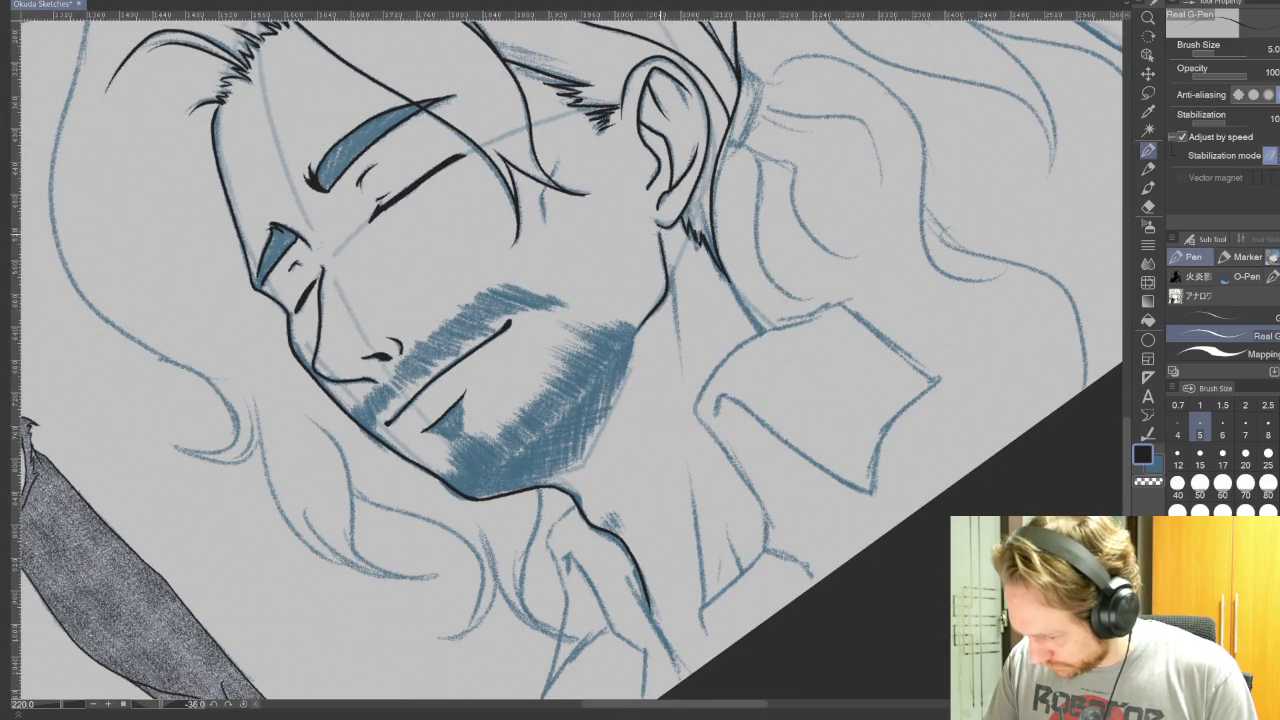
{"action": "left_click_drag", "start_coordinate": [666, 266], "coordinate": [685, 377]}
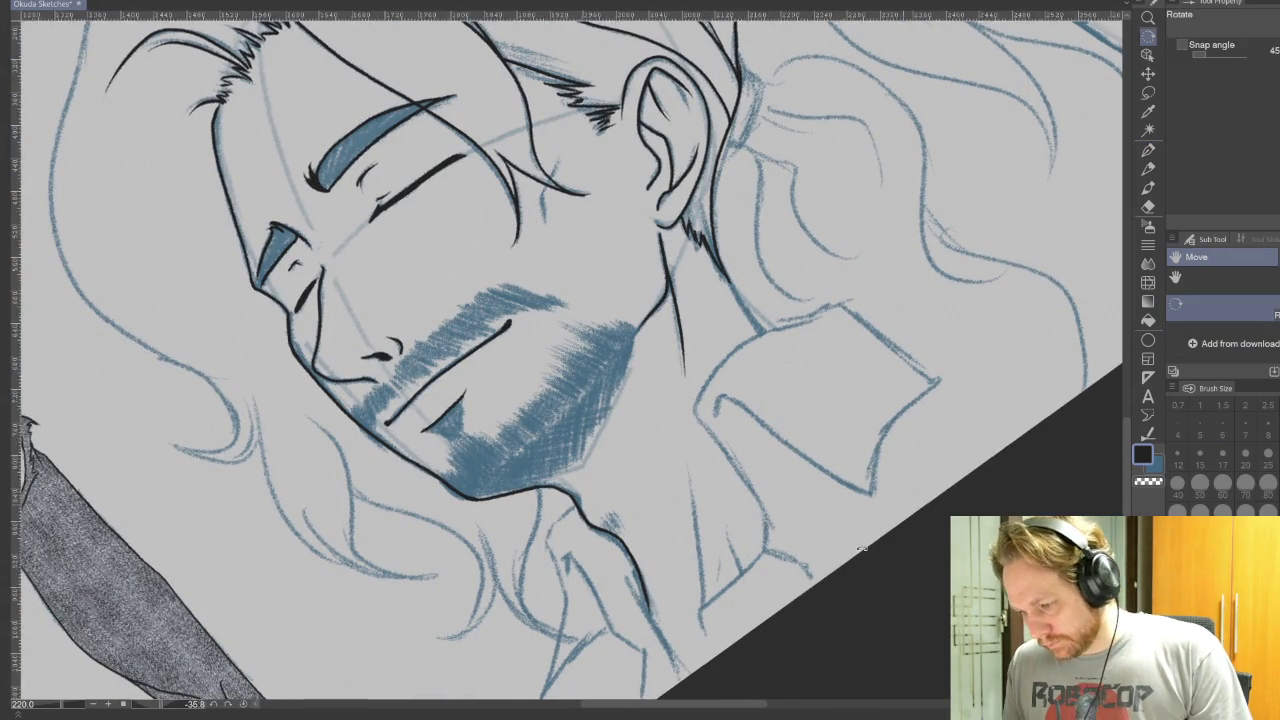
{"action": "left_click_drag", "start_coordinate": [710, 251], "coordinate": [746, 343]}
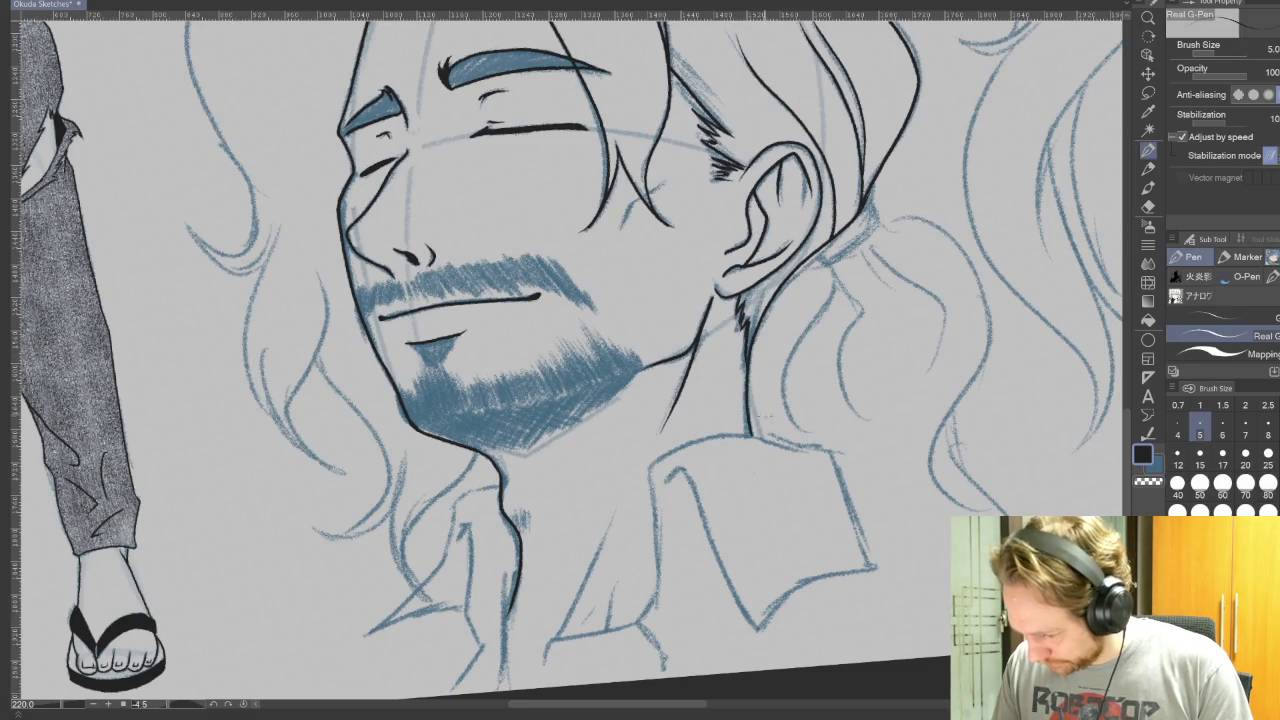
{"action": "left_click_drag", "start_coordinate": [843, 538], "coordinate": [695, 540]}
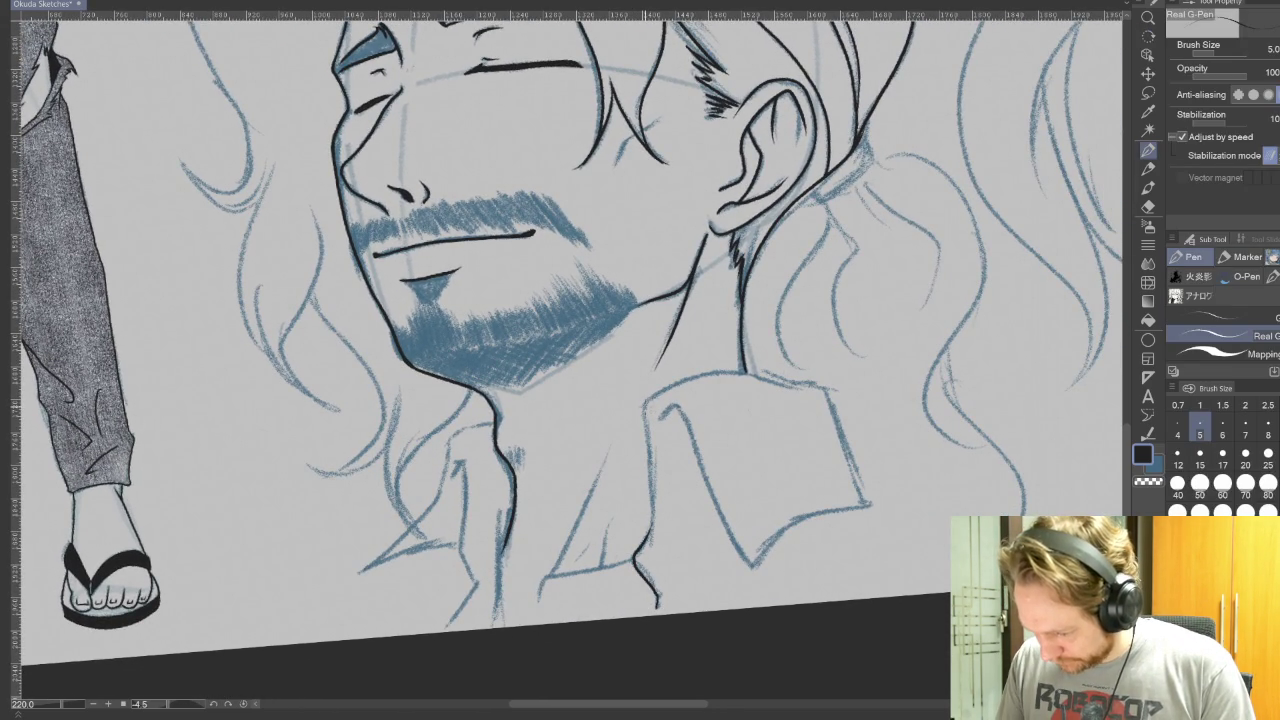
{"action": "left_click_drag", "start_coordinate": [646, 440], "coordinate": [655, 548]}
{"action": "left_click_drag", "start_coordinate": [925, 468], "coordinate": [920, 250]}
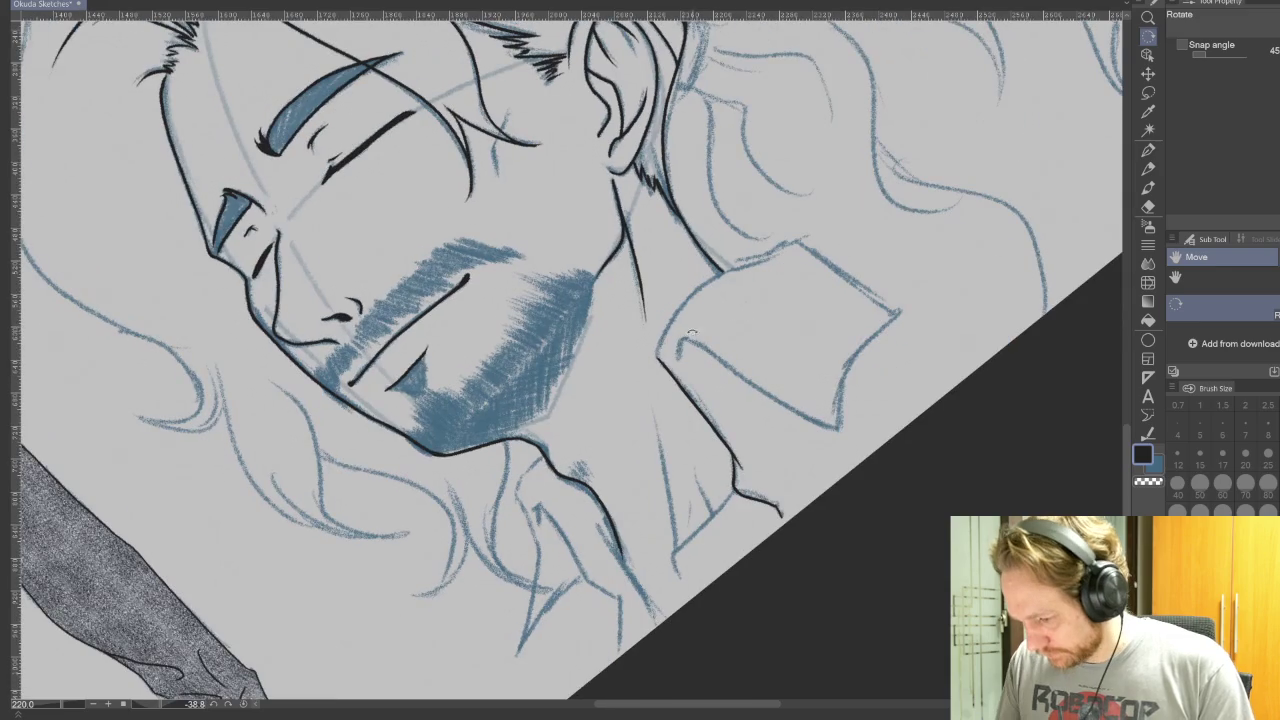
Step: Ink over the blue collar line in black
{"action": "key", "text": "p"}
{"action": "left_click_drag", "start_coordinate": [600, 200], "coordinate": [760, 250]}
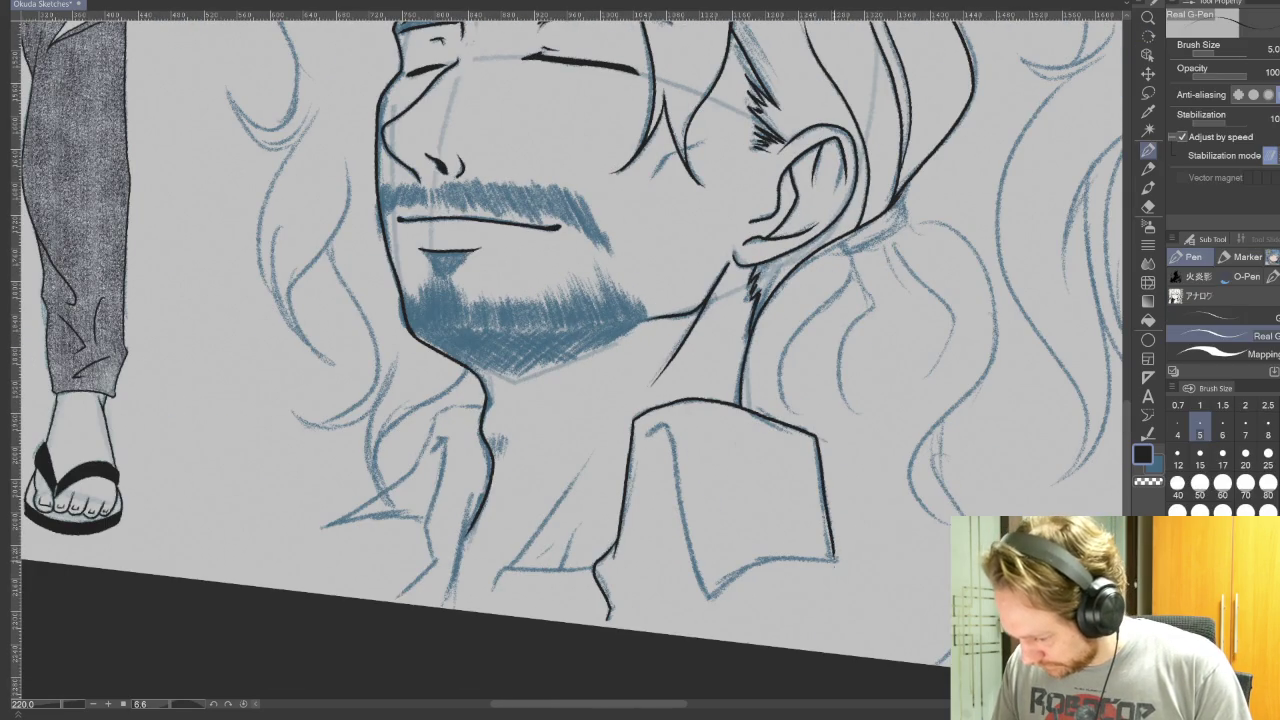
{"action": "mouse_move", "coordinate": [824, 450]}
{"action": "left_mouse_down"}
{"action": "mouse_move", "coordinate": [606, 456]}
{"action": "mouse_move", "coordinate": [580, 640]}
{"action": "left_mouse_up"}
{"action": "mouse_move", "coordinate": [700, 620]}
{"action": "left_mouse_down"}
{"action": "mouse_move", "coordinate": [790, 508]}
{"action": "mouse_move", "coordinate": [890, 450]}
{"action": "left_mouse_up"}
{"action": "key", "text": "p"}
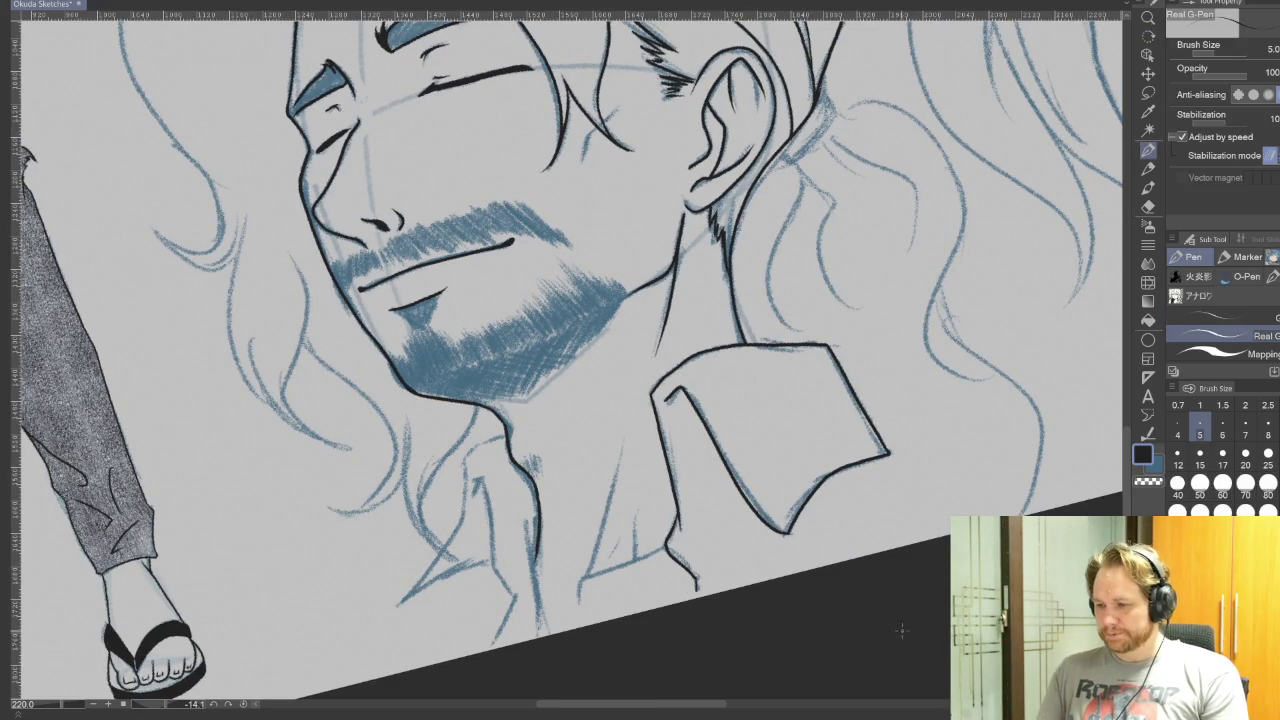
Step: Ink a line beside the ear and neck plus two hair strands below the ear
{"action": "left_click_drag", "start_coordinate": [982, 305], "coordinate": [882, 545]}
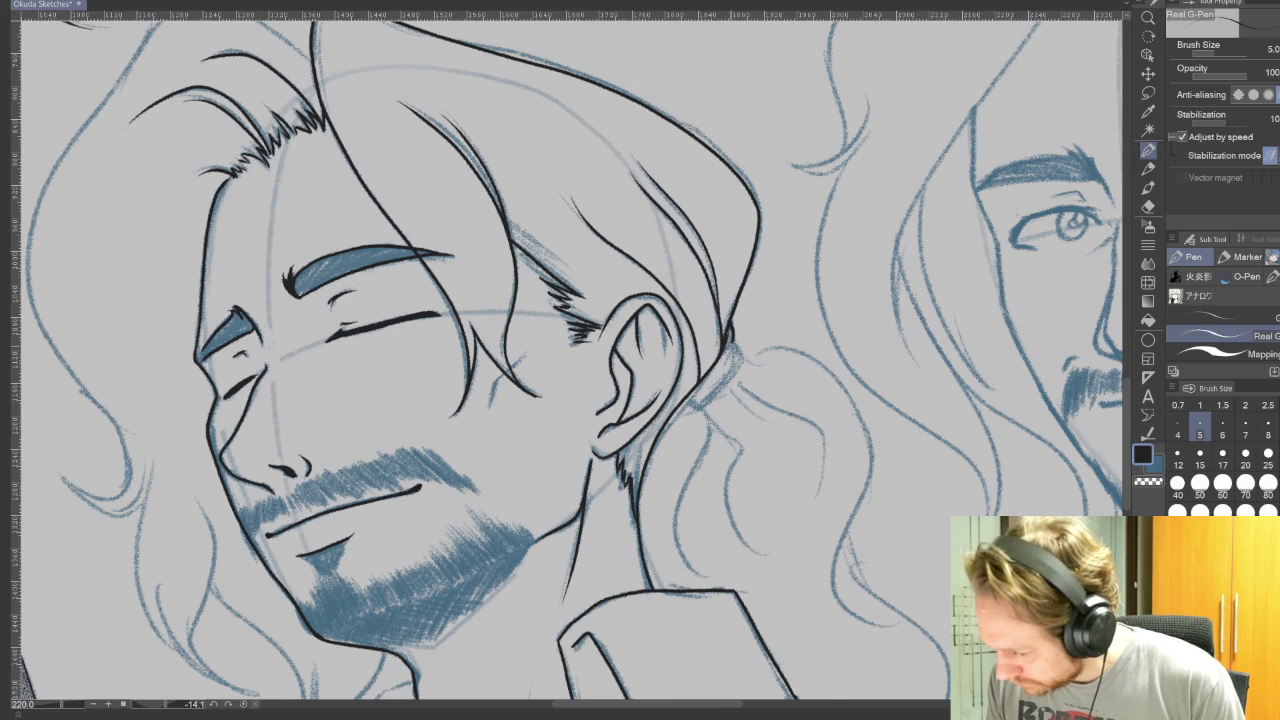
{"action": "mouse_move", "coordinate": [738, 350]}
{"action": "left_mouse_down"}
{"action": "mouse_move", "coordinate": [730, 380]}
{"action": "mouse_move", "coordinate": [695, 405]}
{"action": "left_mouse_up"}
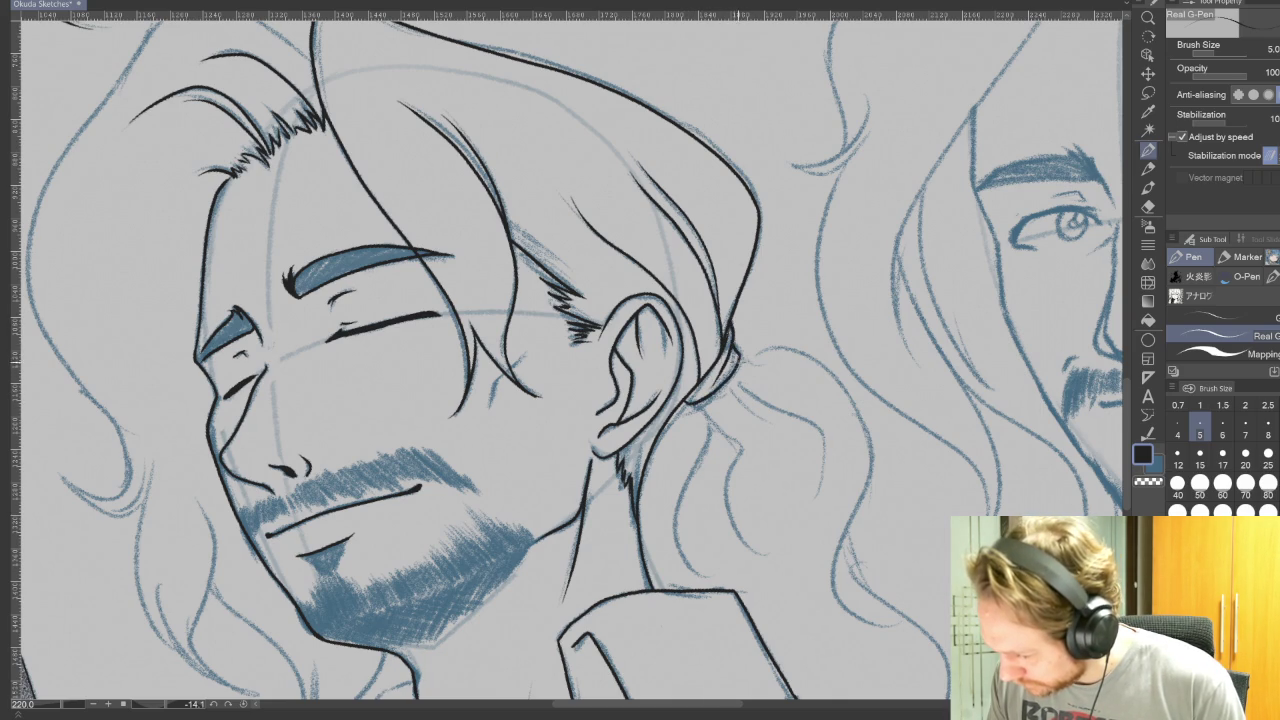
{"action": "mouse_move", "coordinate": [726, 436]}
{"action": "left_mouse_down"}
{"action": "mouse_move", "coordinate": [740, 540]}
{"action": "mouse_move", "coordinate": [768, 562]}
{"action": "left_mouse_up"}
{"action": "mouse_move", "coordinate": [710, 420]}
{"action": "left_mouse_down"}
{"action": "mouse_move", "coordinate": [672, 545]}
{"action": "mouse_move", "coordinate": [743, 546]}
{"action": "left_mouse_up"}
{"action": "scroll", "coordinate": [690, 560], "scroll_direction": "down", "scroll_amount": 3}
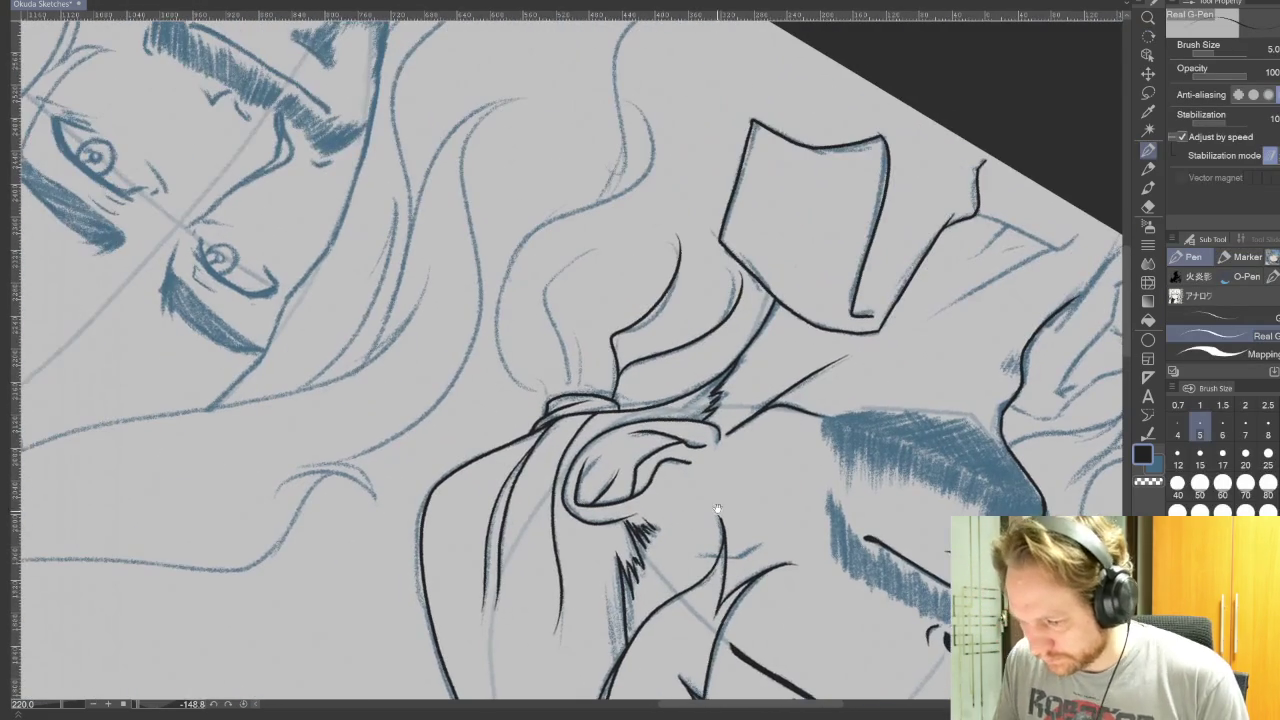
Step: Ink the curved ponytail hair strands behind the ear
{"action": "left_click_drag", "start_coordinate": [504, 366], "coordinate": [660, 112]}
{"action": "left_click_drag", "start_coordinate": [674, 155], "coordinate": [649, 380]}
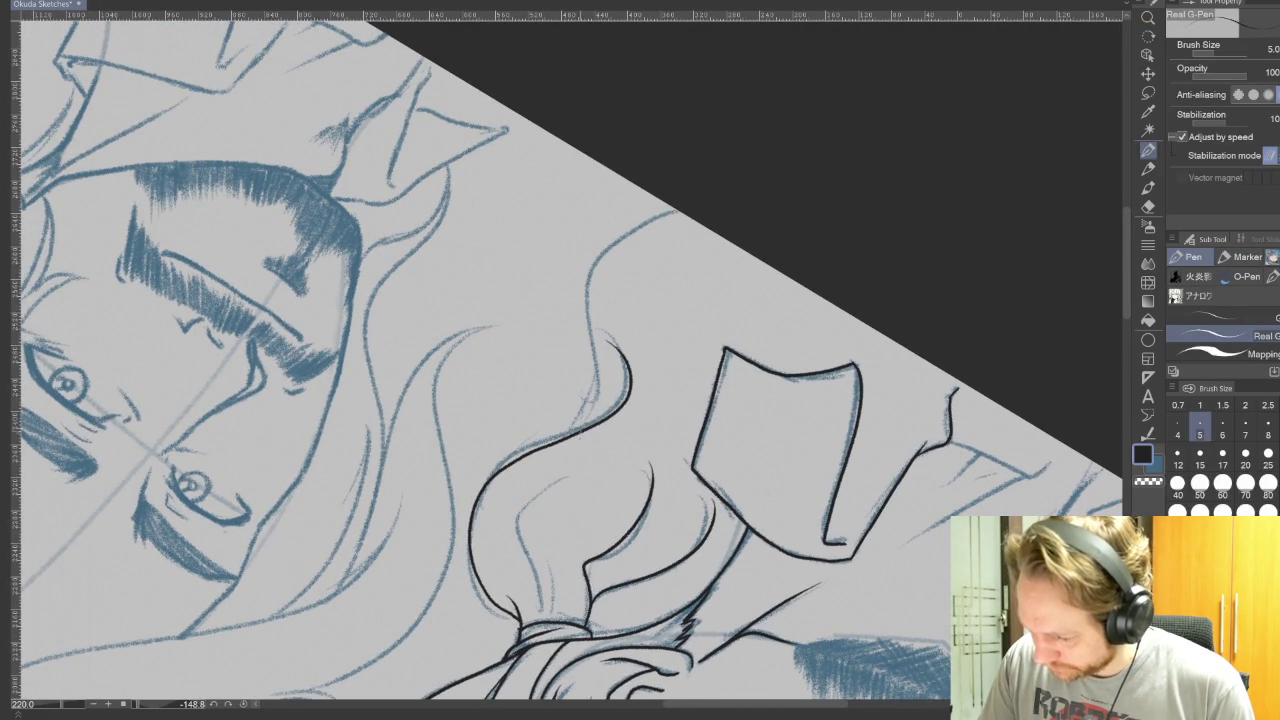
{"action": "mouse_move", "coordinate": [600, 345]}
{"action": "left_mouse_down"}
{"action": "mouse_move", "coordinate": [588, 250]}
{"action": "mouse_move", "coordinate": [684, 210]}
{"action": "left_mouse_up"}
{"action": "left_click_drag", "start_coordinate": [688, 447], "coordinate": [718, 262]}
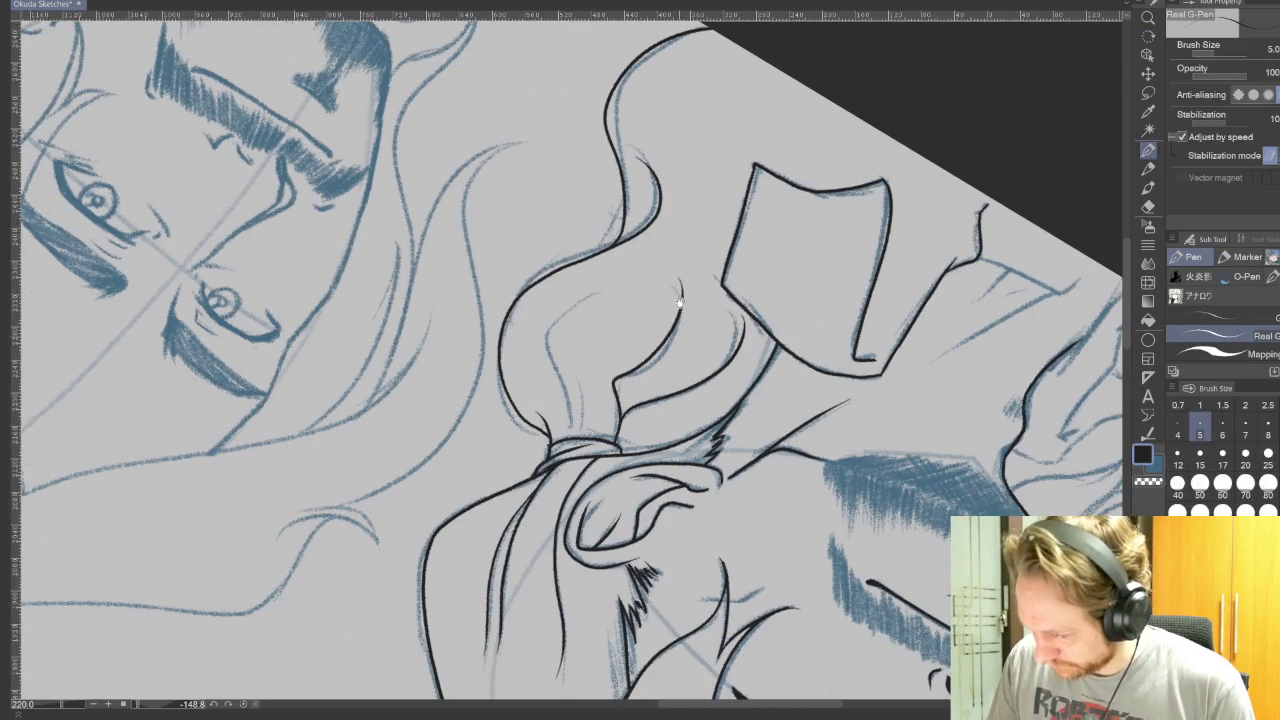
{"action": "left_click_drag", "start_coordinate": [556, 388], "coordinate": [592, 292]}
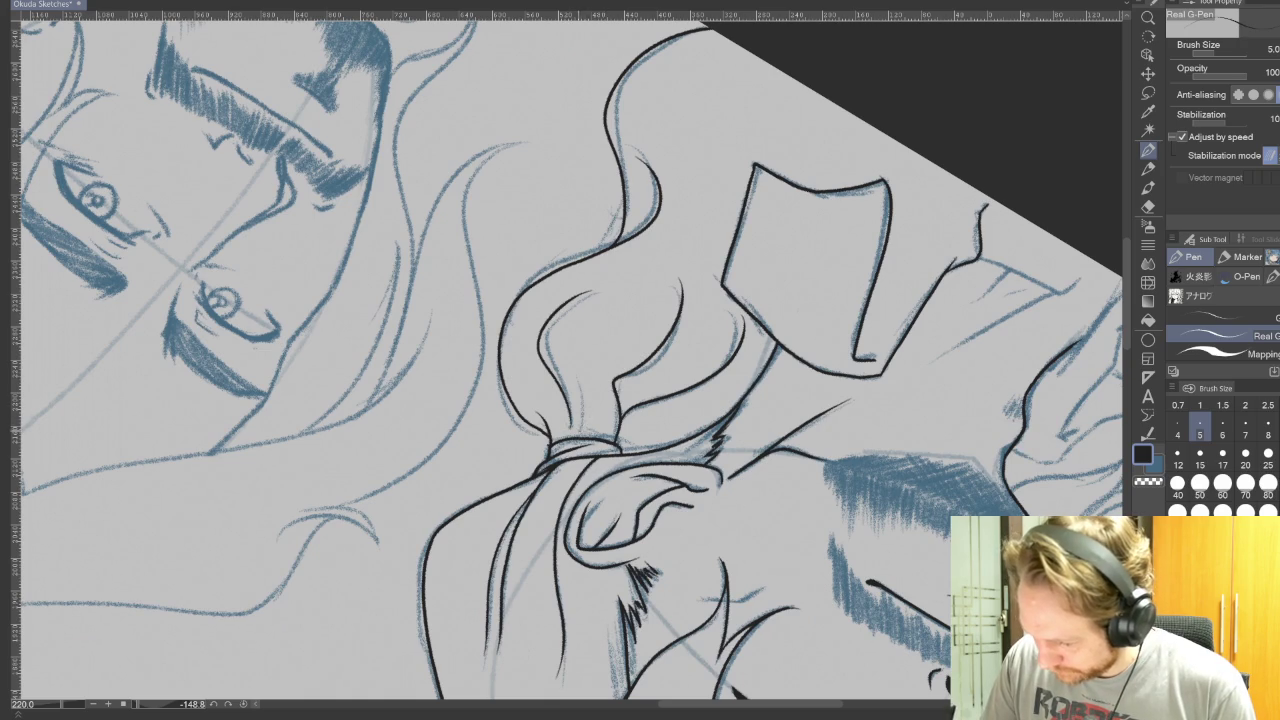
Step: Extend the lower hair line toward the beard in ink
{"action": "left_click_drag", "start_coordinate": [560, 360], "coordinate": [700, 250]}
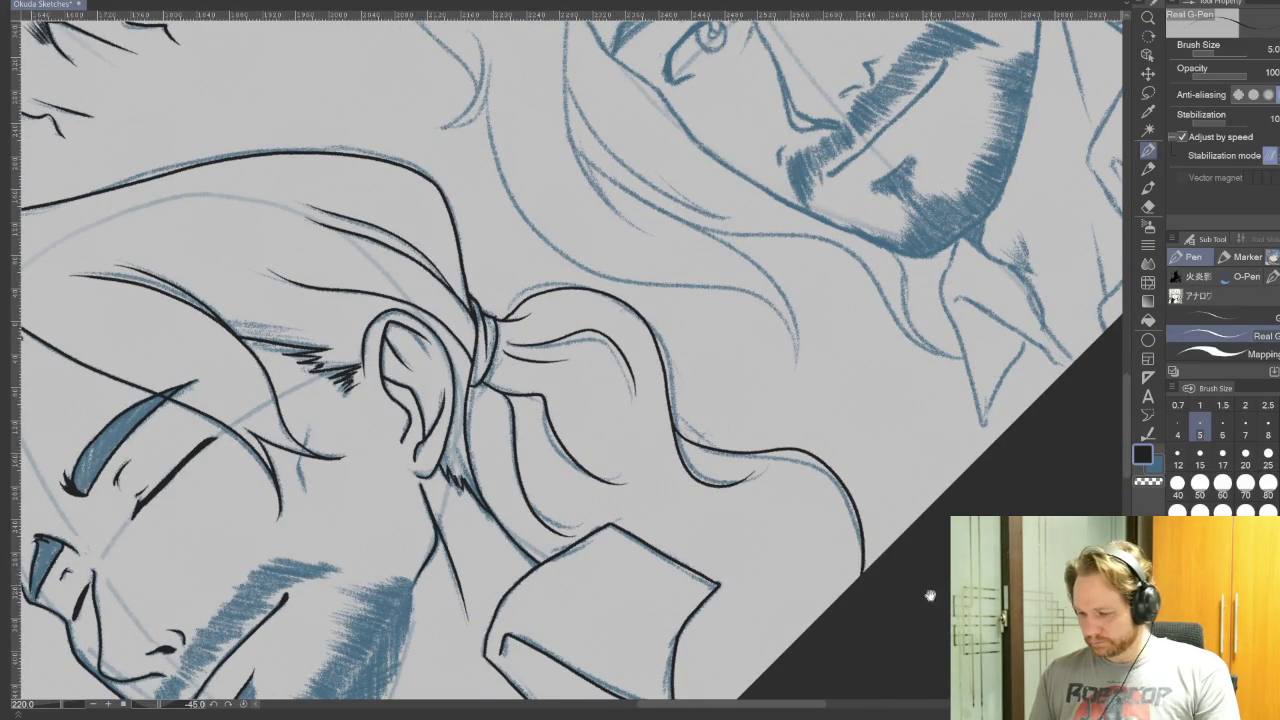
{"action": "left_click_drag", "start_coordinate": [951, 596], "coordinate": [951, 486]}
{"action": "mouse_move", "coordinate": [849, 560]}
{"action": "left_mouse_down"}
{"action": "mouse_move", "coordinate": [888, 407]}
{"action": "mouse_move", "coordinate": [783, 467]}
{"action": "left_mouse_up"}
{"action": "mouse_move", "coordinate": [624, 512]}
{"action": "left_mouse_down"}
{"action": "mouse_move", "coordinate": [632, 482]}
{"action": "mouse_move", "coordinate": [588, 355]}
{"action": "left_mouse_up"}
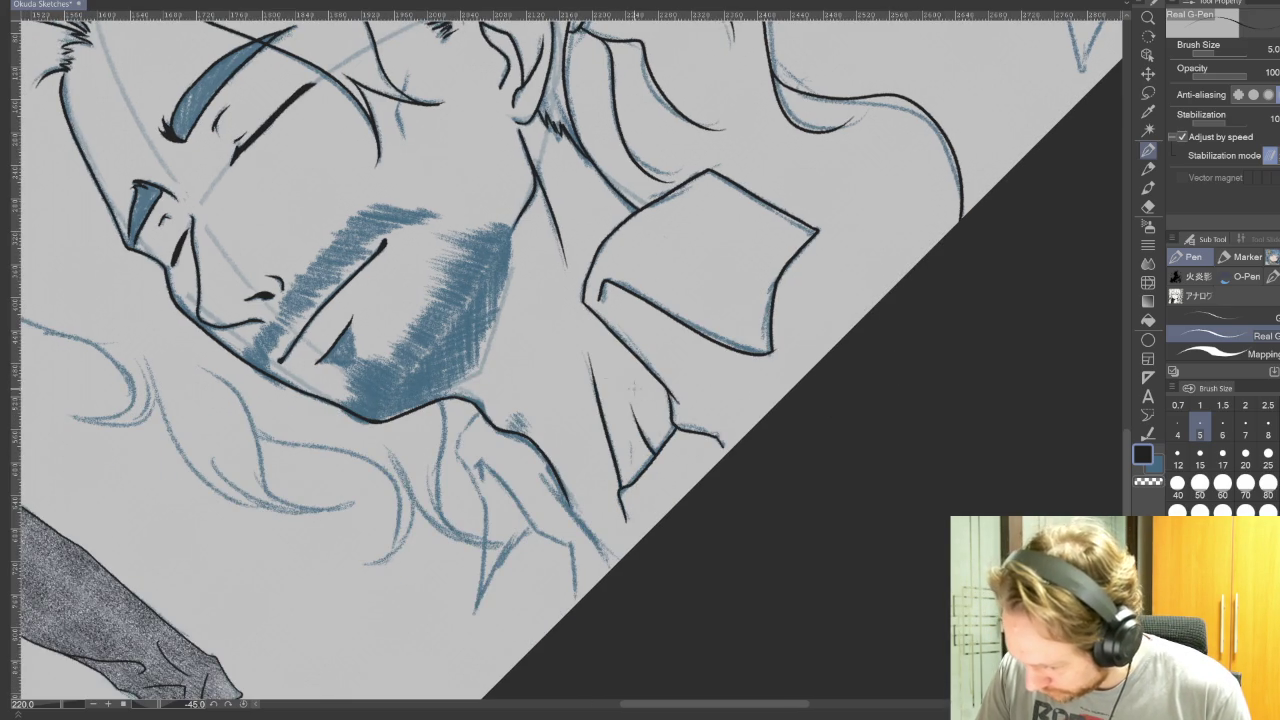
{"action": "left_click_drag", "start_coordinate": [777, 429], "coordinate": [666, 571]}
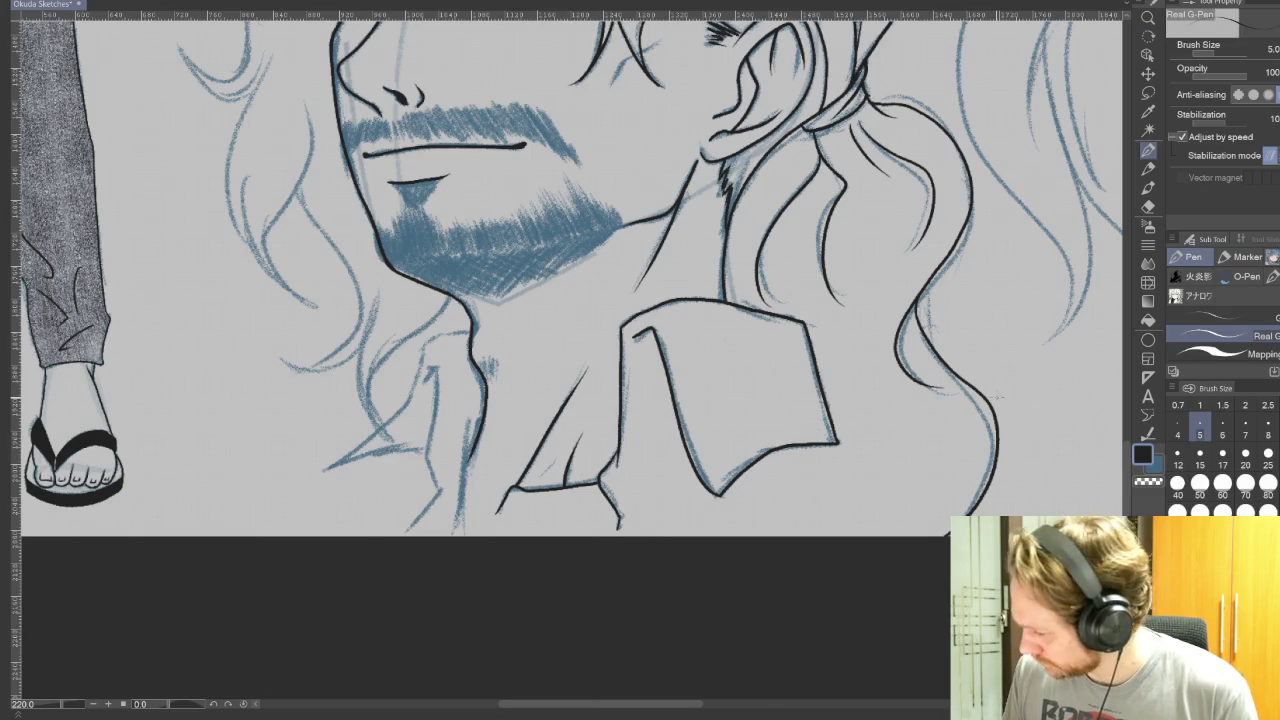
Step: At brush size 5, ink the shirt lines and opening below the chin, redrawing one stroke
{"action": "key", "text": "bracketleft"}
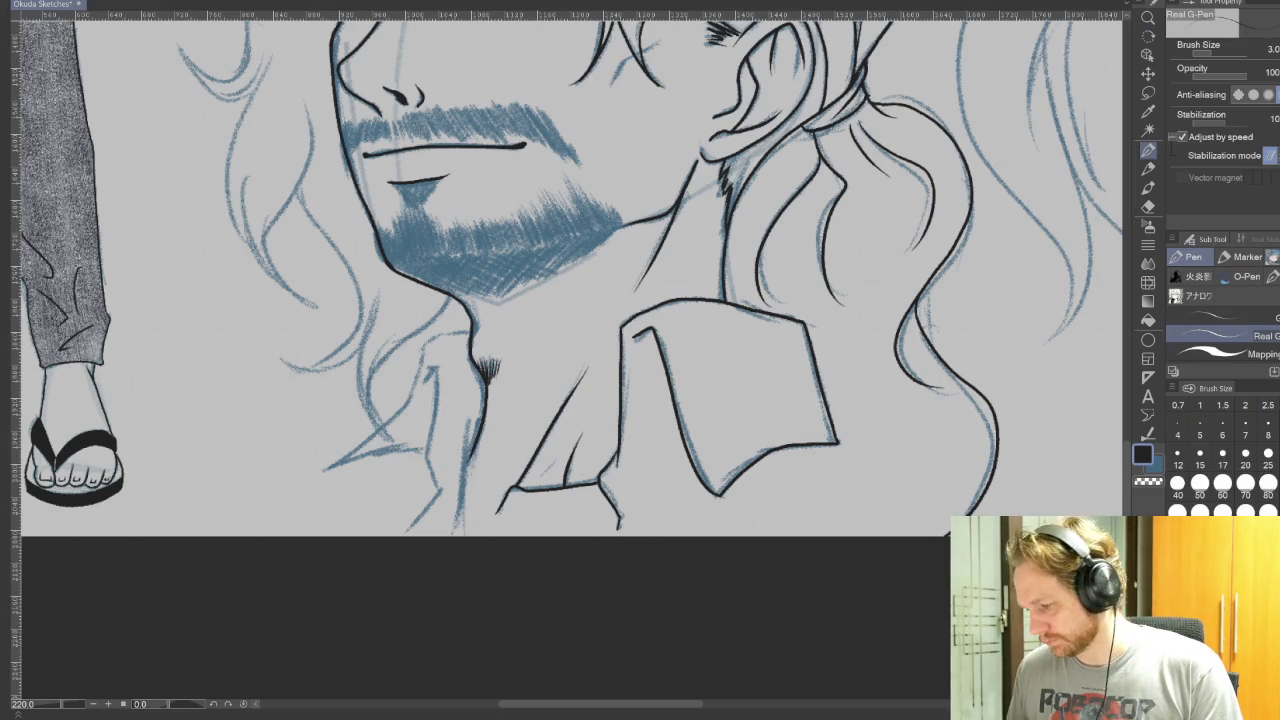
{"action": "key", "text": "bracketright"}
{"action": "left_click_drag", "start_coordinate": [689, 571], "coordinate": [842, 541]}
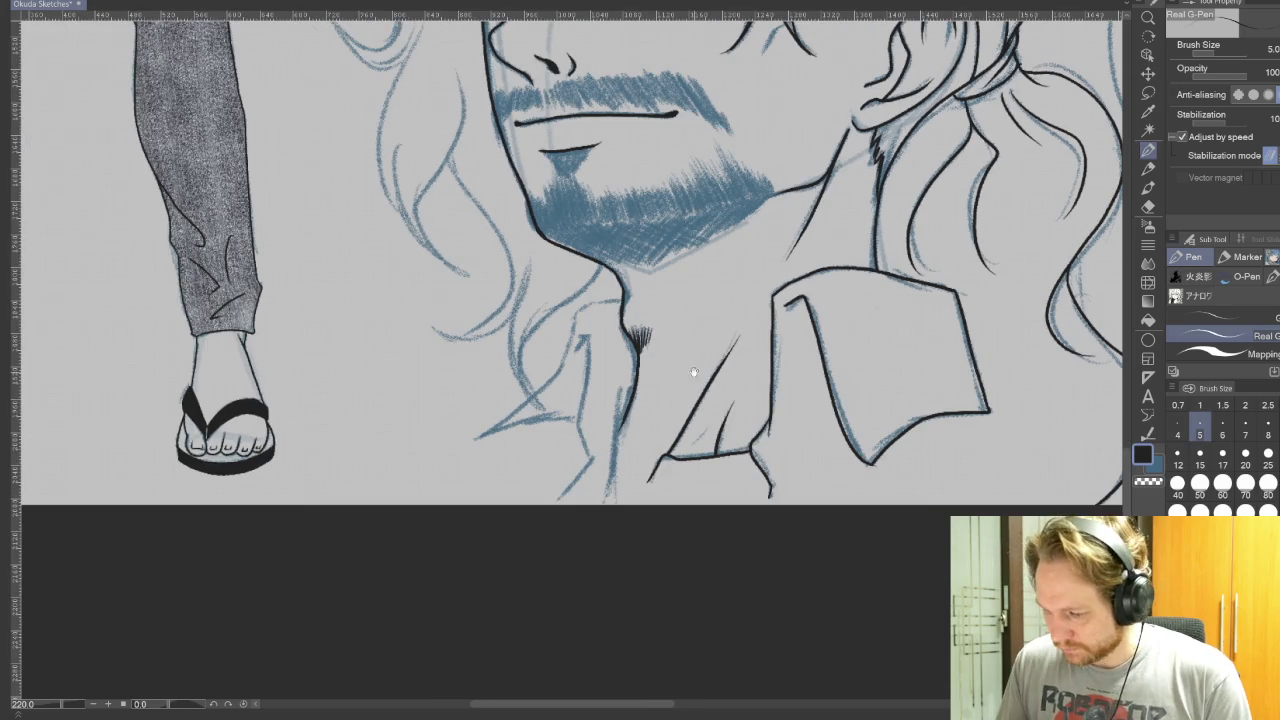
{"action": "mouse_move", "coordinate": [622, 297]}
{"action": "left_mouse_down"}
{"action": "mouse_move", "coordinate": [600, 302]}
{"action": "mouse_move", "coordinate": [476, 440]}
{"action": "left_mouse_up"}
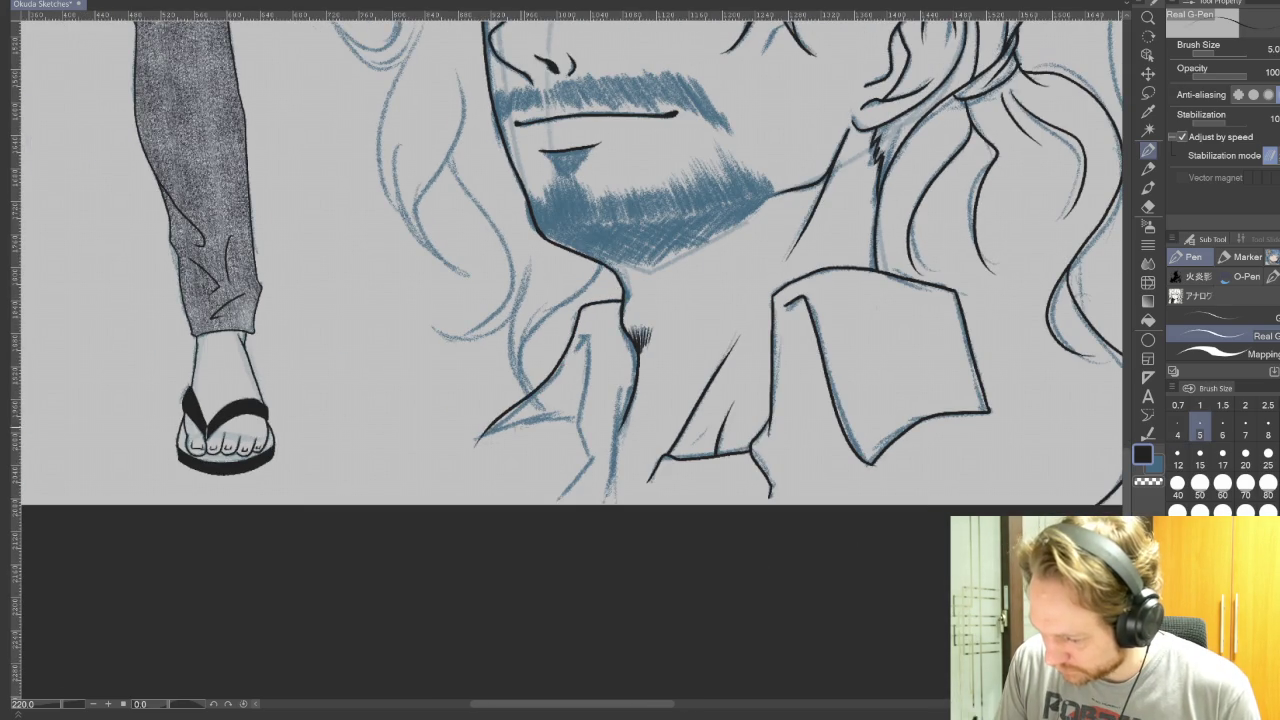
{"action": "key", "text": "ctrl+z"}
{"action": "mouse_move", "coordinate": [624, 298]}
{"action": "left_mouse_down"}
{"action": "mouse_move", "coordinate": [580, 308]}
{"action": "mouse_move", "coordinate": [538, 390]}
{"action": "mouse_move", "coordinate": [476, 442]}
{"action": "mouse_move", "coordinate": [519, 472]}
{"action": "left_mouse_up"}
{"action": "left_click_drag", "start_coordinate": [606, 416], "coordinate": [532, 466]}
{"action": "mouse_move", "coordinate": [574, 330]}
{"action": "left_mouse_down"}
{"action": "mouse_move", "coordinate": [636, 460]}
{"action": "mouse_move", "coordinate": [626, 496]}
{"action": "left_mouse_up"}
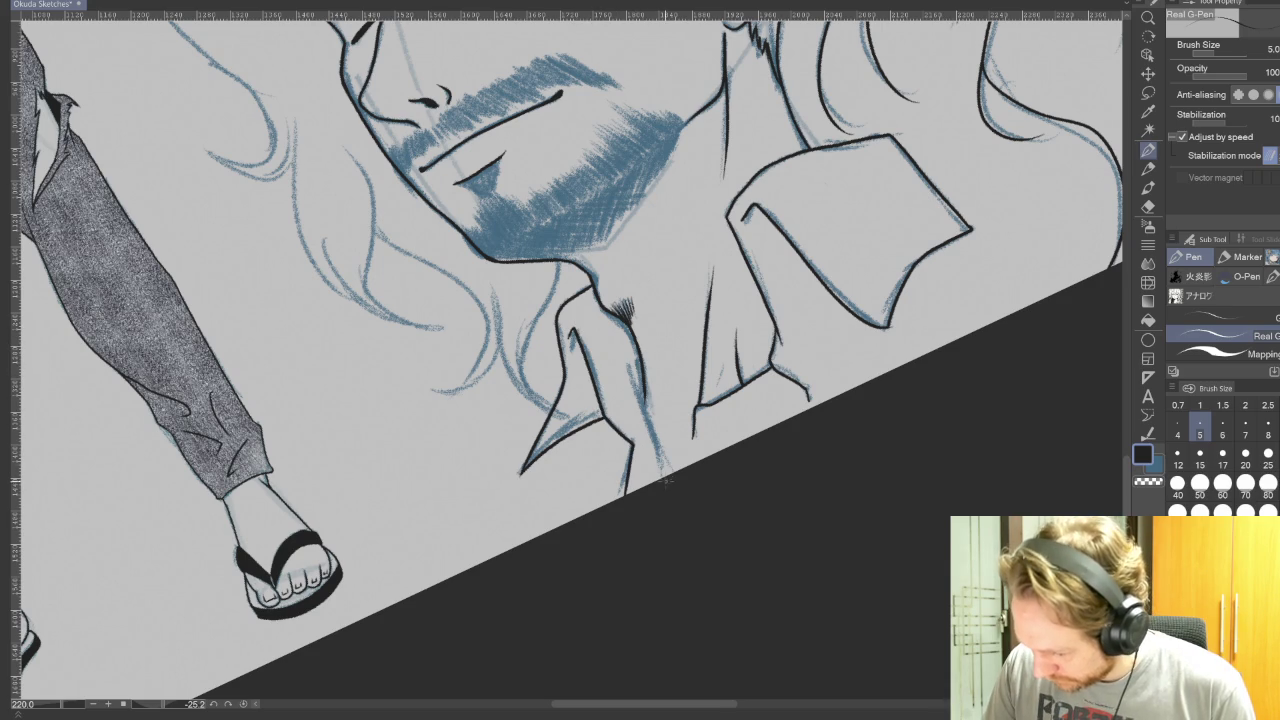
{"action": "left_click_drag", "start_coordinate": [662, 450], "coordinate": [630, 346]}
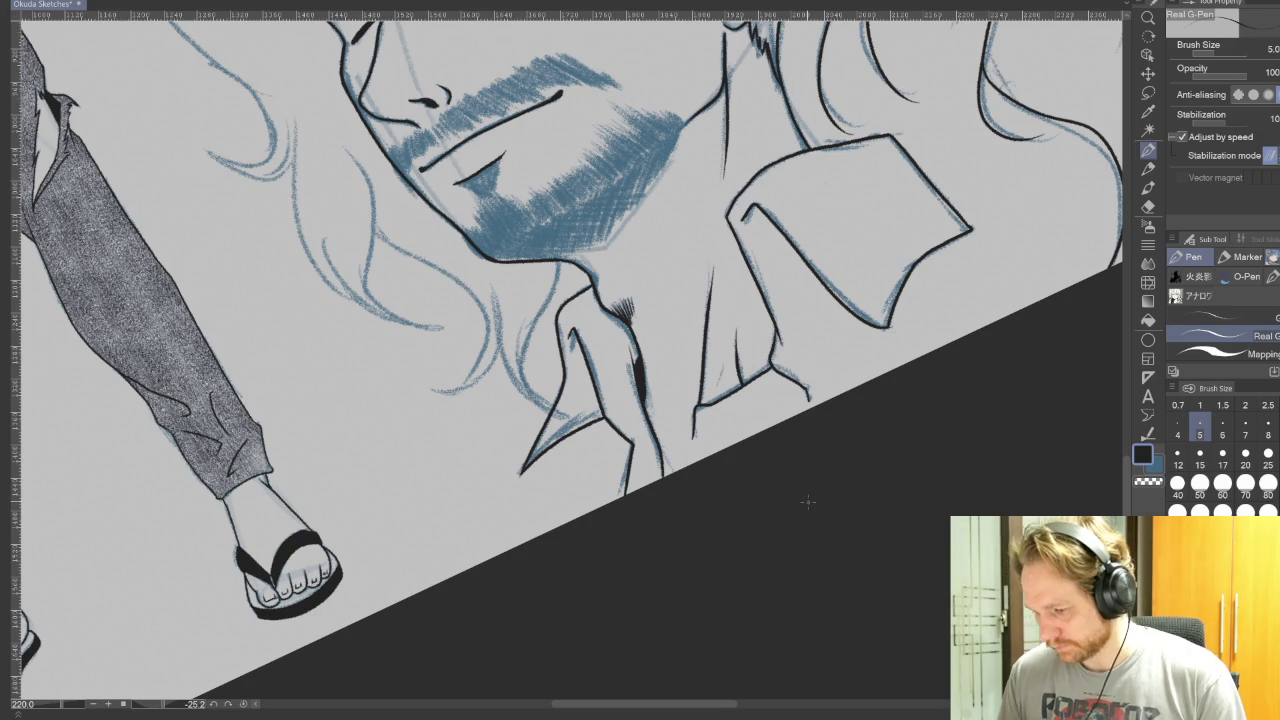
Step: Ink the hair outline and hair strokes on the left side of the face
{"action": "mouse_move", "coordinate": [895, 346]}
{"action": "left_mouse_down"}
{"action": "mouse_move", "coordinate": [945, 549]}
{"action": "mouse_move", "coordinate": [860, 470]}
{"action": "left_mouse_up"}
{"action": "left_click_drag", "start_coordinate": [820, 525], "coordinate": [836, 337]}
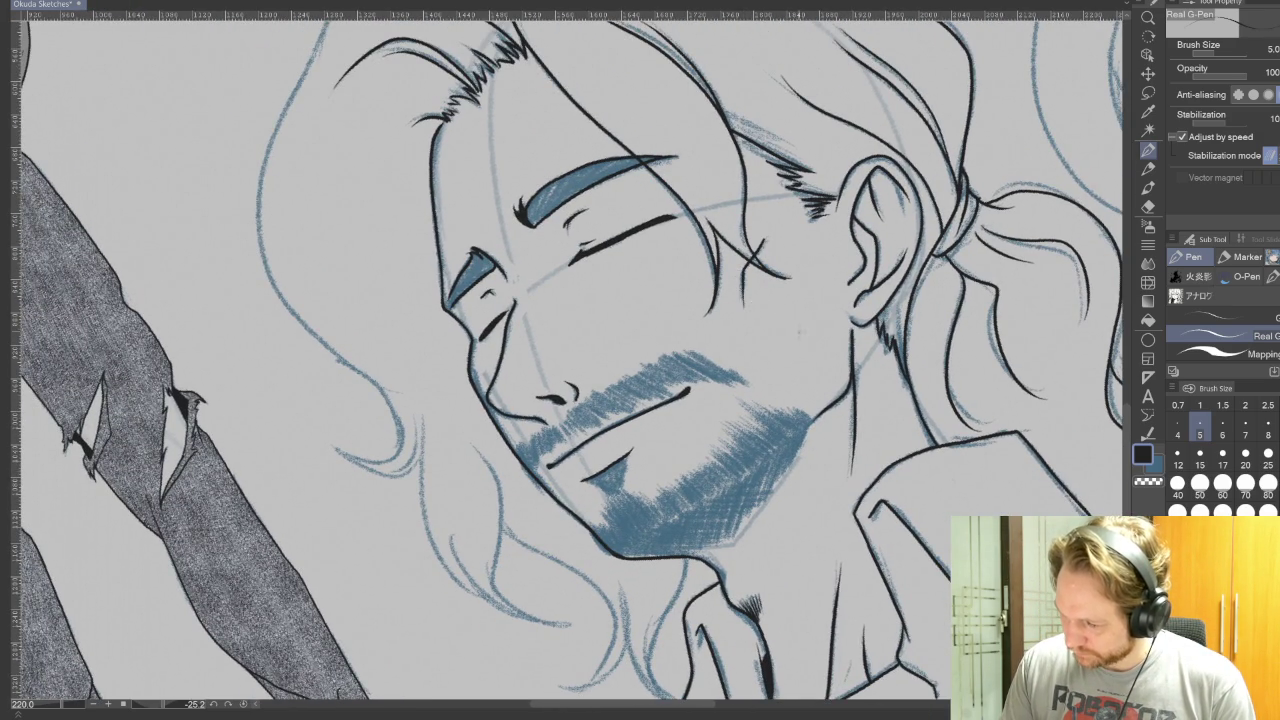
{"action": "key", "text": "at"}
{"action": "mouse_move", "coordinate": [628, 298]}
{"action": "left_mouse_down"}
{"action": "mouse_move", "coordinate": [742, 384]}
{"action": "mouse_move", "coordinate": [757, 304]}
{"action": "left_mouse_up"}
{"action": "scroll", "coordinate": [757, 304], "scroll_direction": "down", "scroll_amount": 2}
{"action": "mouse_move", "coordinate": [622, 385]}
{"action": "left_mouse_down"}
{"action": "mouse_move", "coordinate": [596, 505]}
{"action": "mouse_move", "coordinate": [630, 570]}
{"action": "mouse_move", "coordinate": [577, 414]}
{"action": "left_mouse_up"}
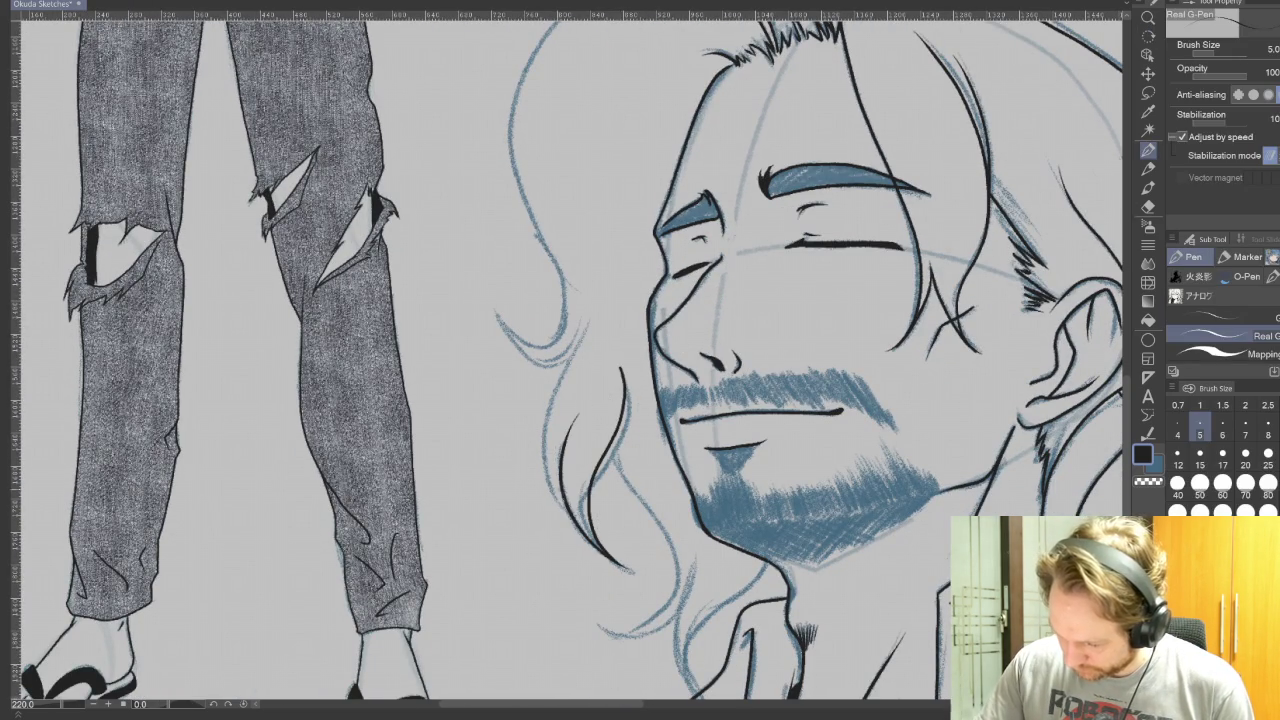
{"action": "mouse_move", "coordinate": [563, 508]}
{"action": "left_mouse_down"}
{"action": "mouse_move", "coordinate": [545, 462]}
{"action": "mouse_move", "coordinate": [580, 330]}
{"action": "mouse_move", "coordinate": [630, 655]}
{"action": "mouse_move", "coordinate": [600, 600]}
{"action": "left_mouse_up"}
{"action": "key", "text": "r"}
{"action": "key", "text": "p"}
{"action": "left_click_drag", "start_coordinate": [552, 360], "coordinate": [565, 272]}
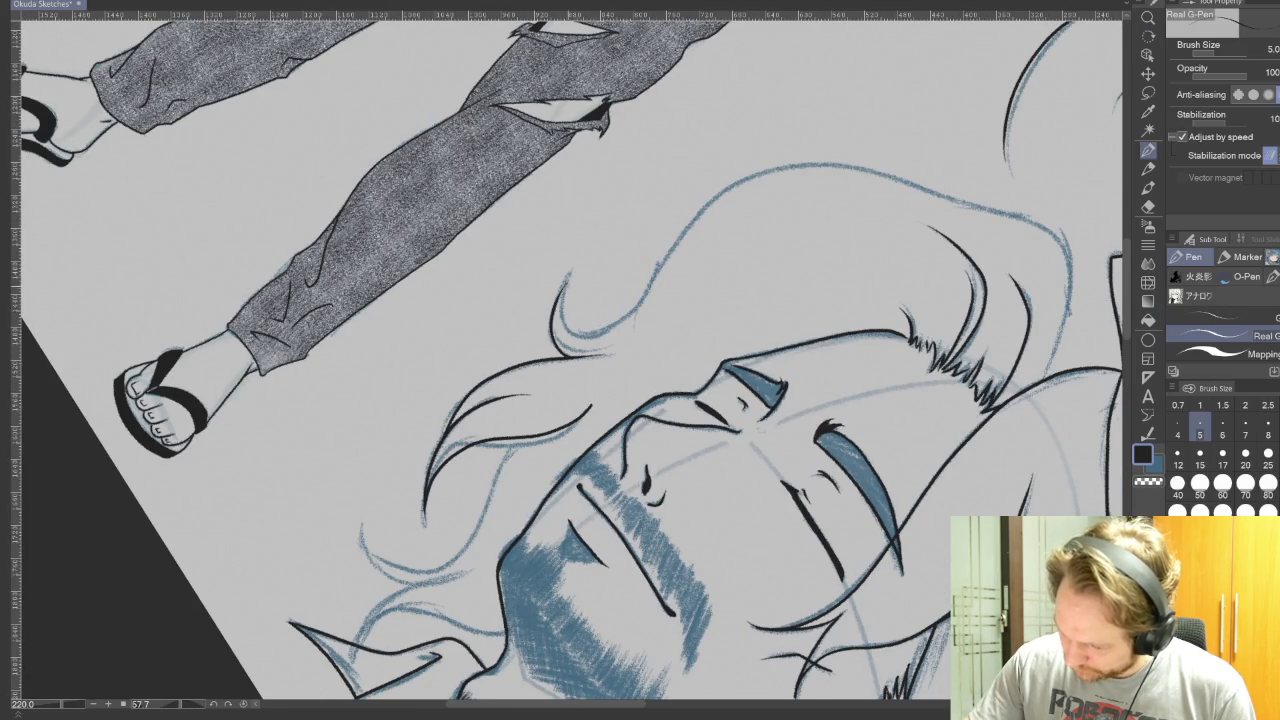
{"action": "mouse_move", "coordinate": [620, 328]}
{"action": "left_mouse_down"}
{"action": "mouse_move", "coordinate": [768, 170]}
{"action": "mouse_move", "coordinate": [806, 604]}
{"action": "left_mouse_up"}
Step: Ink the top and left hair outlines plus a short hair strand
{"action": "key", "text": "r"}
{"action": "key", "text": "p"}
{"action": "left_click_drag", "start_coordinate": [852, 296], "coordinate": [880, 352]}
{"action": "mouse_move", "coordinate": [902, 274]}
{"action": "left_mouse_down"}
{"action": "mouse_move", "coordinate": [837, 205]}
{"action": "mouse_move", "coordinate": [696, 276]}
{"action": "mouse_move", "coordinate": [594, 362]}
{"action": "mouse_move", "coordinate": [578, 452]}
{"action": "left_mouse_up"}
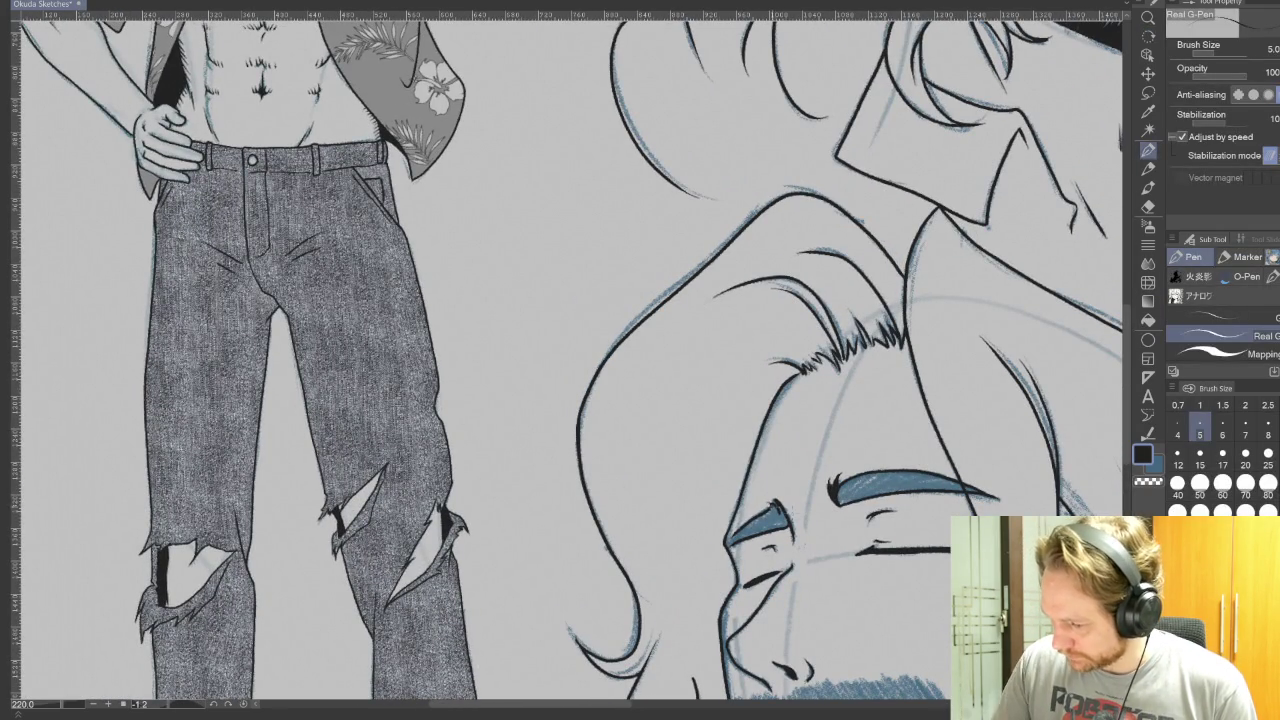
{"action": "mouse_move", "coordinate": [930, 624]}
{"action": "left_mouse_down"}
{"action": "mouse_move", "coordinate": [890, 520]}
{"action": "mouse_move", "coordinate": [860, 104]}
{"action": "left_mouse_up"}
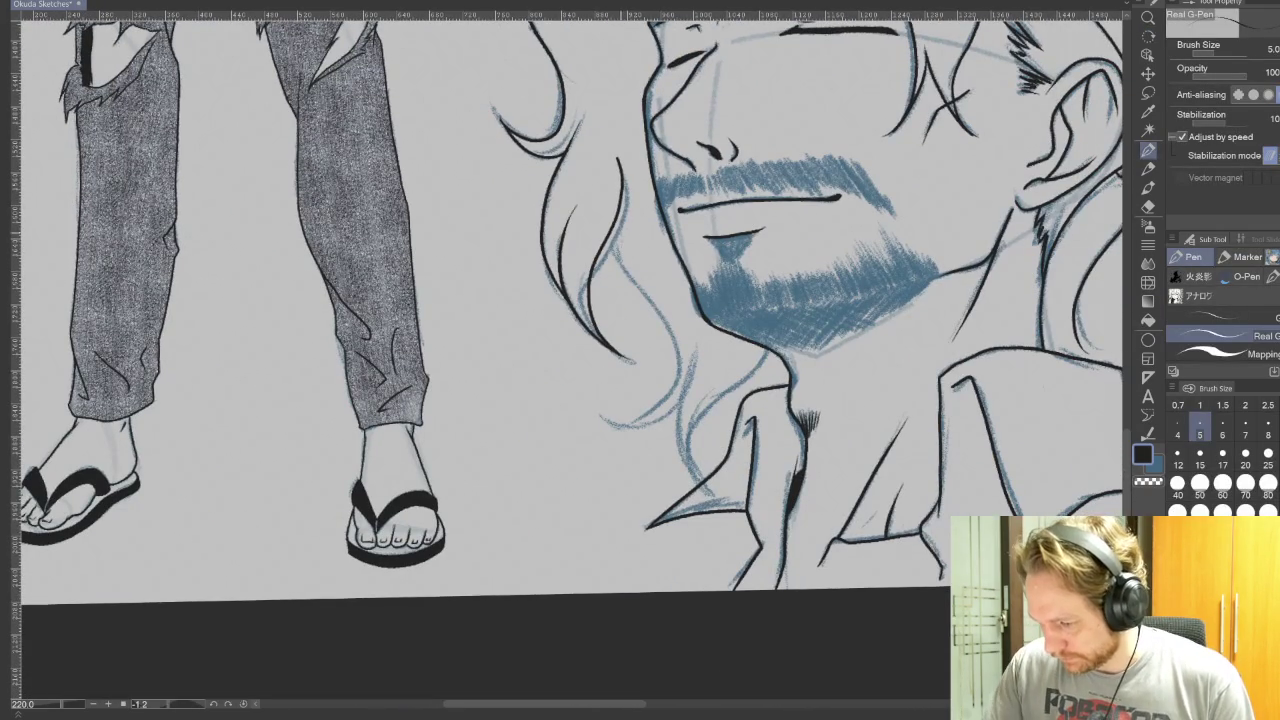
{"action": "mouse_move", "coordinate": [612, 240]}
{"action": "left_mouse_down"}
{"action": "mouse_move", "coordinate": [662, 316]}
{"action": "mouse_move", "coordinate": [646, 408]}
{"action": "mouse_move", "coordinate": [600, 418]}
{"action": "left_mouse_up"}
{"action": "key", "text": "r"}
{"action": "mouse_move", "coordinate": [915, 446]}
{"action": "left_mouse_down"}
{"action": "mouse_move", "coordinate": [800, 90]}
{"action": "mouse_move", "coordinate": [907, 297]}
{"action": "mouse_move", "coordinate": [874, 512]}
{"action": "left_mouse_up"}
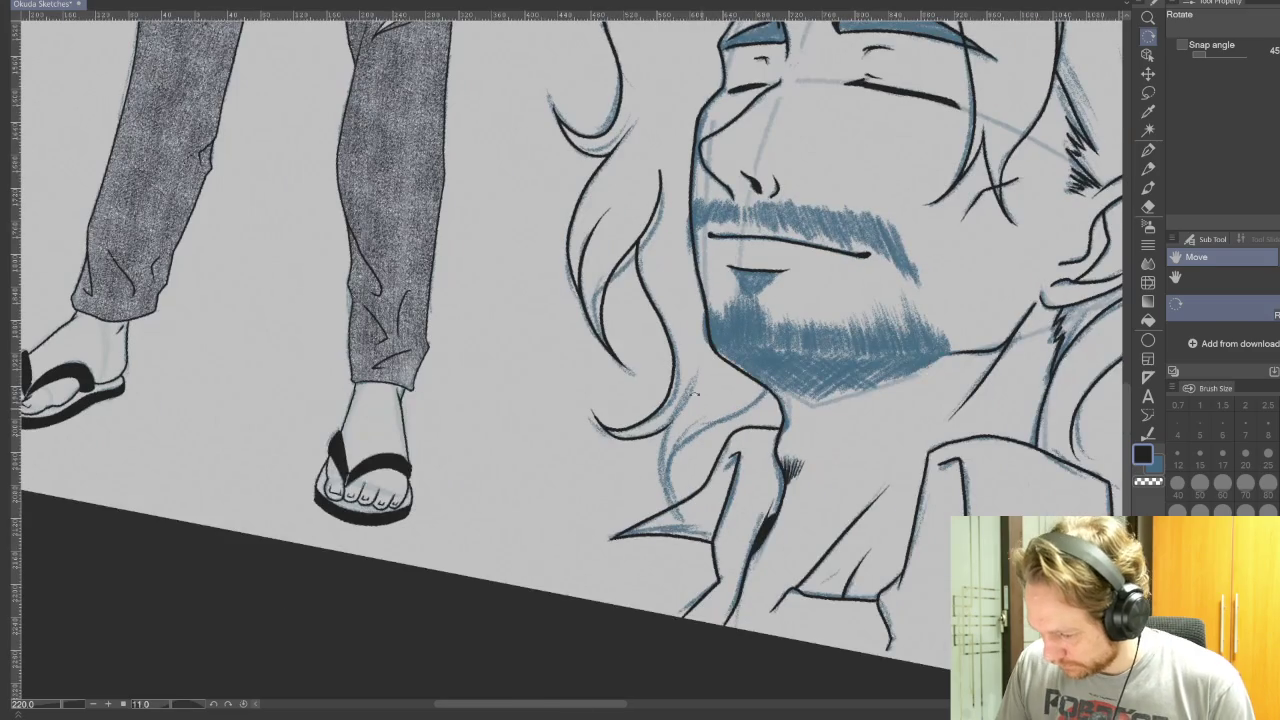
{"action": "mouse_move", "coordinate": [662, 374]}
{"action": "left_mouse_down"}
{"action": "mouse_move", "coordinate": [690, 430]}
{"action": "mouse_move", "coordinate": [664, 470]}
{"action": "mouse_move", "coordinate": [686, 522]}
{"action": "left_mouse_up"}
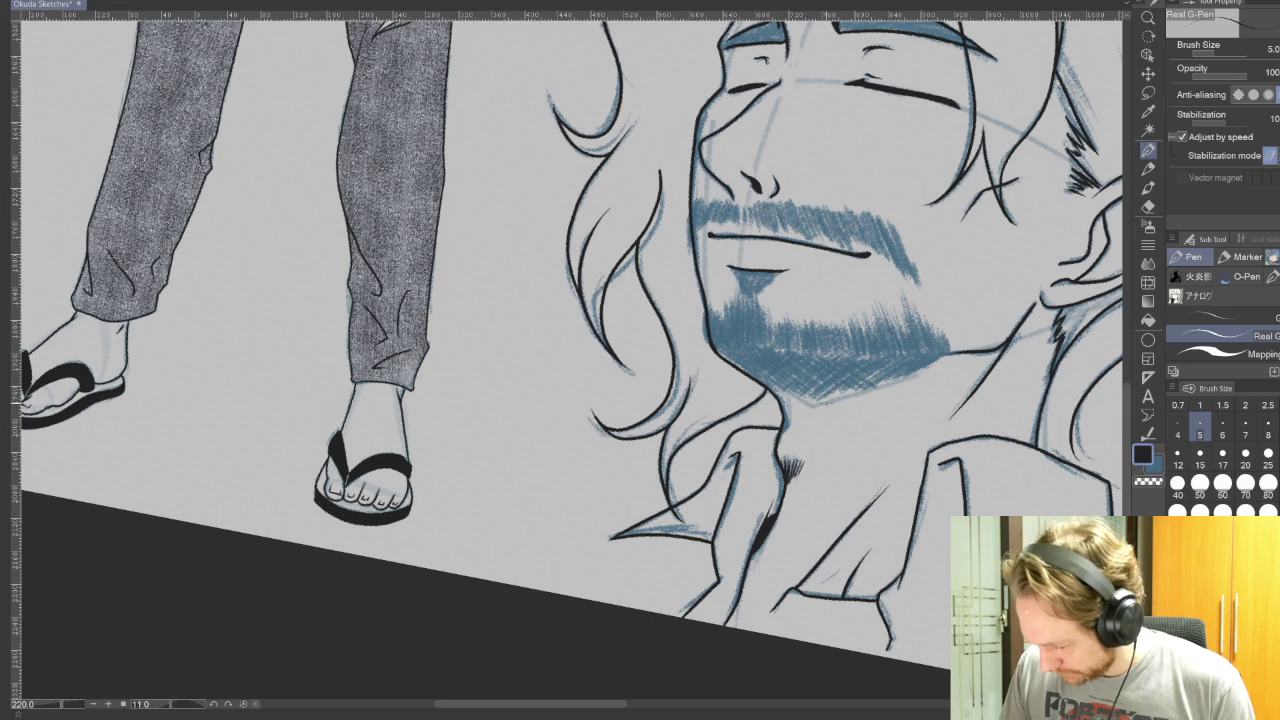
Step: Hide the blue rough sketch layer to check the black line art
{"action": "mouse_move", "coordinate": [1222, 445]}
{"action": "left_mouse_down"}
{"action": "mouse_move", "coordinate": [1076, 546]}
{"action": "mouse_move", "coordinate": [942, 585]}
{"action": "left_mouse_up"}
{"action": "mouse_move", "coordinate": [817, 527]}
{"action": "left_mouse_down"}
{"action": "mouse_move", "coordinate": [962, 647]}
{"action": "mouse_move", "coordinate": [939, 555]}
{"action": "left_mouse_up"}
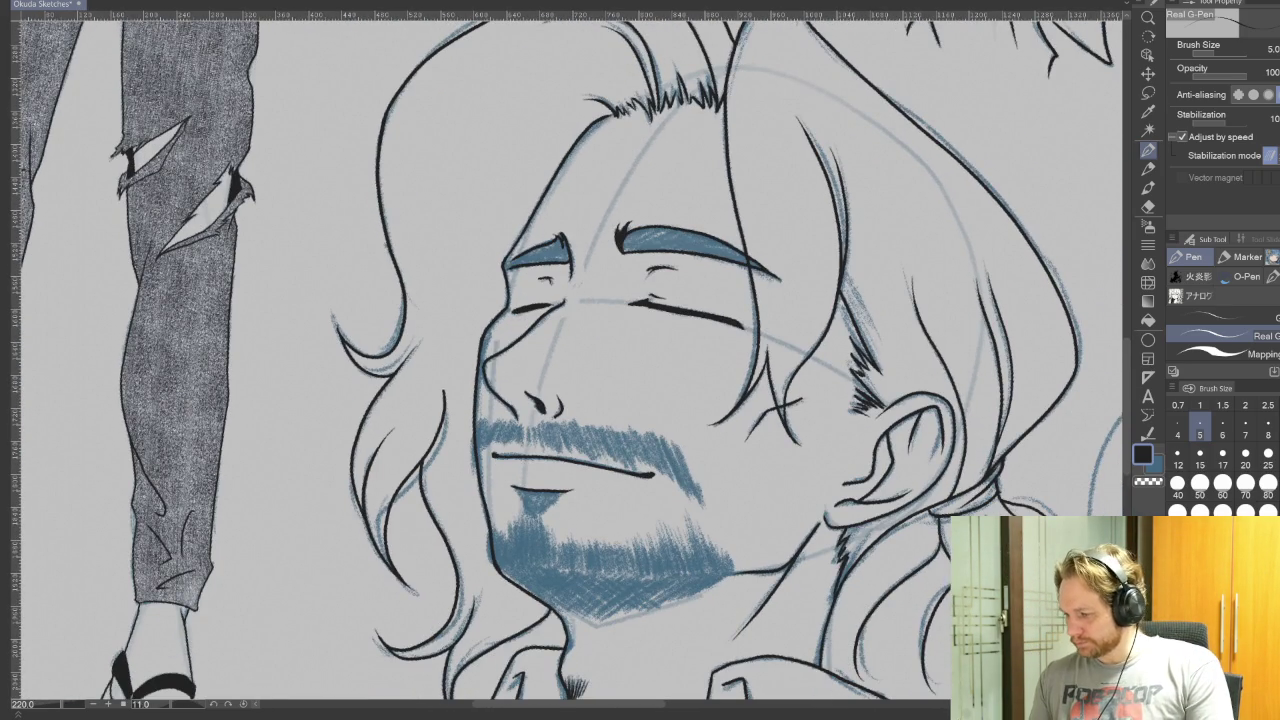
{"action": "key", "text": "Delete"}
{"action": "left_click", "coordinate": [1148, 319]}
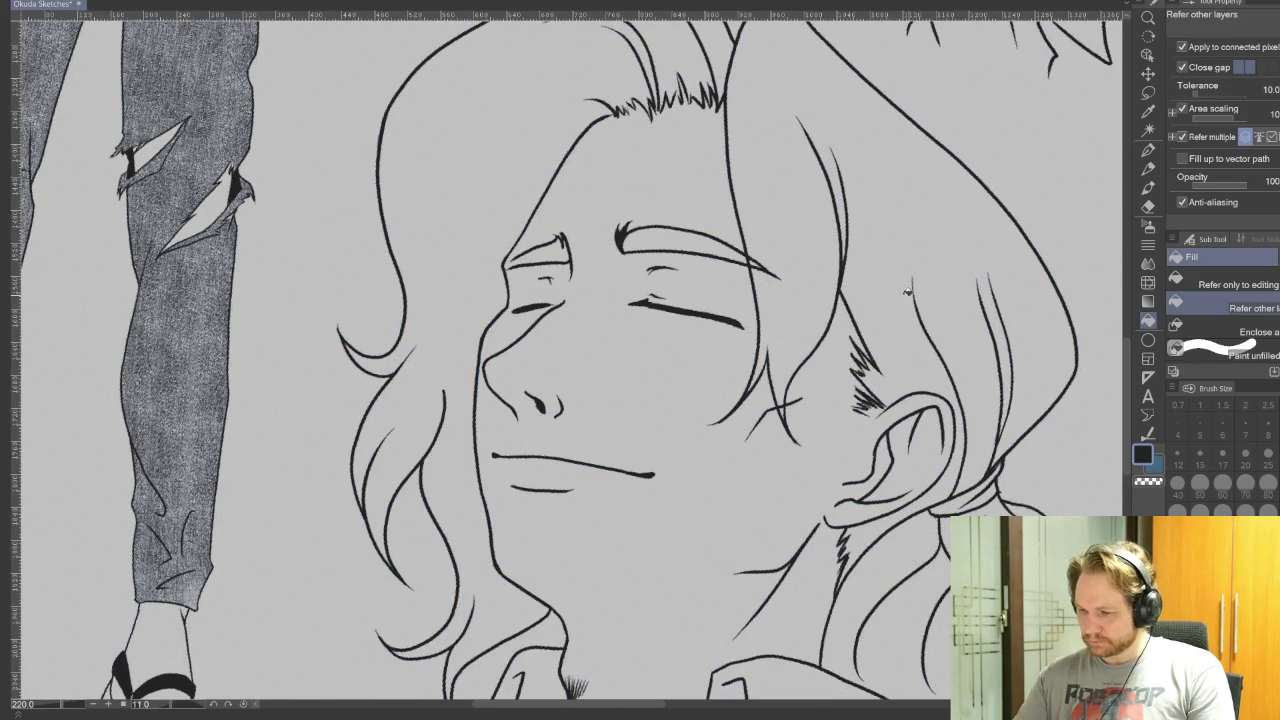
Step: Fill both eyebrows solid black, undoing an accidental flood fill over the face
{"action": "left_click", "coordinate": [690, 240]}
{"action": "left_click", "coordinate": [565, 249]}
{"action": "key", "text": "ctrl+z"}
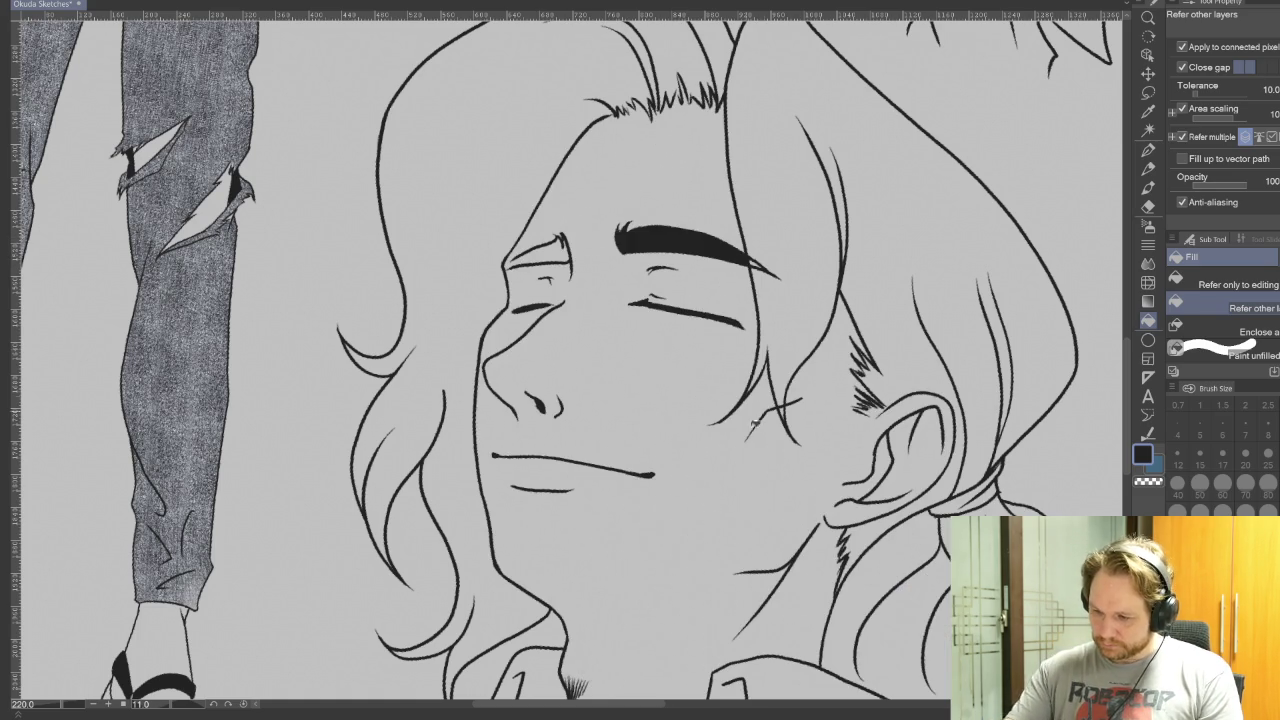
{"action": "left_click", "coordinate": [1148, 149]}
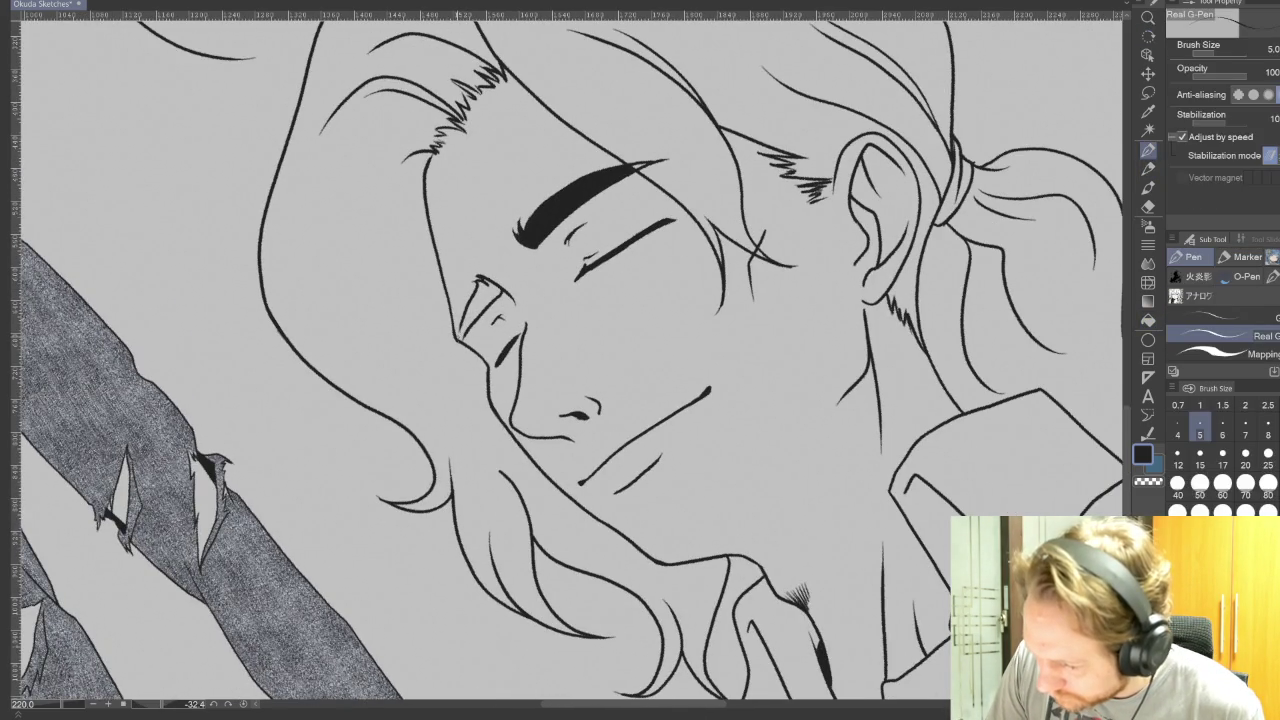
{"action": "left_click", "coordinate": [1148, 319]}
{"action": "left_click", "coordinate": [484, 298]}
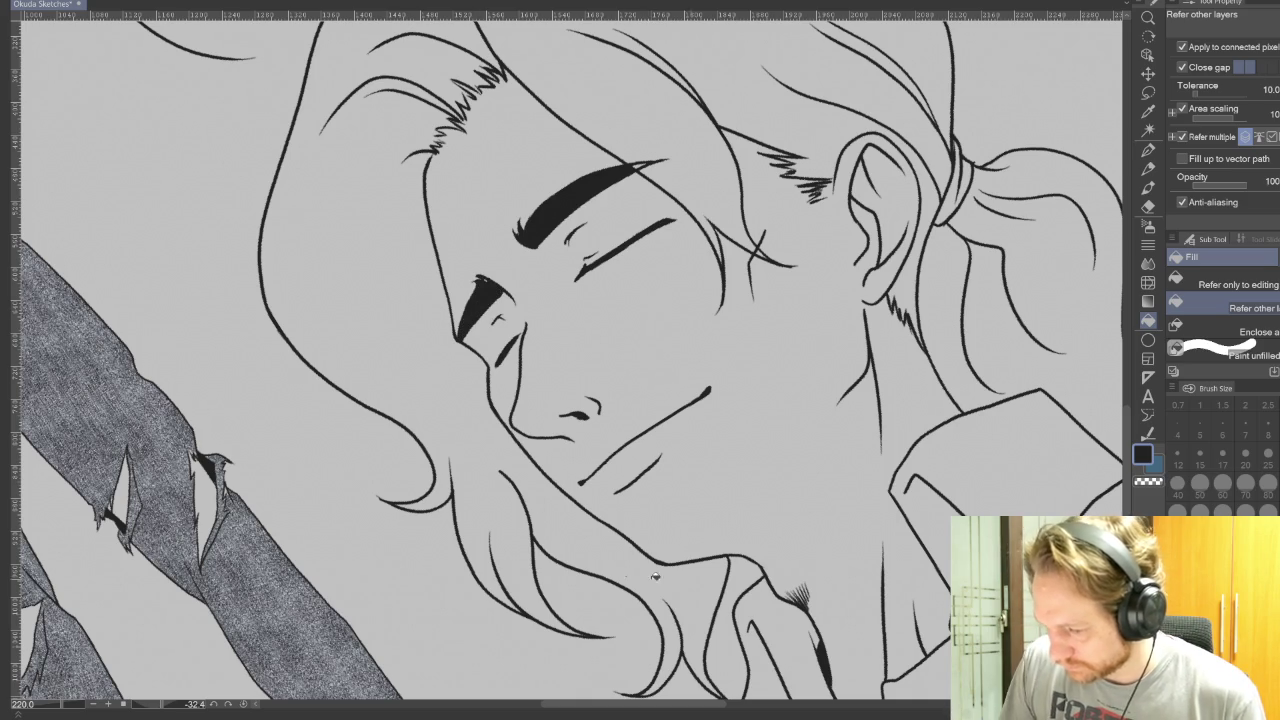
{"action": "left_click", "coordinate": [1148, 150]}
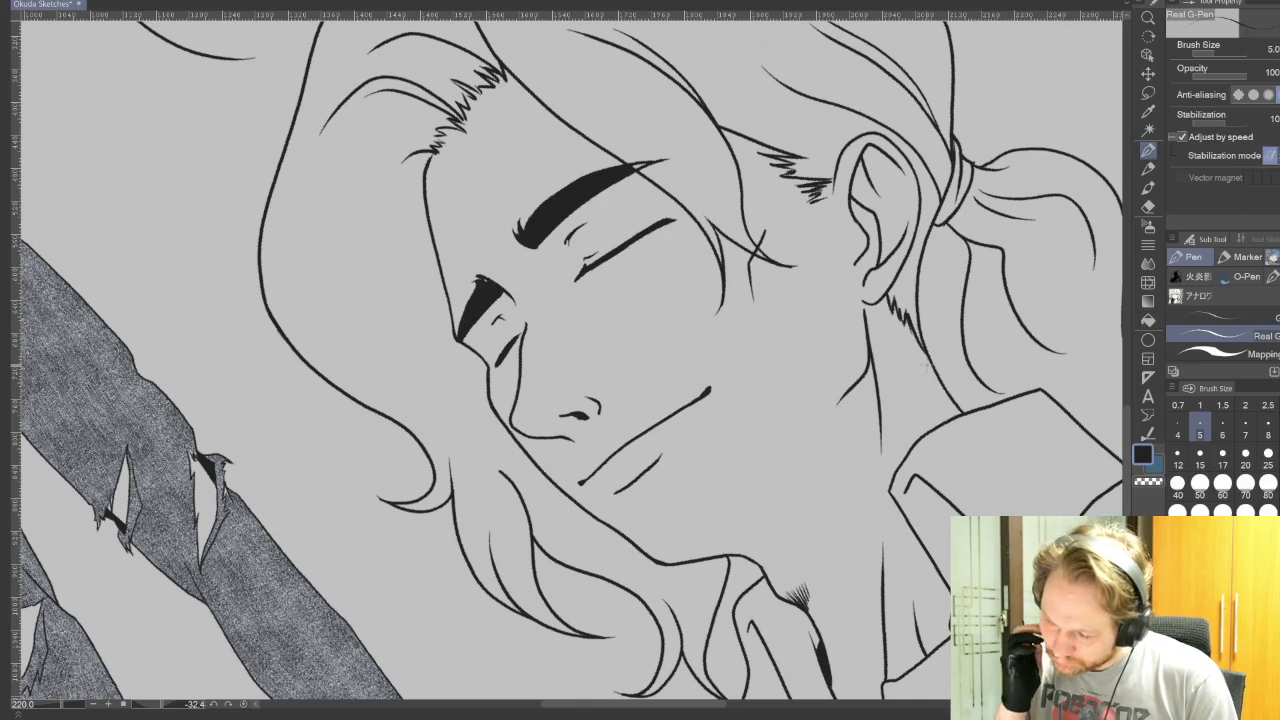
Step: Erase the stray bit at one eyebrow's end
{"action": "key", "text": "shift+space"}
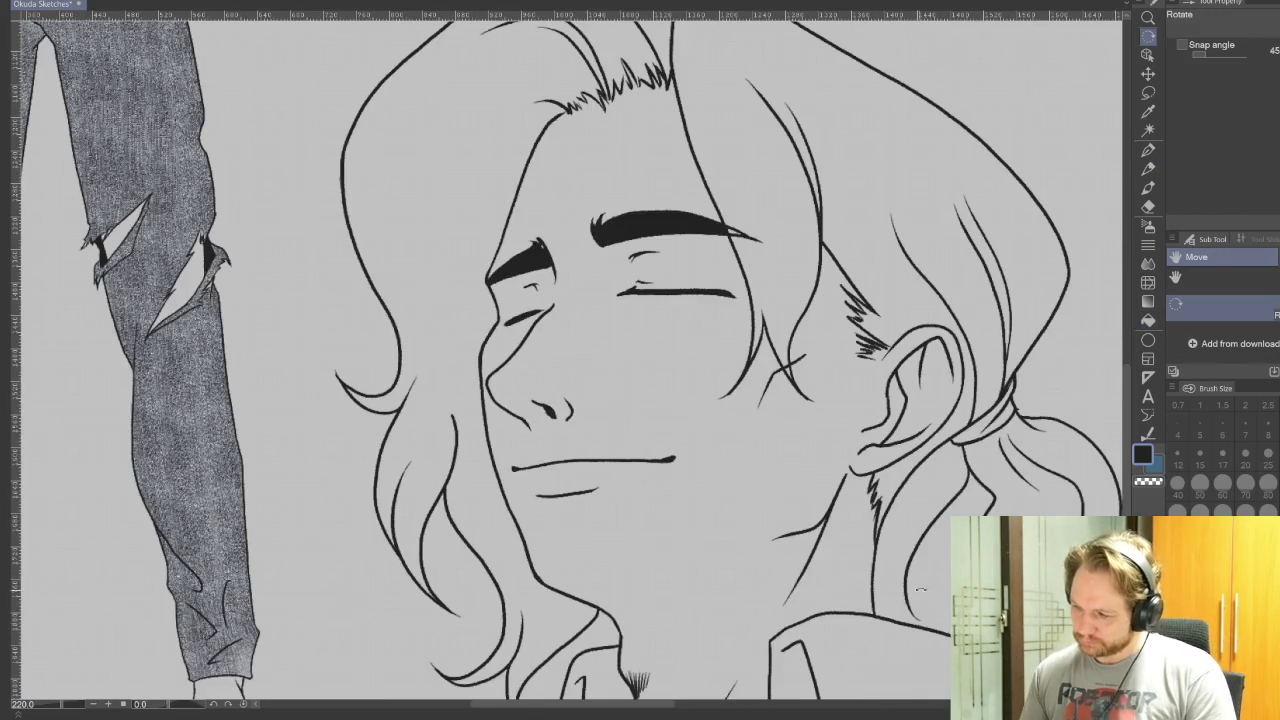
{"action": "key", "text": "e"}
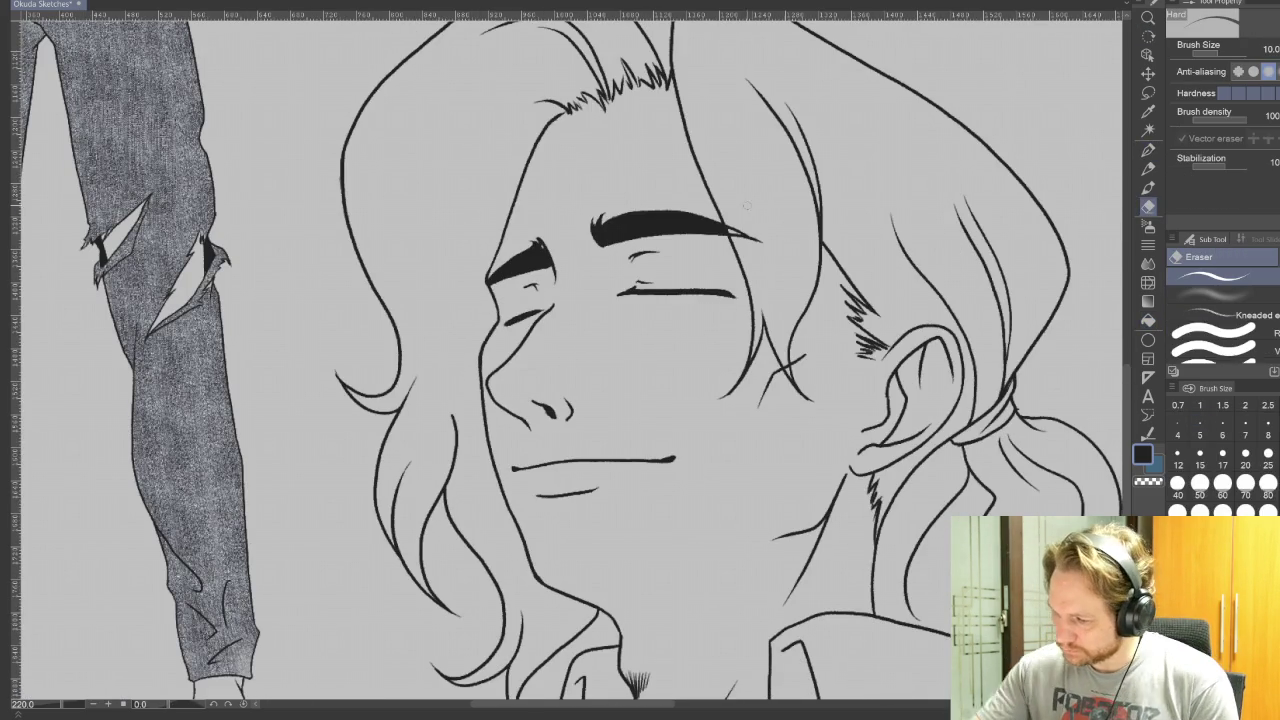
{"action": "left_click_drag", "start_coordinate": [728, 224], "coordinate": [760, 240]}
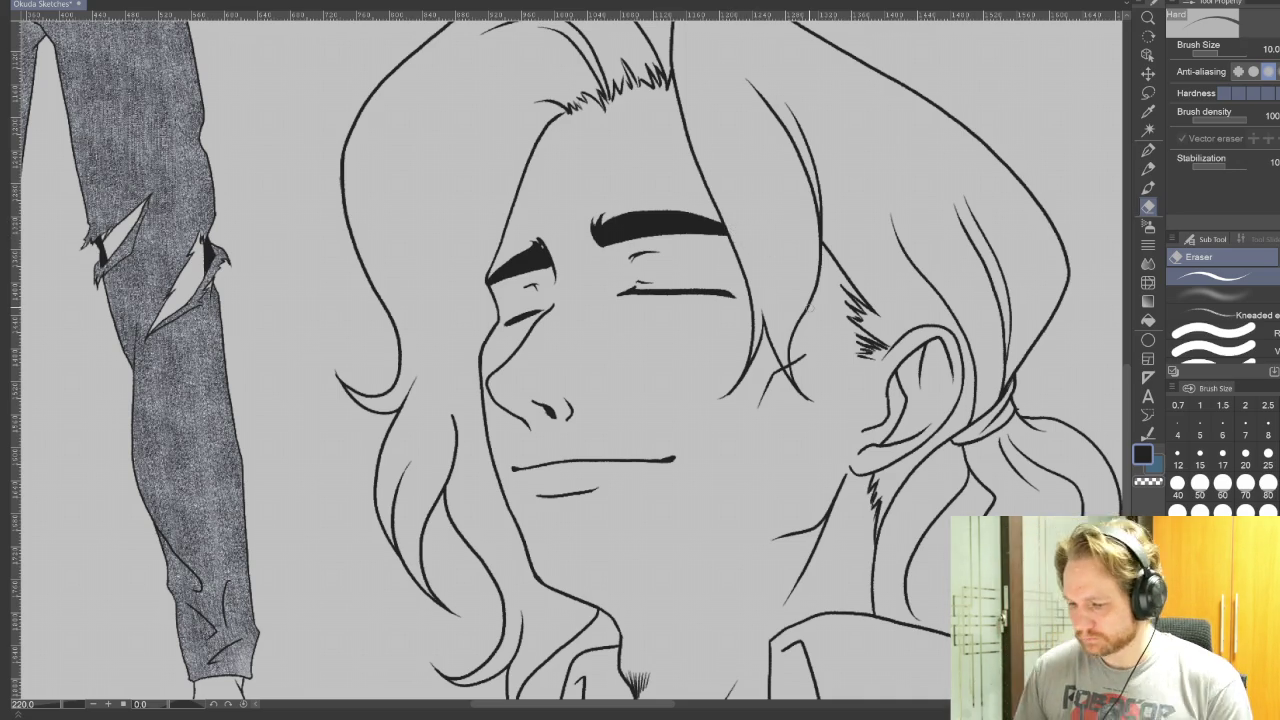
{"action": "left_click_drag", "start_coordinate": [986, 578], "coordinate": [876, 543]}
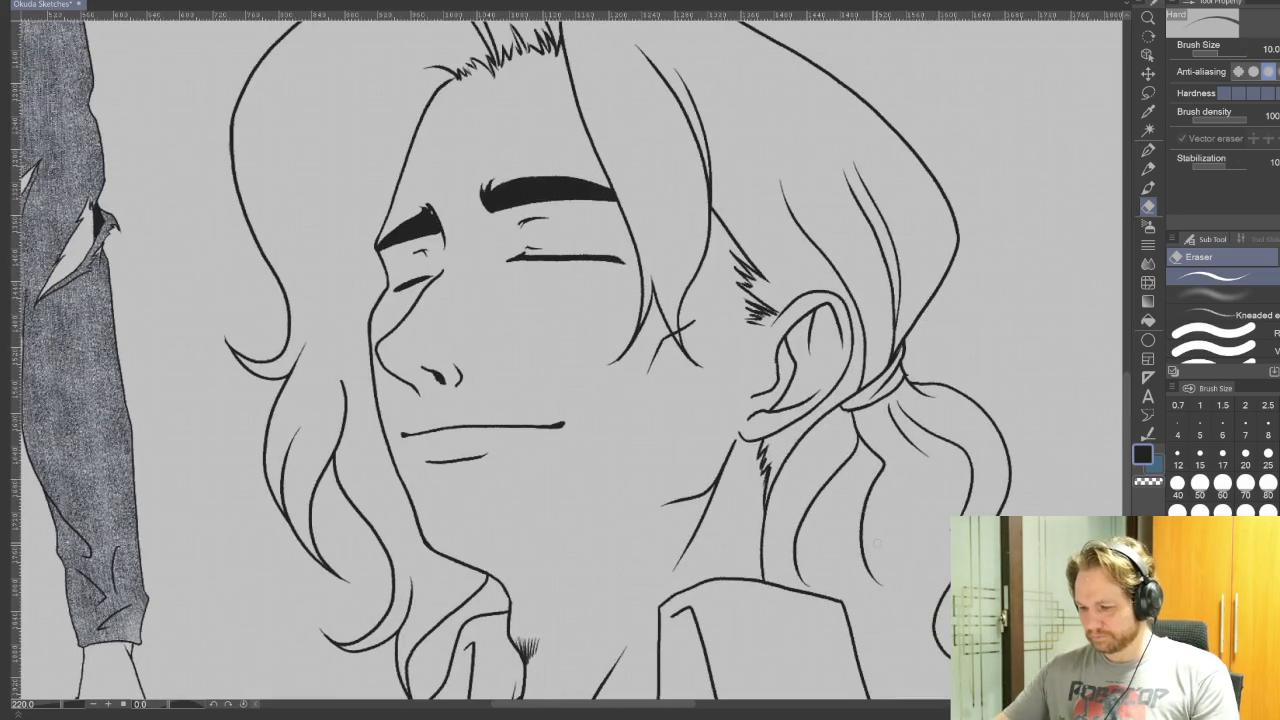
{"action": "scroll", "coordinate": [876, 543], "scroll_direction": "down", "scroll_amount": 3}
{"action": "scroll", "coordinate": [876, 543], "scroll_direction": "down", "scroll_amount": 2}
{"action": "scroll", "coordinate": [876, 543], "scroll_direction": "down", "scroll_amount": 2}
{"action": "mouse_move", "coordinate": [808, 493]}
{"action": "left_mouse_down"}
{"action": "mouse_move", "coordinate": [666, 474]}
{"action": "mouse_move", "coordinate": [649, 509]}
{"action": "left_mouse_up"}
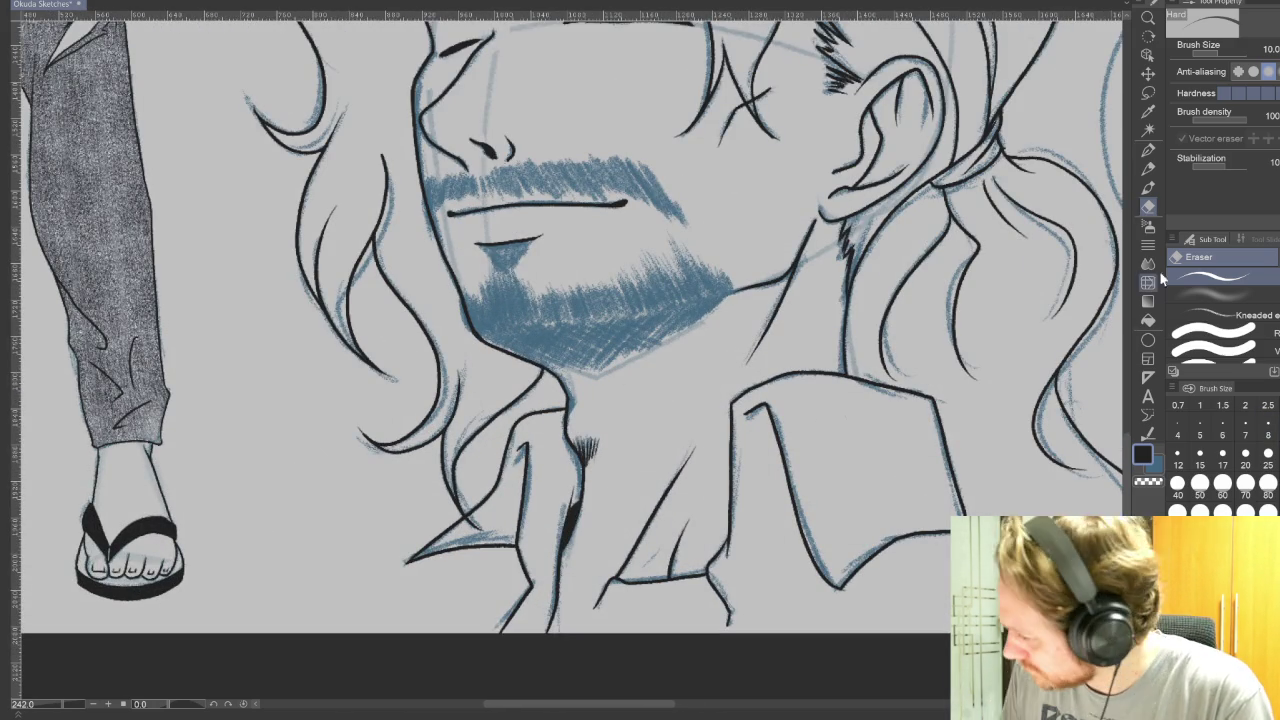
Step: Ink the goatee solid black below the lip and densely hatch the beard on the right jaw
{"action": "left_click", "coordinate": [1148, 150]}
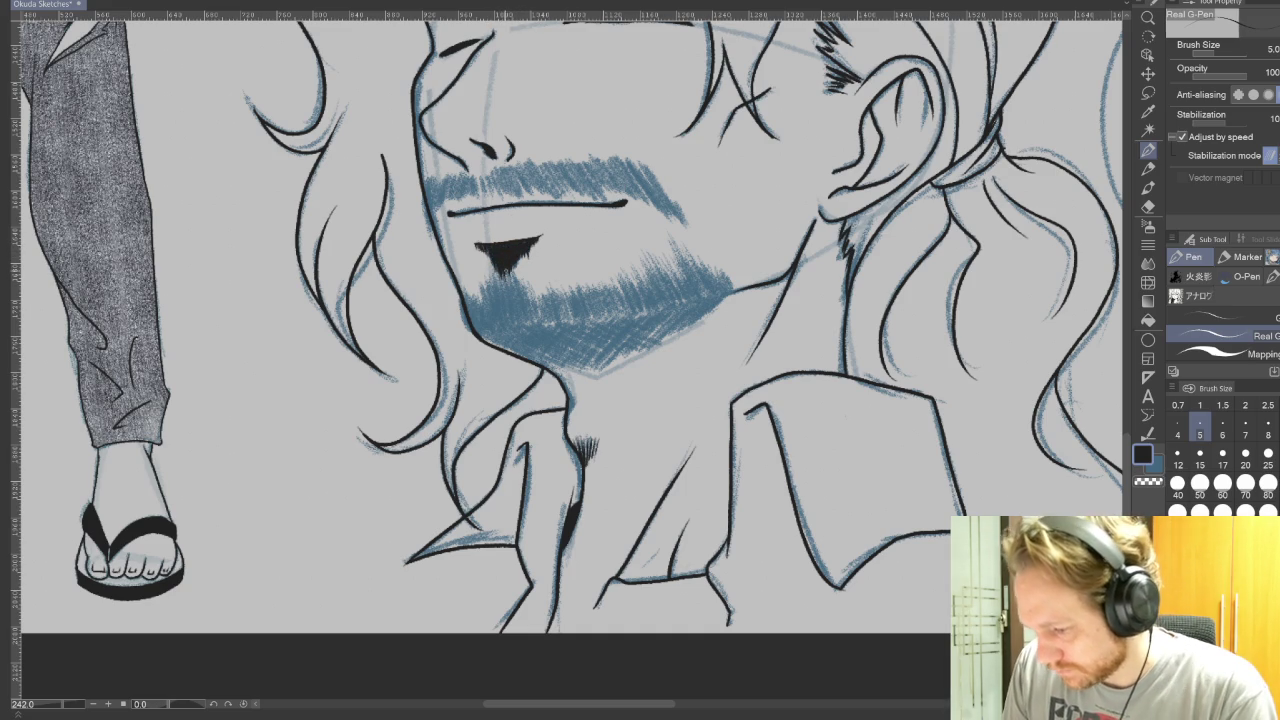
{"action": "left_click_drag", "start_coordinate": [505, 258], "coordinate": [506, 324]}
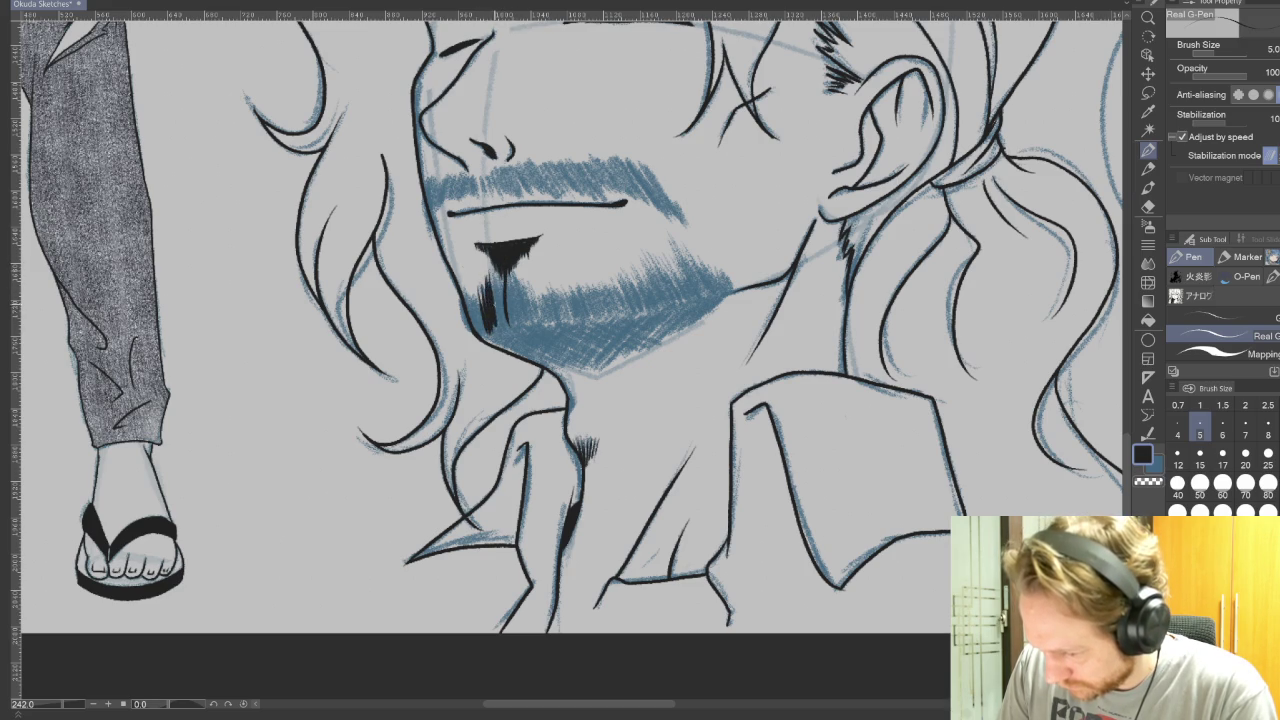
{"action": "left_click_drag", "start_coordinate": [484, 294], "coordinate": [478, 334]}
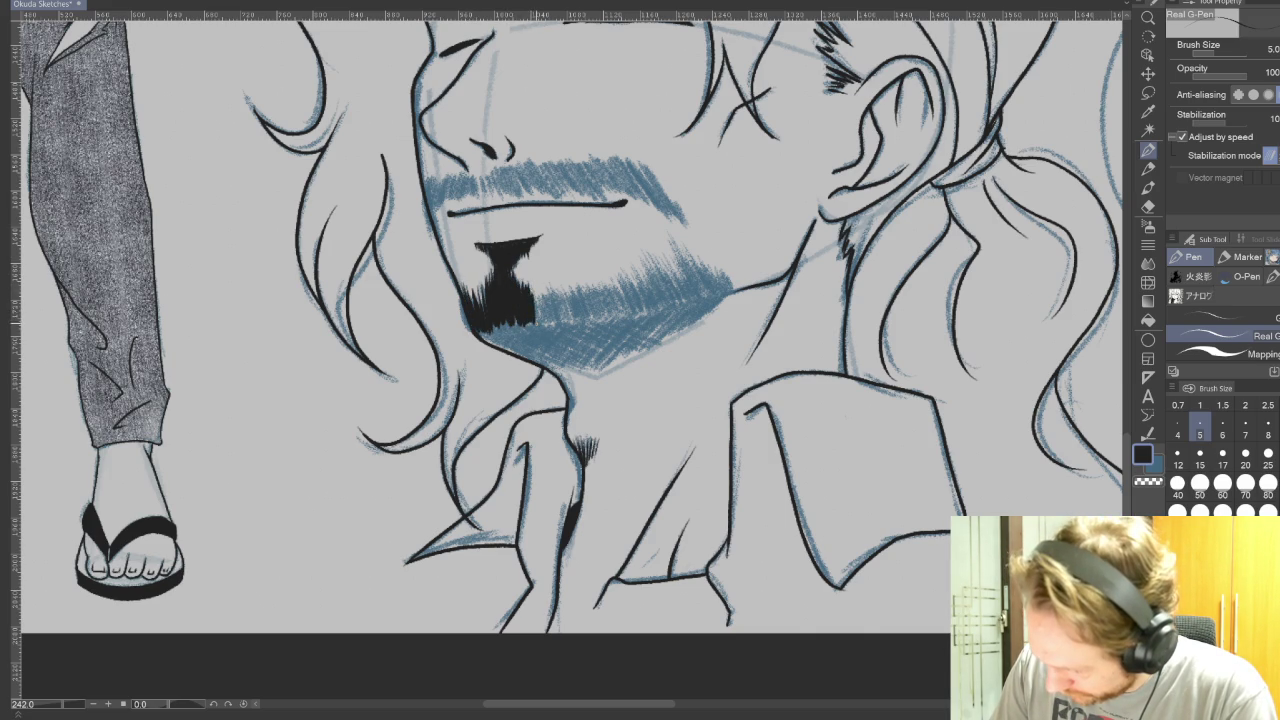
{"action": "left_click_drag", "start_coordinate": [547, 294], "coordinate": [550, 323]}
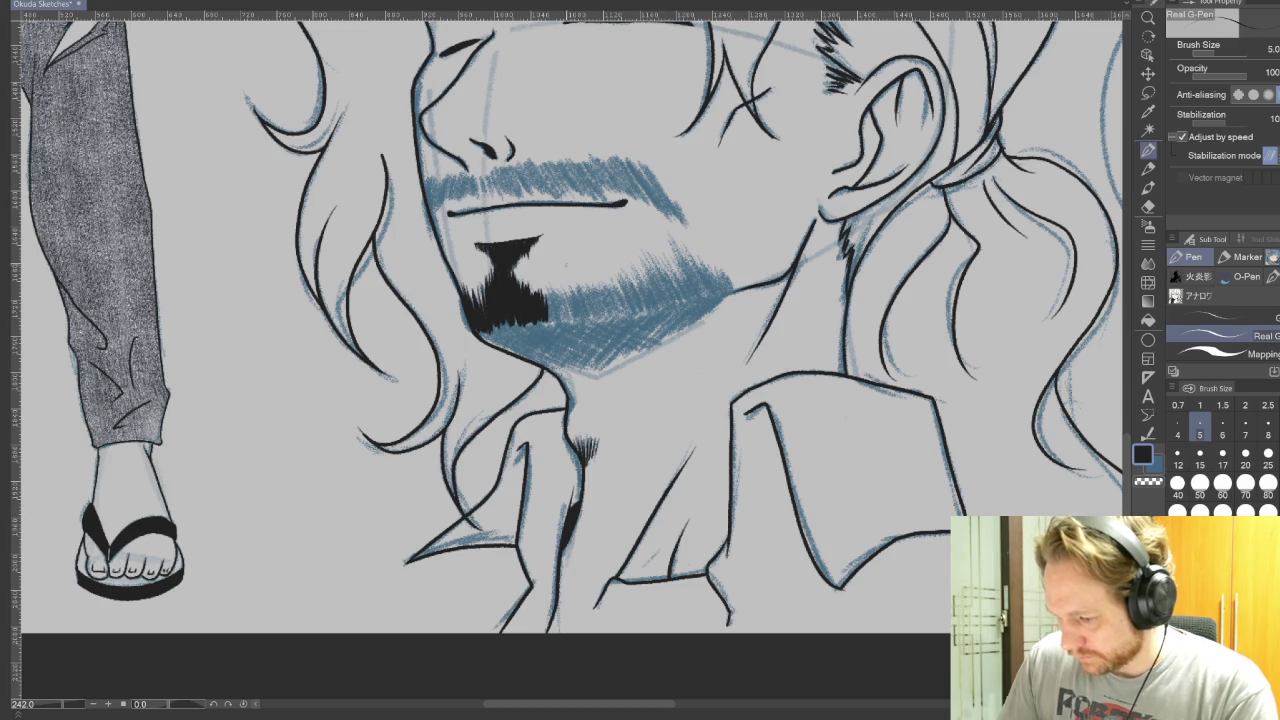
{"action": "left_click_drag", "start_coordinate": [671, 235], "coordinate": [697, 293]}
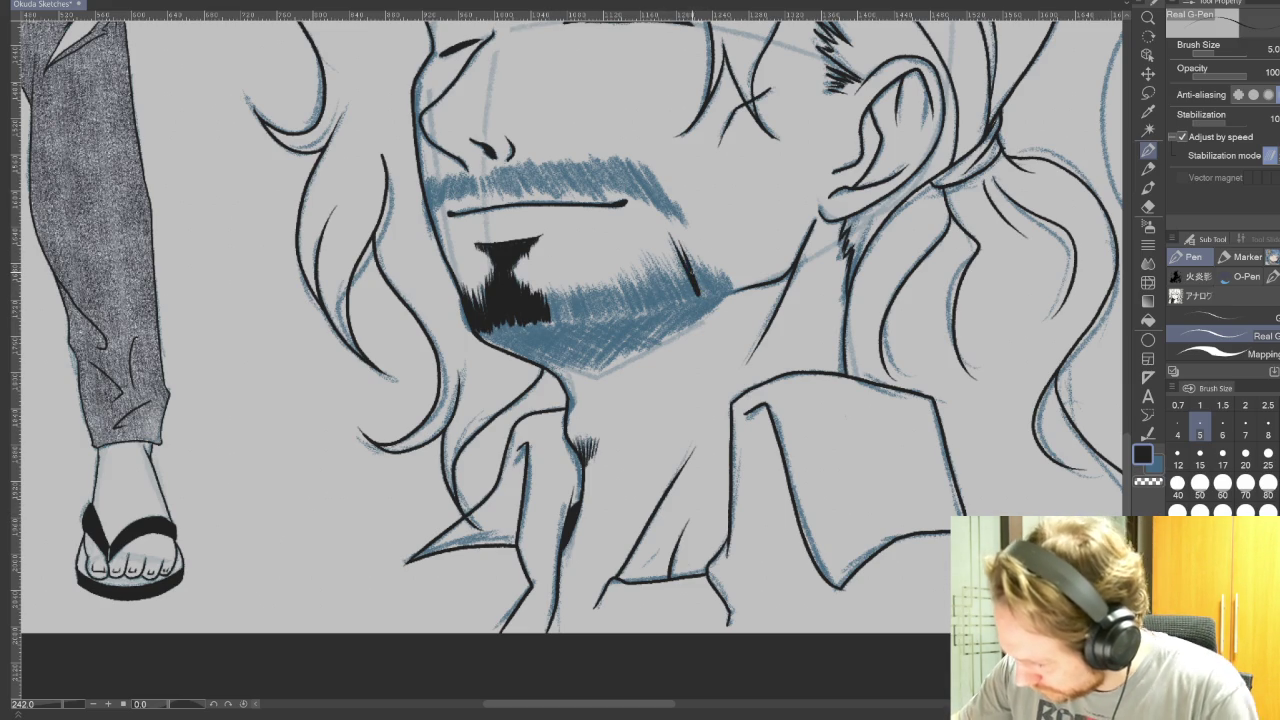
{"action": "left_click_drag", "start_coordinate": [683, 250], "coordinate": [710, 290]}
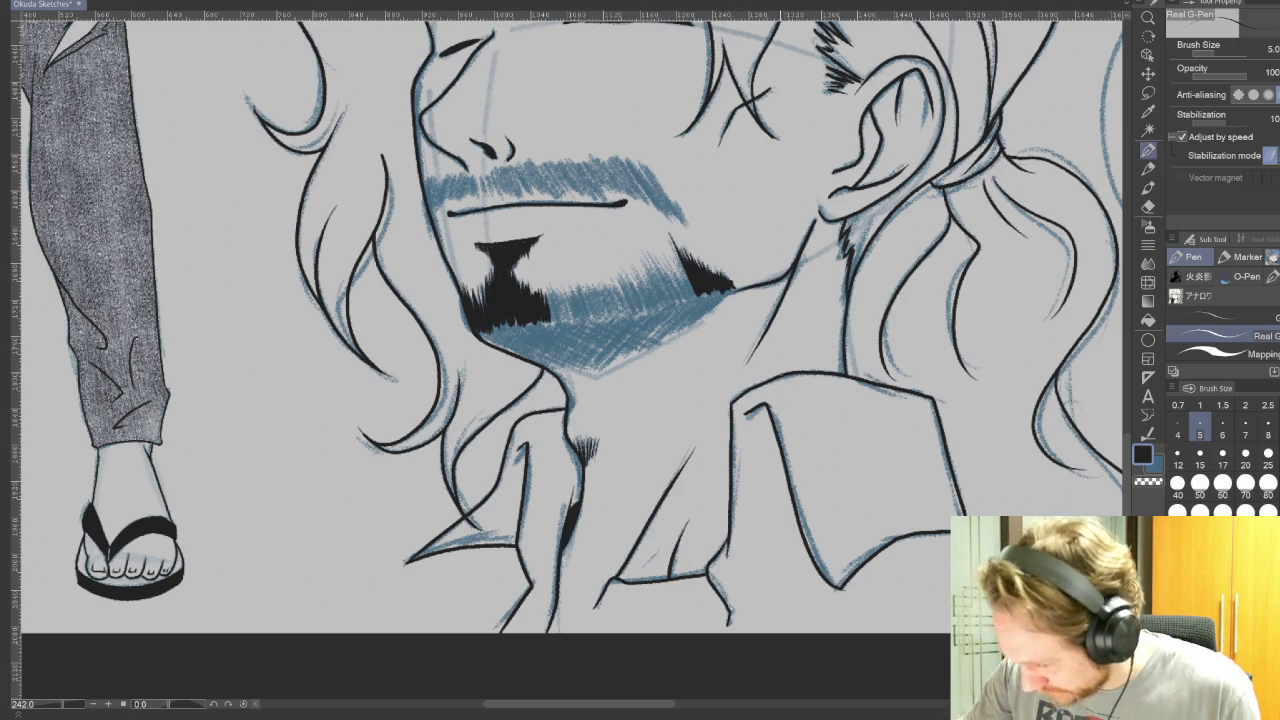
Step: Turn the canvas upside down and hatch black G-Pen hair strokes along the beard's jaw edge
{"action": "key", "text": "r"}
{"action": "mouse_move", "coordinate": [790, 330]}
{"action": "left_mouse_down"}
{"action": "mouse_move", "coordinate": [549, 127]}
{"action": "mouse_move", "coordinate": [446, 428]}
{"action": "left_mouse_up"}
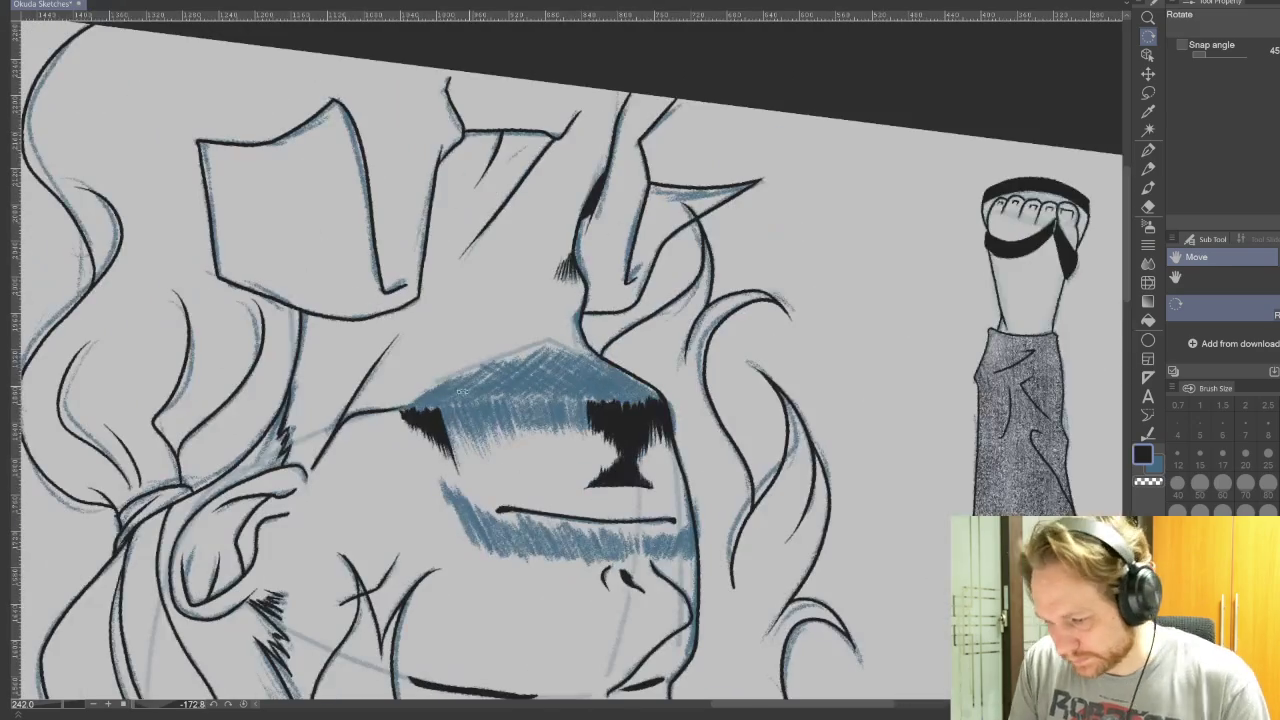
{"action": "key", "text": "p"}
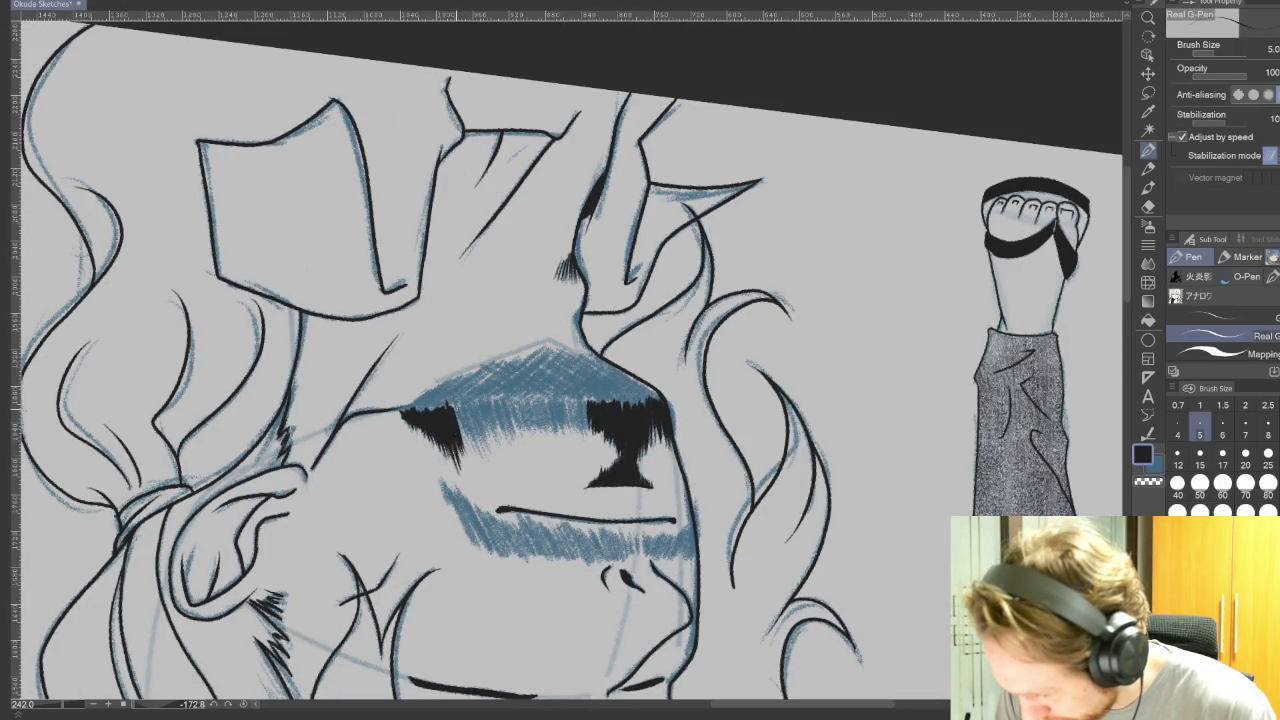
{"action": "left_click_drag", "start_coordinate": [465, 404], "coordinate": [471, 446]}
{"action": "mouse_move", "coordinate": [476, 402]}
{"action": "left_mouse_down"}
{"action": "mouse_move", "coordinate": [477, 443]}
{"action": "mouse_move", "coordinate": [492, 437]}
{"action": "left_mouse_up"}
{"action": "mouse_move", "coordinate": [497, 403]}
{"action": "left_mouse_down"}
{"action": "mouse_move", "coordinate": [506, 436]}
{"action": "mouse_move", "coordinate": [586, 430]}
{"action": "left_mouse_up"}
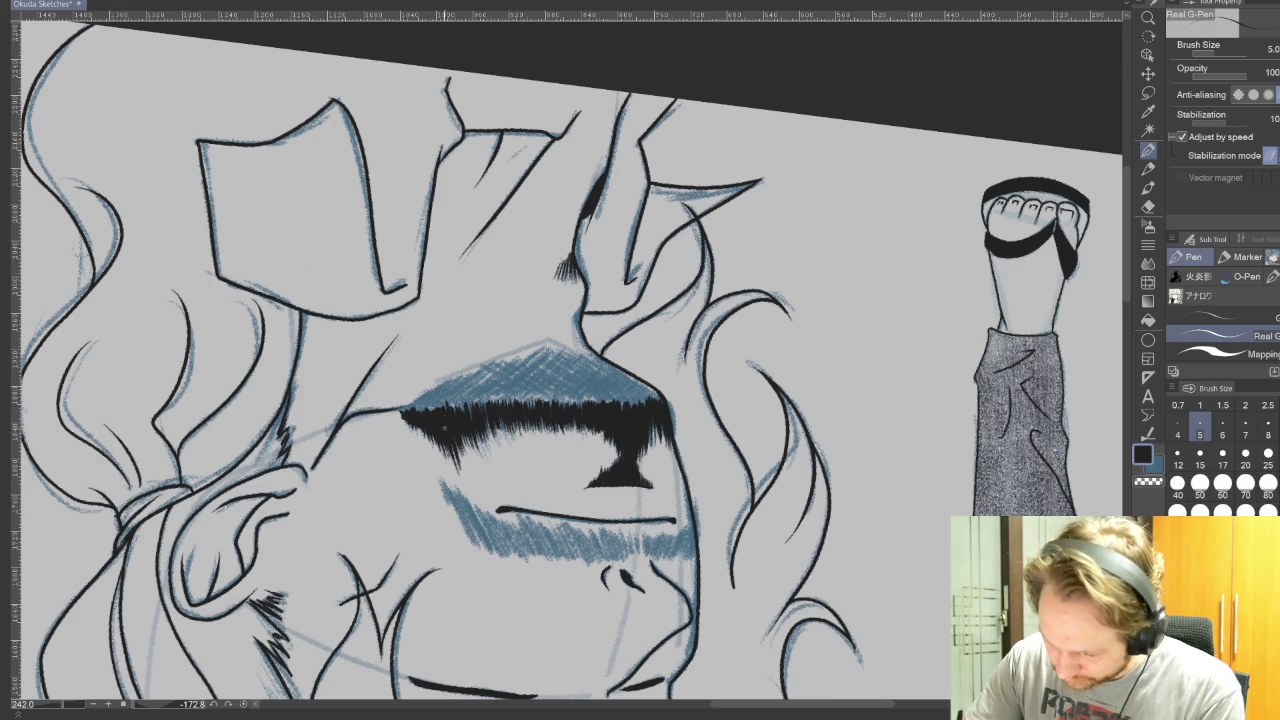
Step: Ink the mustache's outer end thick black with hatched hair marks, then return the view upright
{"action": "left_click_drag", "start_coordinate": [442, 482], "coordinate": [478, 546]}
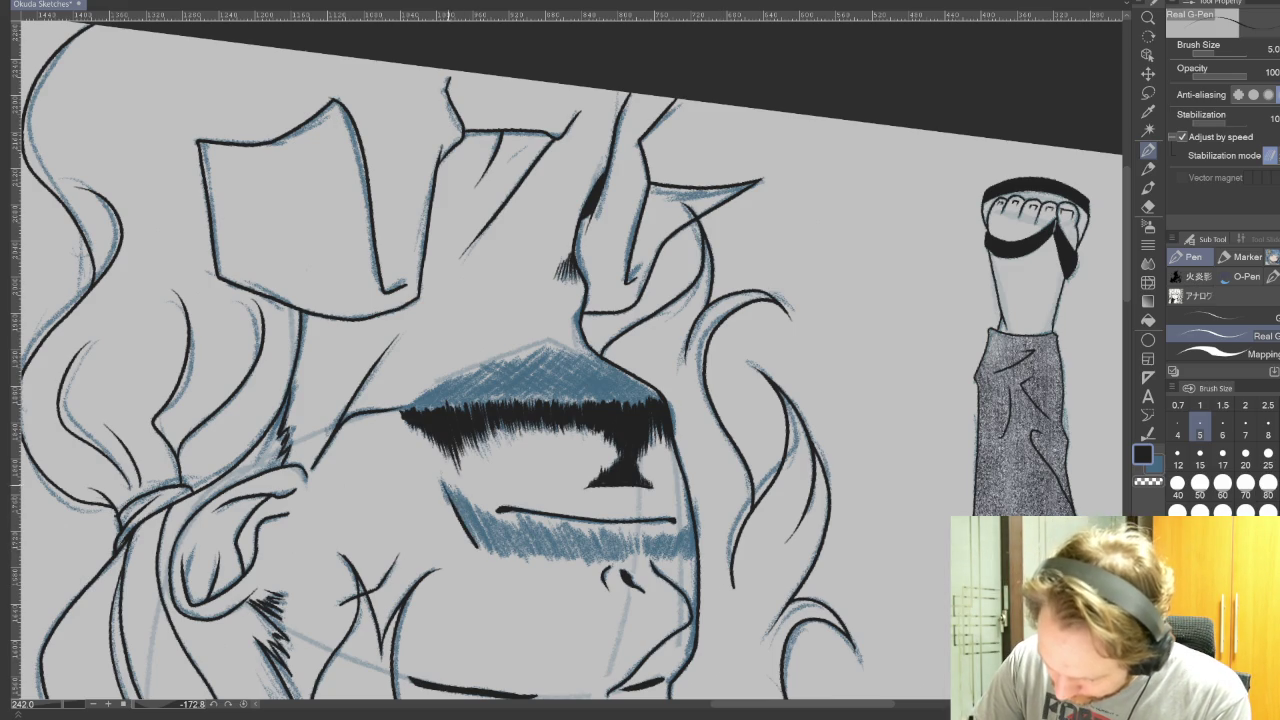
{"action": "left_click_drag", "start_coordinate": [447, 486], "coordinate": [478, 545]}
{"action": "mouse_move", "coordinate": [453, 490]}
{"action": "left_mouse_down"}
{"action": "mouse_move", "coordinate": [484, 548]}
{"action": "mouse_move", "coordinate": [505, 551]}
{"action": "left_mouse_up"}
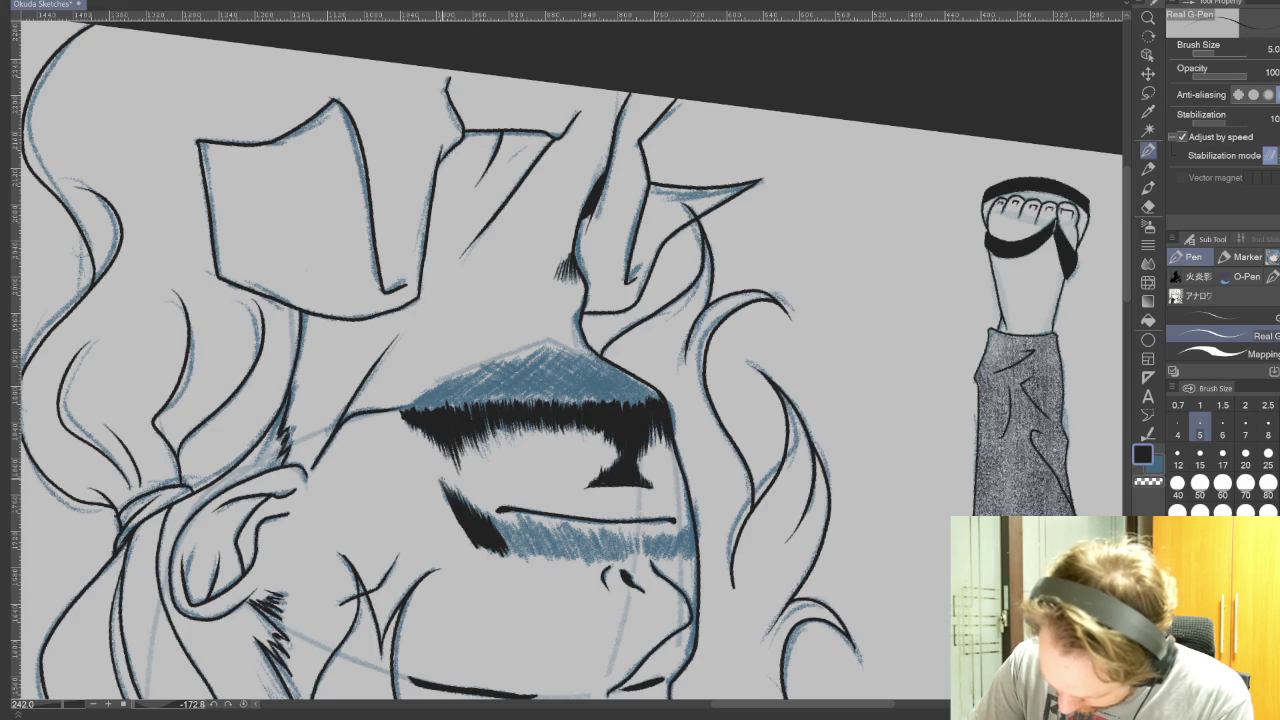
{"action": "mouse_move", "coordinate": [634, 537]}
{"action": "left_mouse_down"}
{"action": "mouse_move", "coordinate": [634, 555]}
{"action": "mouse_move", "coordinate": [605, 562]}
{"action": "left_mouse_up"}
{"action": "left_click_drag", "start_coordinate": [600, 530], "coordinate": [602, 552]}
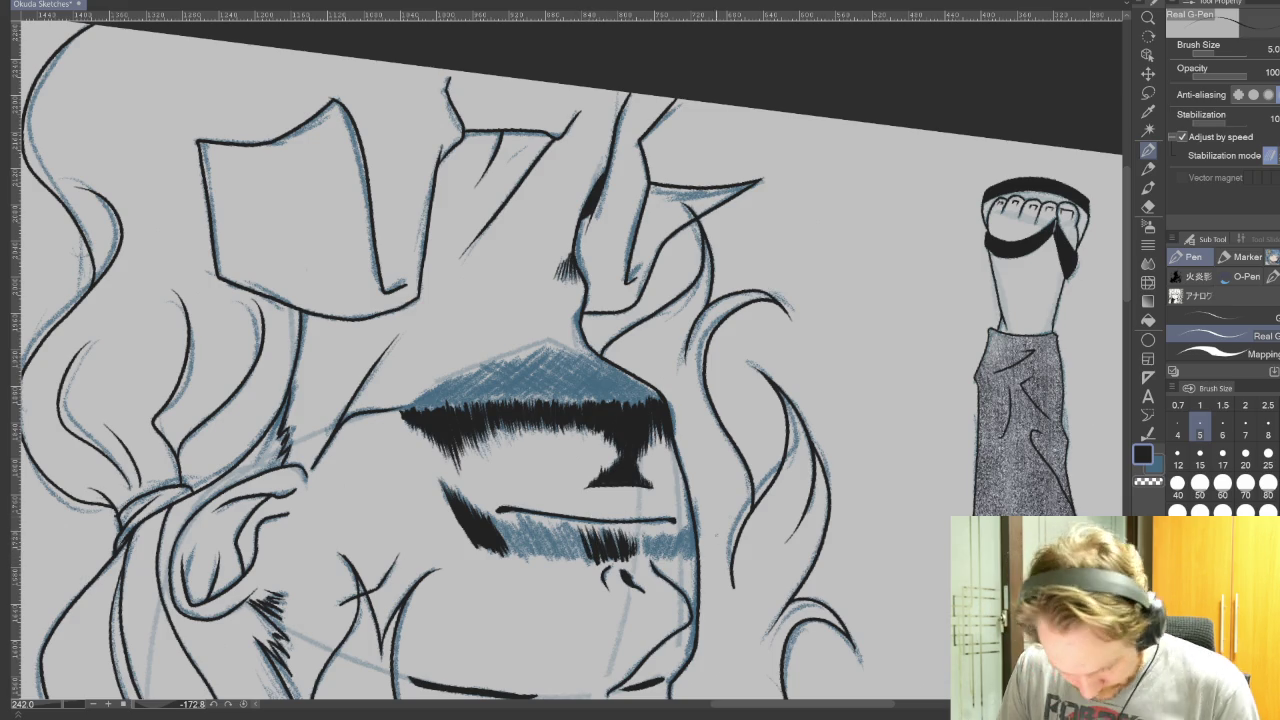
{"action": "key", "text": "r"}
{"action": "left_click_drag", "start_coordinate": [863, 480], "coordinate": [524, 287]}
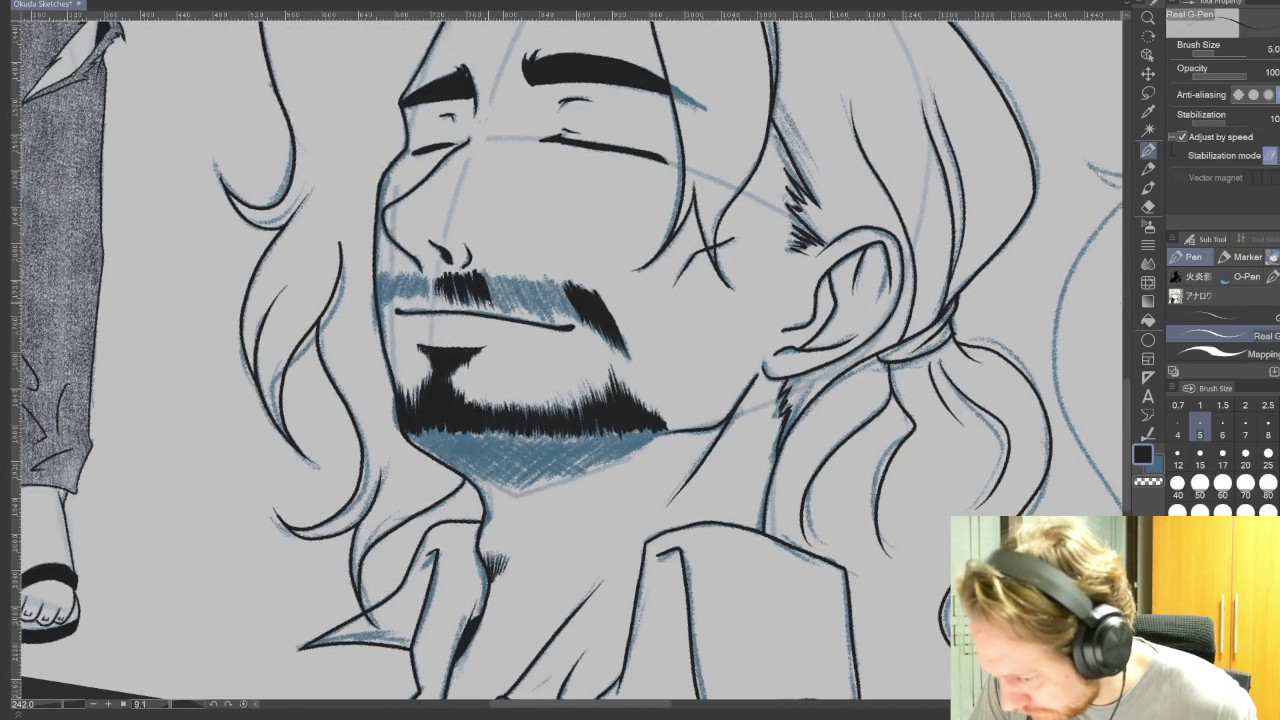
Step: Hatch black strokes through the mustache middle, rightward to the cheek, and darken its left end
{"action": "mouse_move", "coordinate": [486, 274]}
{"action": "left_mouse_down"}
{"action": "mouse_move", "coordinate": [494, 310]}
{"action": "mouse_move", "coordinate": [516, 312]}
{"action": "left_mouse_up"}
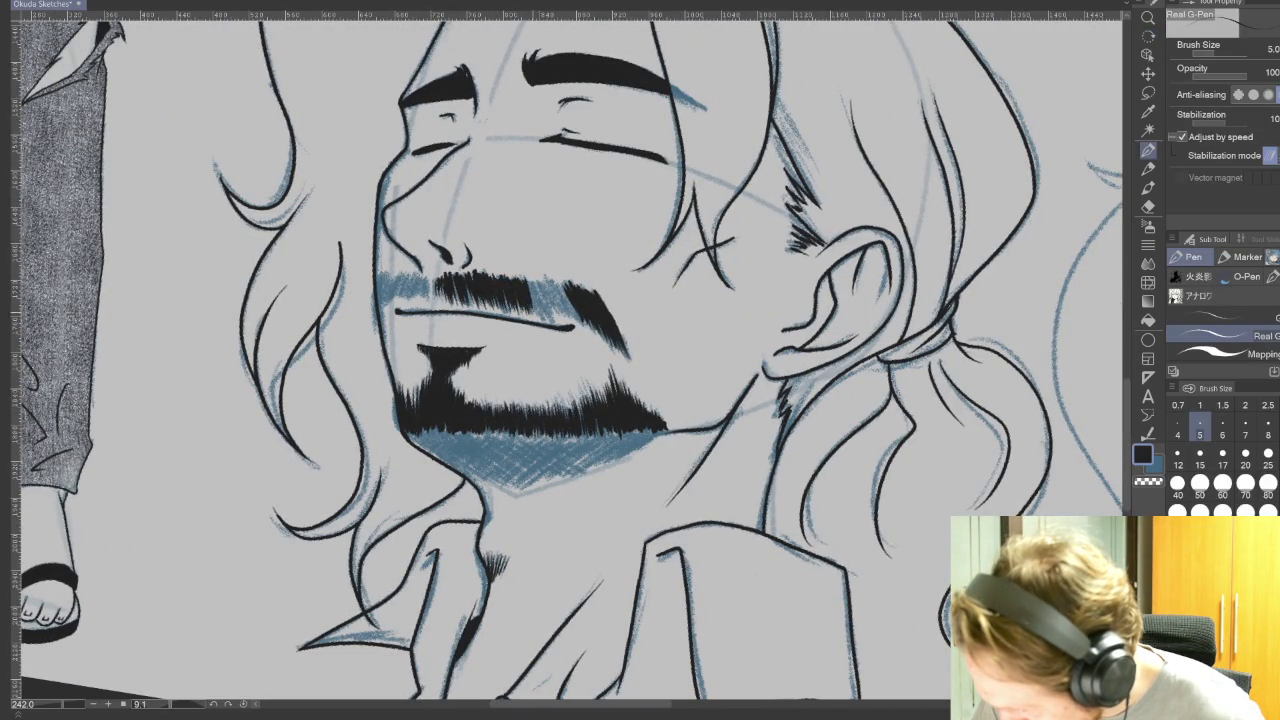
{"action": "left_click_drag", "start_coordinate": [526, 280], "coordinate": [532, 314]}
{"action": "left_click_drag", "start_coordinate": [530, 278], "coordinate": [540, 320]}
{"action": "mouse_move", "coordinate": [538, 280]}
{"action": "left_mouse_down"}
{"action": "mouse_move", "coordinate": [544, 316]}
{"action": "mouse_move", "coordinate": [580, 330]}
{"action": "left_mouse_up"}
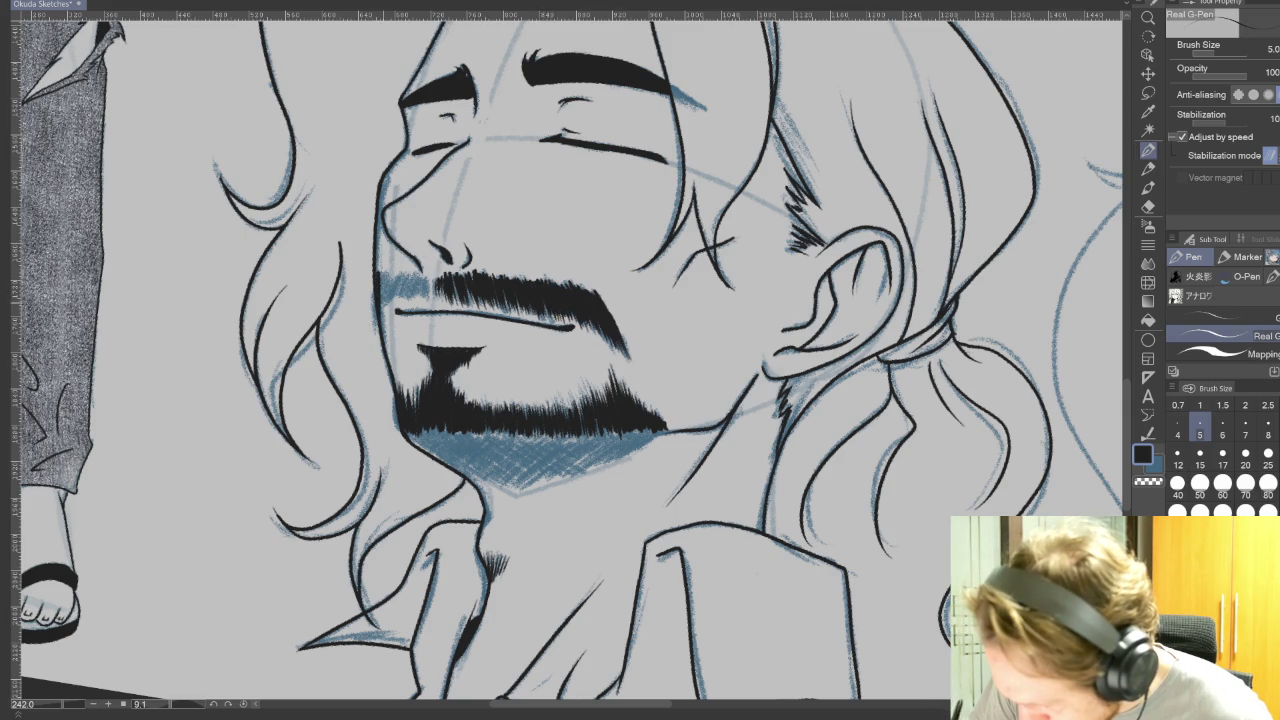
{"action": "mouse_move", "coordinate": [383, 278]}
{"action": "left_mouse_down"}
{"action": "mouse_move", "coordinate": [375, 317]}
{"action": "mouse_move", "coordinate": [416, 304]}
{"action": "left_mouse_up"}
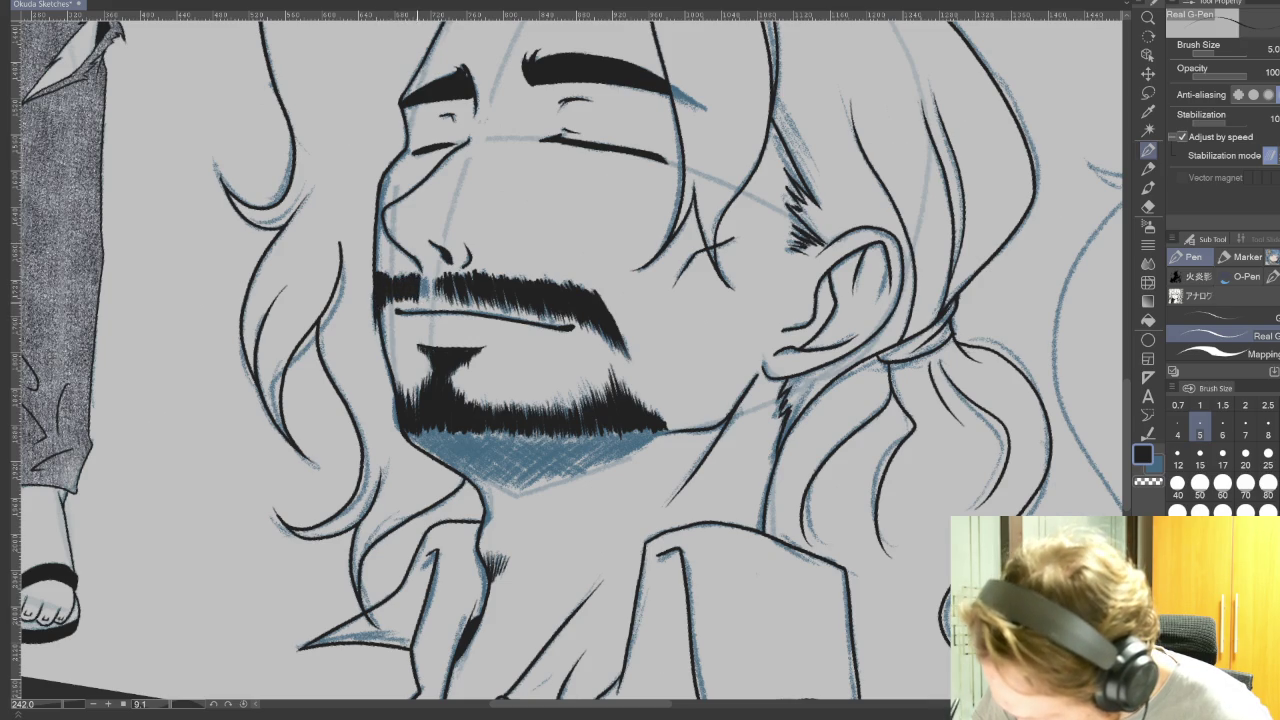
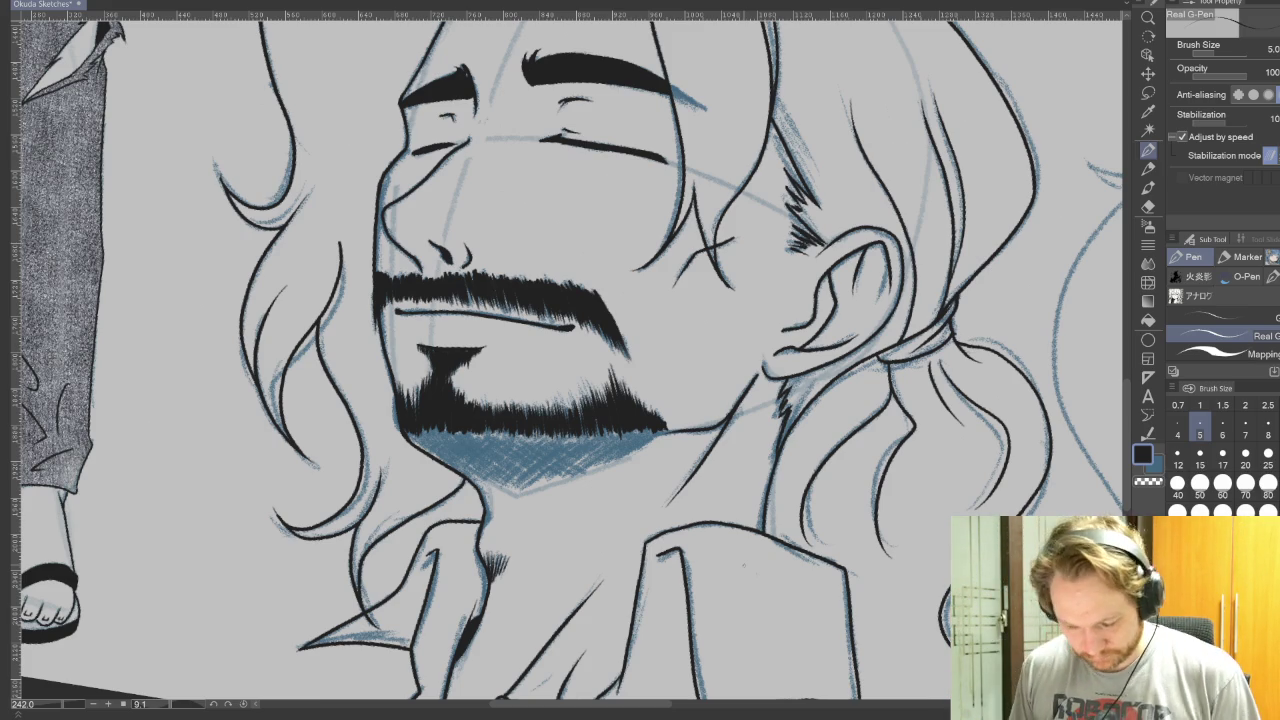
Step: Trace the hatched beard edge in ink and bucket-fill the lower beard solid black
{"action": "left_click_drag", "start_coordinate": [743, 565], "coordinate": [218, 591]}
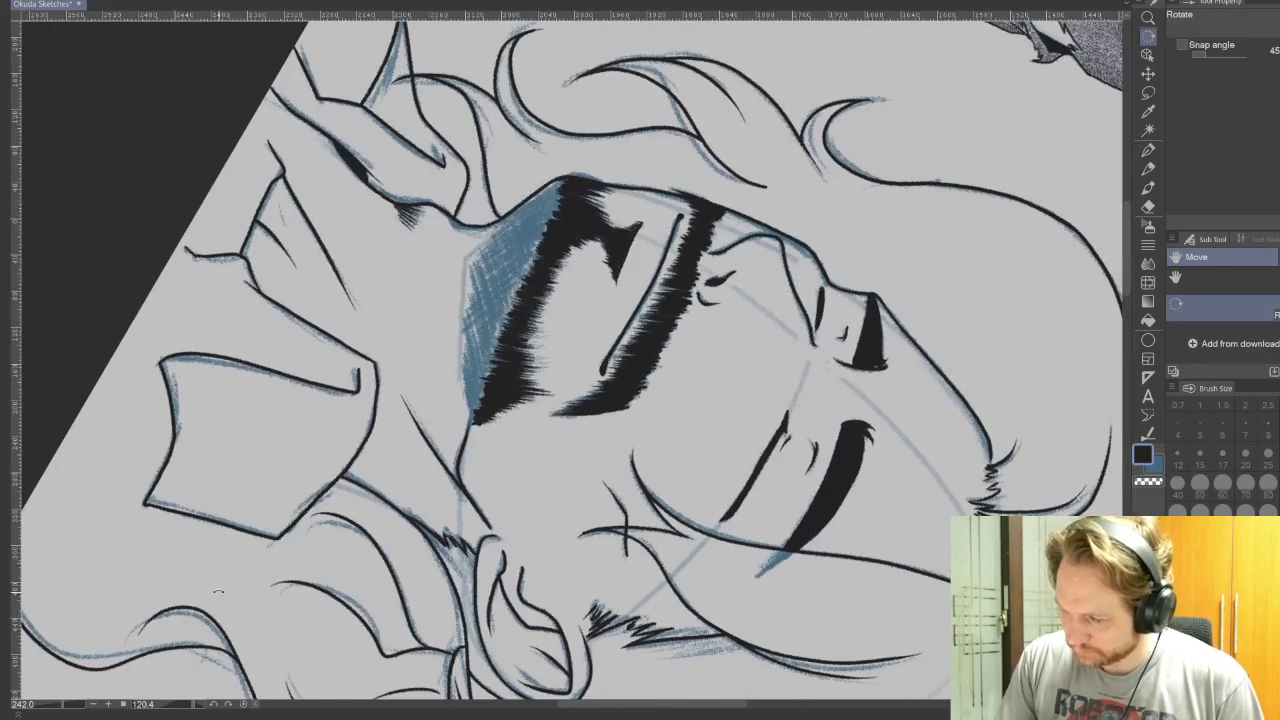
{"action": "key", "text": "p"}
{"action": "left_click_drag", "start_coordinate": [470, 388], "coordinate": [472, 252]}
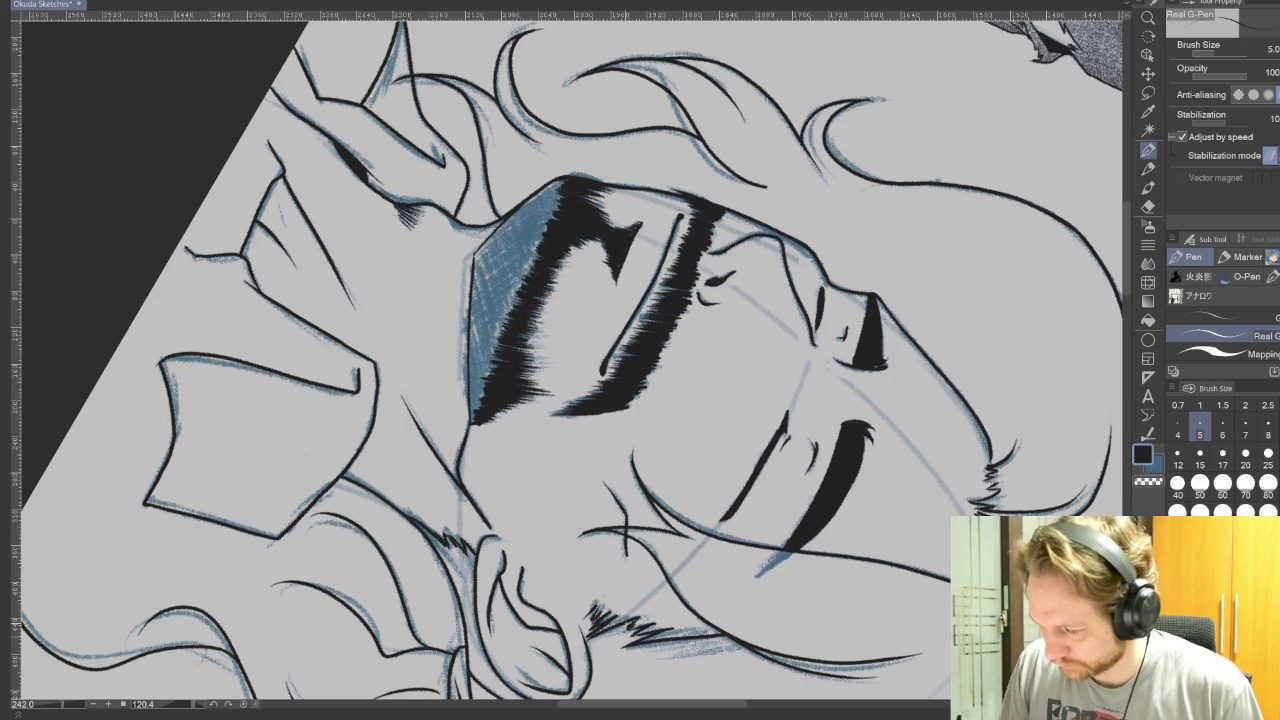
{"action": "key", "text": "g"}
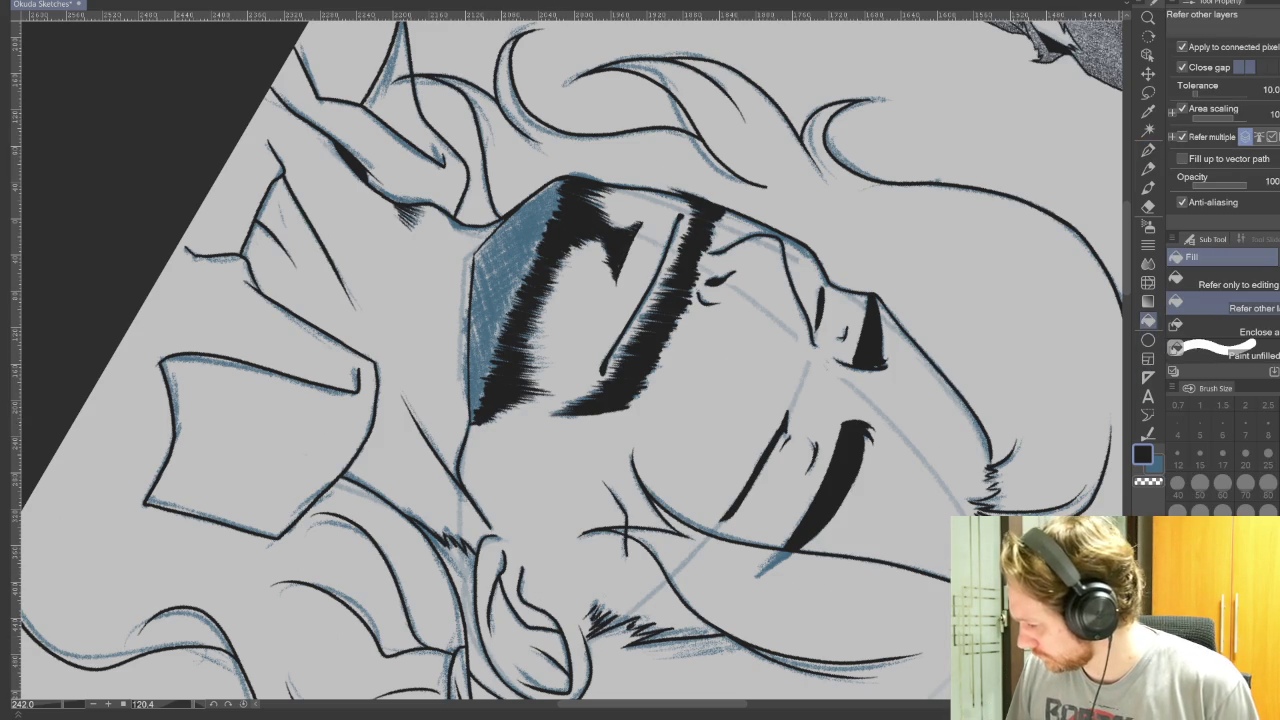
{"action": "left_click", "coordinate": [515, 292]}
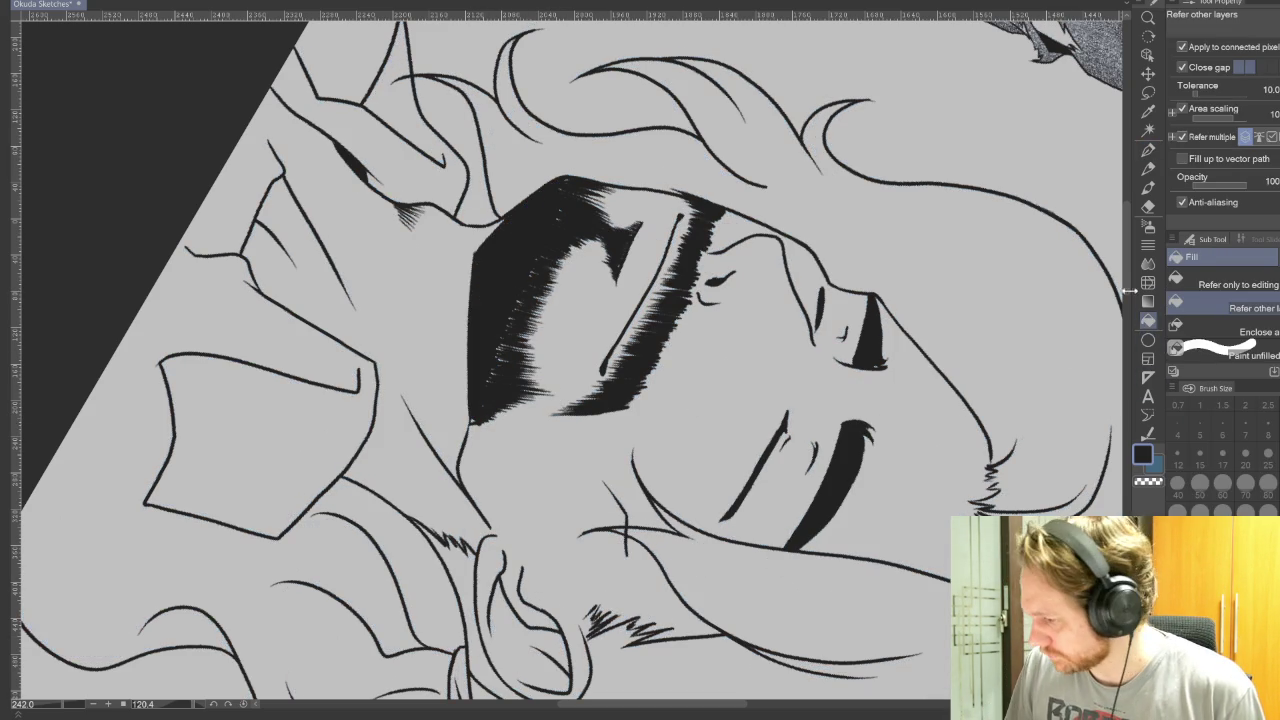
{"action": "left_click", "coordinate": [1148, 149]}
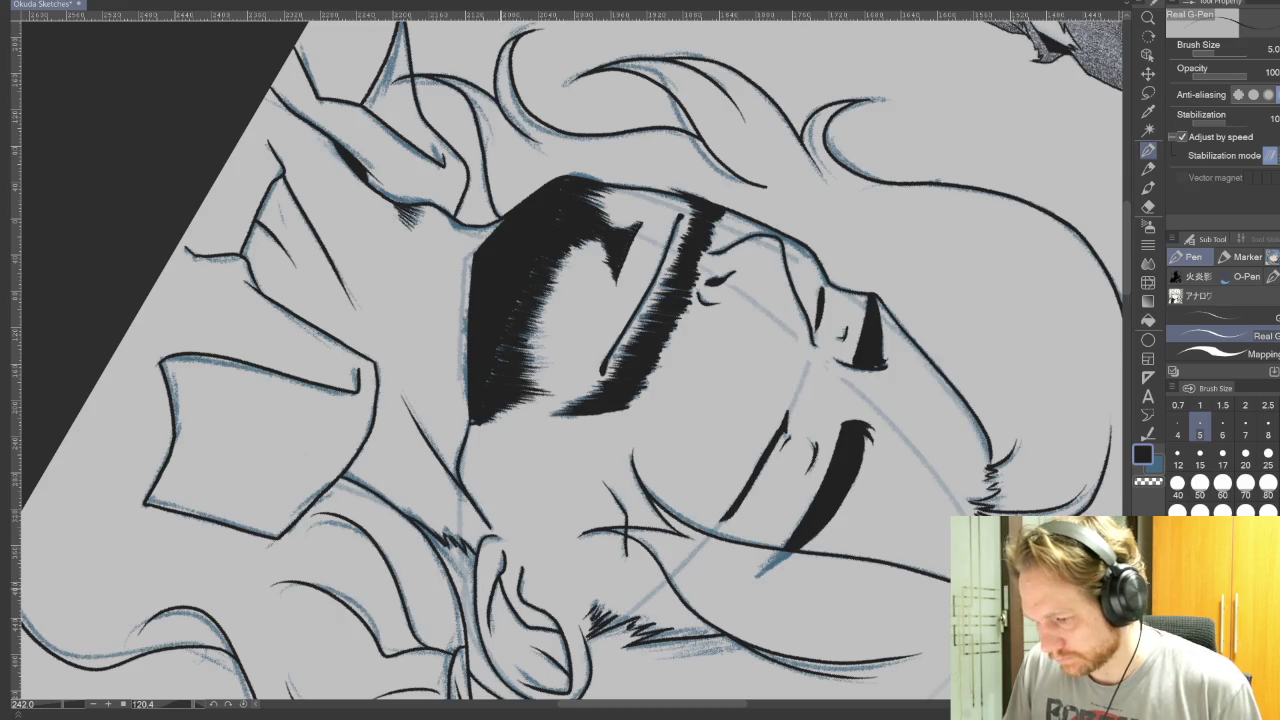
{"action": "left_click_drag", "start_coordinate": [600, 360], "coordinate": [560, 300]}
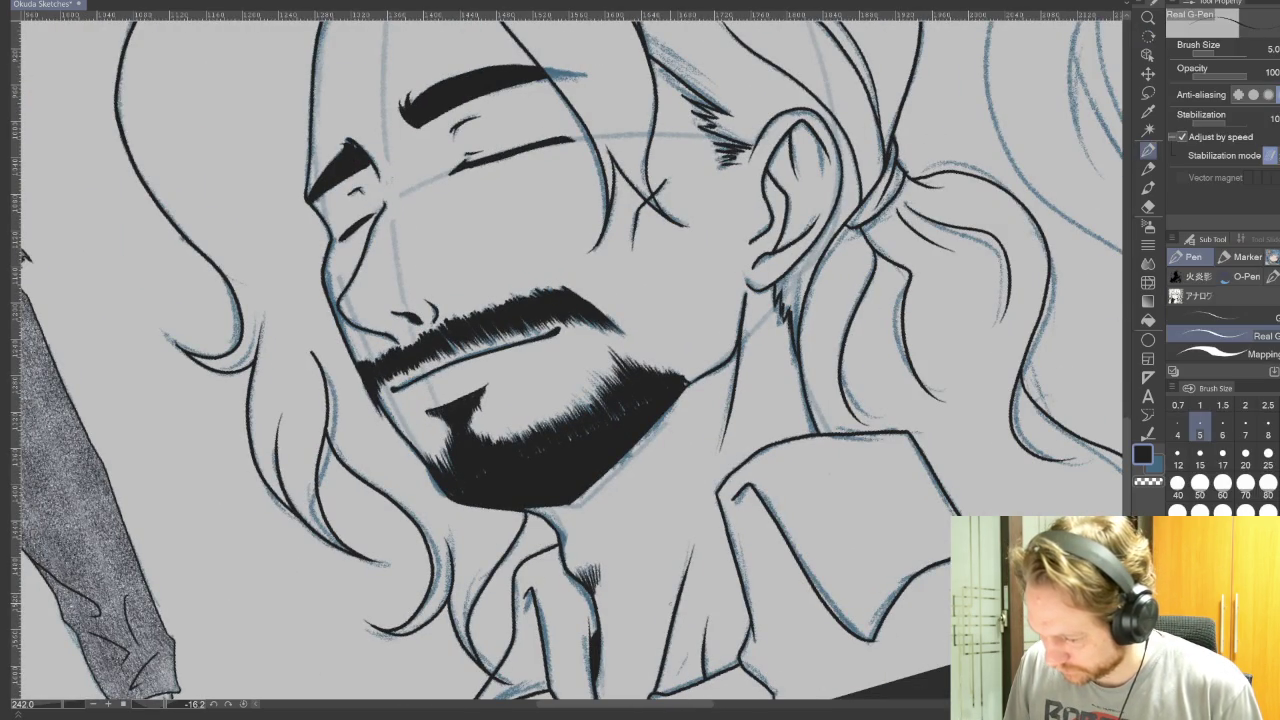
Step: Undo the solid beard fill and start short ink strokes along the beard's lower edge
{"action": "key", "text": "ctrl+z"}
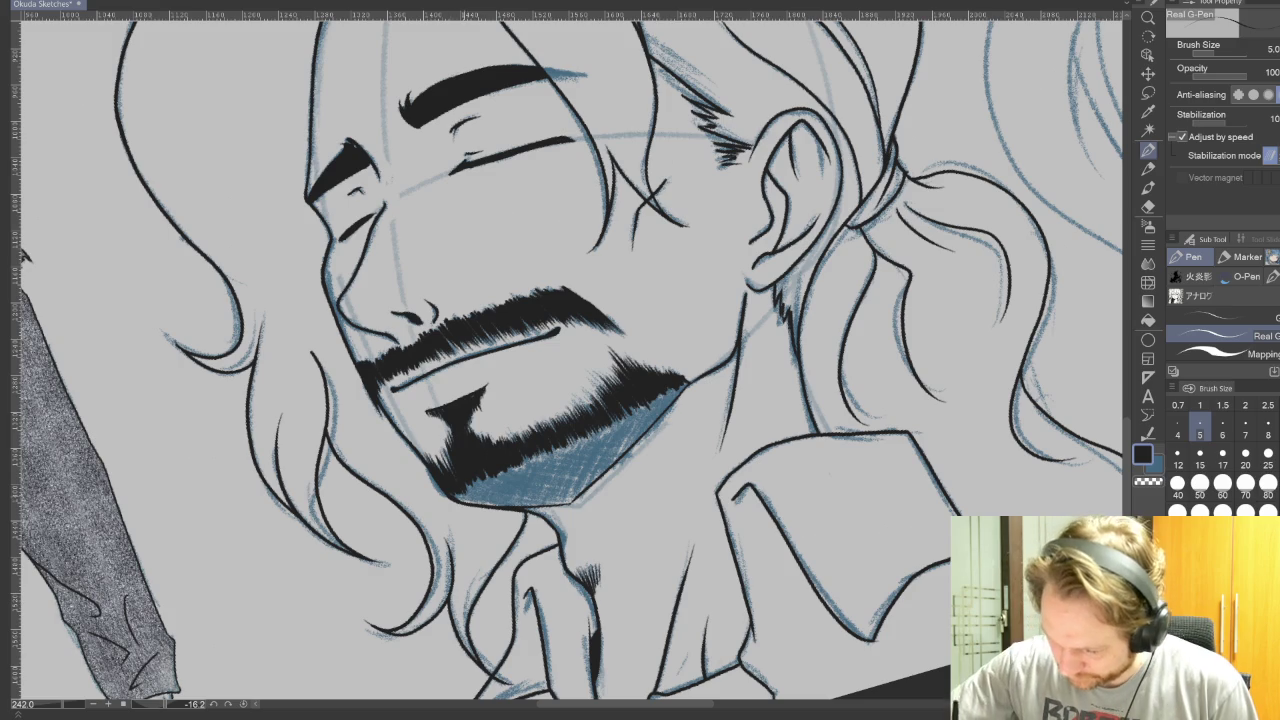
{"action": "mouse_move", "coordinate": [456, 494]}
{"action": "left_mouse_down"}
{"action": "mouse_move", "coordinate": [486, 508]}
{"action": "mouse_move", "coordinate": [528, 472]}
{"action": "mouse_move", "coordinate": [574, 466]}
{"action": "left_mouse_up"}
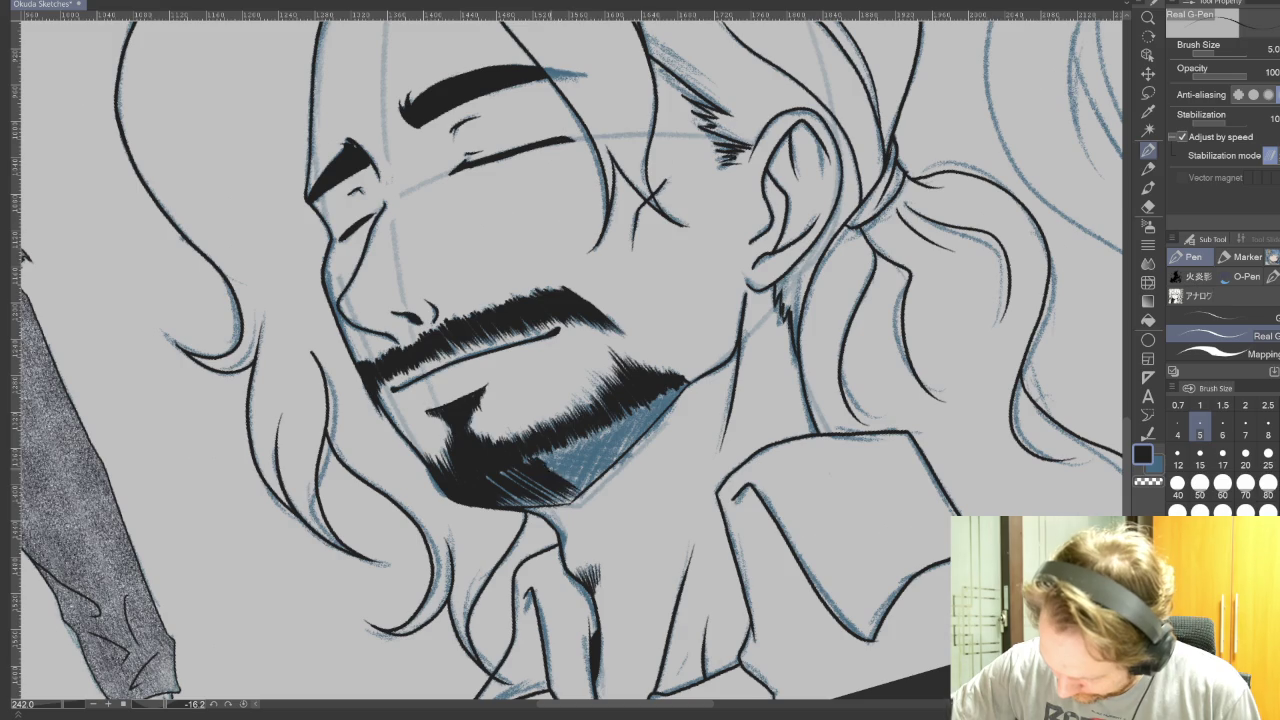
{"action": "type", "text": "tpppppp"}
{"action": "key", "text": "Escape"}
{"action": "key", "text": "p"}
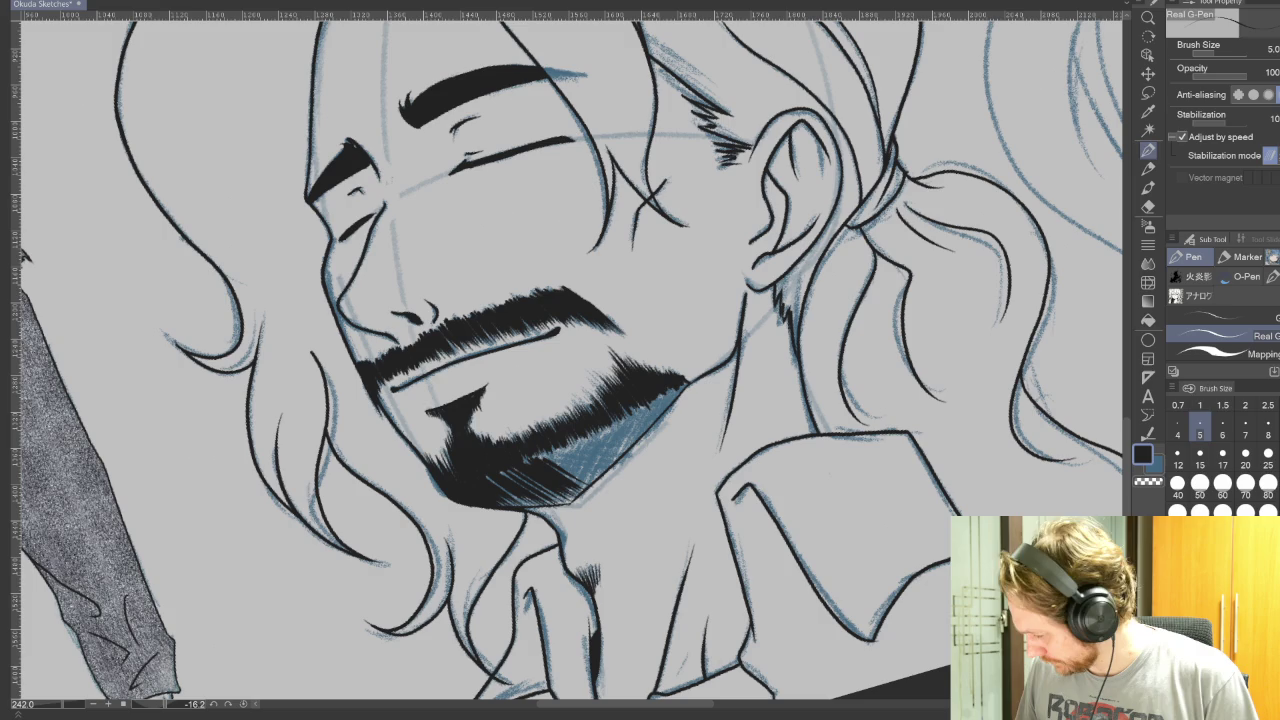
Step: Hatch dark strokes across the blue shading on the beard's underside
{"action": "key", "text": "r"}
{"action": "left_click_drag", "start_coordinate": [600, 400], "coordinate": [700, 300]}
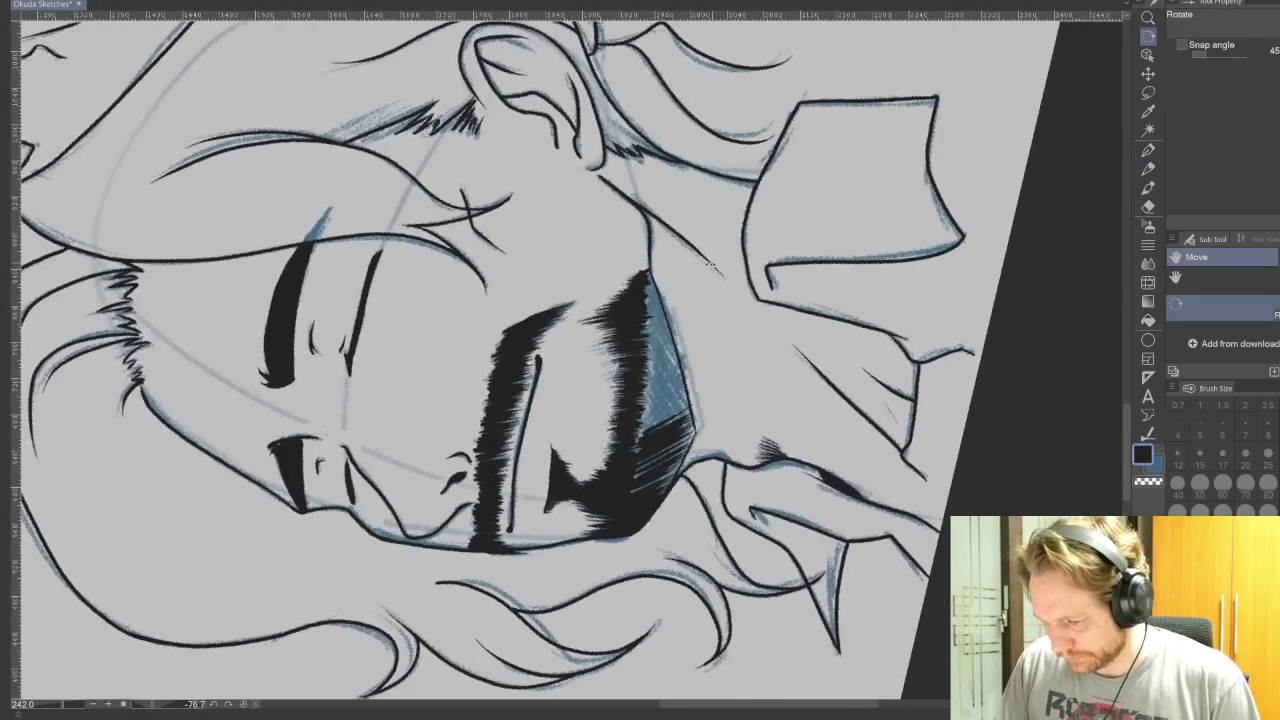
{"action": "key", "text": "p"}
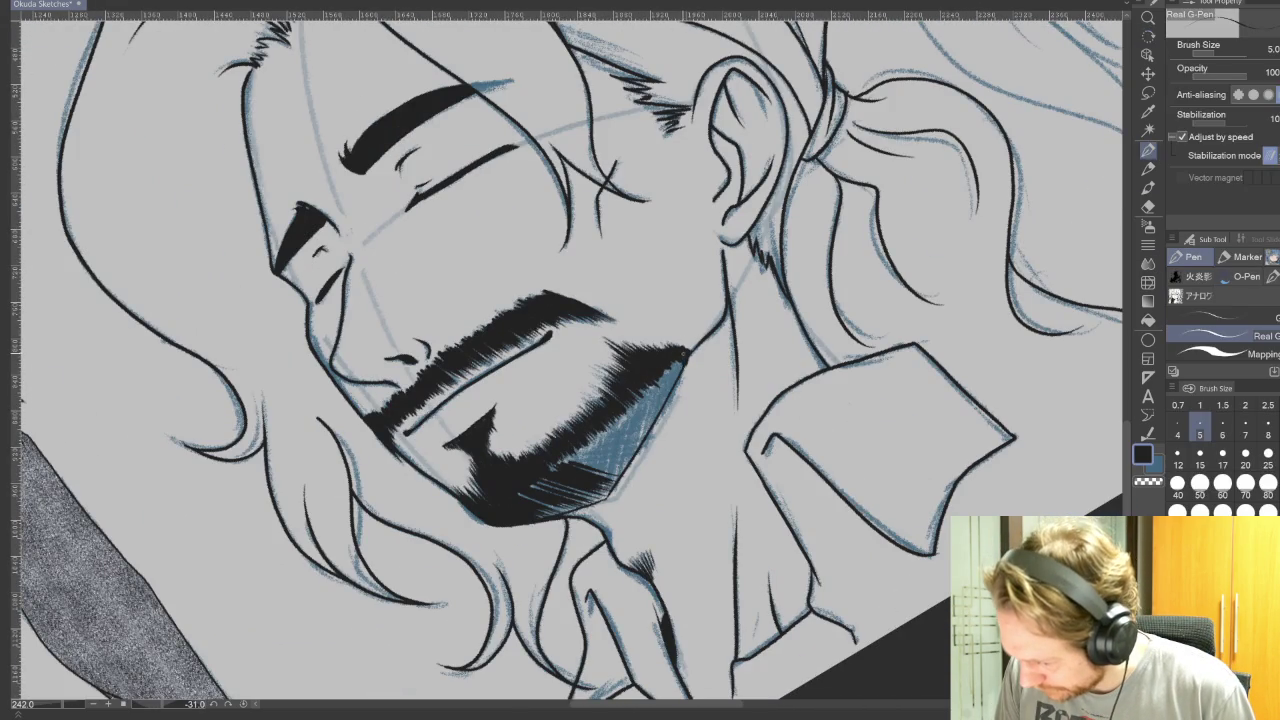
{"action": "left_click_drag", "start_coordinate": [678, 362], "coordinate": [646, 438]}
{"action": "left_click_drag", "start_coordinate": [644, 388], "coordinate": [622, 486]}
{"action": "left_click_drag", "start_coordinate": [624, 412], "coordinate": [610, 490]}
{"action": "left_click_drag", "start_coordinate": [614, 422], "coordinate": [606, 498]}
{"action": "left_click_drag", "start_coordinate": [606, 432], "coordinate": [604, 478]}
{"action": "left_click_drag", "start_coordinate": [600, 434], "coordinate": [588, 474]}
{"action": "mouse_move", "coordinate": [590, 446]}
{"action": "left_mouse_down"}
{"action": "mouse_move", "coordinate": [576, 500]}
{"action": "mouse_move", "coordinate": [552, 518]}
{"action": "mouse_move", "coordinate": [516, 462]}
{"action": "left_mouse_up"}
{"action": "key", "text": "r"}
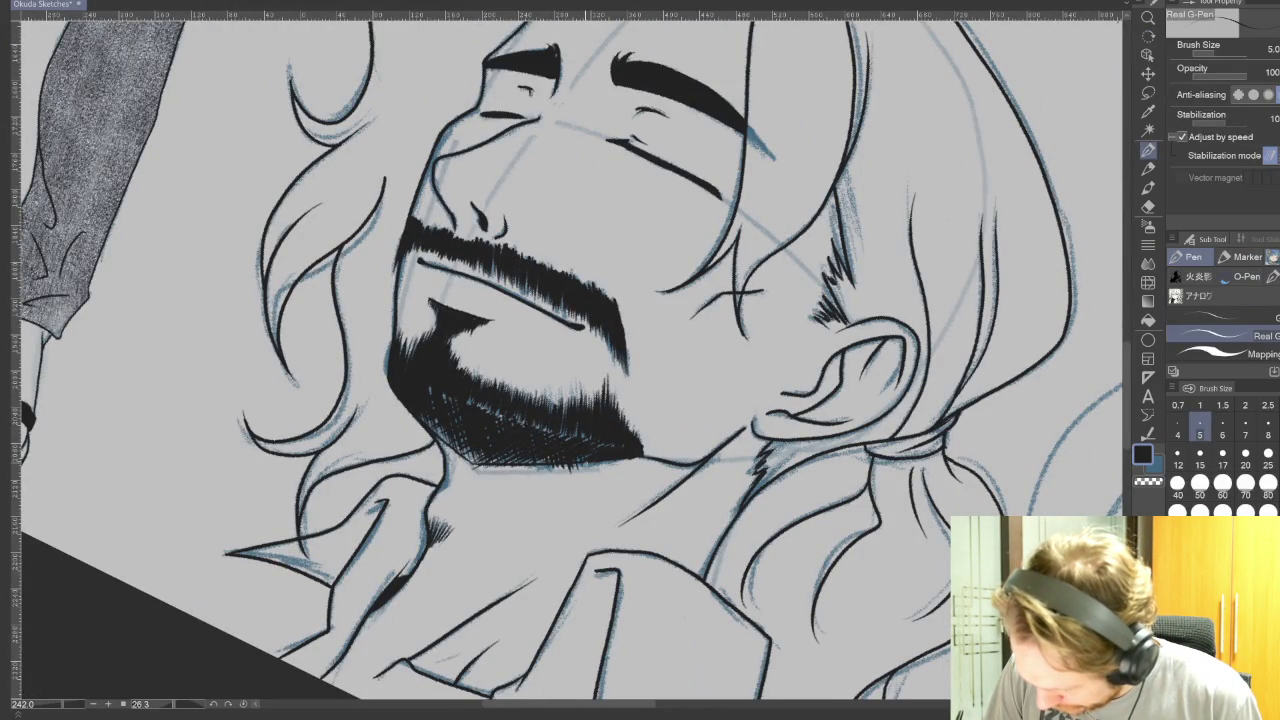
Step: Hatch the beard's upper-left edge with thicker size-10 pen strokes
{"action": "mouse_move", "coordinate": [600, 150]}
{"action": "left_mouse_down"}
{"action": "mouse_move", "coordinate": [850, 250]}
{"action": "mouse_move", "coordinate": [950, 450]}
{"action": "left_mouse_up"}
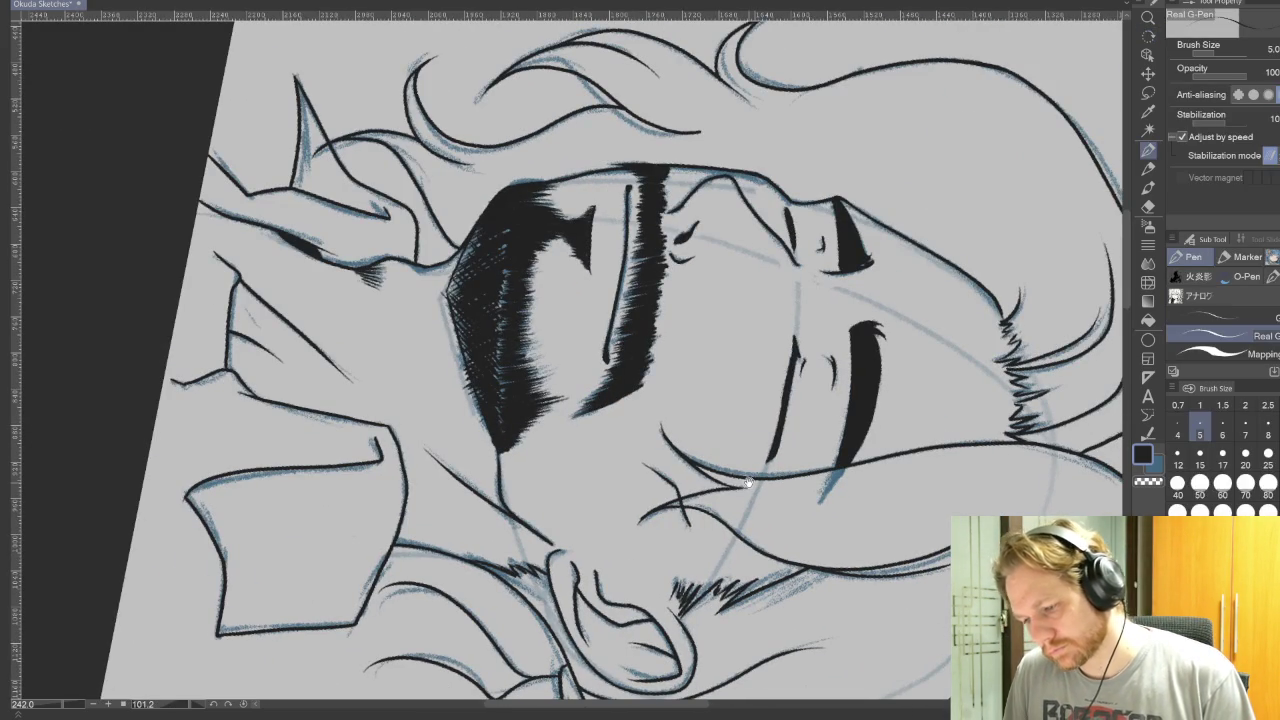
{"action": "left_click_drag", "start_coordinate": [747, 482], "coordinate": [735, 567]}
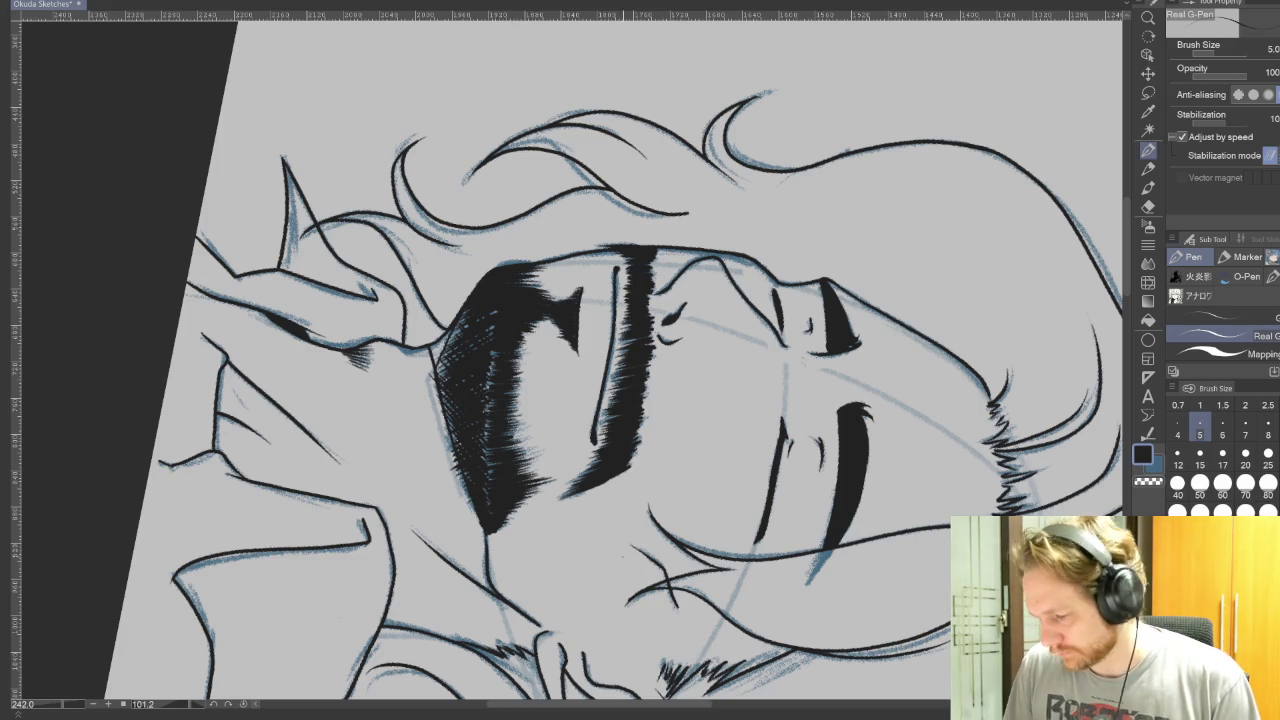
{"action": "key", "text": "]"}
{"action": "left_click_drag", "start_coordinate": [430, 354], "coordinate": [466, 312]}
{"action": "left_click_drag", "start_coordinate": [432, 400], "coordinate": [448, 348]}
{"action": "left_click_drag", "start_coordinate": [442, 430], "coordinate": [456, 394]}
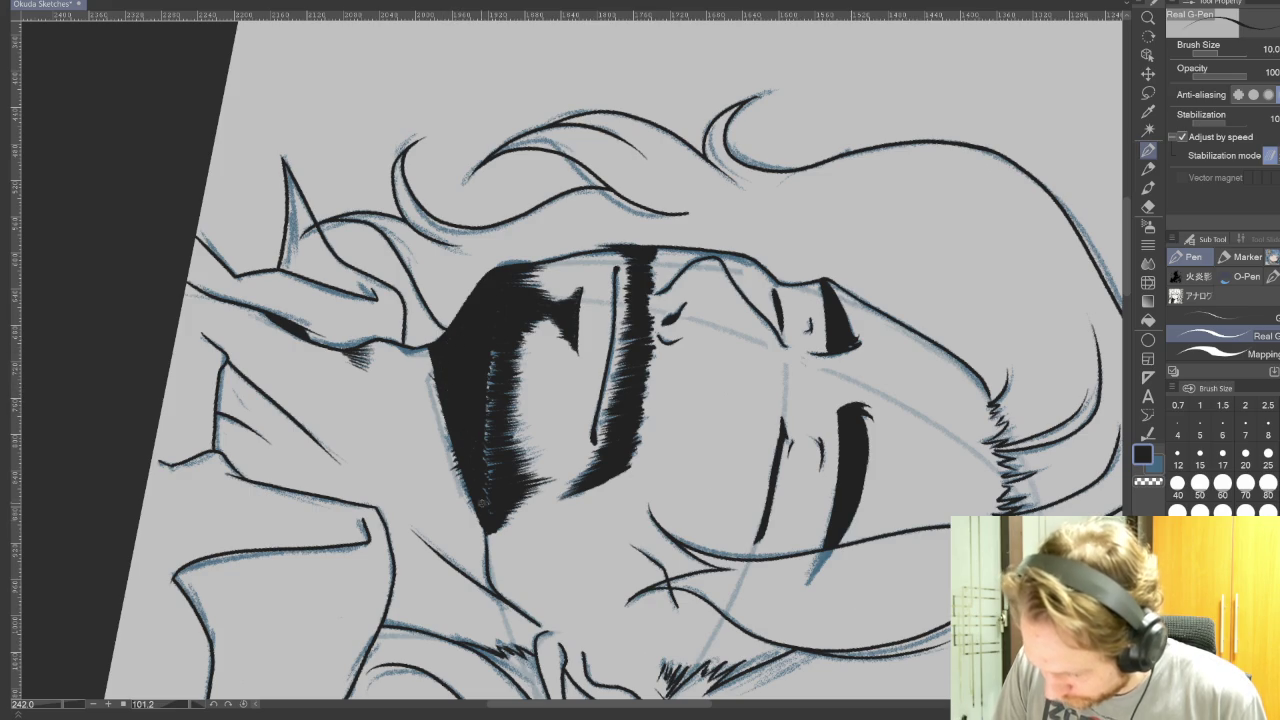
Step: Clean up with the Kneaded eraser, restore pen size 5 and reset canvas rotation
{"action": "left_click", "coordinate": [1148, 206]}
{"action": "left_click", "coordinate": [1213, 312]}
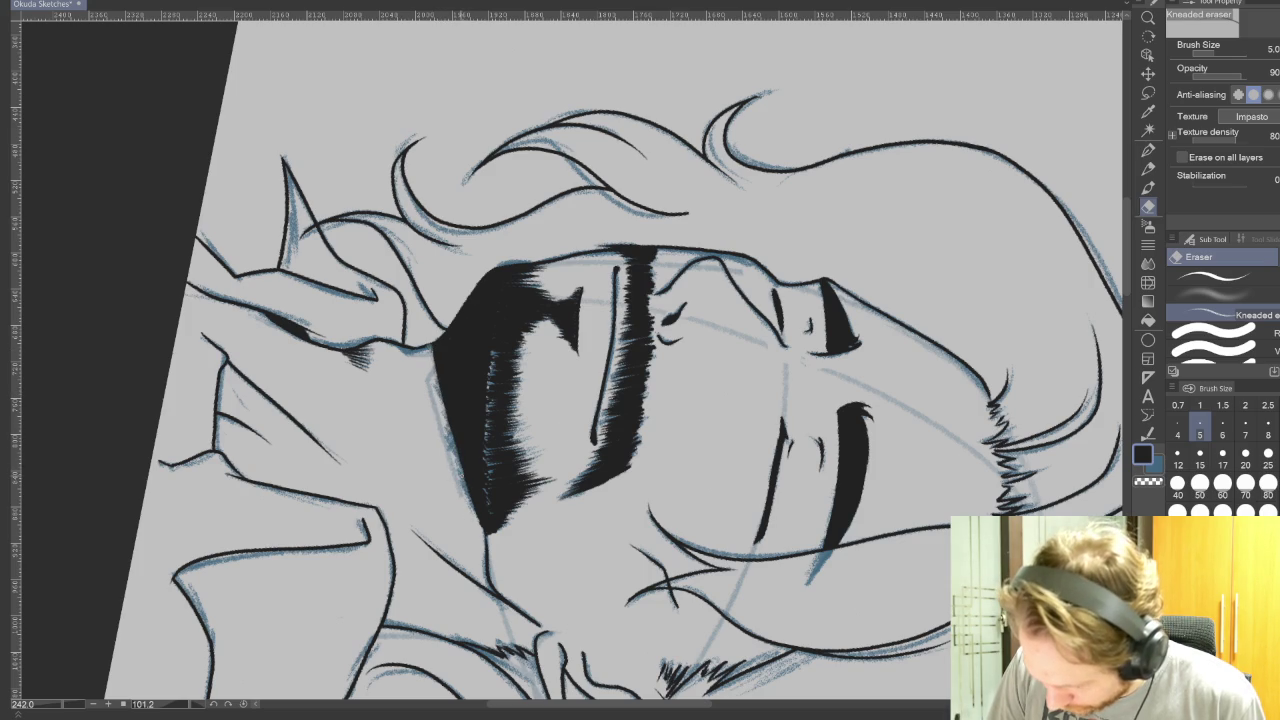
{"action": "key", "text": "ctrl+at"}
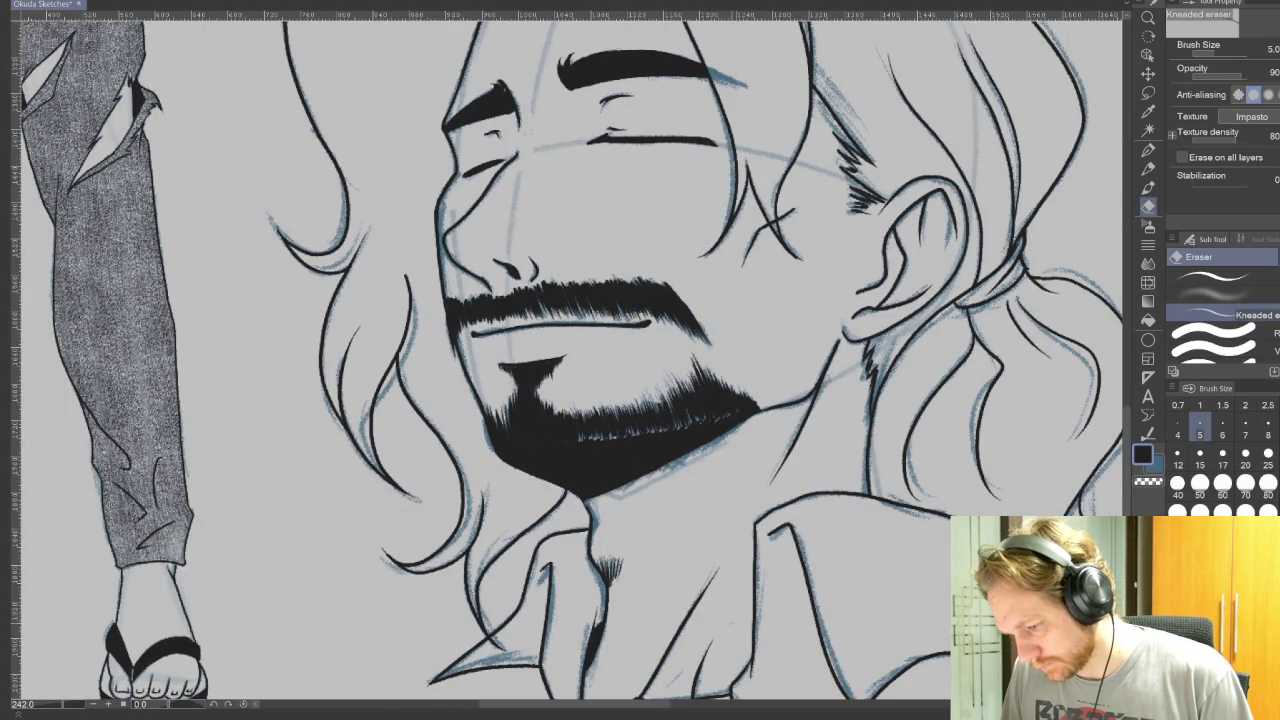
{"action": "key", "text": "r"}
{"action": "mouse_move", "coordinate": [796, 381]}
{"action": "left_mouse_down"}
{"action": "mouse_move", "coordinate": [472, 155]}
{"action": "mouse_move", "coordinate": [523, 251]}
{"action": "left_mouse_up"}
{"action": "key", "text": "p"}
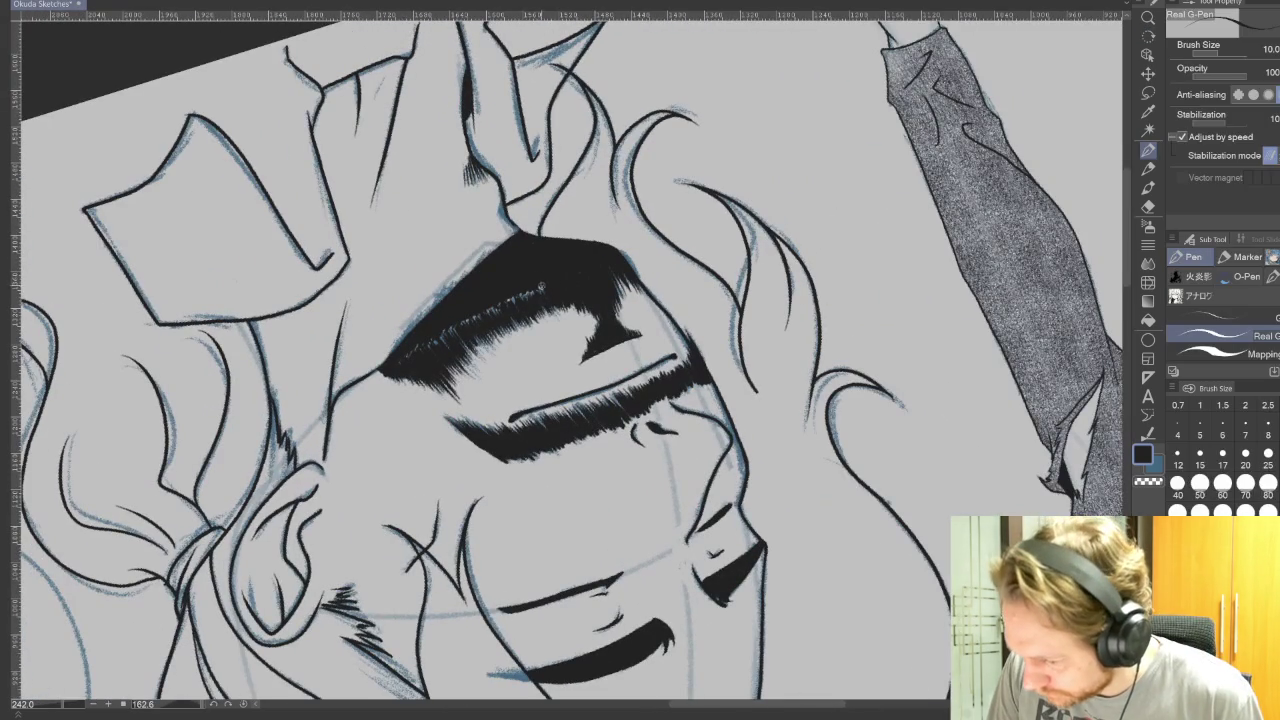
{"action": "left_click", "coordinate": [1200, 430]}
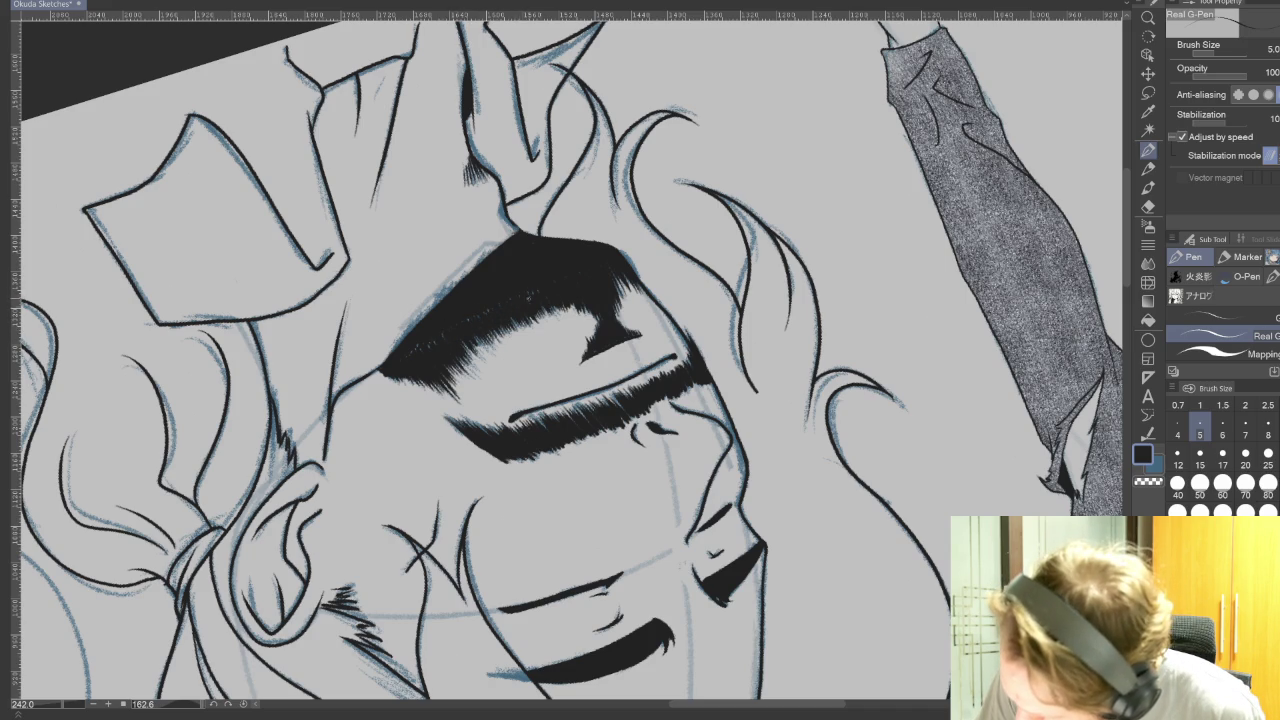
{"action": "key", "text": "ctrl+at"}
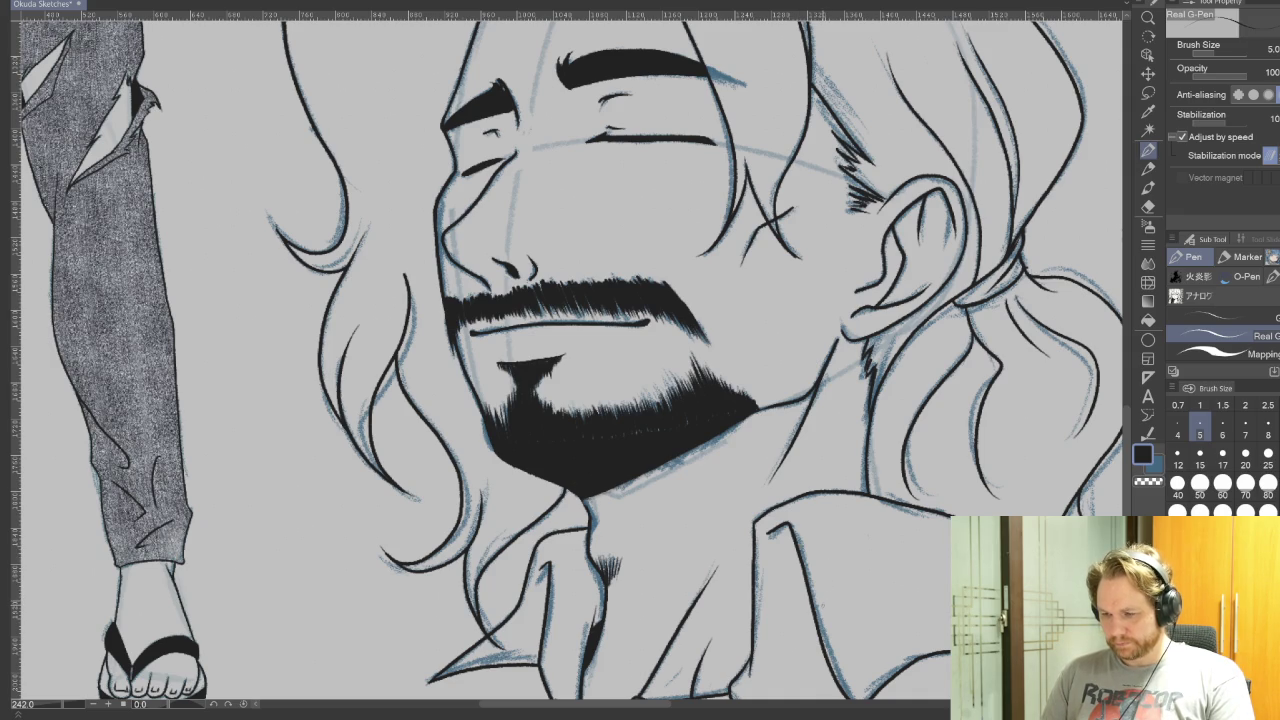
{"action": "left_click_drag", "start_coordinate": [851, 550], "coordinate": [787, 452]}
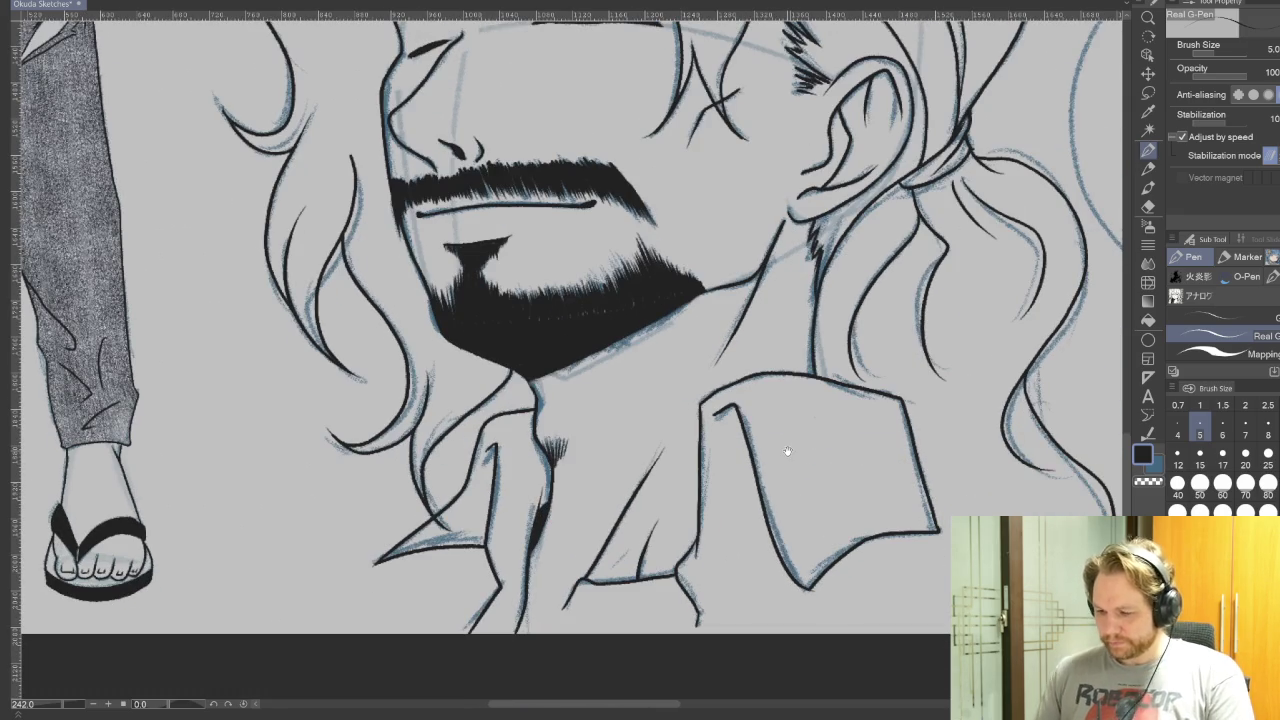
Step: Move to the second blue-sketched head and ink its nose bridge in black
{"action": "scroll", "coordinate": [871, 540], "scroll_direction": "down", "scroll_amount": 1}
{"action": "scroll", "coordinate": [871, 540], "scroll_direction": "down", "scroll_amount": 1}
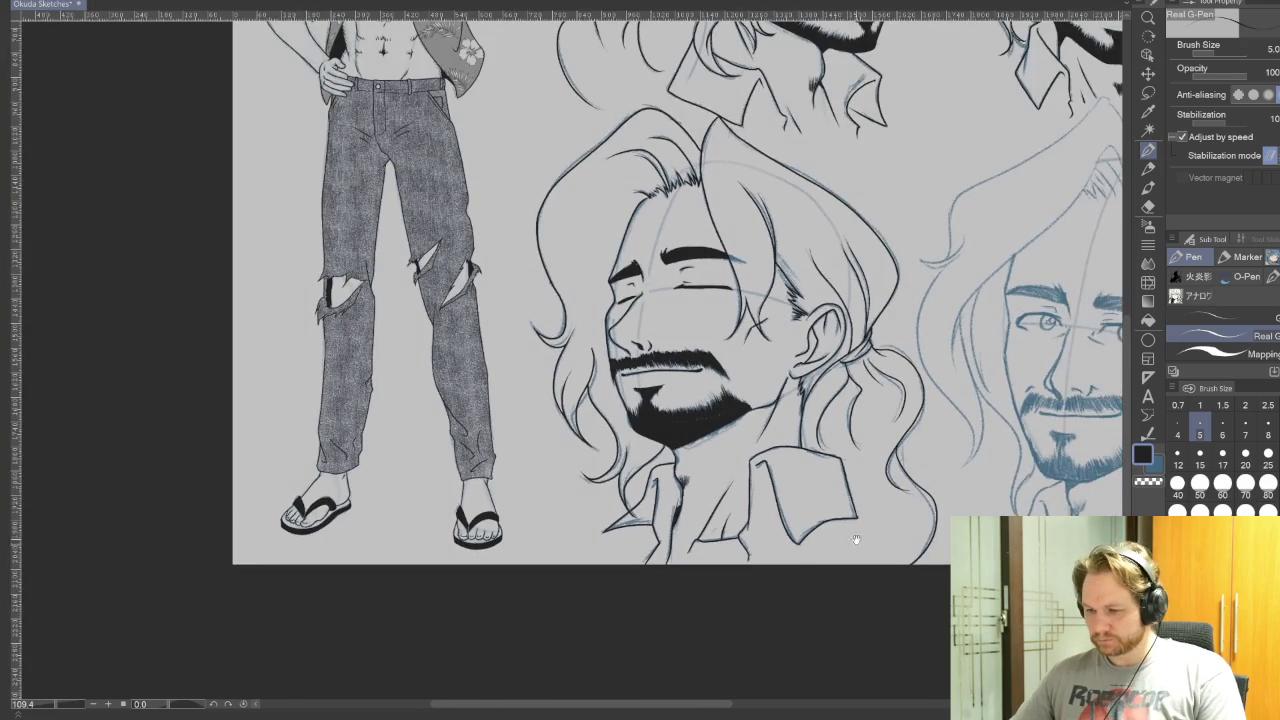
{"action": "left_click_drag", "start_coordinate": [493, 533], "coordinate": [123, 578]}
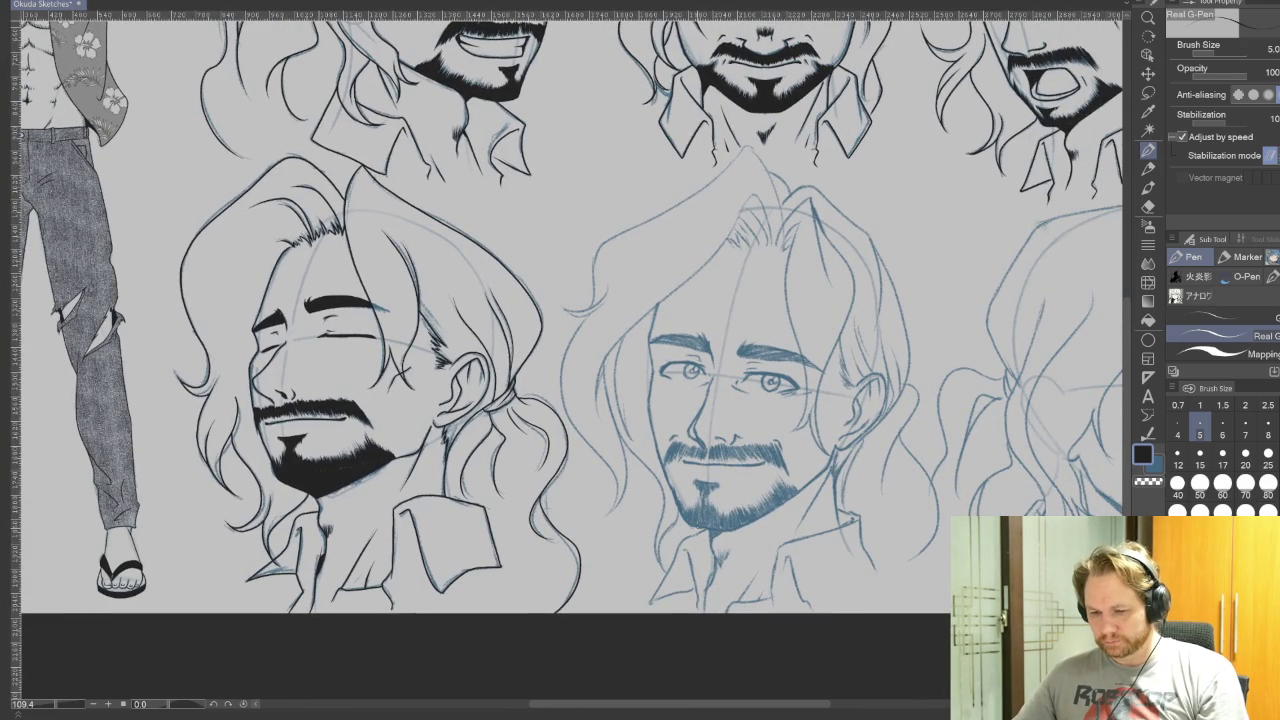
{"action": "scroll", "coordinate": [730, 560], "scroll_direction": "up", "scroll_amount": 1}
{"action": "left_click_drag", "start_coordinate": [500, 450], "coordinate": [930, 435]}
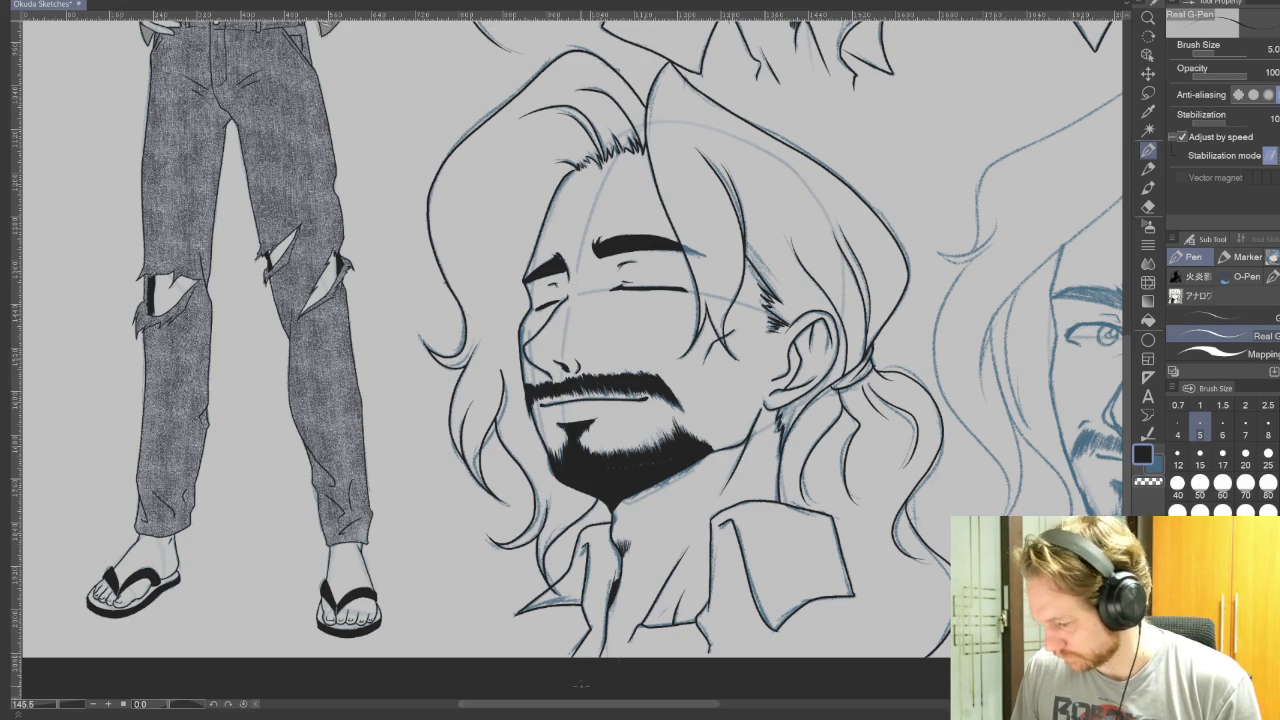
{"action": "mouse_move", "coordinate": [822, 503]}
{"action": "left_mouse_down"}
{"action": "mouse_move", "coordinate": [672, 503]}
{"action": "mouse_move", "coordinate": [412, 533]}
{"action": "left_mouse_up"}
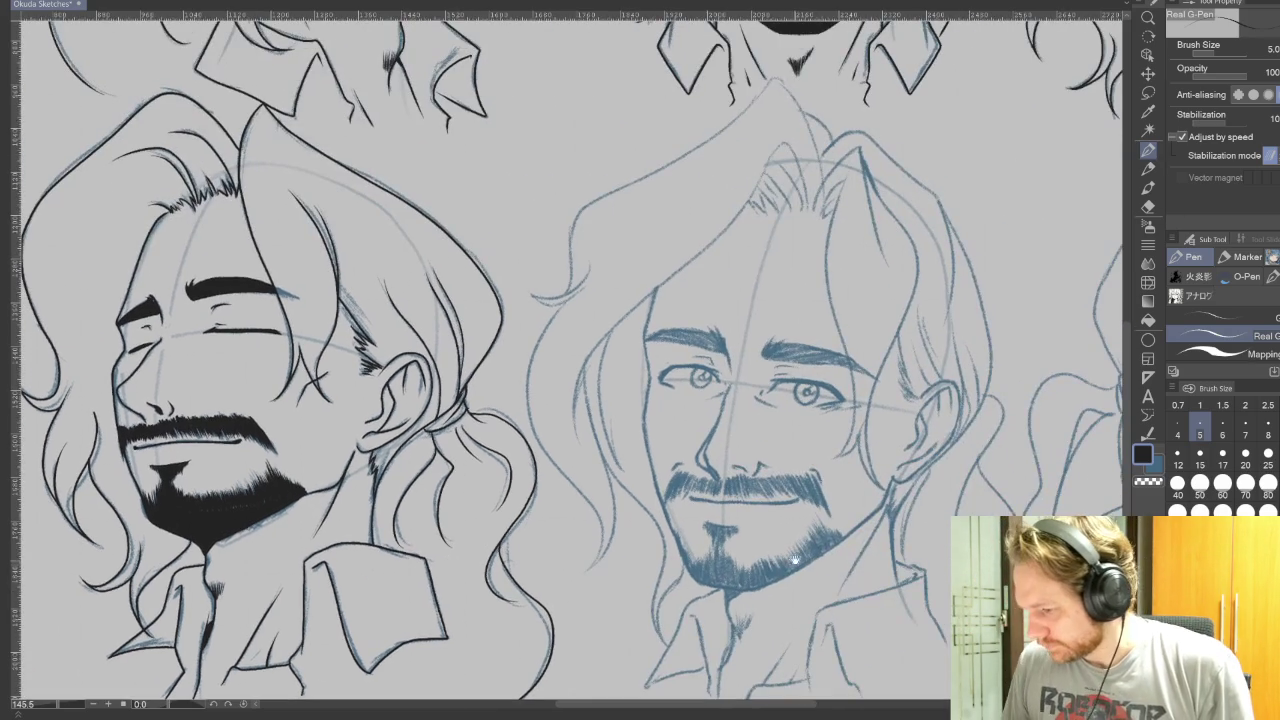
{"action": "left_click_drag", "start_coordinate": [850, 549], "coordinate": [812, 513]}
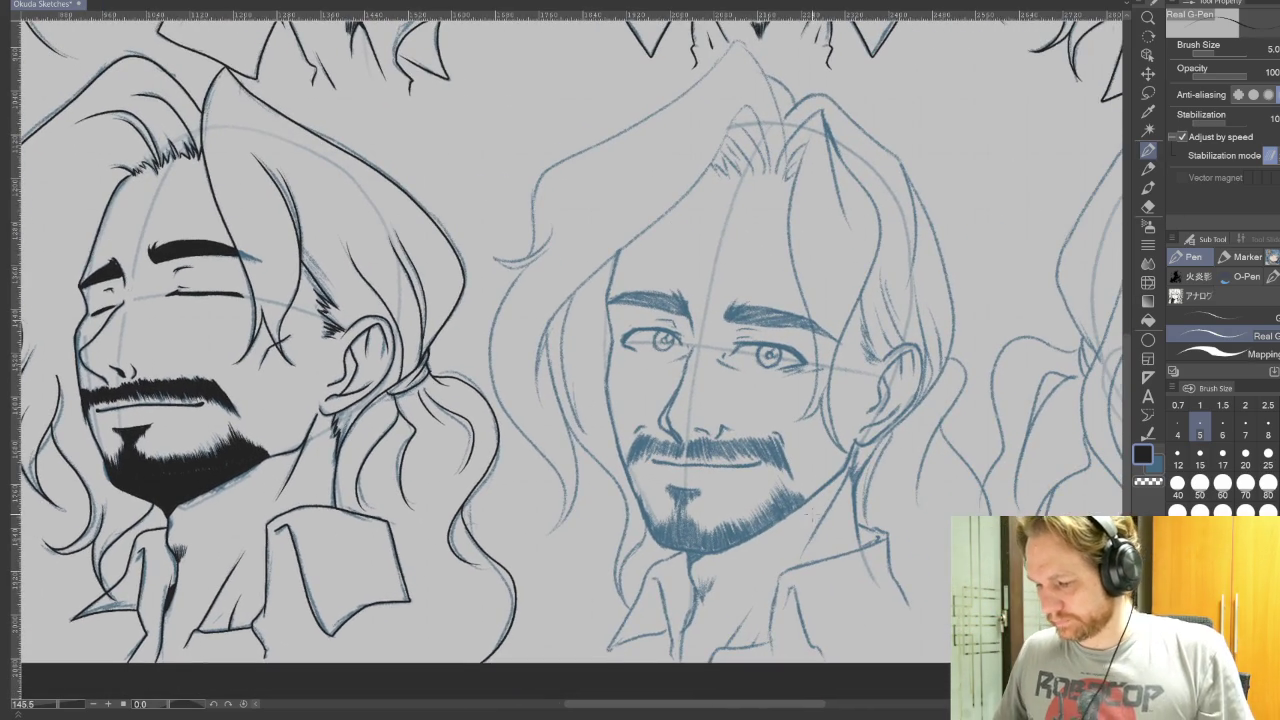
{"action": "scroll", "coordinate": [812, 513], "scroll_direction": "up", "scroll_amount": 3}
{"action": "left_click_drag", "start_coordinate": [619, 240], "coordinate": [575, 346]}
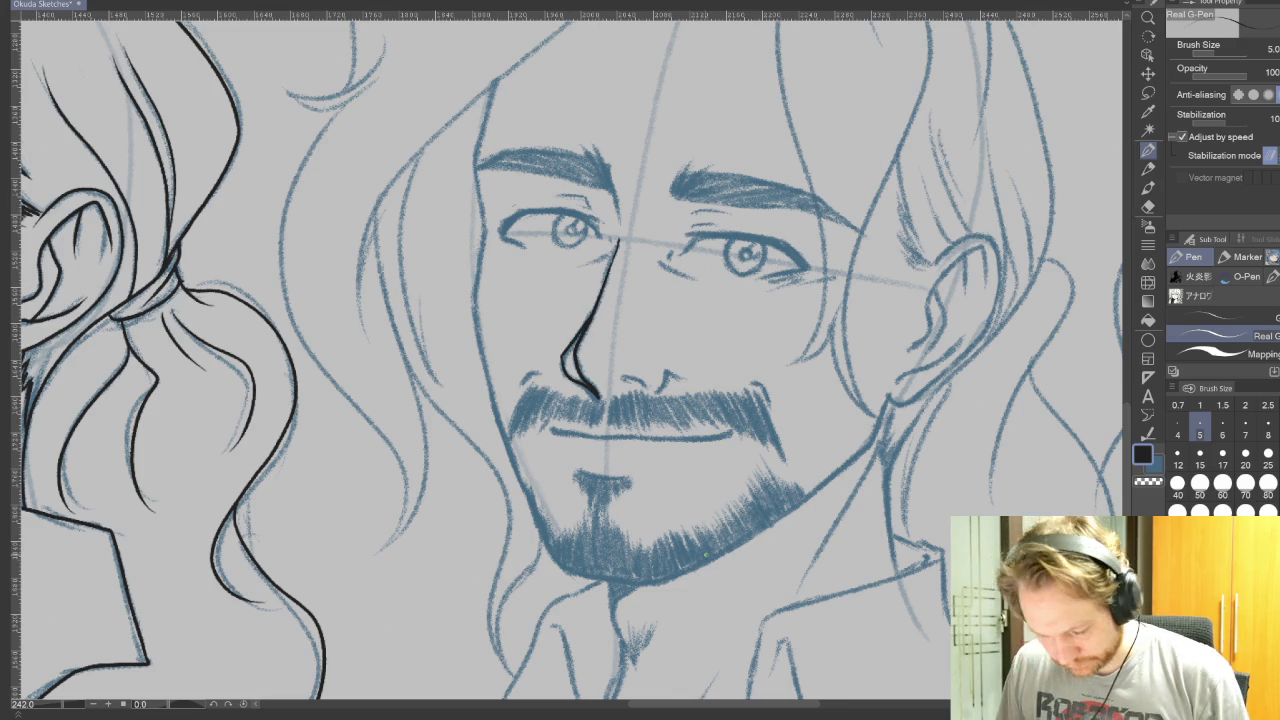
Step: Ink small crease marks near the jaw and at the beard's top
{"action": "key", "text": "r"}
{"action": "left_click_drag", "start_coordinate": [884, 553], "coordinate": [988, 537]}
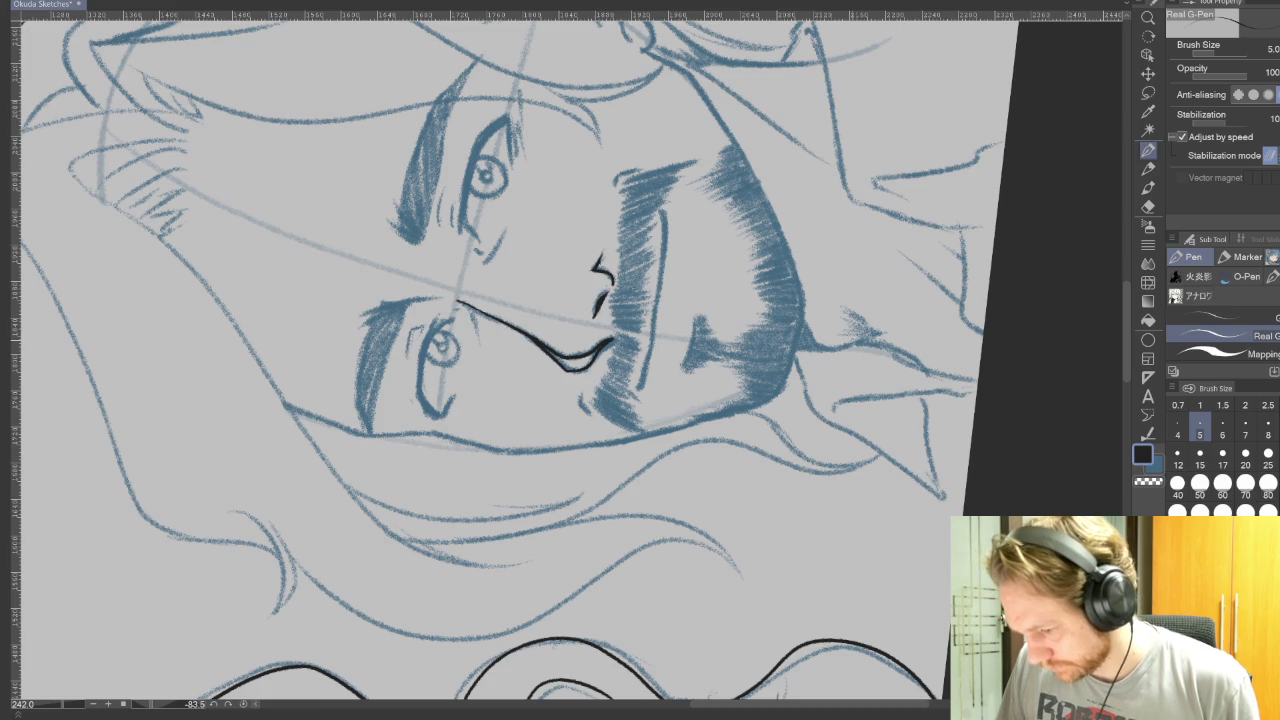
{"action": "left_click_drag", "start_coordinate": [580, 396], "coordinate": [589, 411]}
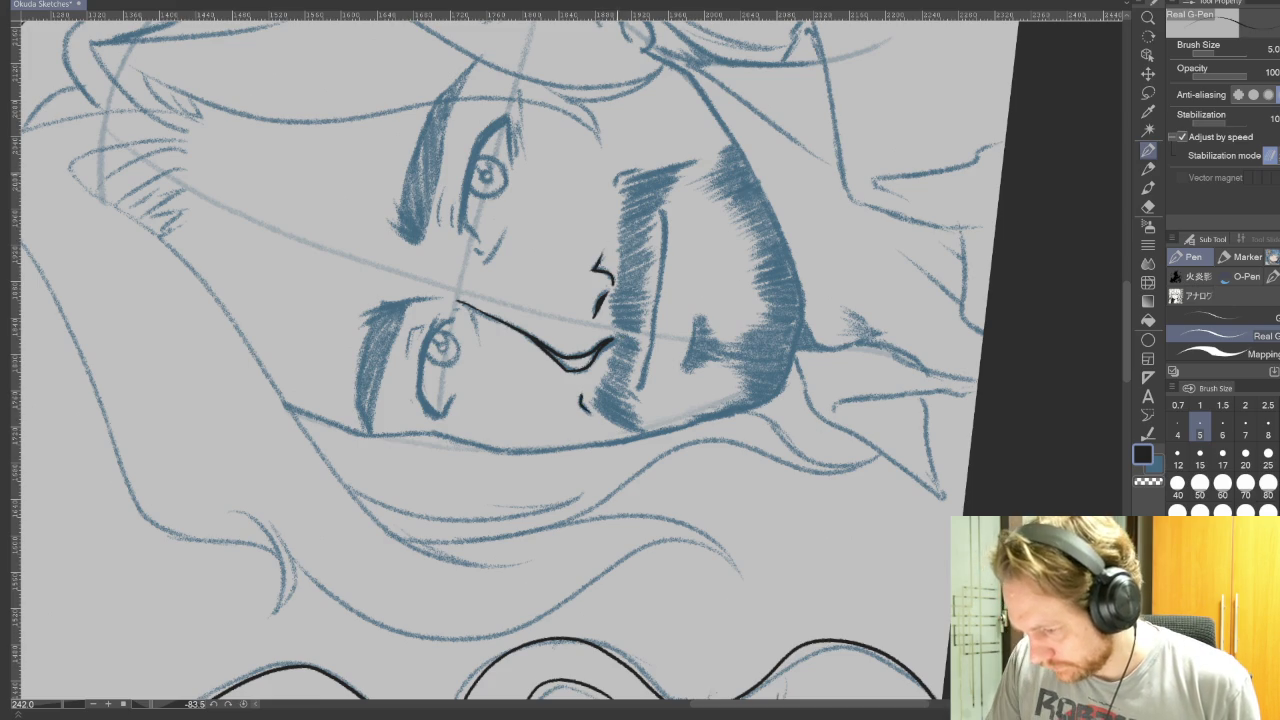
{"action": "key", "text": "ctrl+z"}
{"action": "left_click_drag", "start_coordinate": [620, 174], "coordinate": [626, 185]}
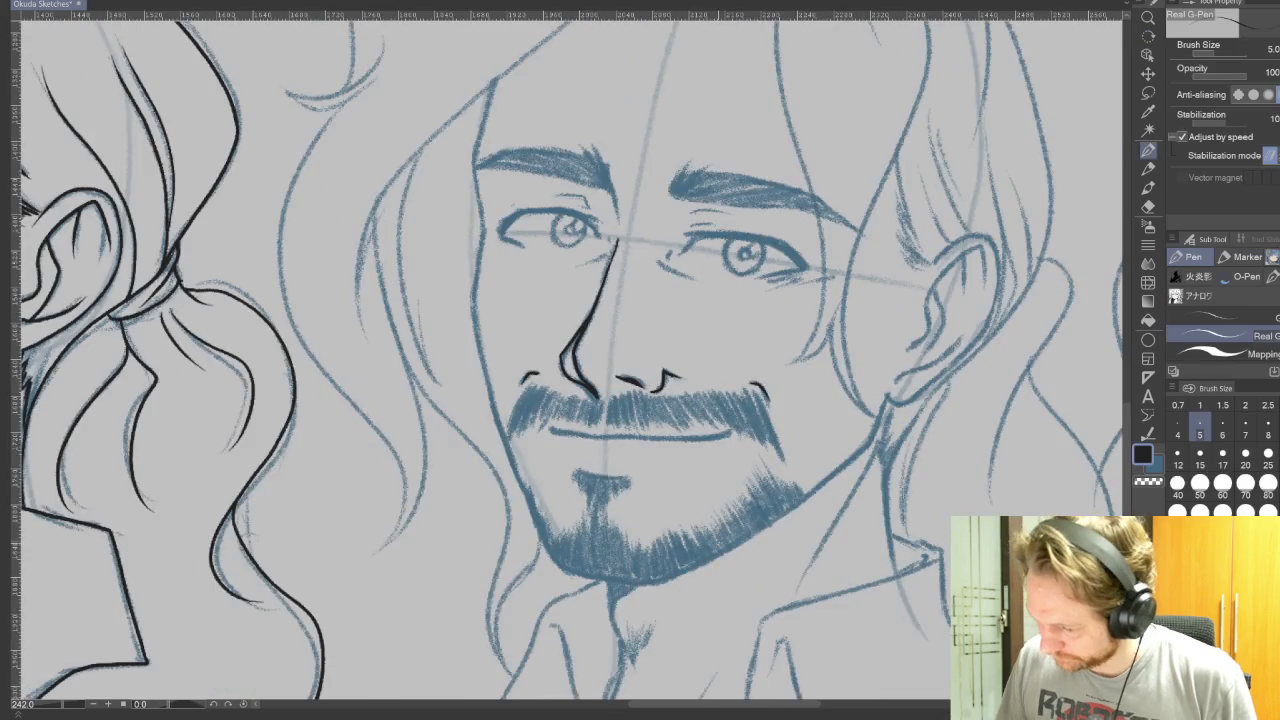
Step: Ink and rework short crease strokes beside the eye, then reset the canvas upright
{"action": "left_click_drag", "start_coordinate": [750, 330], "coordinate": [650, 384]}
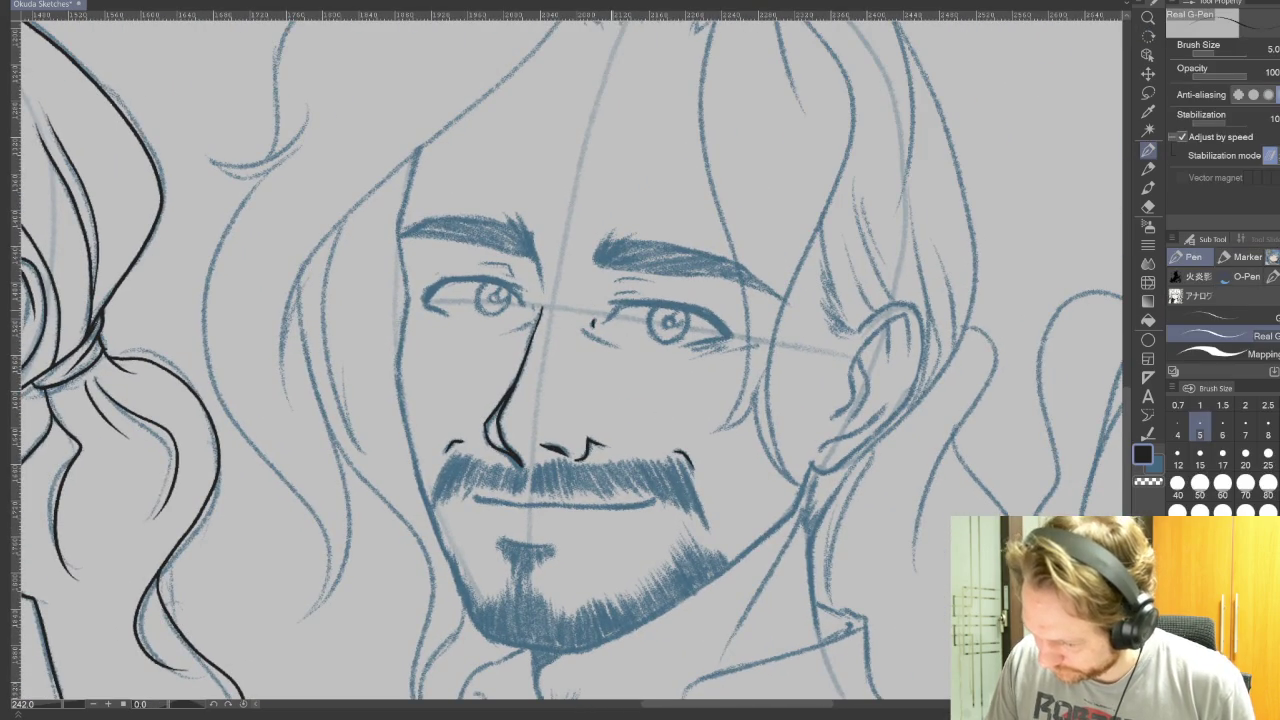
{"action": "left_click_drag", "start_coordinate": [700, 330], "coordinate": [668, 445]}
{"action": "mouse_move", "coordinate": [700, 330]}
{"action": "left_mouse_down"}
{"action": "mouse_move", "coordinate": [640, 250]}
{"action": "mouse_move", "coordinate": [500, 250]}
{"action": "left_mouse_up"}
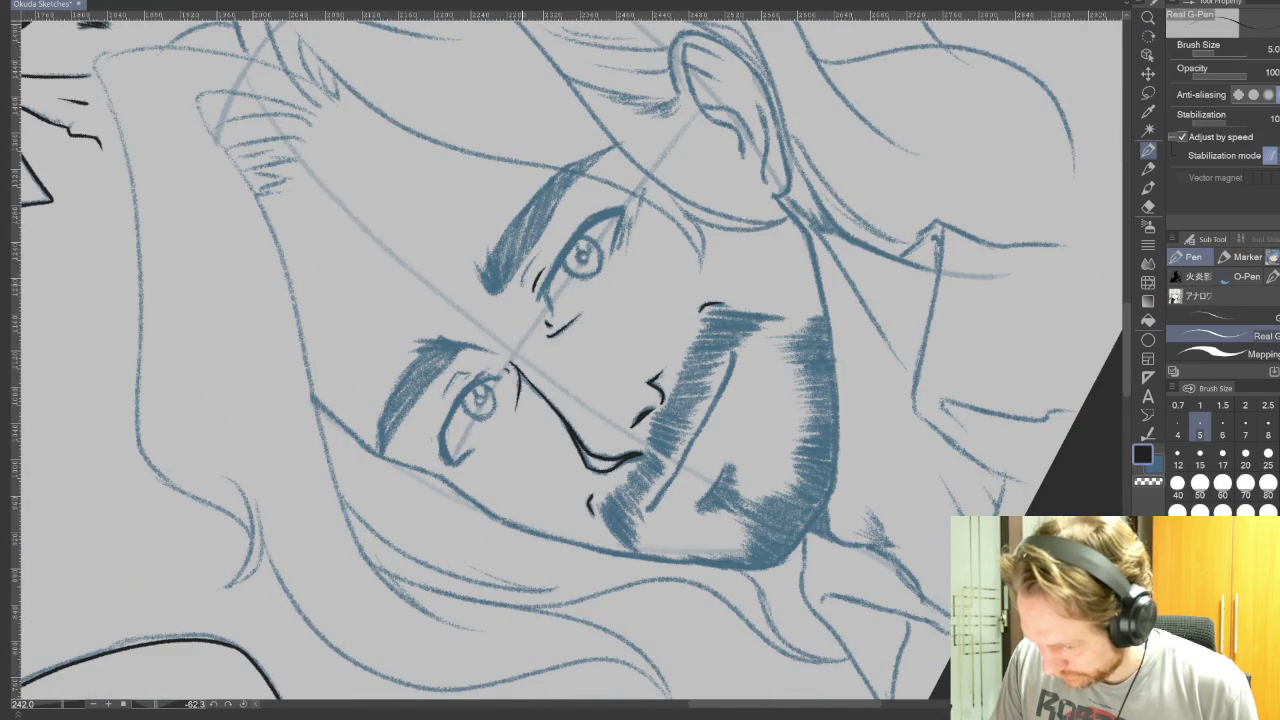
{"action": "key", "text": "ctrl+z"}
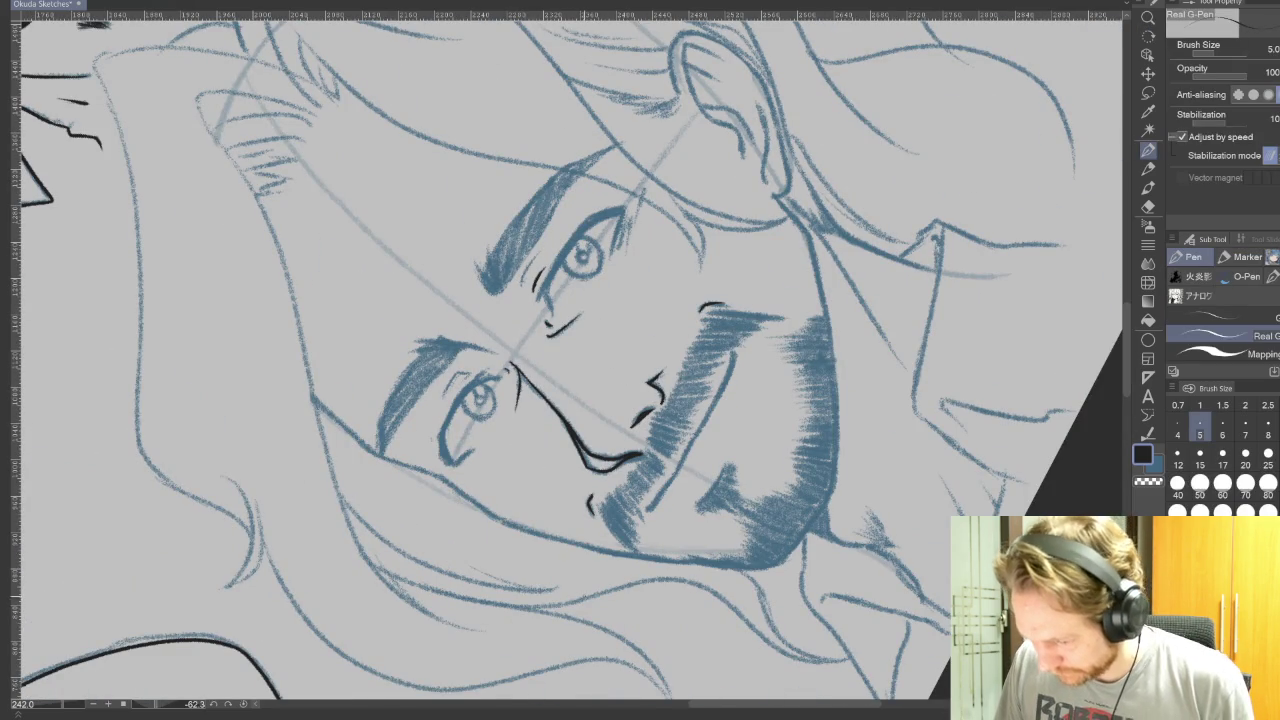
{"action": "left_click_drag", "start_coordinate": [522, 278], "coordinate": [528, 290]}
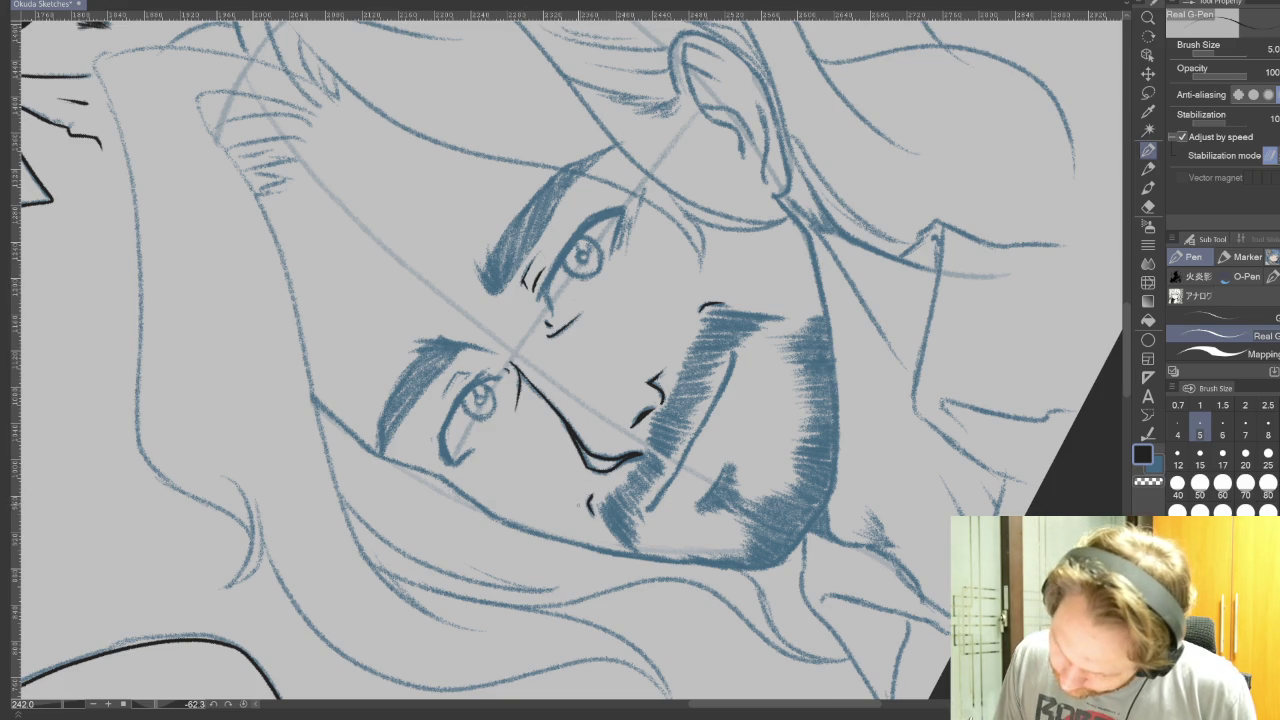
{"action": "key", "text": "ctrl+z"}
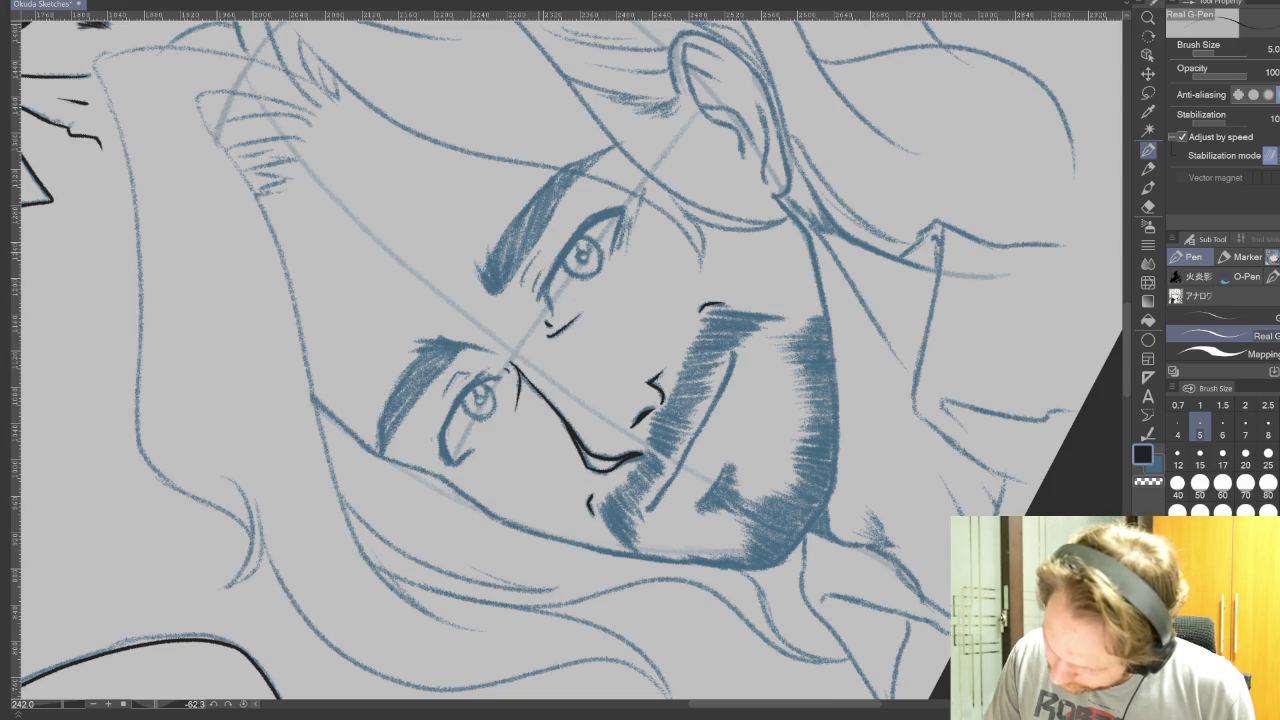
{"action": "key", "text": "ctrl+z"}
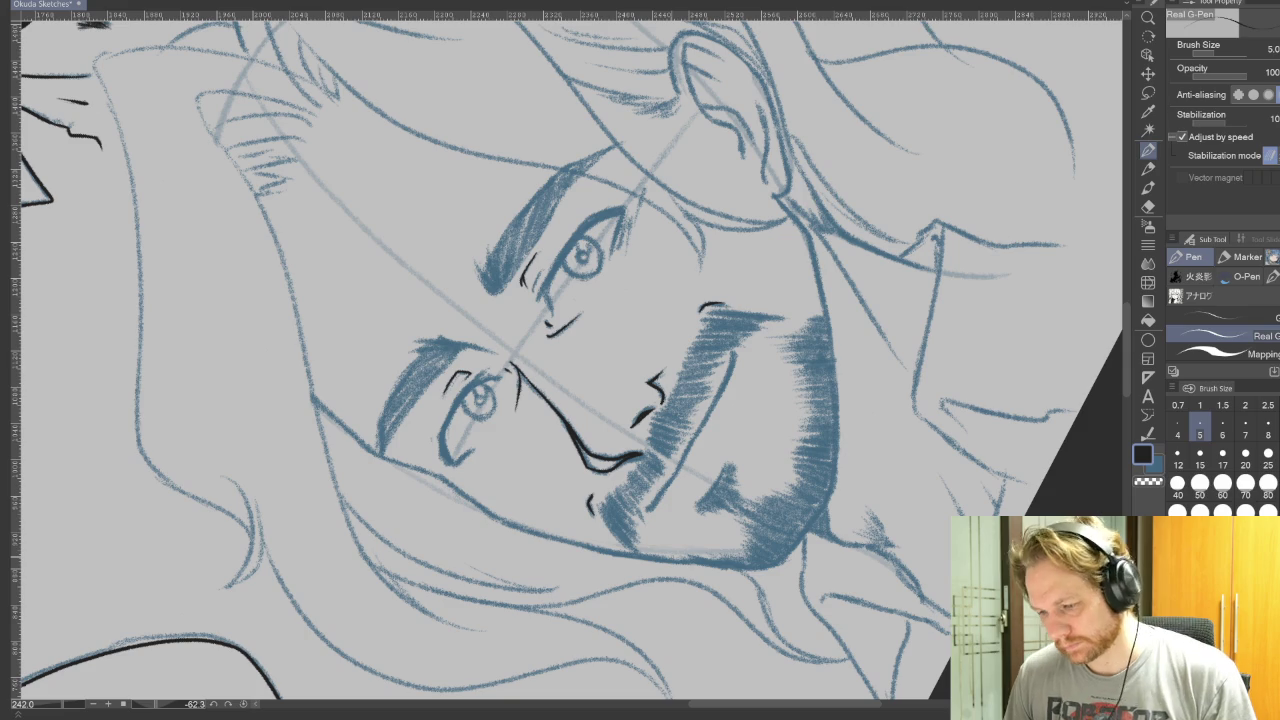
{"action": "key", "text": "r"}
{"action": "left_click_drag", "start_coordinate": [680, 560], "coordinate": [716, 622]}
{"action": "key", "text": "ctrl+@"}
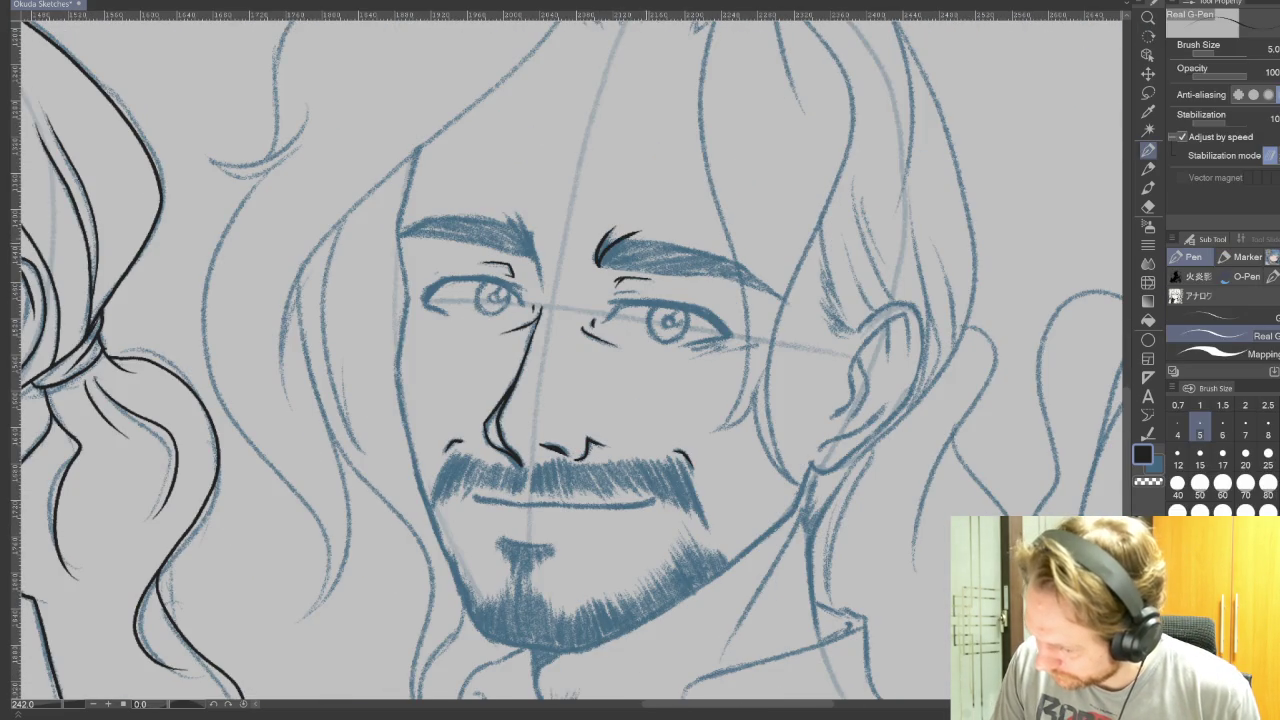
Step: Outline both eyebrows in black ink, rotating the canvas between them
{"action": "key", "text": "r"}
{"action": "mouse_move", "coordinate": [630, 465]}
{"action": "left_mouse_down"}
{"action": "mouse_move", "coordinate": [693, 356]}
{"action": "mouse_move", "coordinate": [713, 444]}
{"action": "left_mouse_up"}
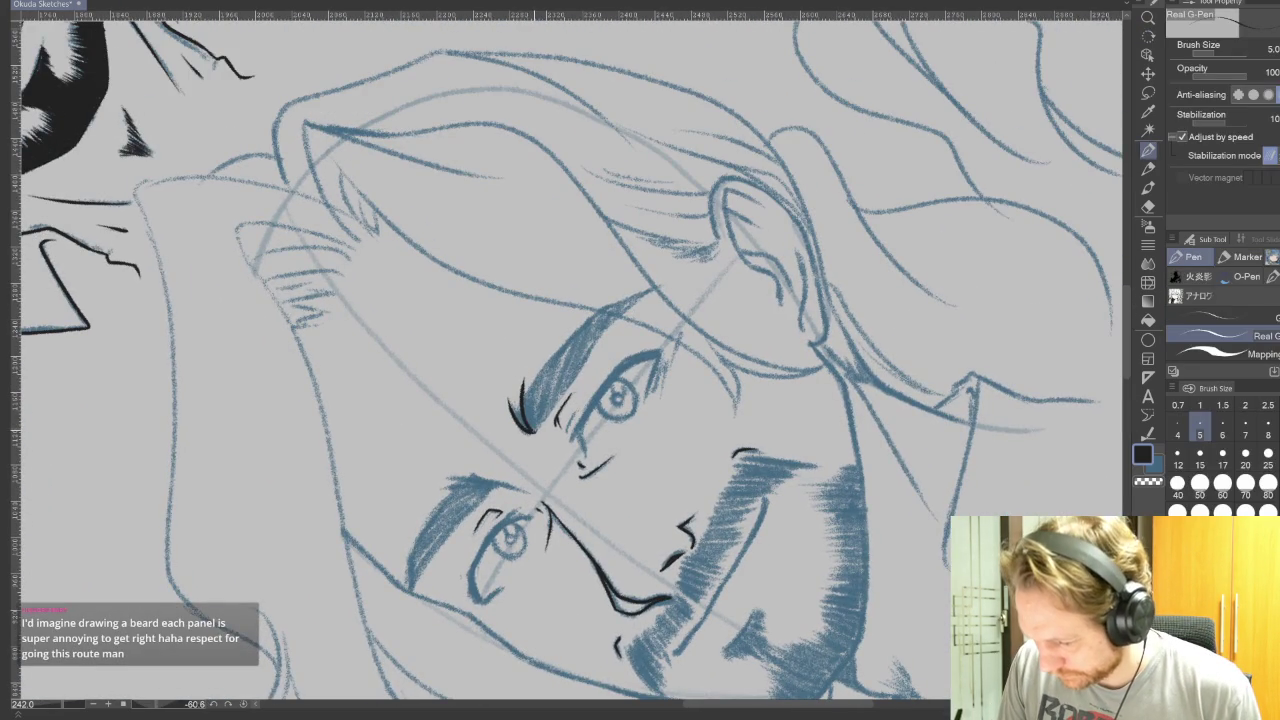
{"action": "mouse_move", "coordinate": [527, 410]}
{"action": "left_mouse_down"}
{"action": "mouse_move", "coordinate": [584, 326]}
{"action": "mouse_move", "coordinate": [655, 292]}
{"action": "left_mouse_up"}
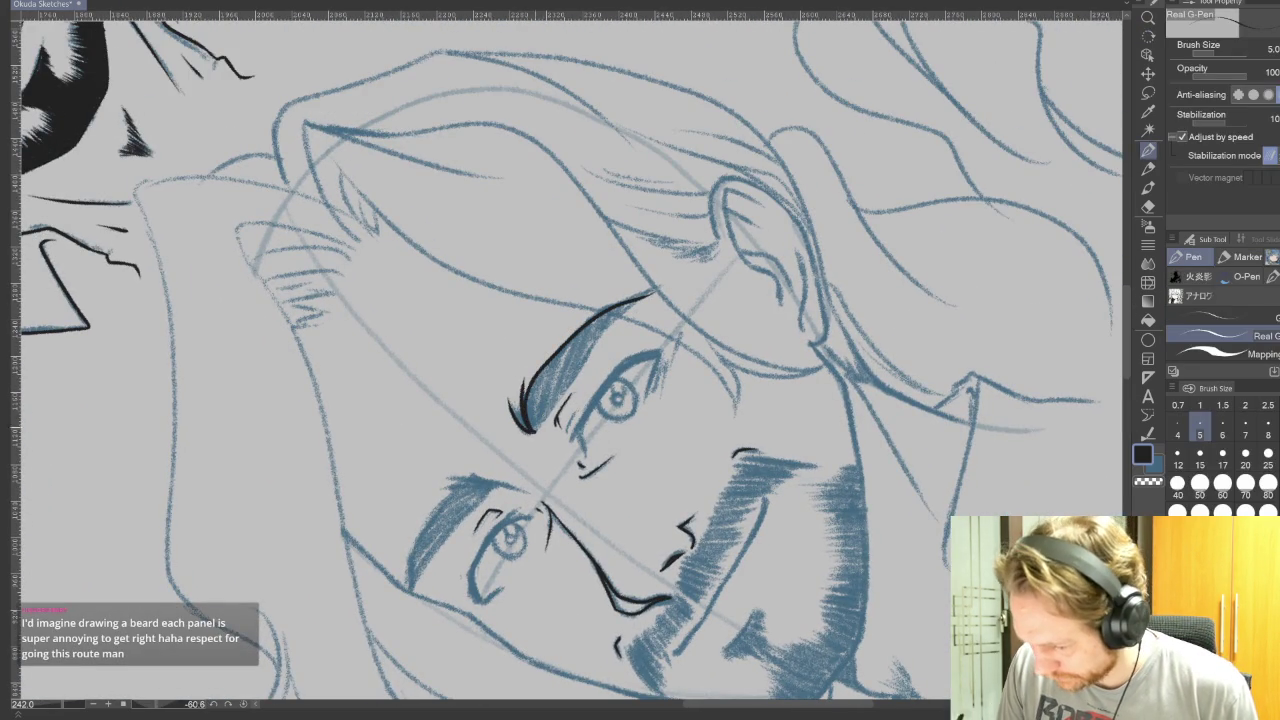
{"action": "left_click_drag", "start_coordinate": [545, 420], "coordinate": [612, 315]}
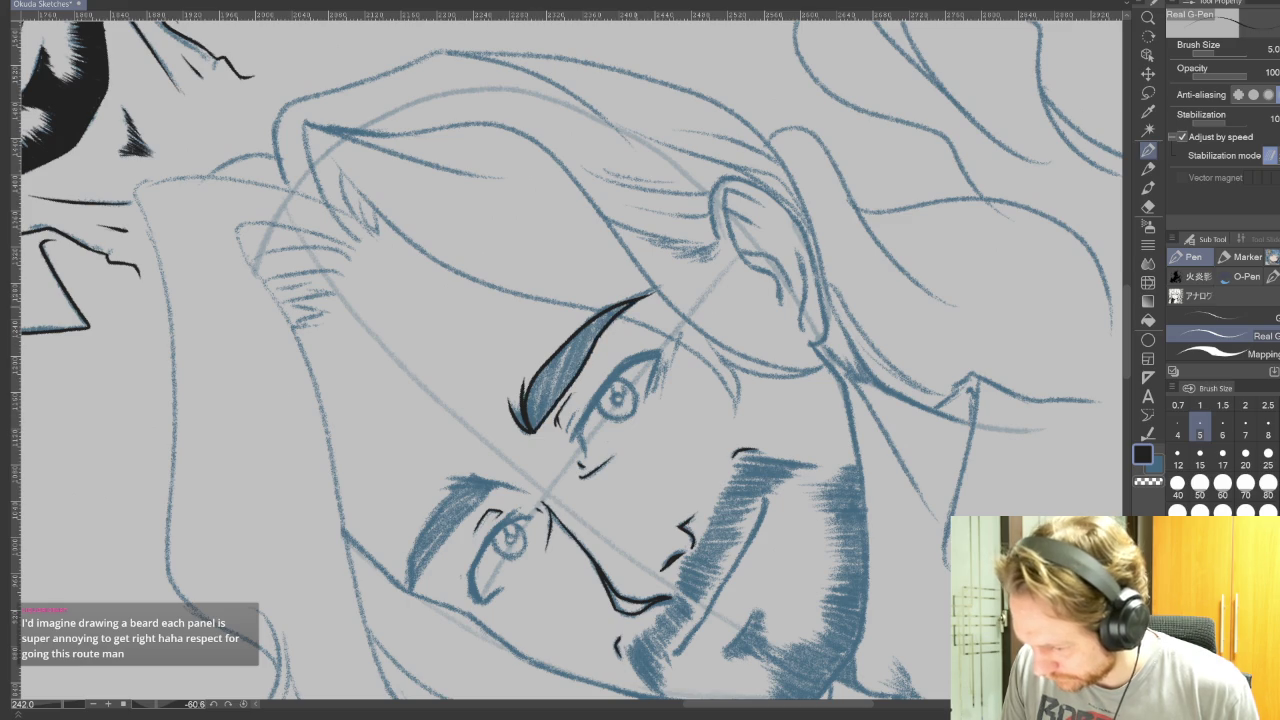
{"action": "left_click_drag", "start_coordinate": [518, 408], "coordinate": [524, 428]}
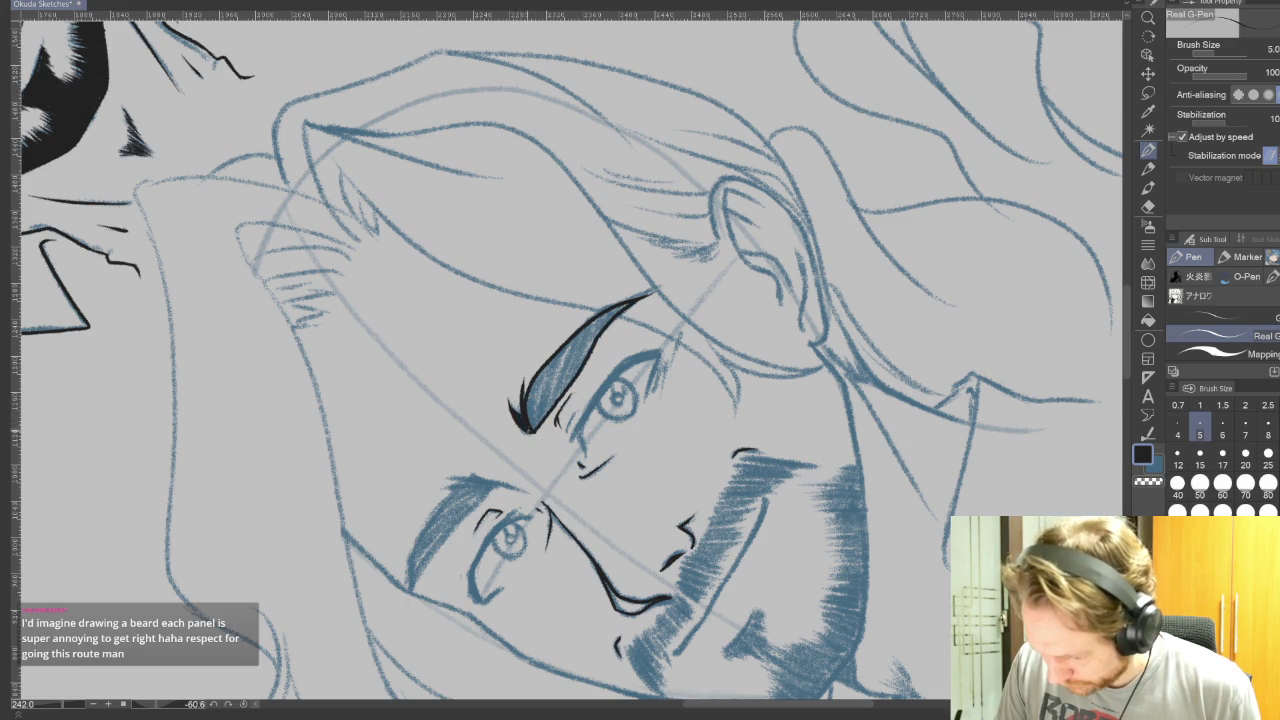
{"action": "mouse_move", "coordinate": [520, 420]}
{"action": "left_mouse_down"}
{"action": "mouse_move", "coordinate": [645, 345]}
{"action": "mouse_move", "coordinate": [620, 364]}
{"action": "mouse_move", "coordinate": [634, 404]}
{"action": "left_mouse_up"}
{"action": "key", "text": "p"}
{"action": "left_click_drag", "start_coordinate": [985, 560], "coordinate": [1012, 270]}
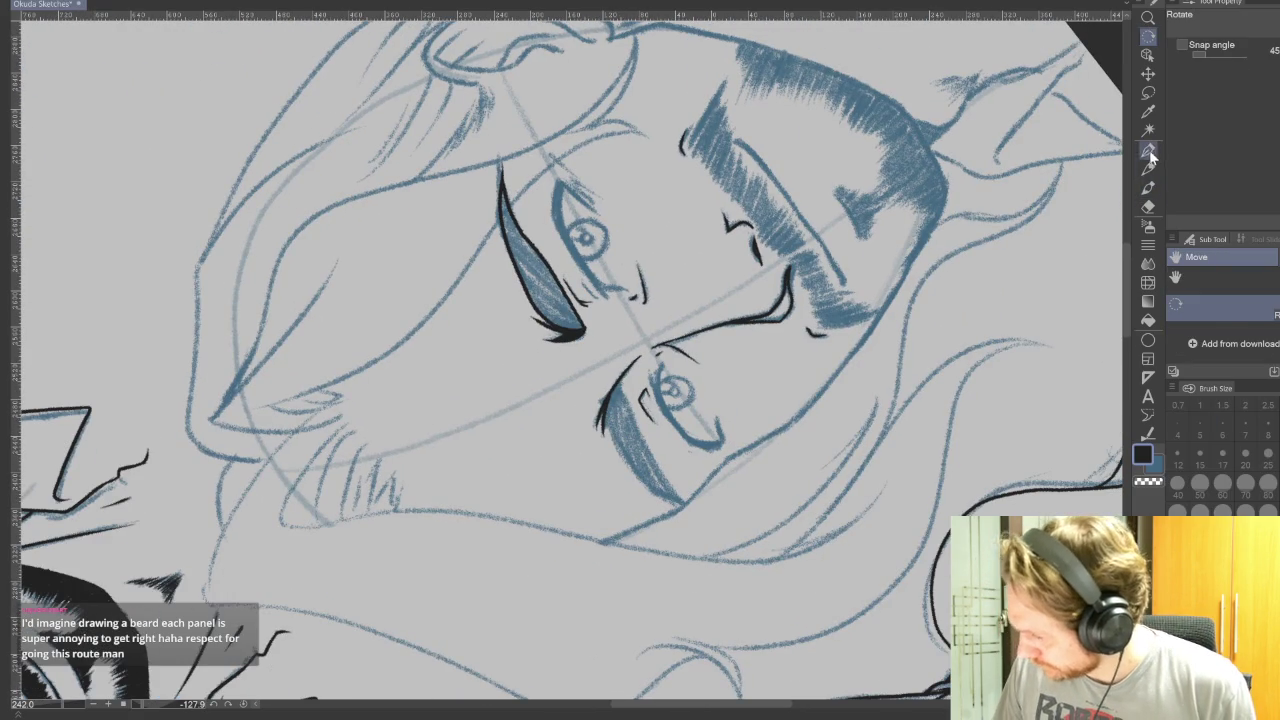
{"action": "key", "text": "p"}
{"action": "scroll", "coordinate": [637, 394], "scroll_direction": "down", "scroll_amount": 2}
{"action": "mouse_move", "coordinate": [612, 330]}
{"action": "left_mouse_down"}
{"action": "mouse_move", "coordinate": [628, 402]}
{"action": "mouse_move", "coordinate": [672, 436]}
{"action": "left_mouse_up"}
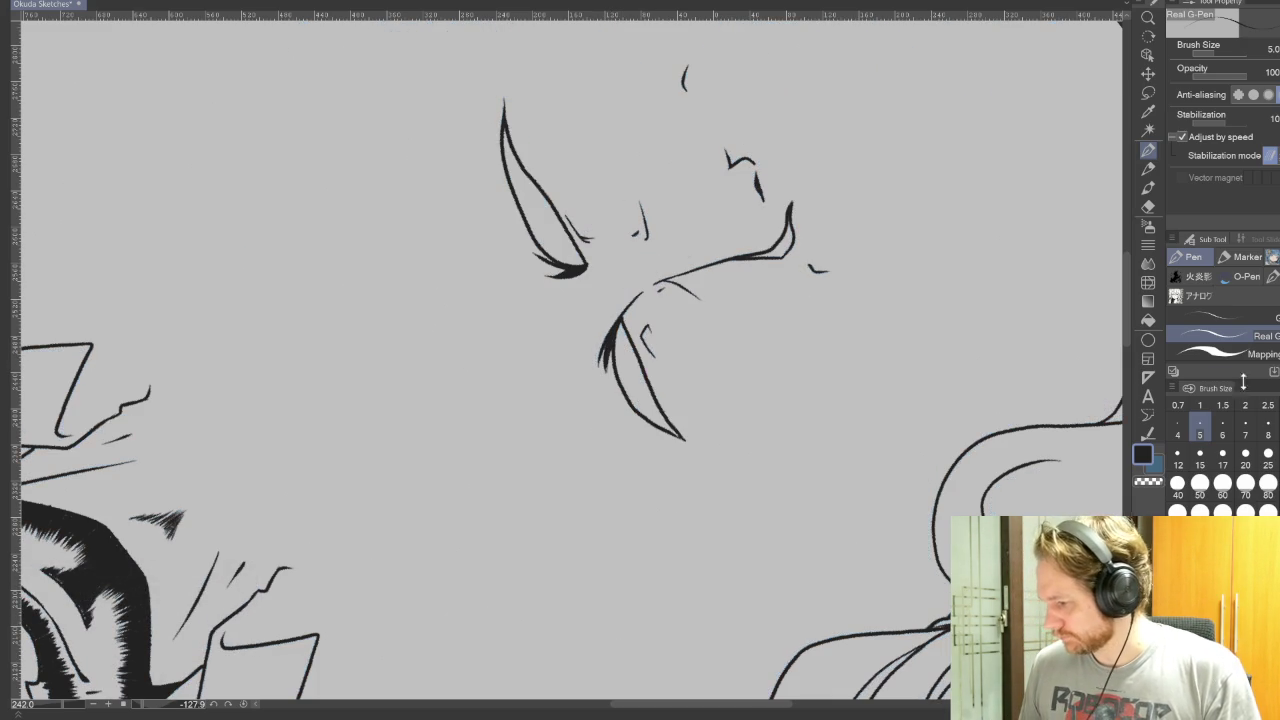
Step: Fill both eyebrow shapes solid black with the blue sketch layer temporarily hidden
{"action": "key", "text": "g"}
{"action": "left_click", "coordinate": [640, 380]}
{"action": "left_click", "coordinate": [557, 229]}
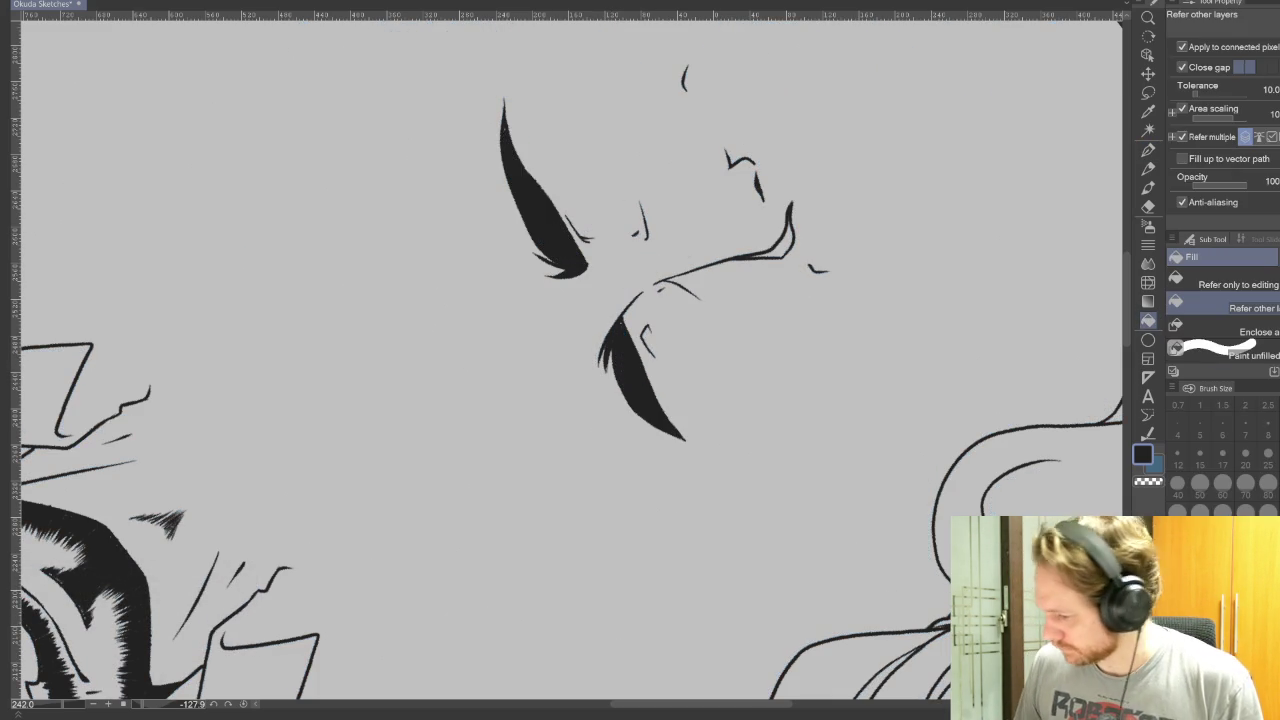
{"action": "key", "text": "v"}
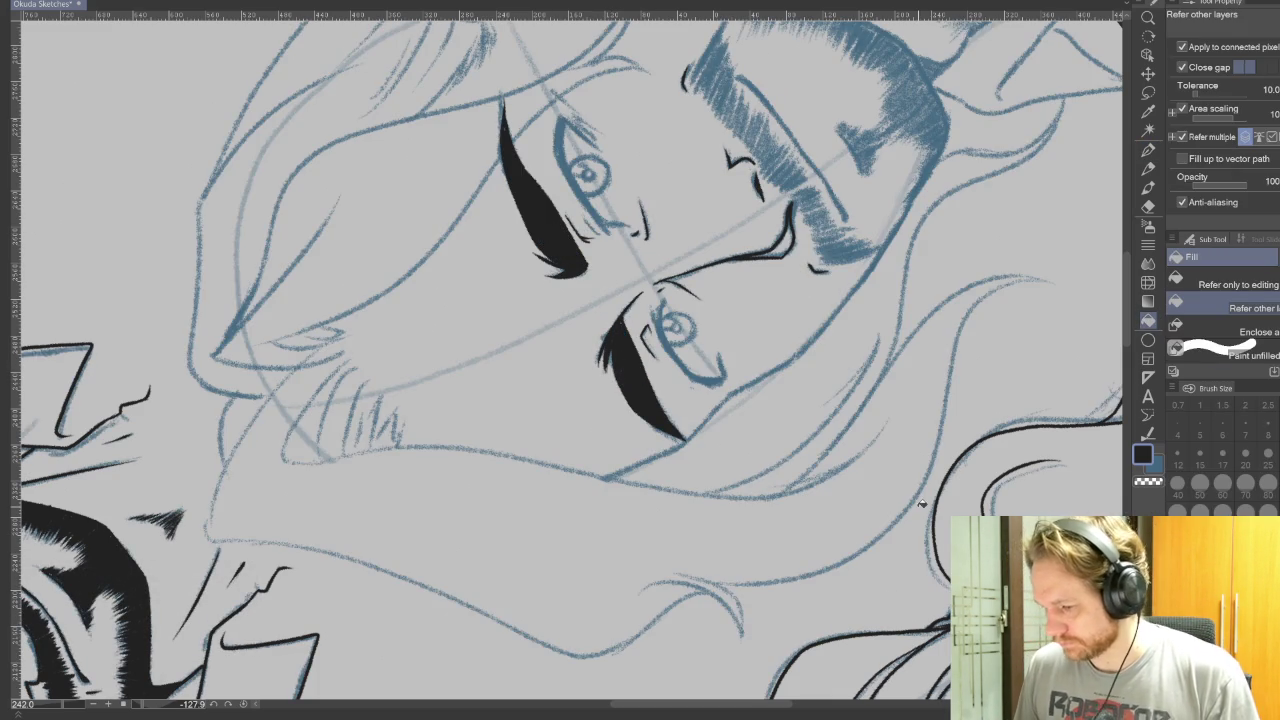
{"action": "key", "text": "p"}
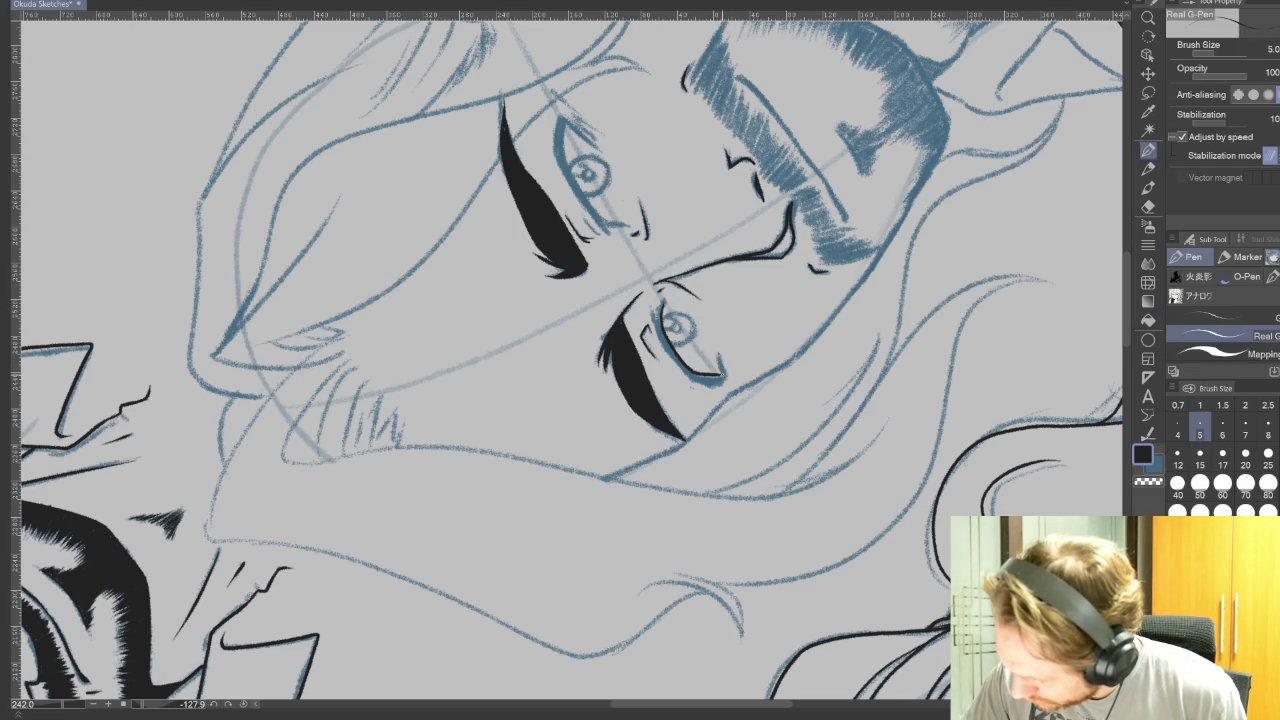
Step: Ink the lower and upper eyelid lines in black
{"action": "scroll", "coordinate": [849, 368], "scroll_direction": "up", "scroll_amount": 2}
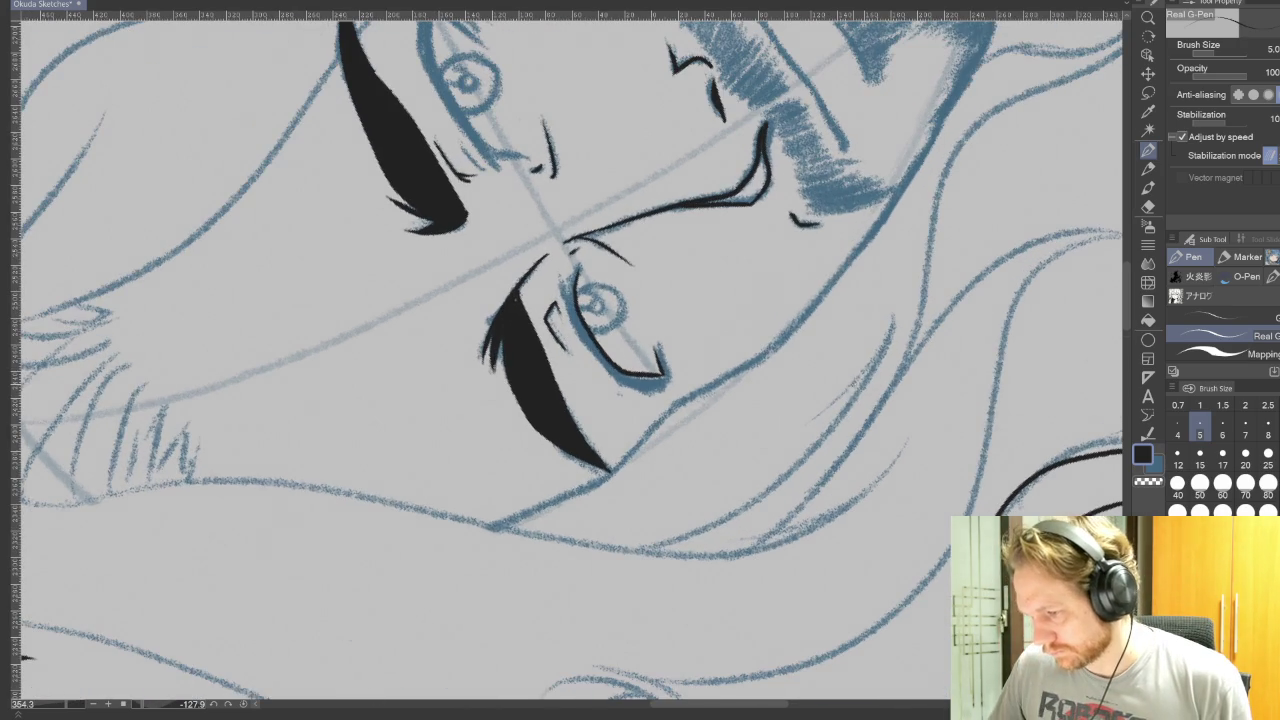
{"action": "key", "text": "ctrl+z"}
{"action": "mouse_move", "coordinate": [577, 268]}
{"action": "left_mouse_down"}
{"action": "mouse_move", "coordinate": [592, 342]}
{"action": "mouse_move", "coordinate": [668, 382]}
{"action": "mouse_move", "coordinate": [660, 346]}
{"action": "left_mouse_up"}
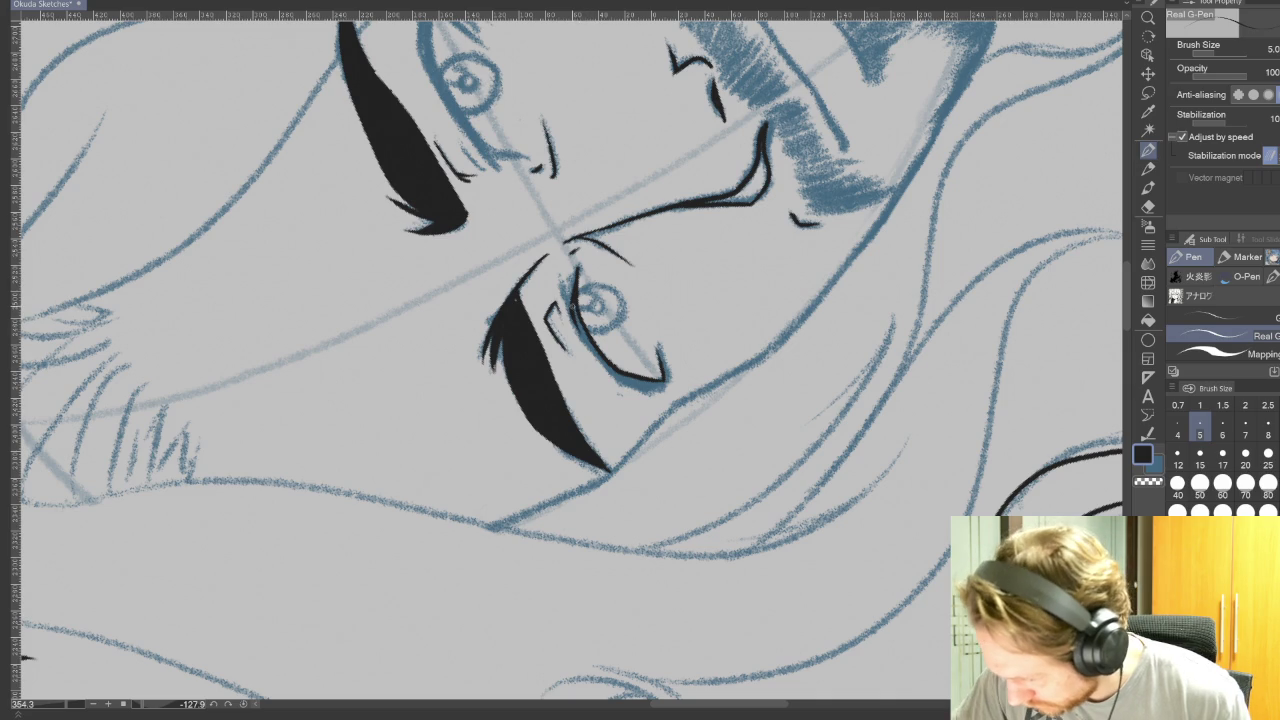
{"action": "left_click_drag", "start_coordinate": [592, 356], "coordinate": [668, 386]}
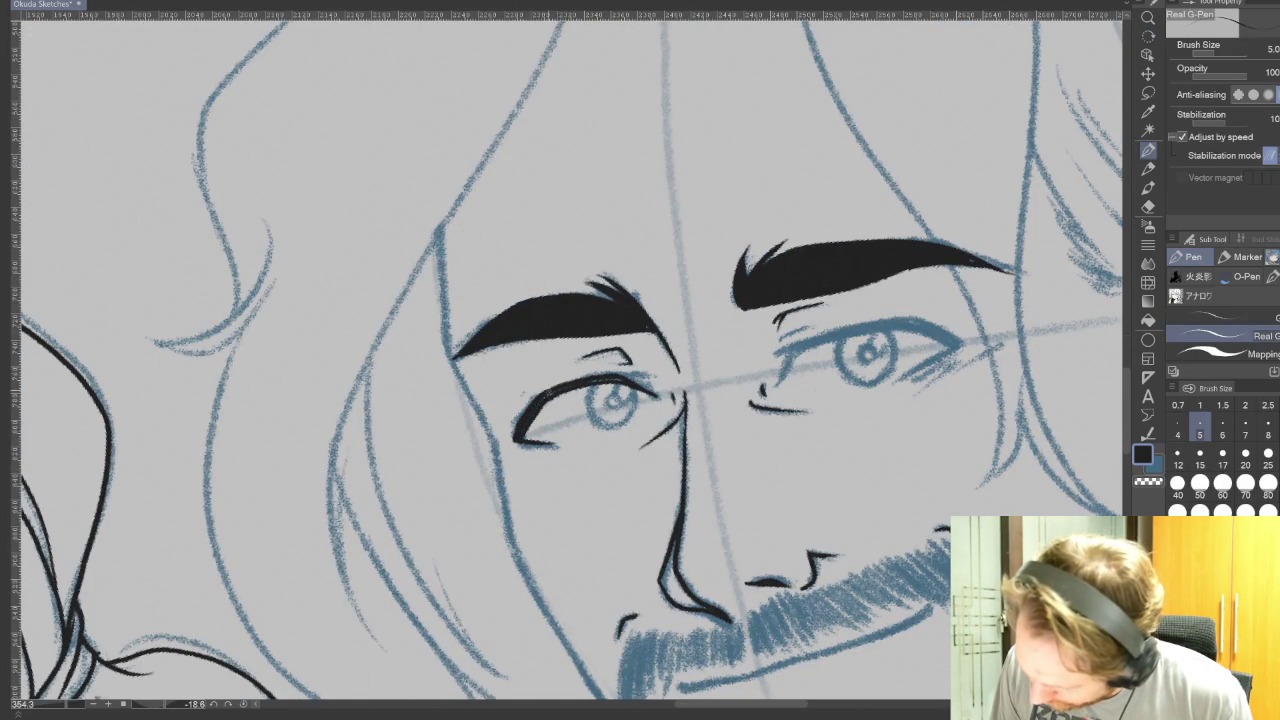
{"action": "left_click_drag", "start_coordinate": [600, 400], "coordinate": [614, 344]}
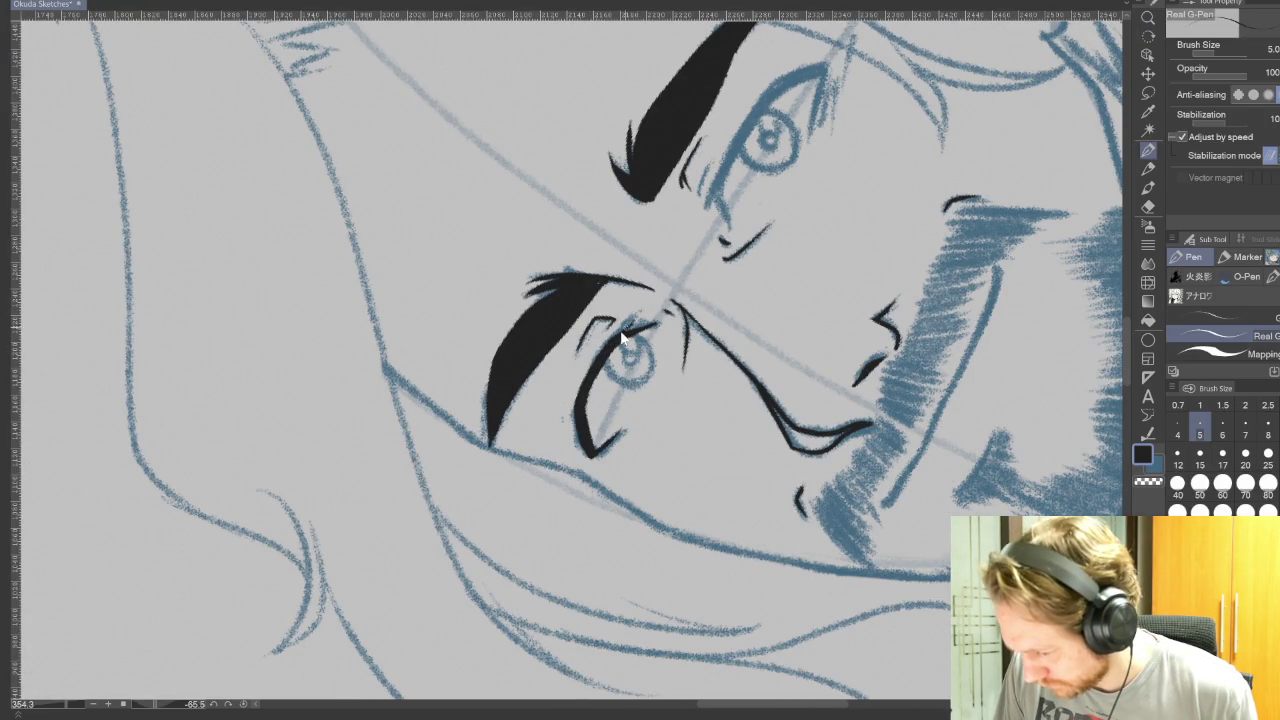
{"action": "left_click_drag", "start_coordinate": [740, 181], "coordinate": [660, 281]}
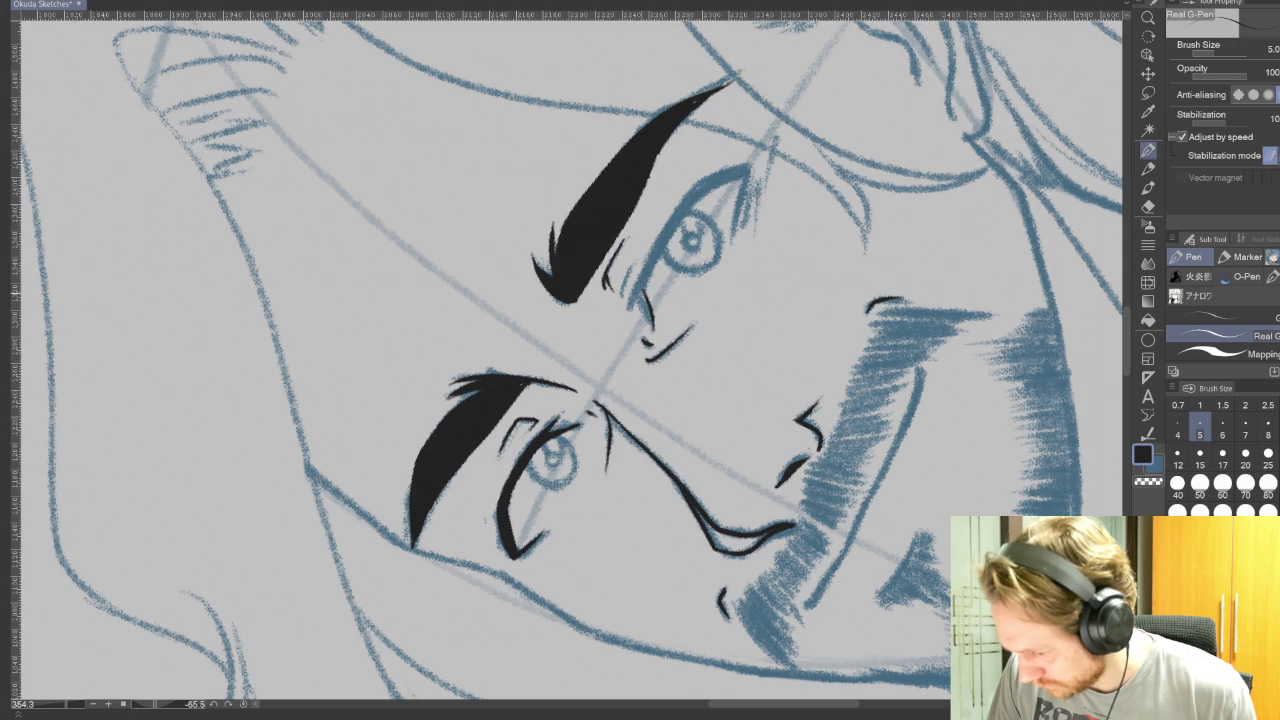
{"action": "mouse_move", "coordinate": [641, 295]}
{"action": "left_mouse_down"}
{"action": "mouse_move", "coordinate": [680, 220]}
{"action": "mouse_move", "coordinate": [746, 172]}
{"action": "mouse_move", "coordinate": [740, 200]}
{"action": "mouse_move", "coordinate": [688, 202]}
{"action": "mouse_move", "coordinate": [634, 306]}
{"action": "mouse_move", "coordinate": [641, 290]}
{"action": "left_mouse_up"}
{"action": "left_click_drag", "start_coordinate": [730, 172], "coordinate": [696, 194]}
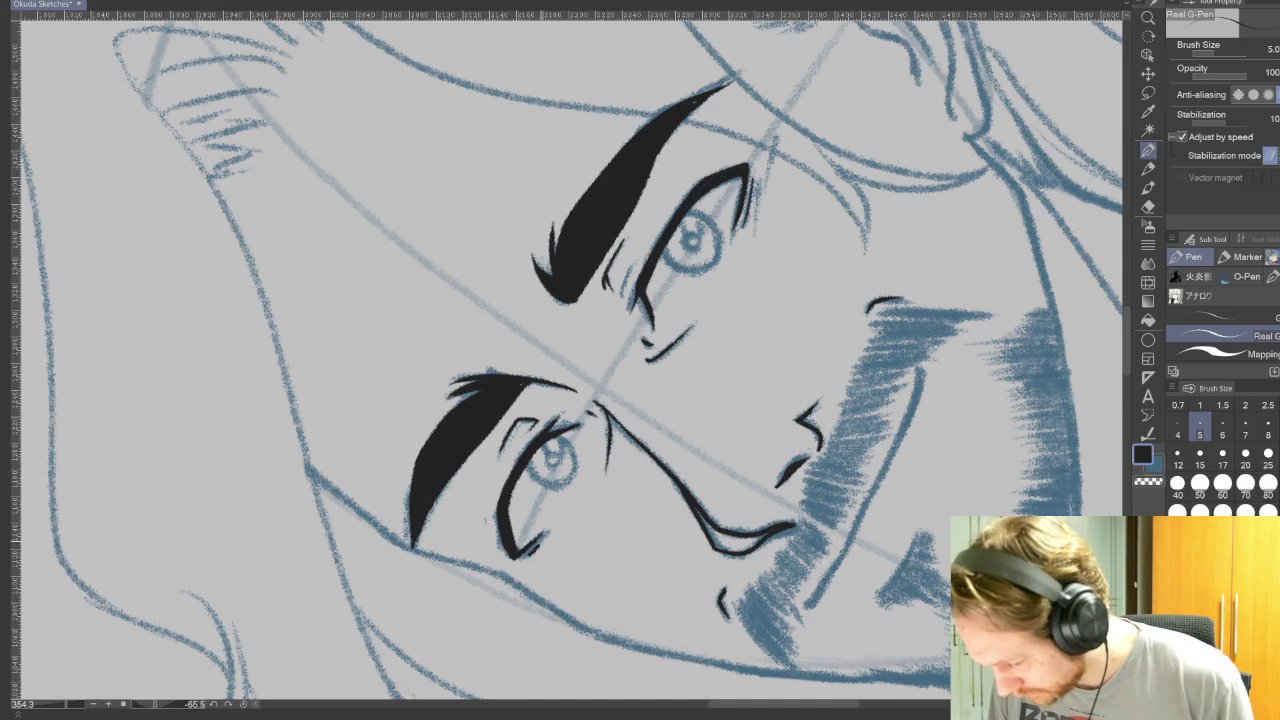
Step: Add lash strokes at the upper eye's outer corner and remove strokes around the iris
{"action": "left_click_drag", "start_coordinate": [774, 142], "coordinate": [768, 190]}
{"action": "key", "text": "ctrl+z"}
{"action": "left_click_drag", "start_coordinate": [775, 136], "coordinate": [766, 205]}
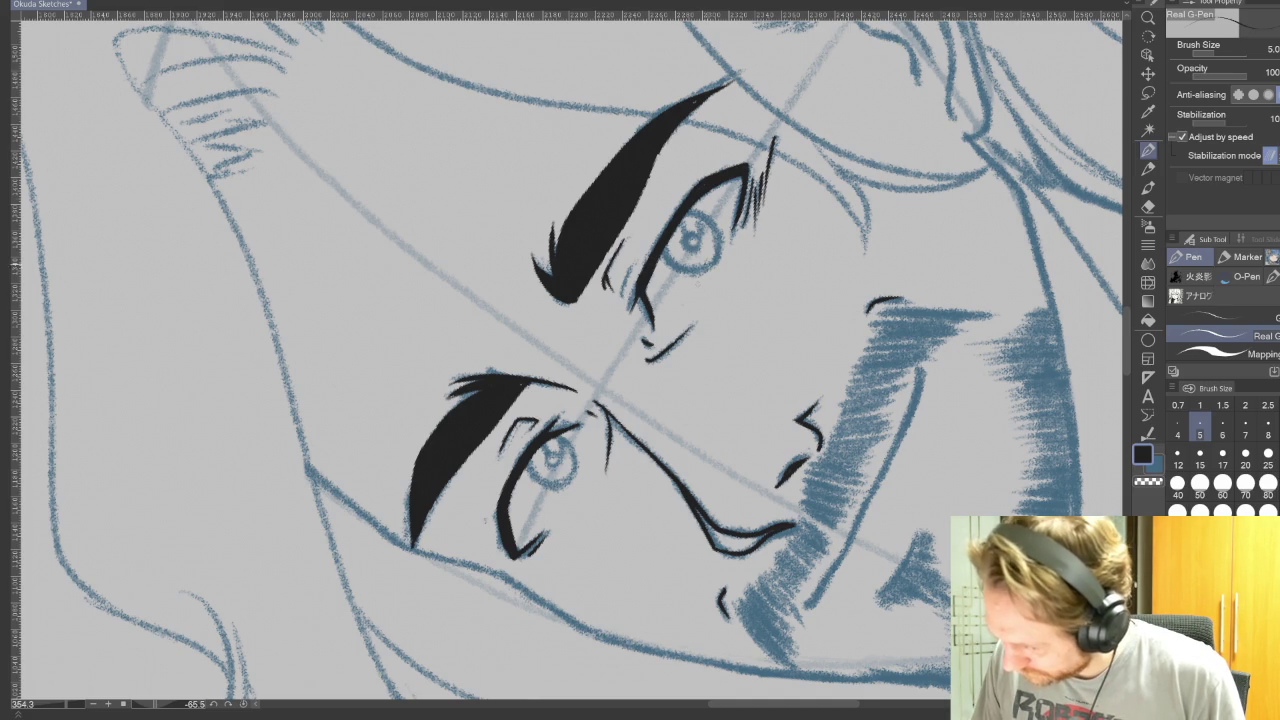
{"action": "left_click_drag", "start_coordinate": [703, 384], "coordinate": [722, 373]}
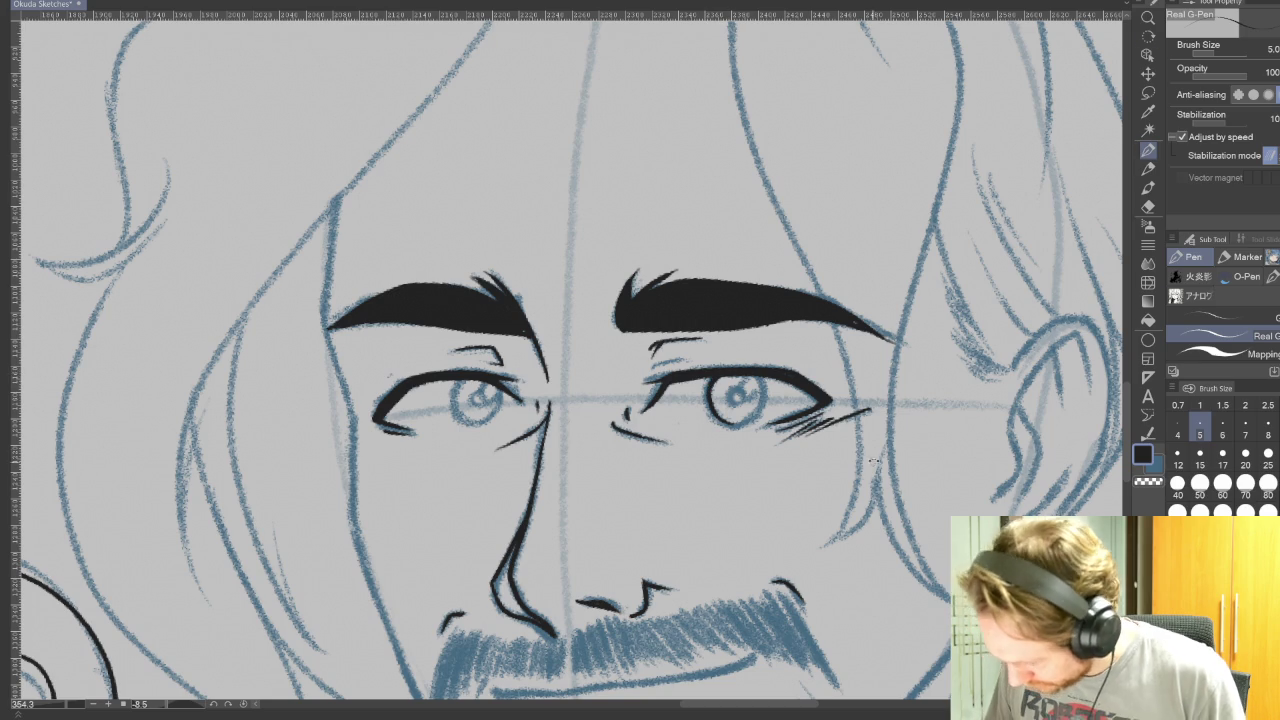
{"action": "left_click_drag", "start_coordinate": [737, 372], "coordinate": [640, 250]}
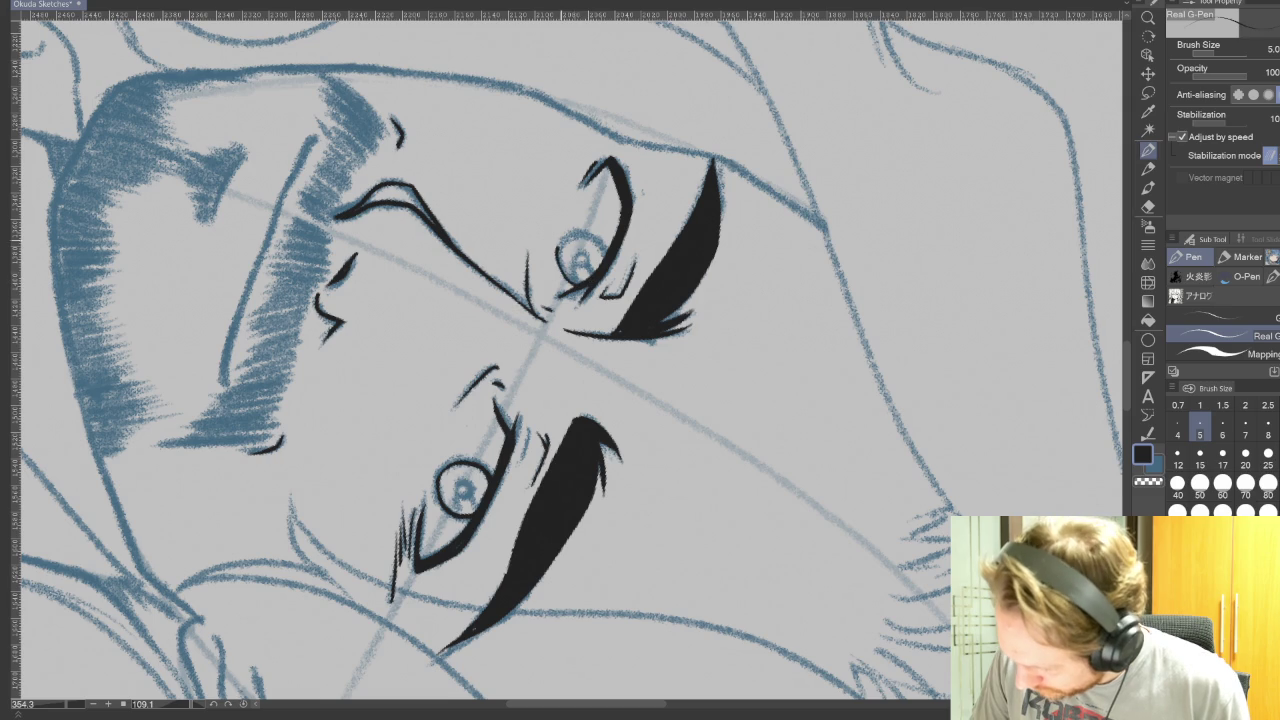
{"action": "key", "text": "ctrl+z"}
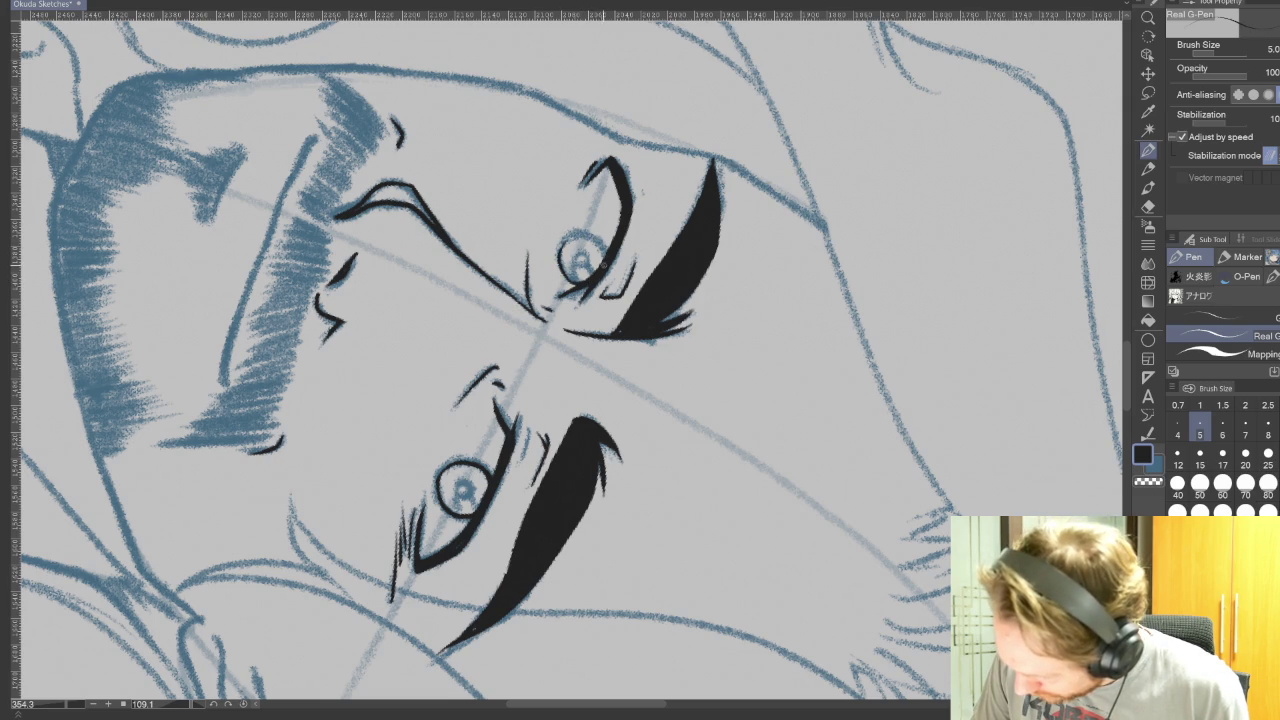
{"action": "key", "text": "ctrl+z"}
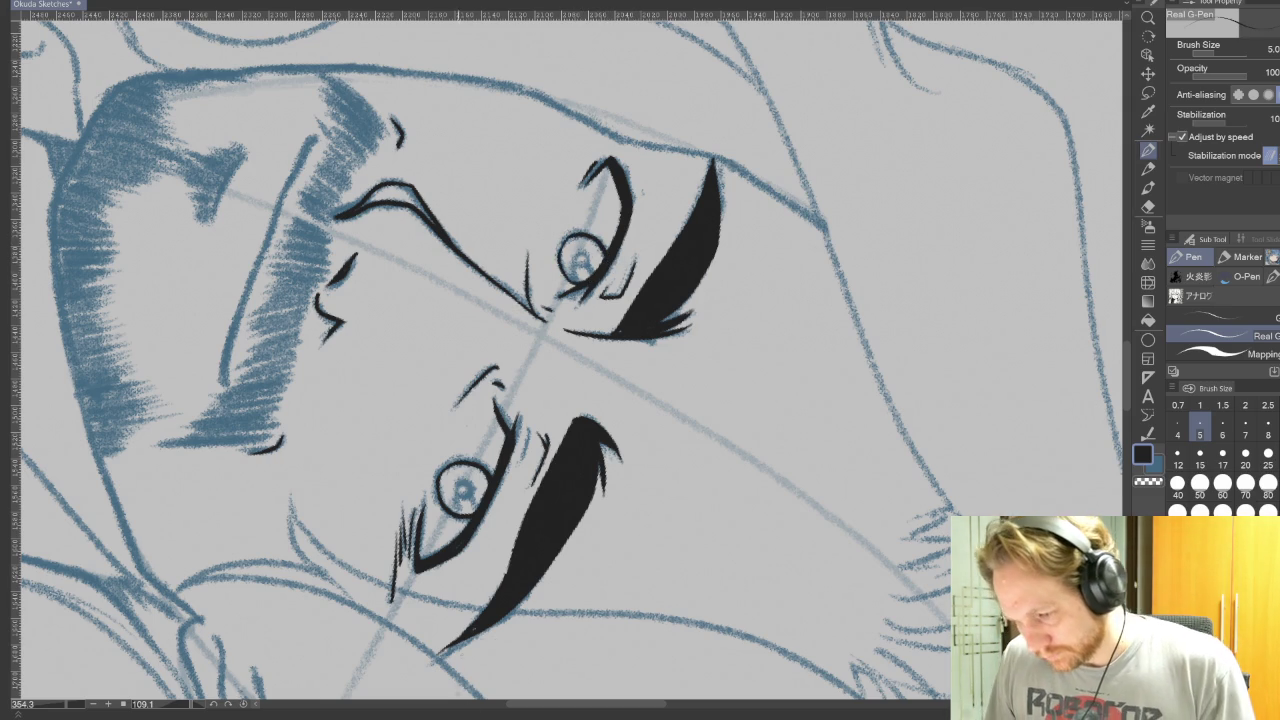
Step: Ink solid black pupils into both eyes
{"action": "left_click_drag", "start_coordinate": [529, 631], "coordinate": [622, 539]}
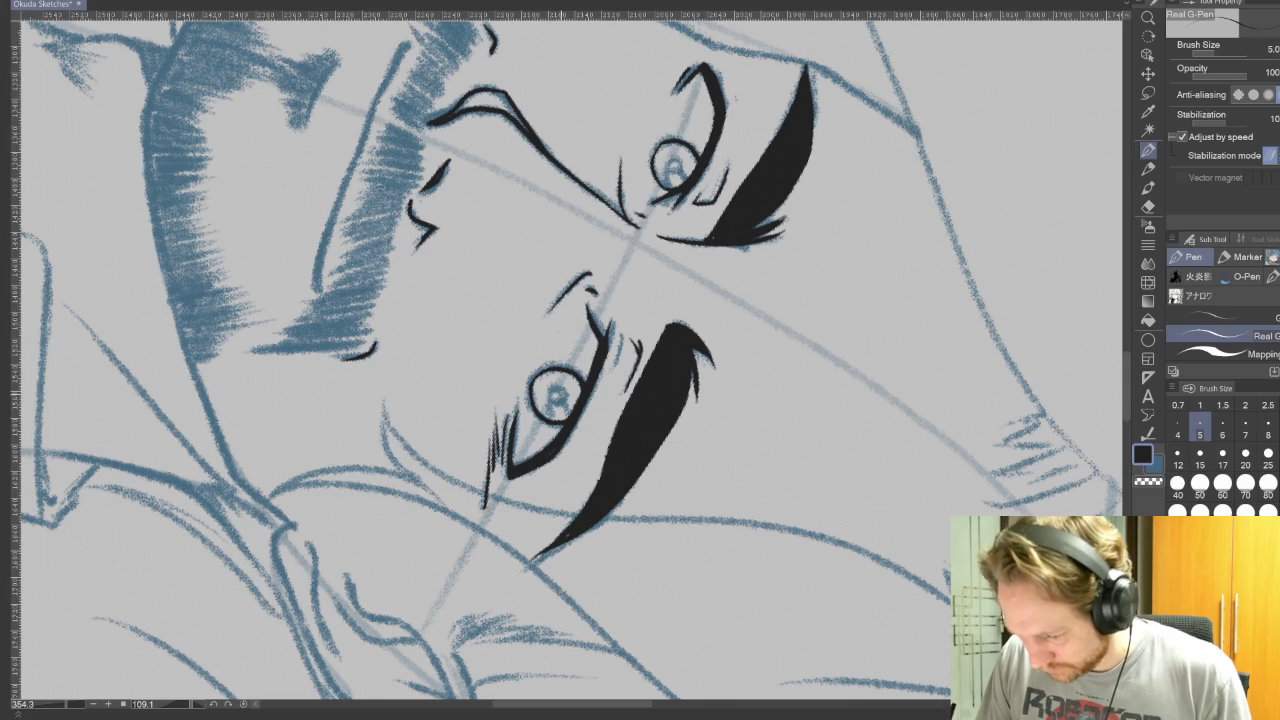
{"action": "mouse_move", "coordinate": [640, 300]}
{"action": "left_mouse_down"}
{"action": "mouse_move", "coordinate": [839, 544]}
{"action": "mouse_move", "coordinate": [984, 479]}
{"action": "left_mouse_up"}
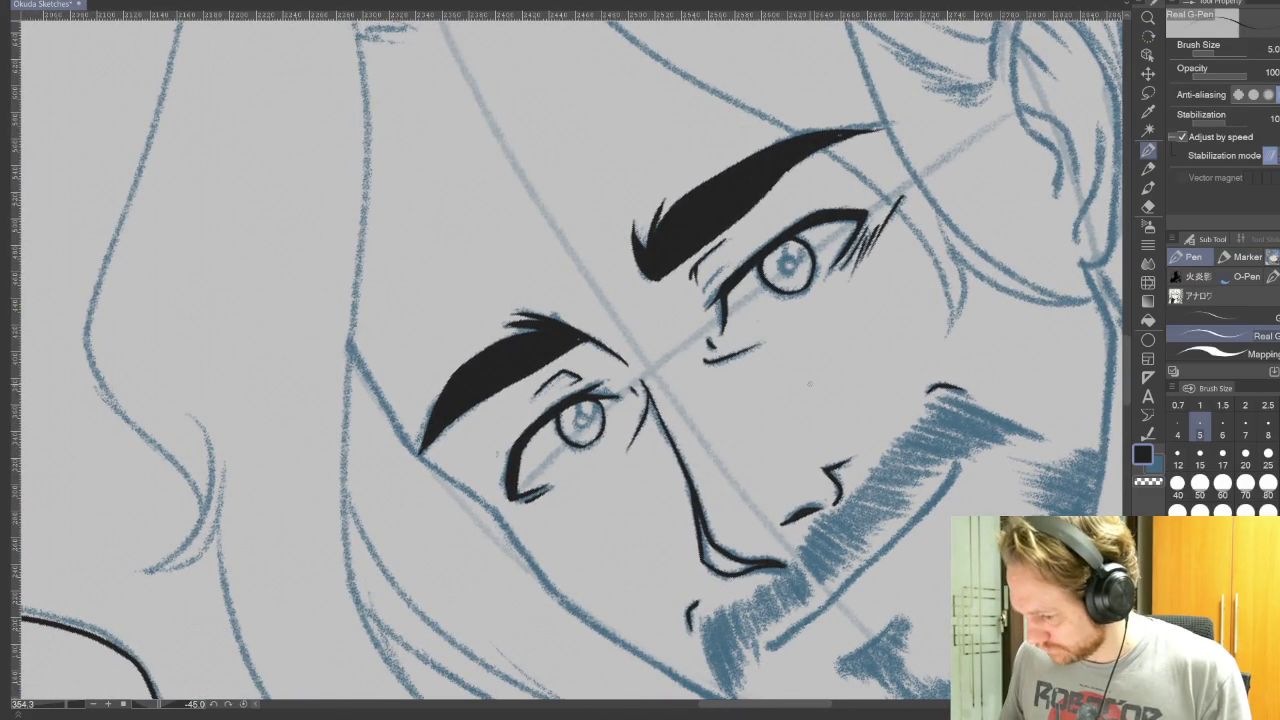
{"action": "scroll", "coordinate": [806, 380], "scroll_direction": "up", "scroll_amount": 2}
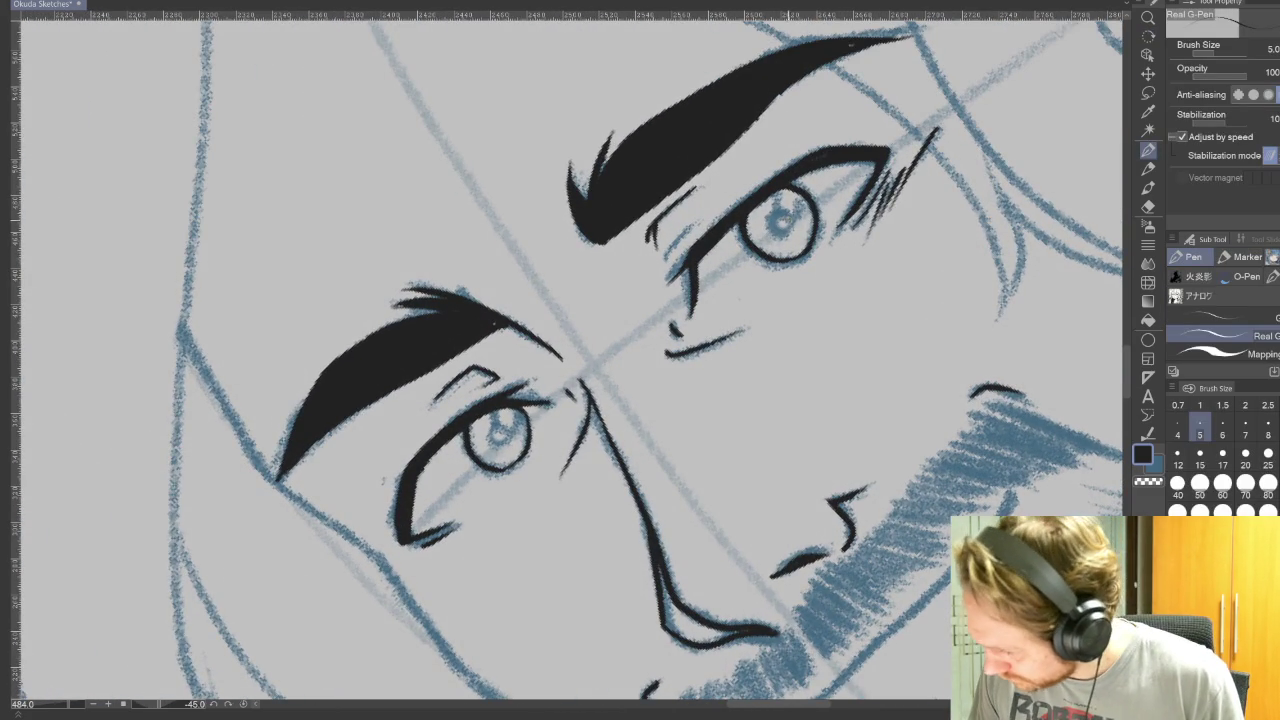
{"action": "mouse_move", "coordinate": [780, 216]}
{"action": "left_mouse_down"}
{"action": "mouse_move", "coordinate": [785, 226]}
{"action": "mouse_move", "coordinate": [790, 208]}
{"action": "left_mouse_up"}
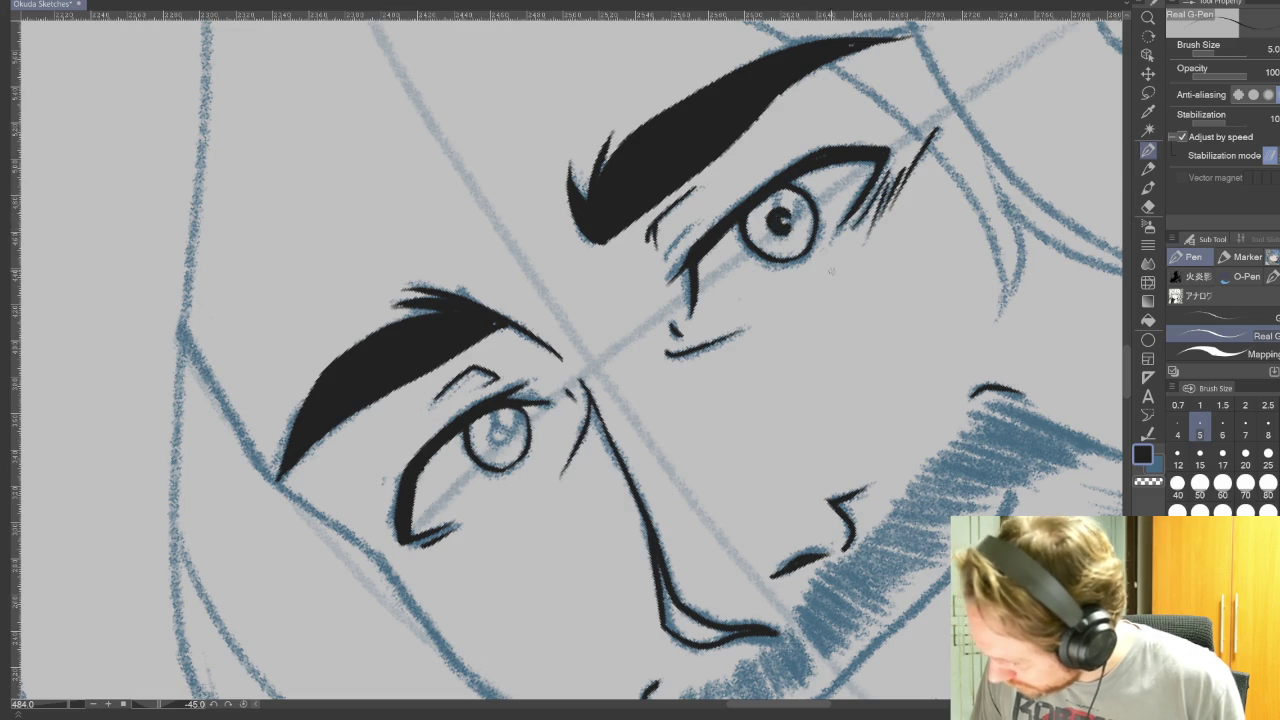
{"action": "left_click_drag", "start_coordinate": [815, 336], "coordinate": [929, 294]}
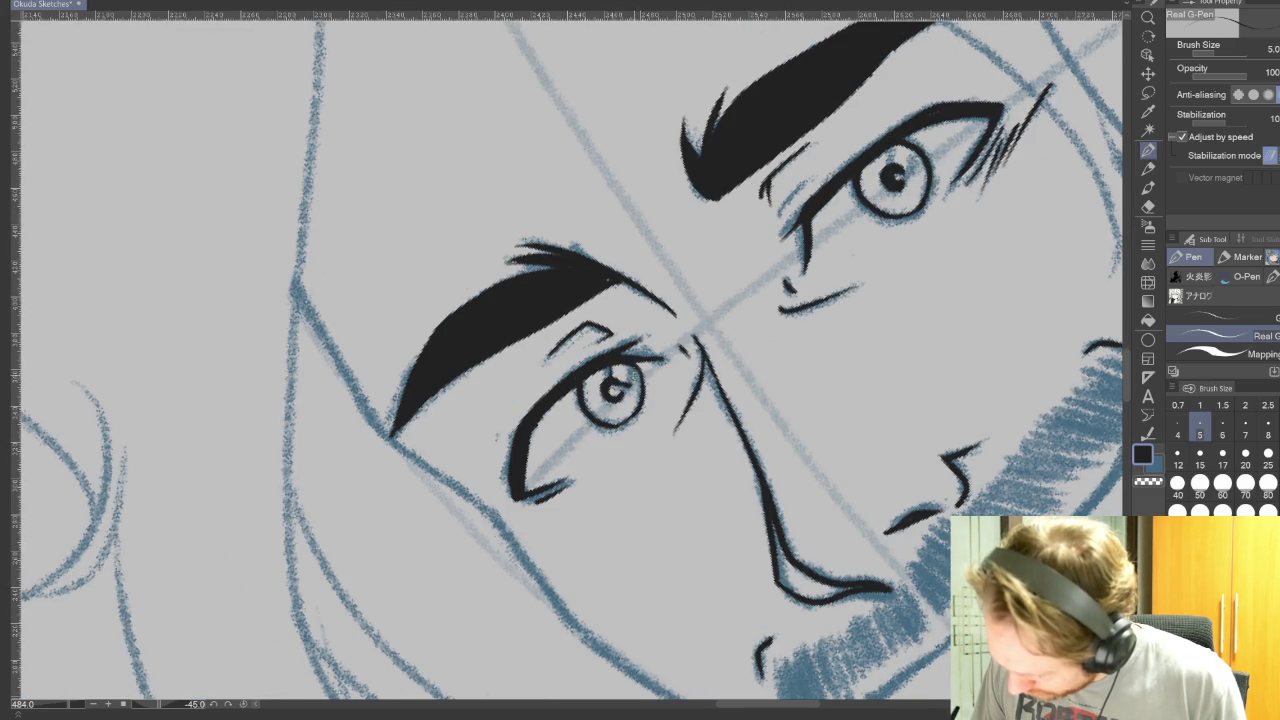
{"action": "left_click_drag", "start_coordinate": [630, 364], "coordinate": [630, 386]}
{"action": "left_click_drag", "start_coordinate": [890, 146], "coordinate": [890, 168]}
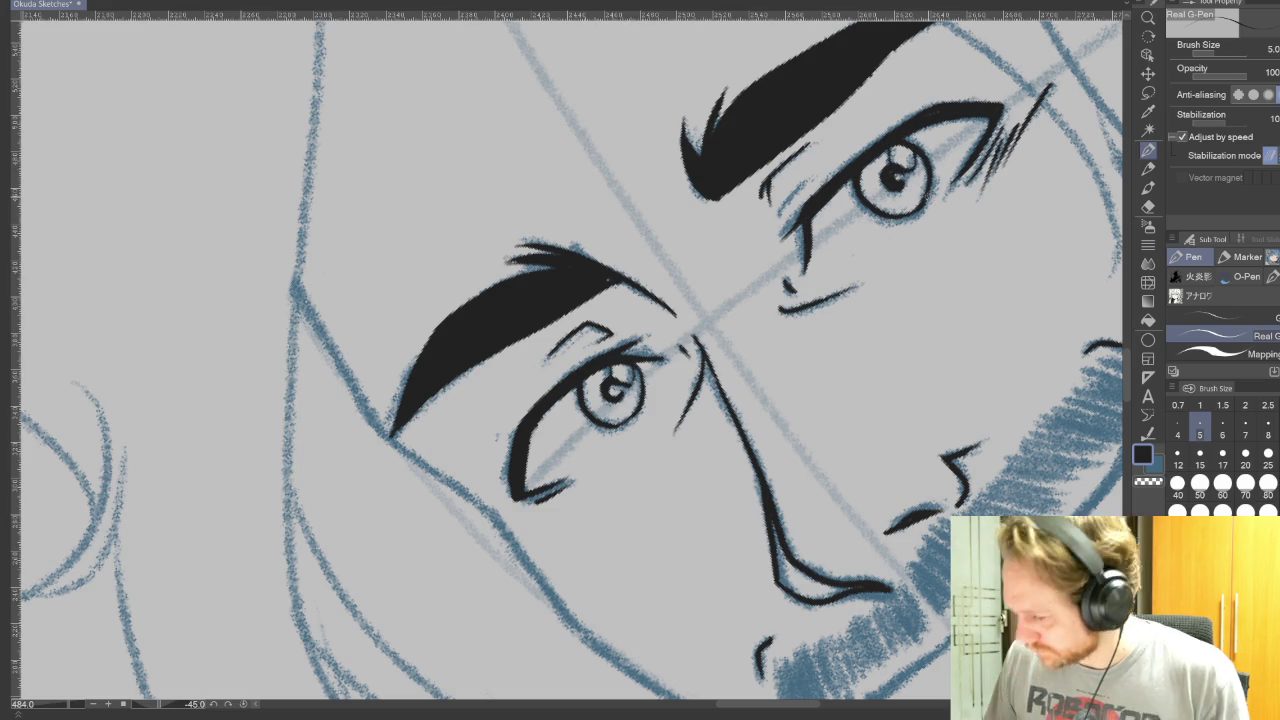
{"action": "left_click_drag", "start_coordinate": [1088, 619], "coordinate": [846, 357]}
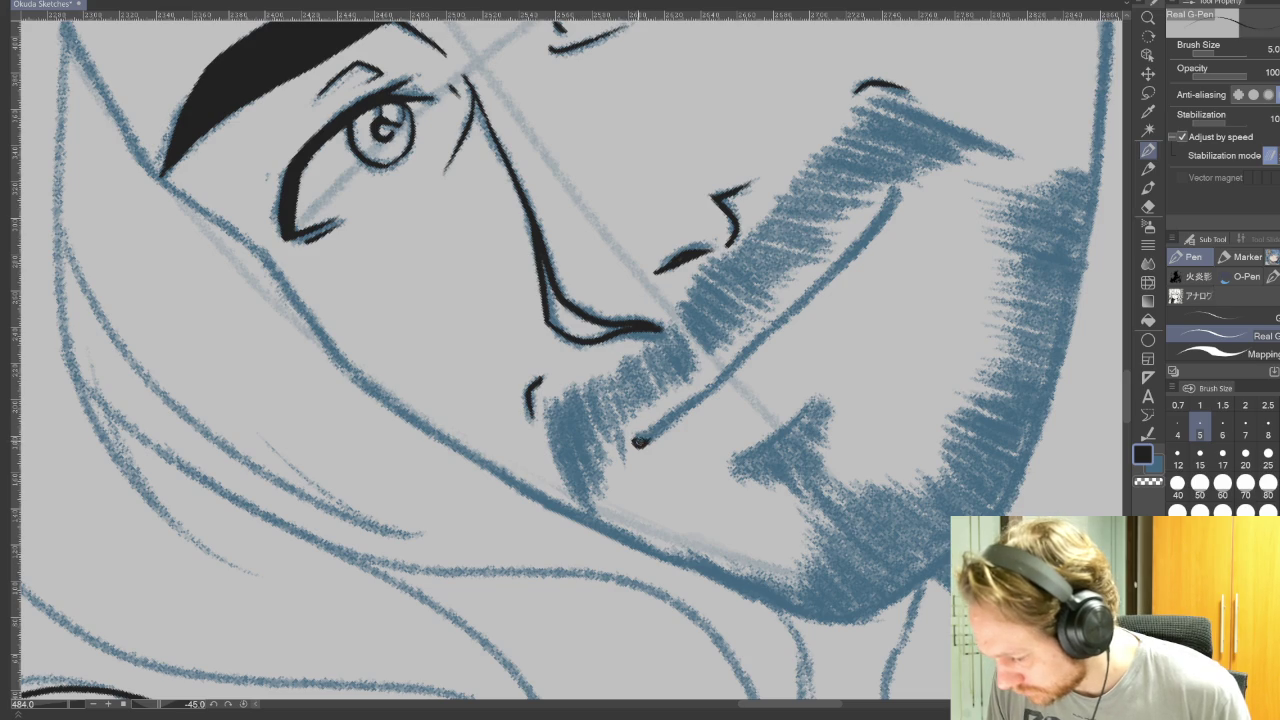
Step: Ink the mouth line and a curved lower lip
{"action": "mouse_move", "coordinate": [640, 442]}
{"action": "left_mouse_down"}
{"action": "mouse_move", "coordinate": [764, 340]}
{"action": "mouse_move", "coordinate": [900, 195]}
{"action": "left_mouse_up"}
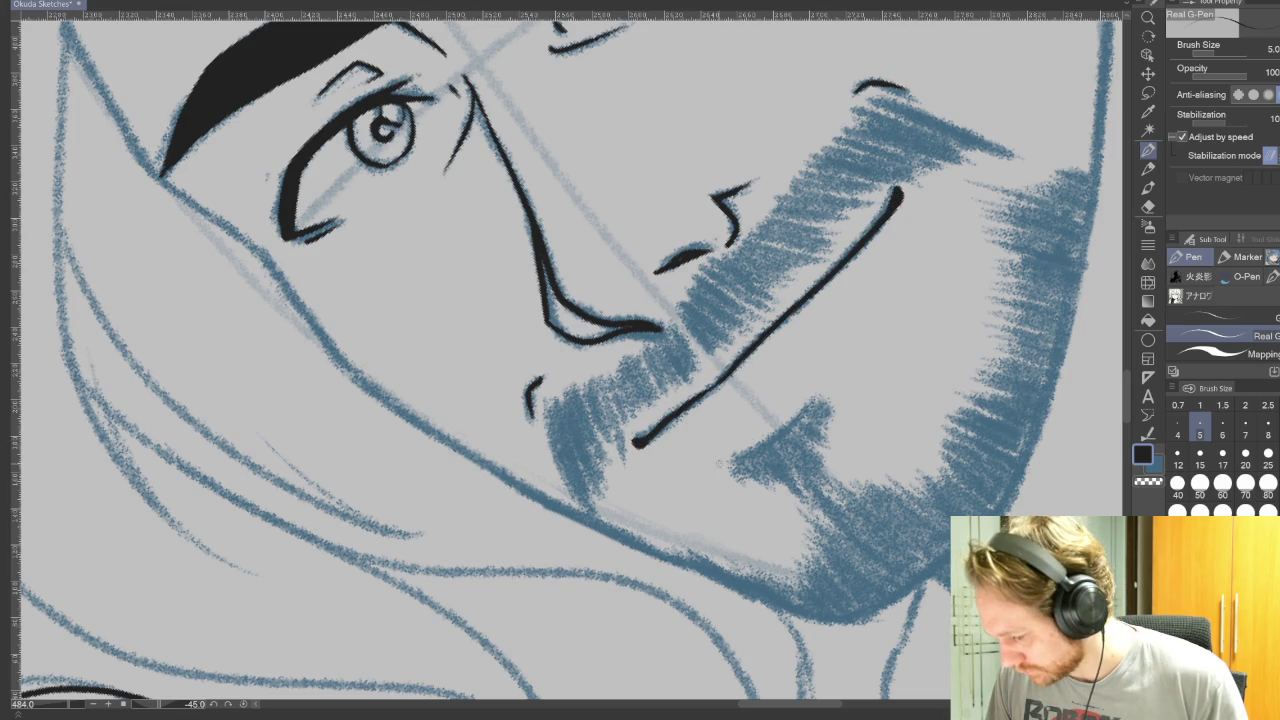
{"action": "left_click_drag", "start_coordinate": [729, 458], "coordinate": [858, 324]}
{"action": "key", "text": "ctrl+z"}
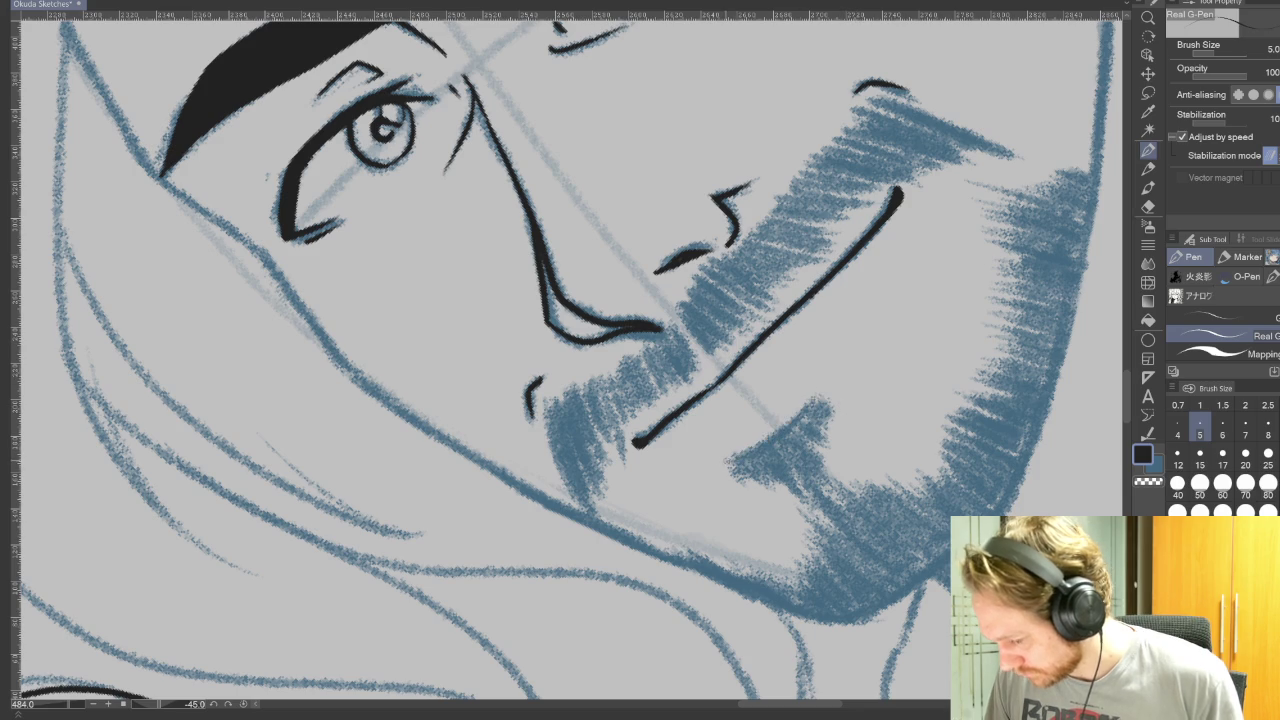
{"action": "left_click_drag", "start_coordinate": [737, 459], "coordinate": [828, 358]}
Step: Build a solid black beard tuft beneath the lower lip
{"action": "key", "text": "r"}
{"action": "mouse_move", "coordinate": [850, 560]}
{"action": "left_mouse_down"}
{"action": "mouse_move", "coordinate": [888, 592]}
{"action": "mouse_move", "coordinate": [760, 620]}
{"action": "left_mouse_up"}
{"action": "key", "text": "p"}
{"action": "scroll", "coordinate": [809, 529], "scroll_direction": "down", "scroll_amount": 1}
{"action": "scroll", "coordinate": [809, 529], "scroll_direction": "down", "scroll_amount": 4}
{"action": "mouse_move", "coordinate": [627, 344]}
{"action": "left_mouse_down"}
{"action": "mouse_move", "coordinate": [630, 380]}
{"action": "mouse_move", "coordinate": [655, 410]}
{"action": "left_mouse_up"}
{"action": "mouse_move", "coordinate": [658, 362]}
{"action": "left_mouse_down"}
{"action": "mouse_move", "coordinate": [660, 430]}
{"action": "mouse_move", "coordinate": [676, 450]}
{"action": "left_mouse_up"}
{"action": "mouse_move", "coordinate": [679, 358]}
{"action": "left_mouse_down"}
{"action": "mouse_move", "coordinate": [680, 442]}
{"action": "mouse_move", "coordinate": [692, 406]}
{"action": "mouse_move", "coordinate": [694, 430]}
{"action": "mouse_move", "coordinate": [712, 412]}
{"action": "left_mouse_up"}
{"action": "mouse_move", "coordinate": [718, 358]}
{"action": "left_mouse_down"}
{"action": "mouse_move", "coordinate": [720, 402]}
{"action": "mouse_move", "coordinate": [767, 362]}
{"action": "mouse_move", "coordinate": [746, 376]}
{"action": "left_mouse_up"}
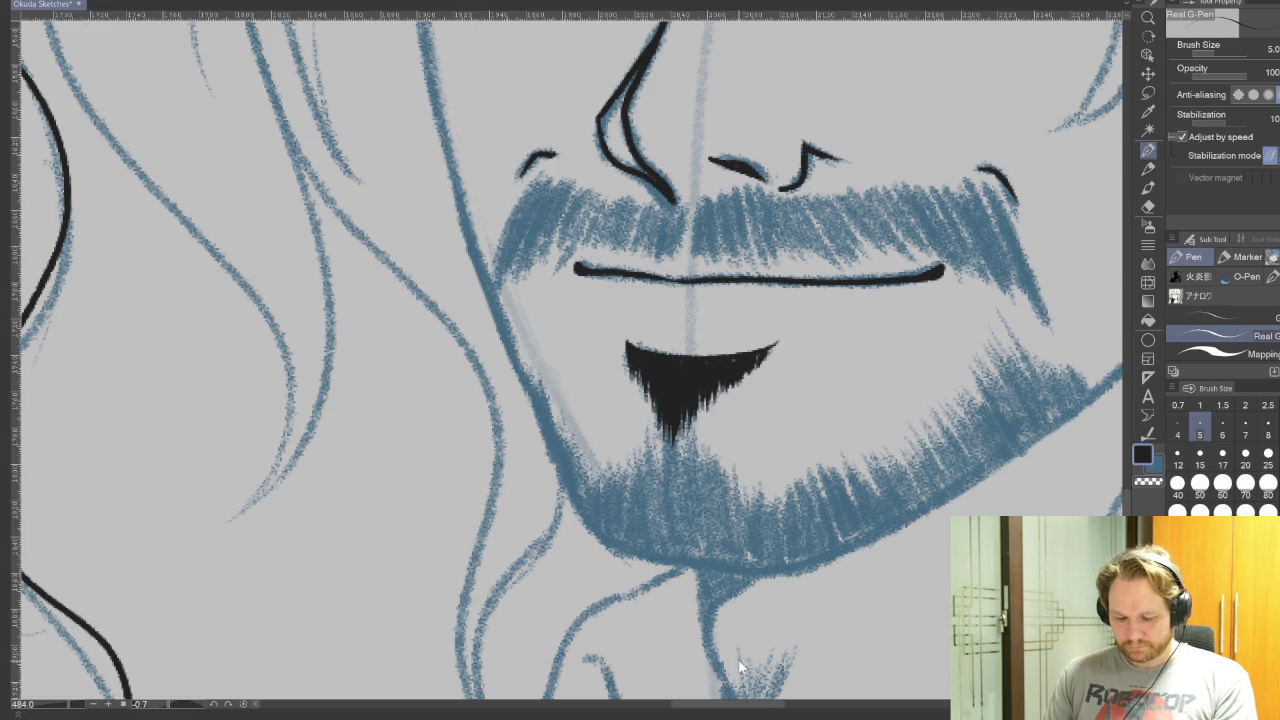
{"action": "mouse_move", "coordinate": [730, 140]}
{"action": "left_mouse_down"}
{"action": "mouse_move", "coordinate": [773, 450]}
{"action": "mouse_move", "coordinate": [809, 491]}
{"action": "left_mouse_up"}
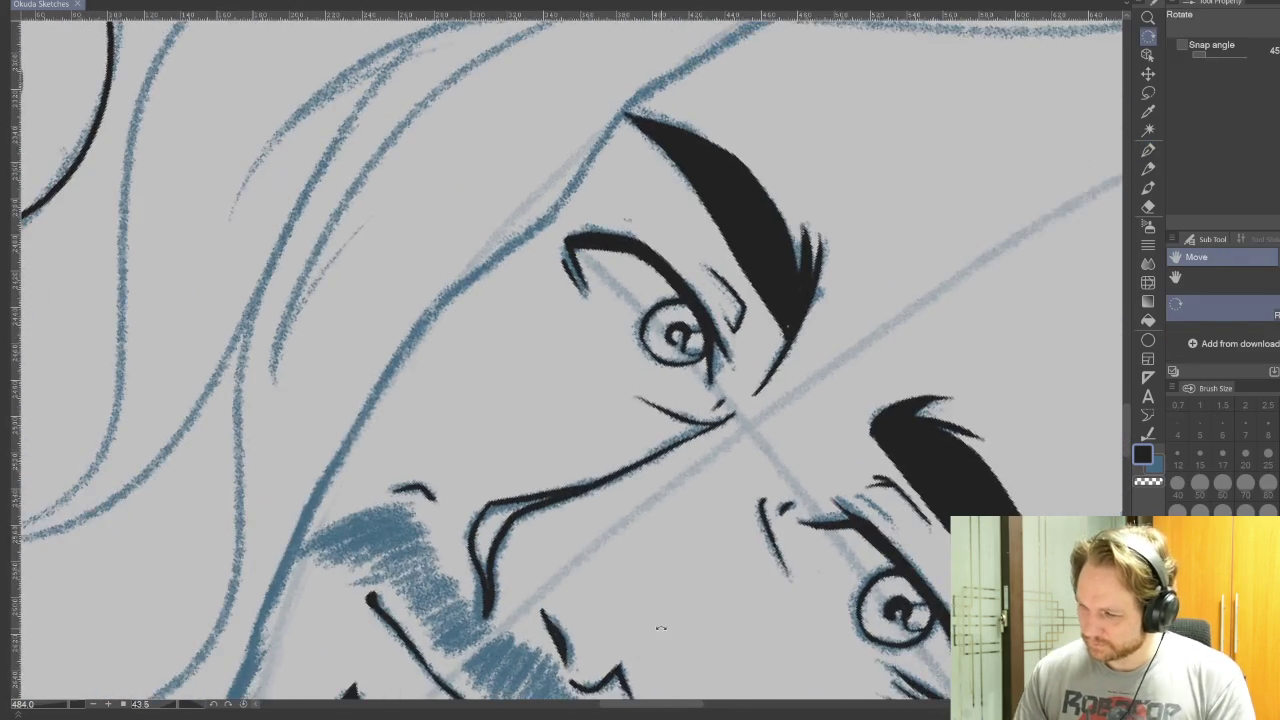
Step: Ink the hair outline from the brow down toward the beard and along the jaw
{"action": "mouse_move", "coordinate": [795, 104]}
{"action": "left_mouse_down"}
{"action": "mouse_move", "coordinate": [714, 143]}
{"action": "mouse_move", "coordinate": [622, 228]}
{"action": "mouse_move", "coordinate": [556, 318]}
{"action": "mouse_move", "coordinate": [462, 390]}
{"action": "mouse_move", "coordinate": [408, 470]}
{"action": "left_mouse_up"}
{"action": "left_click_drag", "start_coordinate": [580, 463], "coordinate": [641, 227]}
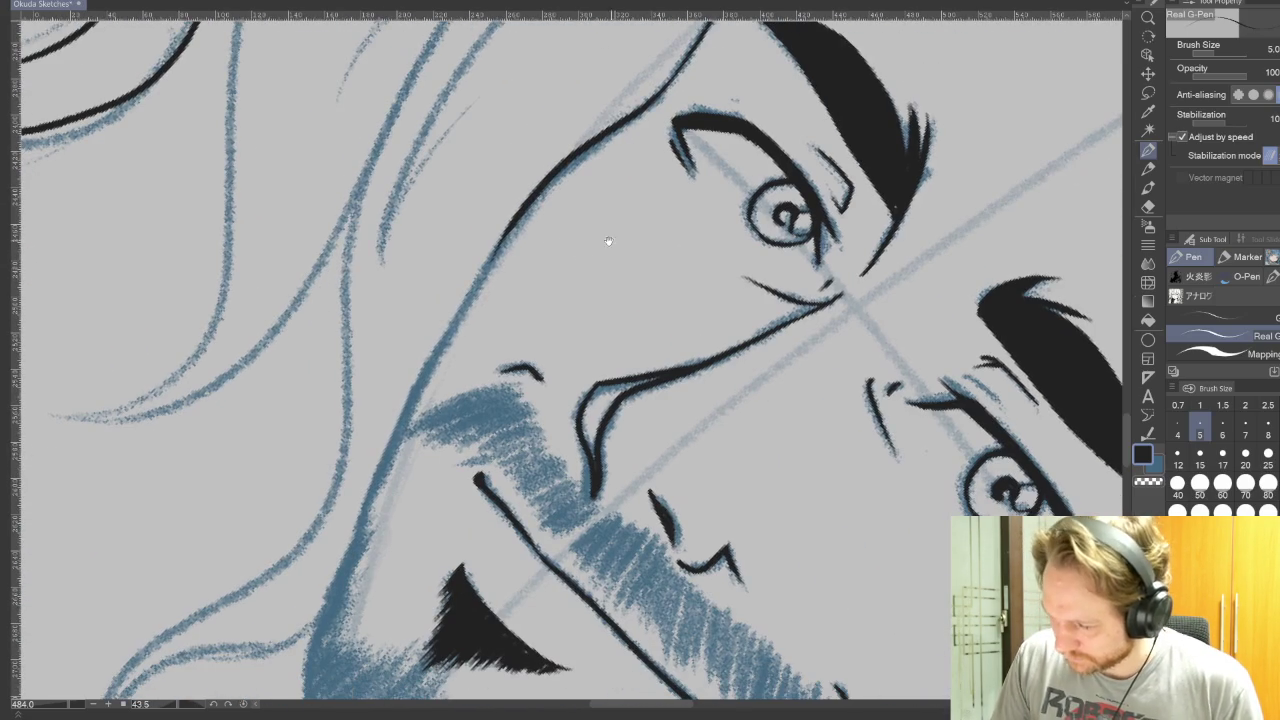
{"action": "mouse_move", "coordinate": [536, 192]}
{"action": "left_mouse_down"}
{"action": "mouse_move", "coordinate": [380, 458]}
{"action": "mouse_move", "coordinate": [352, 572]}
{"action": "left_mouse_up"}
{"action": "left_click_drag", "start_coordinate": [610, 385], "coordinate": [696, 220]}
{"action": "mouse_move", "coordinate": [440, 360]}
{"action": "left_mouse_down"}
{"action": "mouse_move", "coordinate": [398, 505]}
{"action": "mouse_move", "coordinate": [400, 592]}
{"action": "left_mouse_up"}
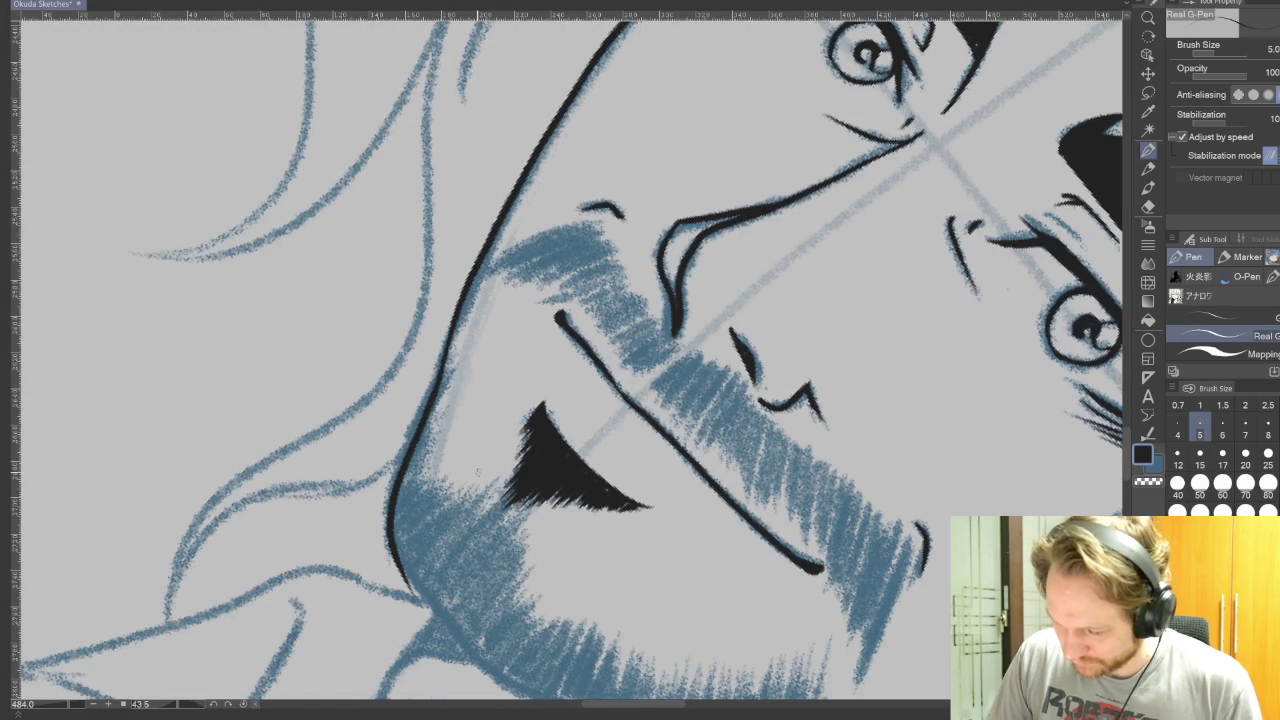
{"action": "key", "text": "ctrl+z"}
{"action": "mouse_move", "coordinate": [442, 360]}
{"action": "left_mouse_down"}
{"action": "mouse_move", "coordinate": [398, 540]}
{"action": "mouse_move", "coordinate": [402, 592]}
{"action": "left_mouse_up"}
Step: Redraw the cheek outline and ink a bold jawline along the beard contour
{"action": "key", "text": "r"}
{"action": "mouse_move", "coordinate": [600, 600]}
{"action": "left_mouse_down"}
{"action": "mouse_move", "coordinate": [638, 657]}
{"action": "mouse_move", "coordinate": [600, 560]}
{"action": "left_mouse_up"}
{"action": "key", "text": "p"}
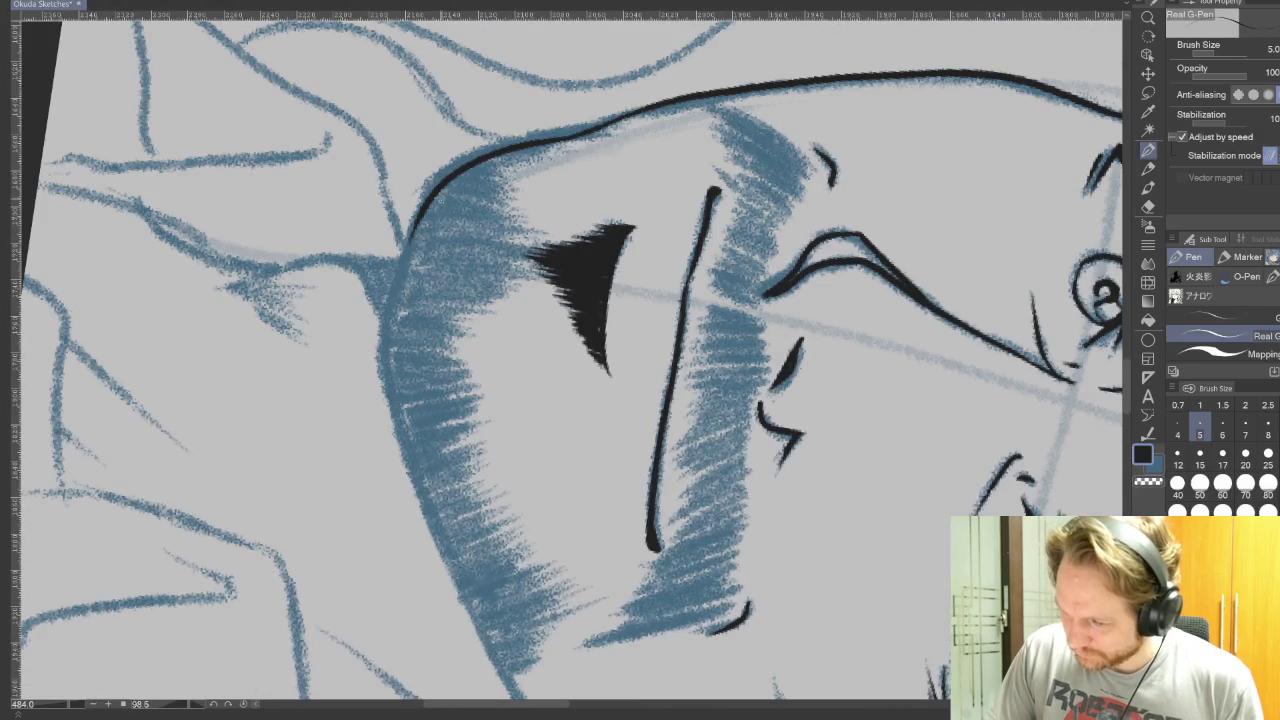
{"action": "mouse_move", "coordinate": [432, 202]}
{"action": "left_mouse_down"}
{"action": "mouse_move", "coordinate": [404, 257]}
{"action": "mouse_move", "coordinate": [386, 380]}
{"action": "mouse_move", "coordinate": [412, 450]}
{"action": "left_mouse_up"}
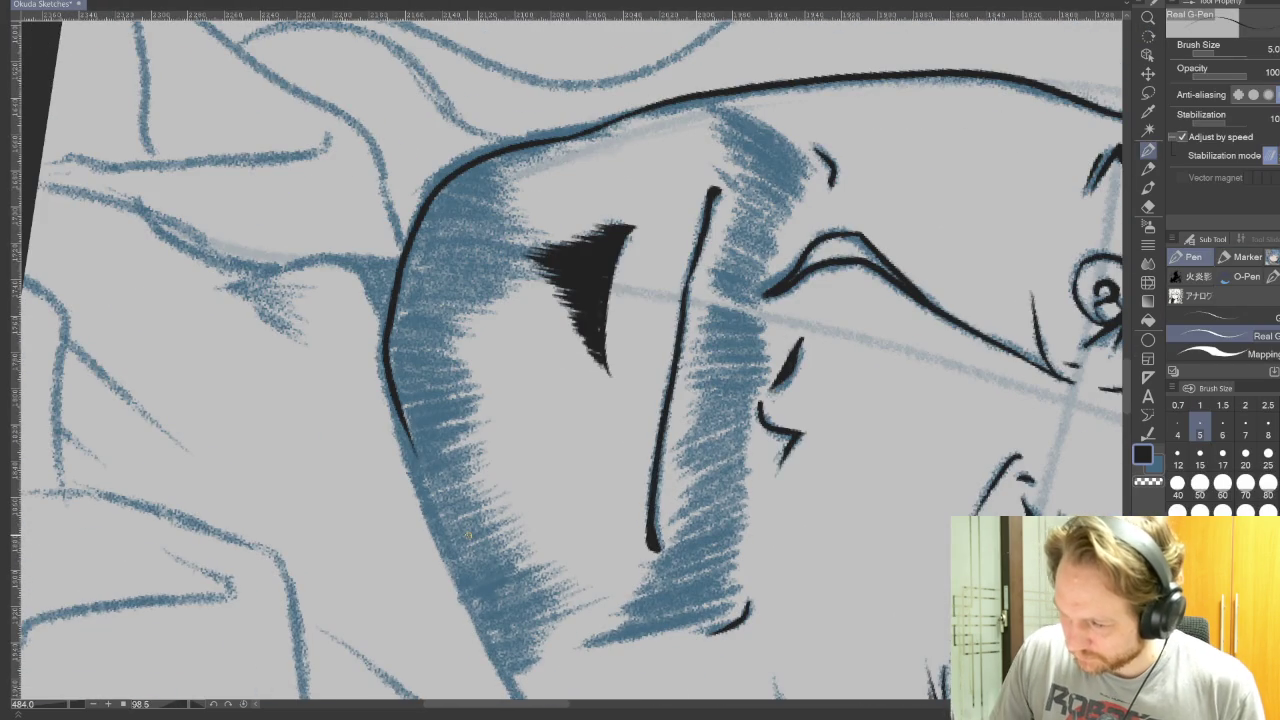
{"action": "key", "text": "ctrl+z"}
{"action": "mouse_move", "coordinate": [430, 198]}
{"action": "left_mouse_down"}
{"action": "mouse_move", "coordinate": [388, 360]}
{"action": "mouse_move", "coordinate": [432, 505]}
{"action": "mouse_move", "coordinate": [333, 298]}
{"action": "mouse_move", "coordinate": [876, 398]}
{"action": "left_mouse_up"}
{"action": "key", "text": "r"}
{"action": "scroll", "coordinate": [876, 398], "scroll_direction": "up", "scroll_amount": 1}
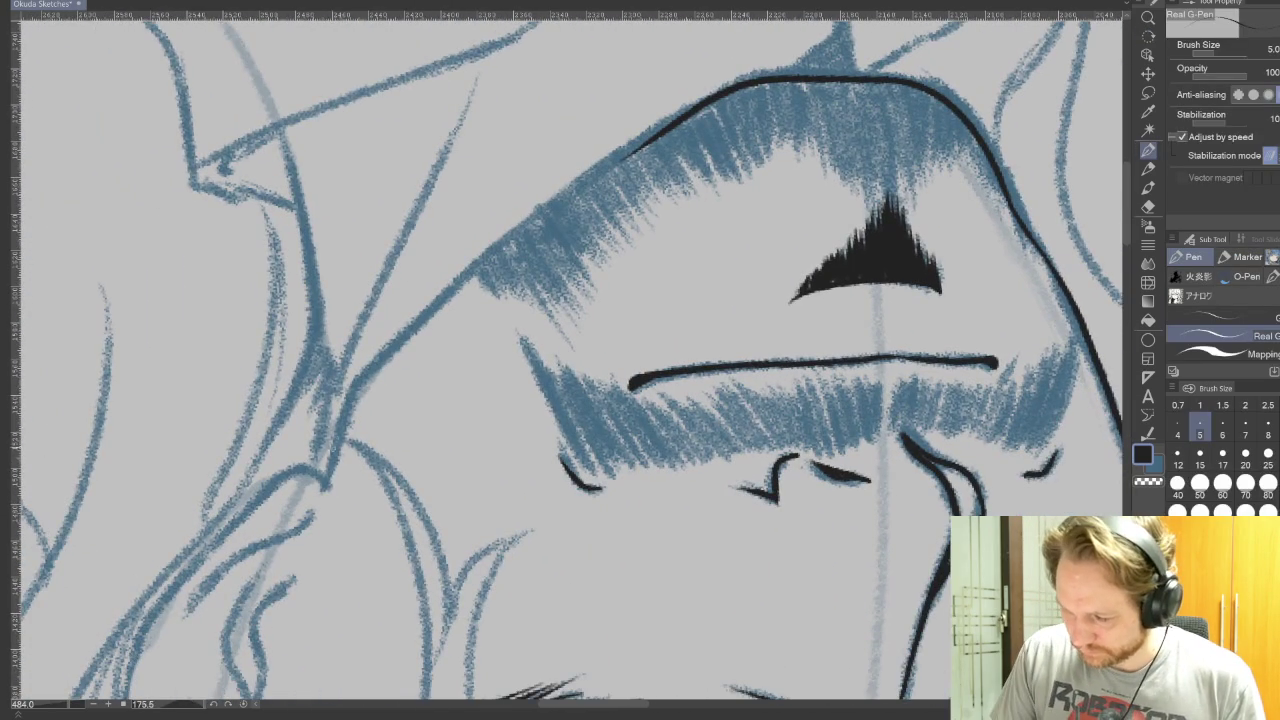
{"action": "mouse_move", "coordinate": [327, 470]}
{"action": "left_mouse_down"}
{"action": "mouse_move", "coordinate": [372, 356]}
{"action": "mouse_move", "coordinate": [562, 200]}
{"action": "mouse_move", "coordinate": [760, 97]}
{"action": "left_mouse_up"}
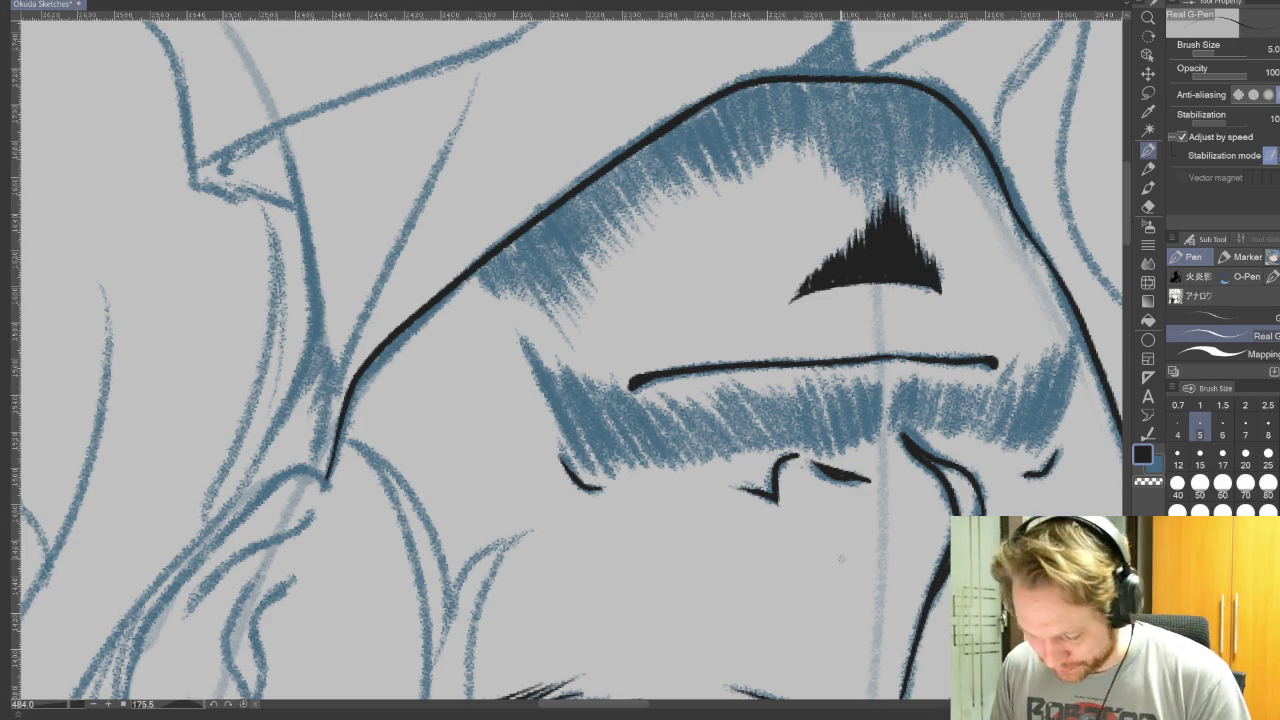
{"action": "key", "text": "r"}
{"action": "mouse_move", "coordinate": [841, 559]}
{"action": "left_mouse_down"}
{"action": "mouse_move", "coordinate": [703, 101]}
{"action": "mouse_move", "coordinate": [828, 292]}
{"action": "mouse_move", "coordinate": [690, 321]}
{"action": "left_mouse_up"}
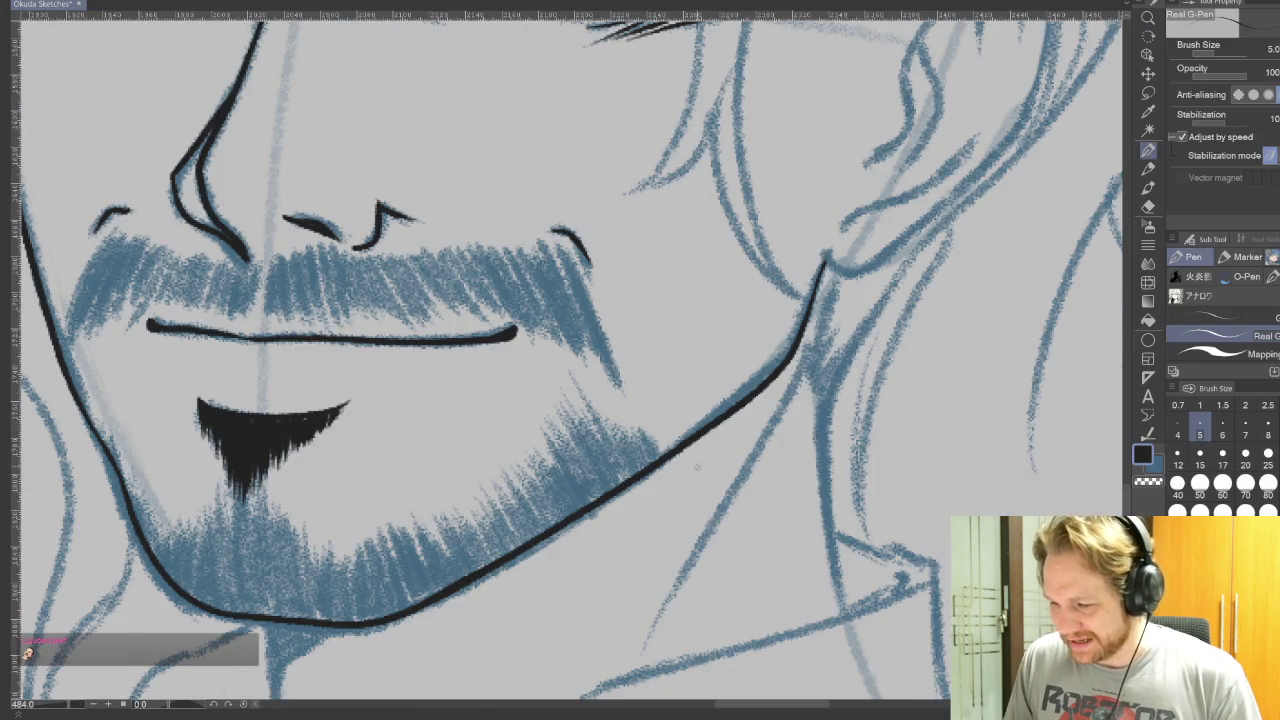
Step: Try a two-line mustache outline with the G-Pen, then undo both strokes
{"action": "key", "text": "p"}
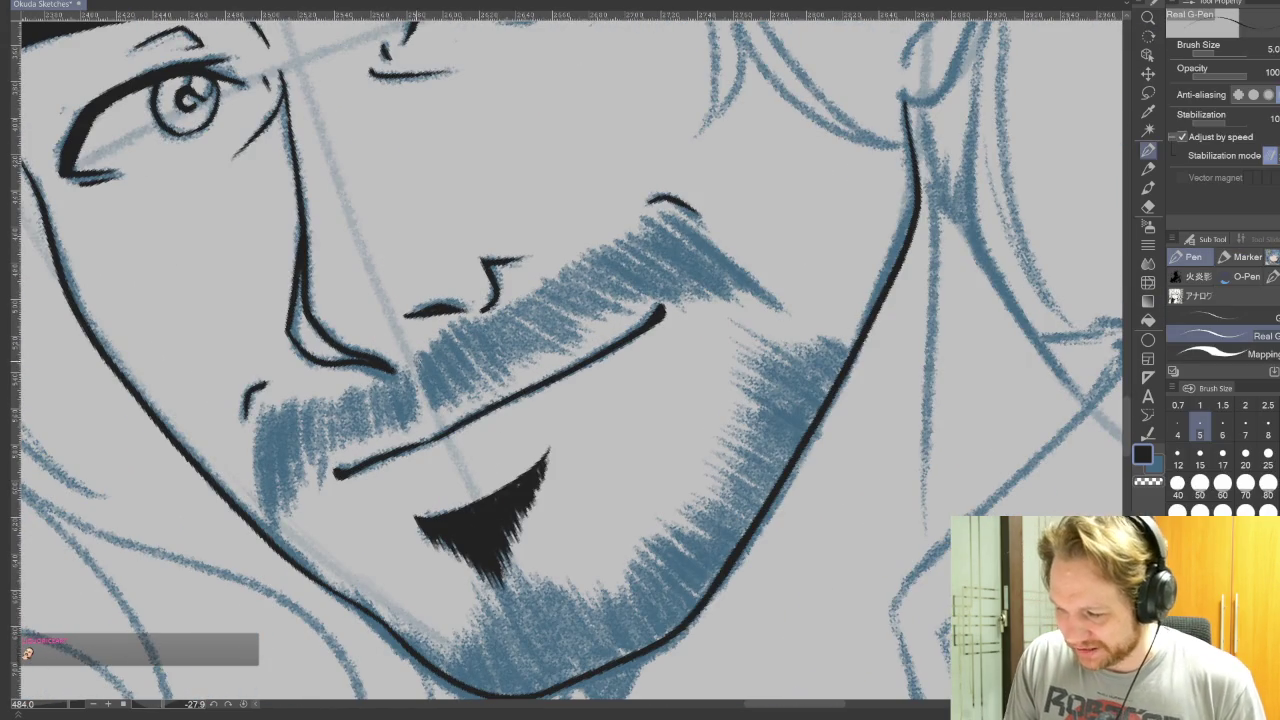
{"action": "mouse_move", "coordinate": [420, 352]}
{"action": "left_mouse_down"}
{"action": "mouse_move", "coordinate": [615, 245]}
{"action": "mouse_move", "coordinate": [715, 245]}
{"action": "mouse_move", "coordinate": [780, 298]}
{"action": "left_mouse_up"}
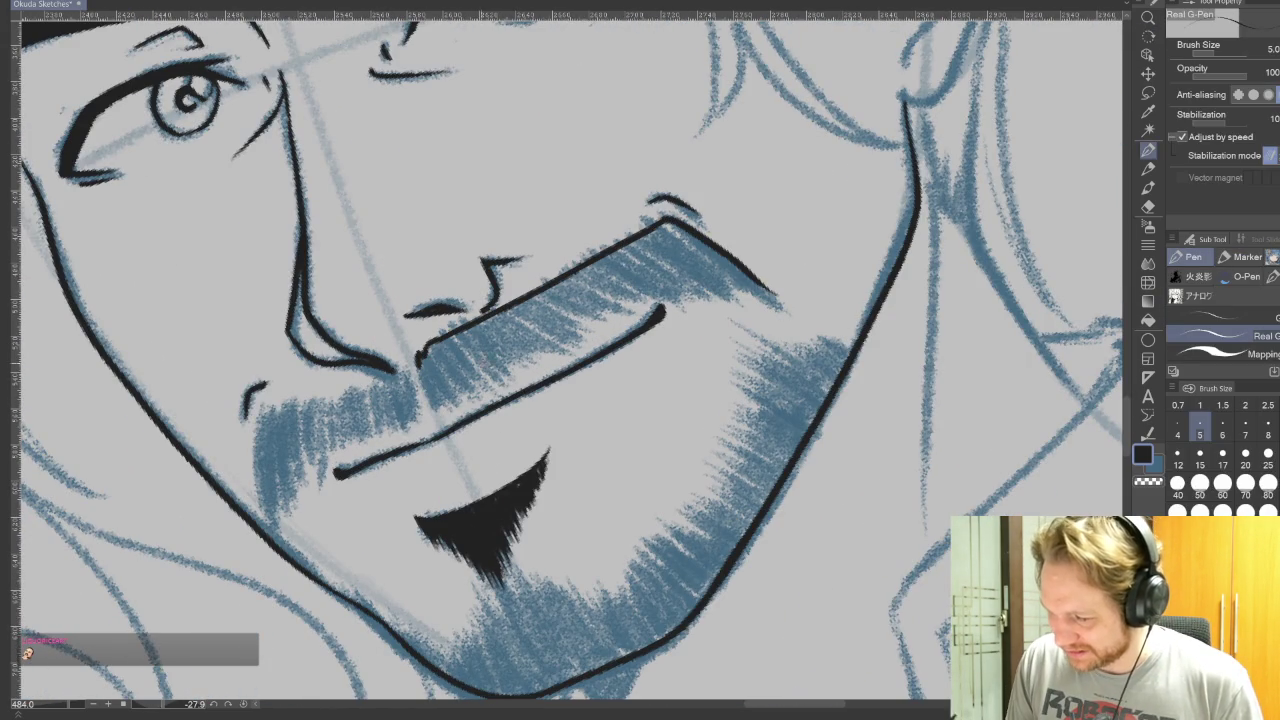
{"action": "mouse_move", "coordinate": [420, 355]}
{"action": "left_mouse_down"}
{"action": "mouse_move", "coordinate": [442, 412]}
{"action": "mouse_move", "coordinate": [695, 275]}
{"action": "mouse_move", "coordinate": [780, 300]}
{"action": "left_mouse_up"}
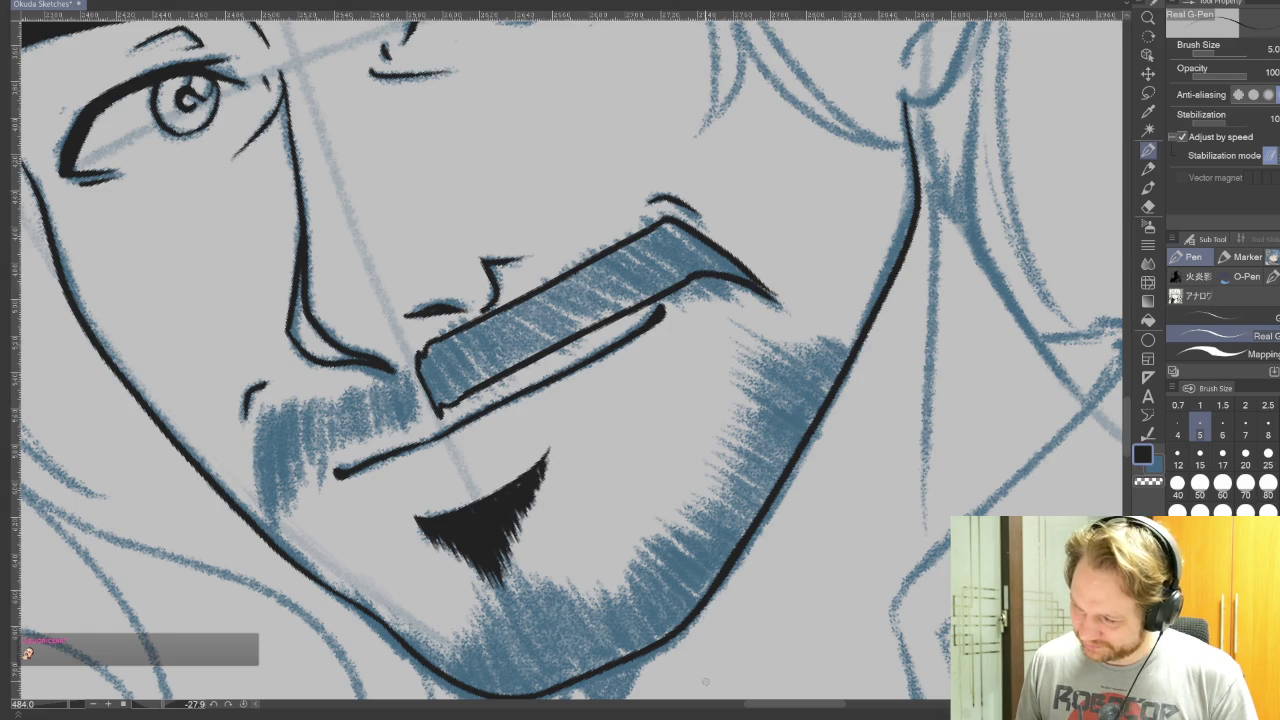
{"action": "key", "text": "ctrl+z"}
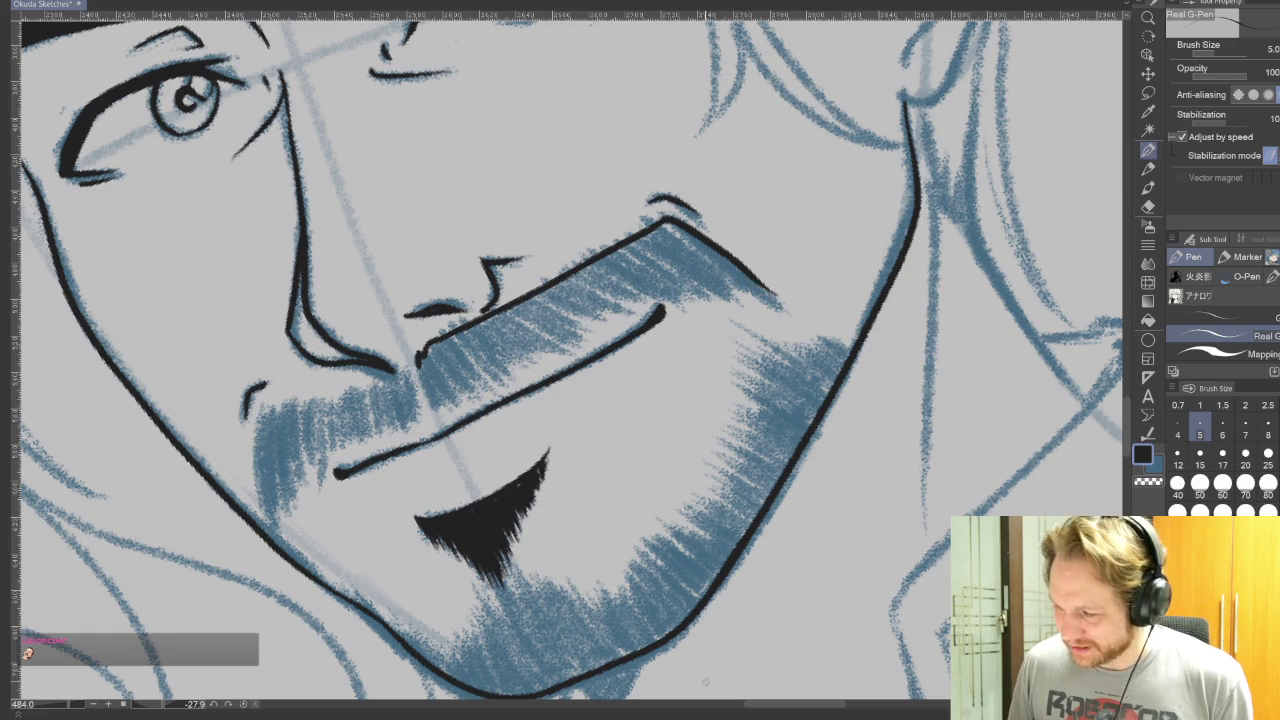
{"action": "key", "text": "ctrl+z"}
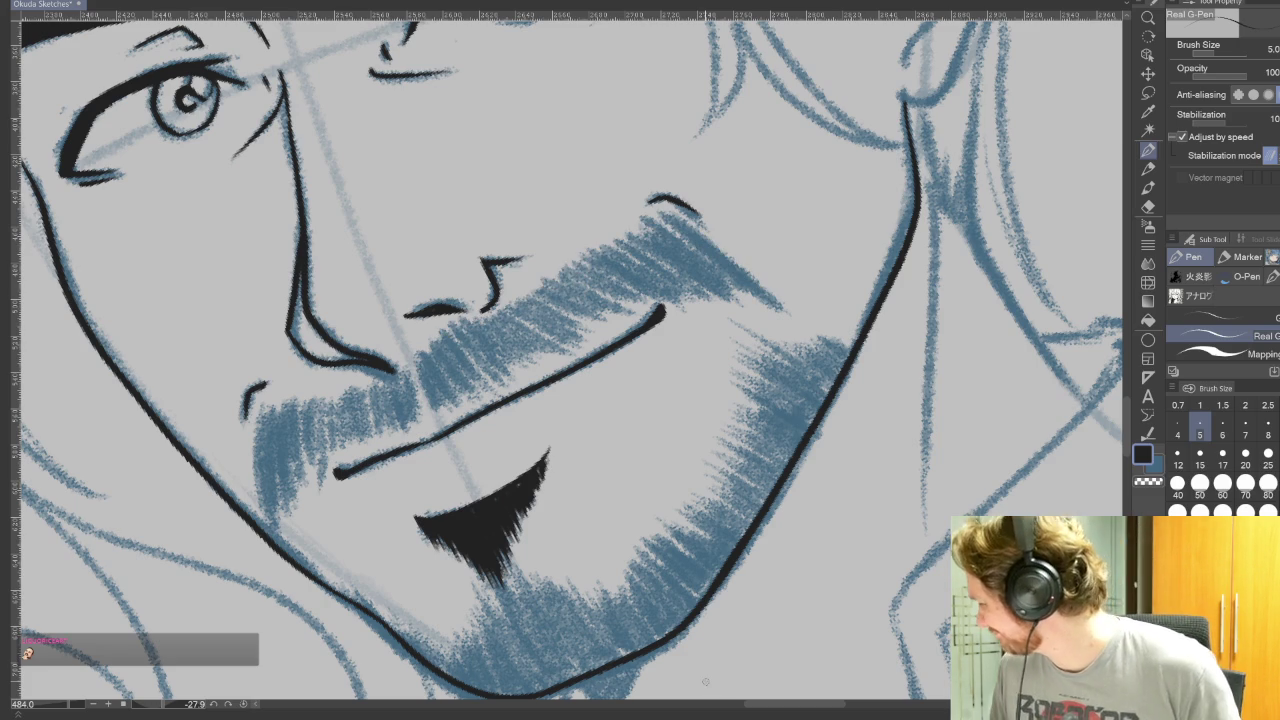
Step: Ink a short black stroke under the nose and reset the canvas rotation upright
{"action": "left_click_drag", "start_coordinate": [416, 363], "coordinate": [442, 410]}
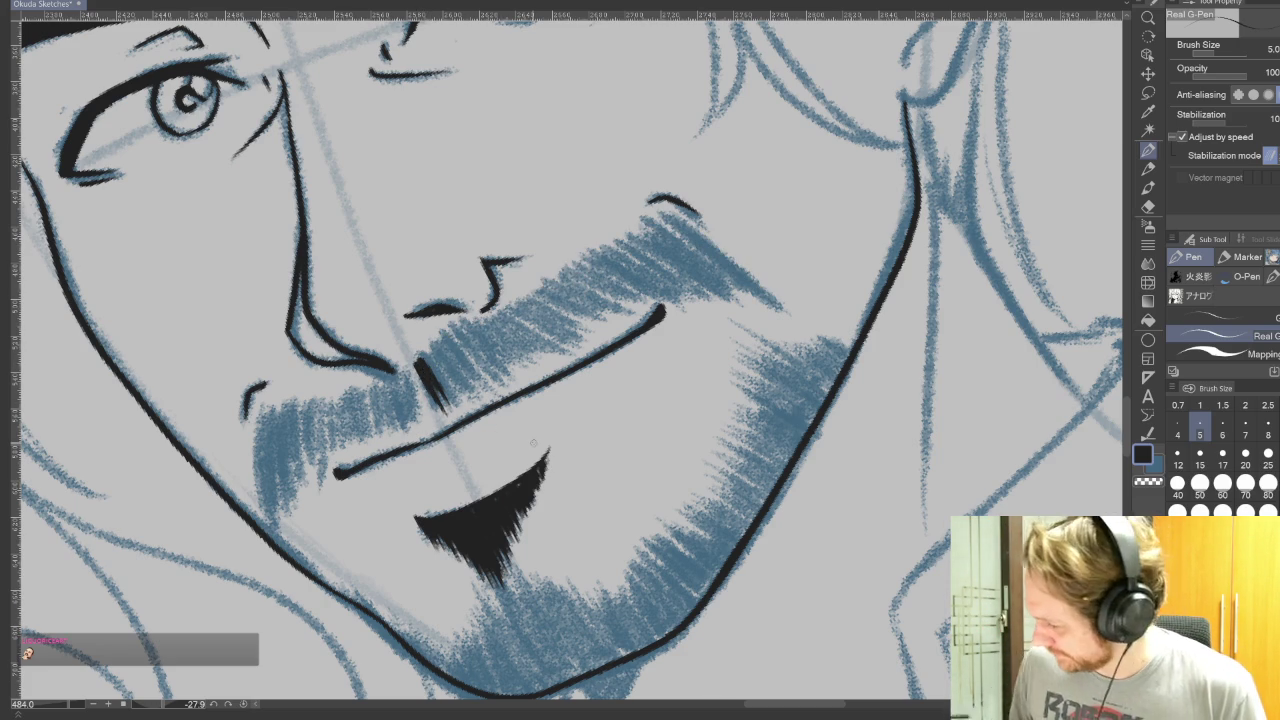
{"action": "scroll", "coordinate": [580, 495], "scroll_direction": "down", "scroll_amount": 2}
{"action": "key", "text": "ctrl+0"}
Step: Ink the black mustache patch under the nose, extending it out to a down-turned tip
{"action": "key", "text": "r"}
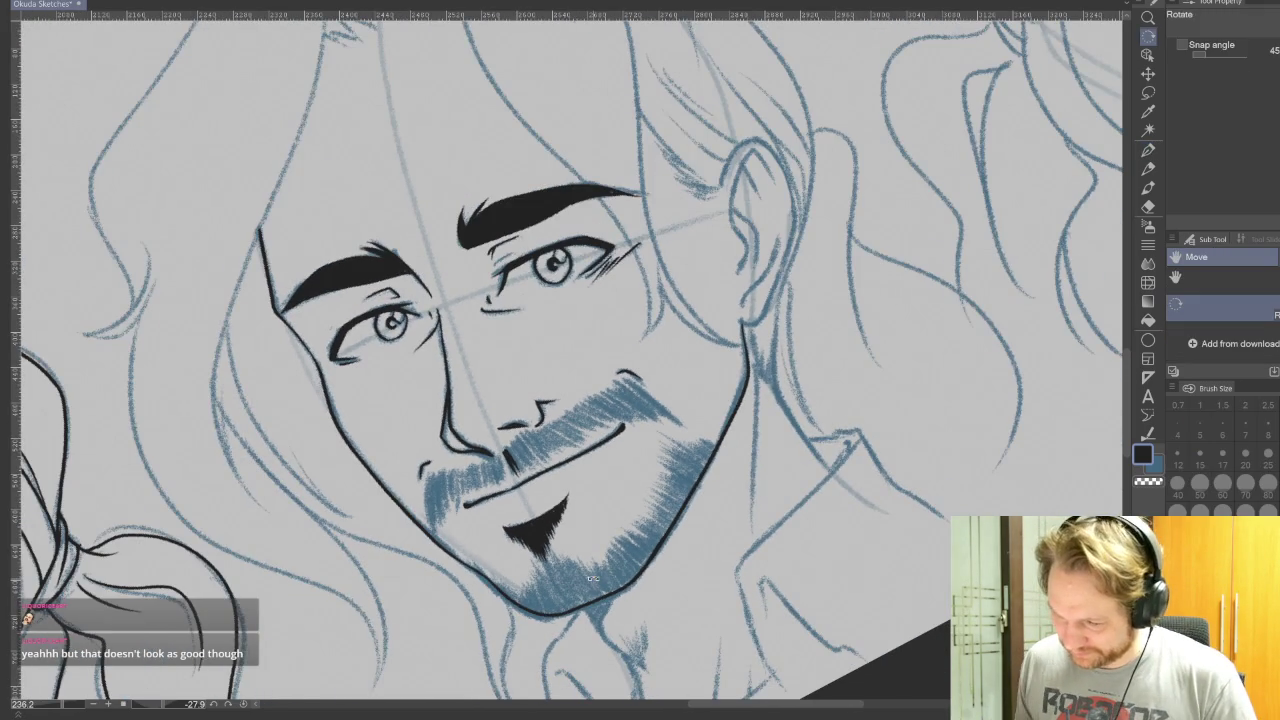
{"action": "scroll", "coordinate": [840, 577], "scroll_direction": "up", "scroll_amount": 2}
{"action": "key", "text": "p"}
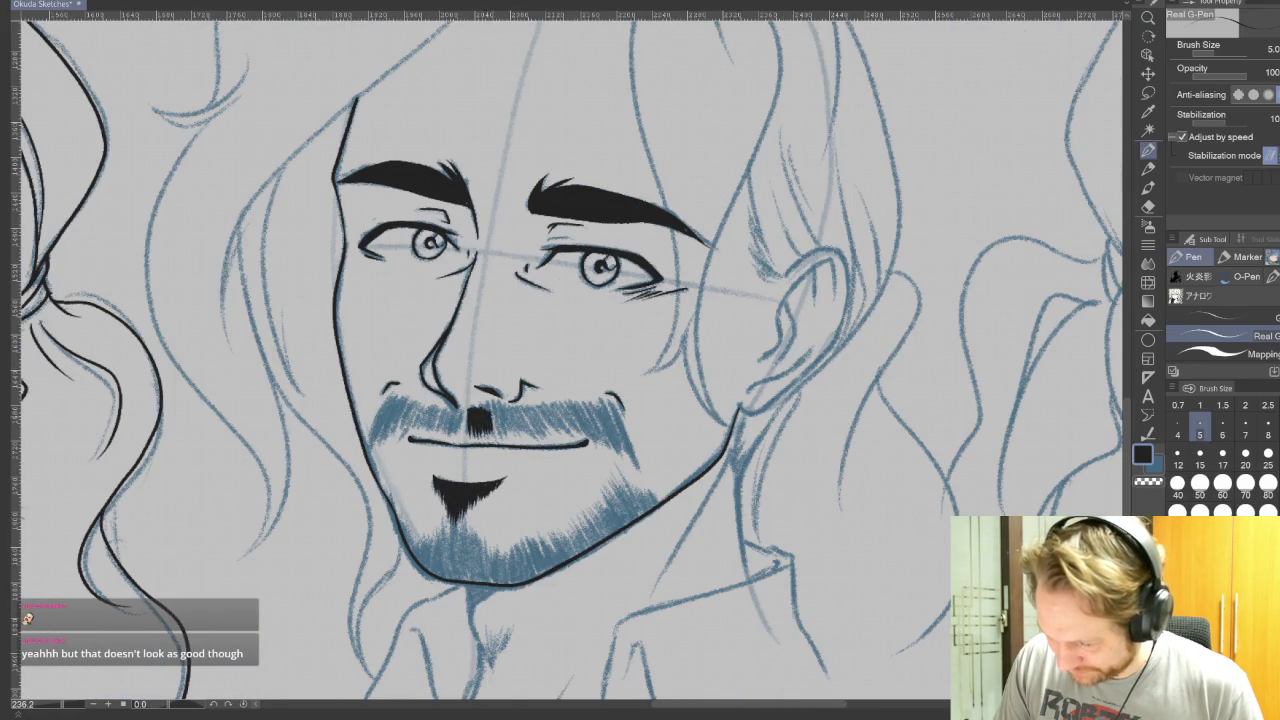
{"action": "left_click_drag", "start_coordinate": [502, 410], "coordinate": [510, 432]}
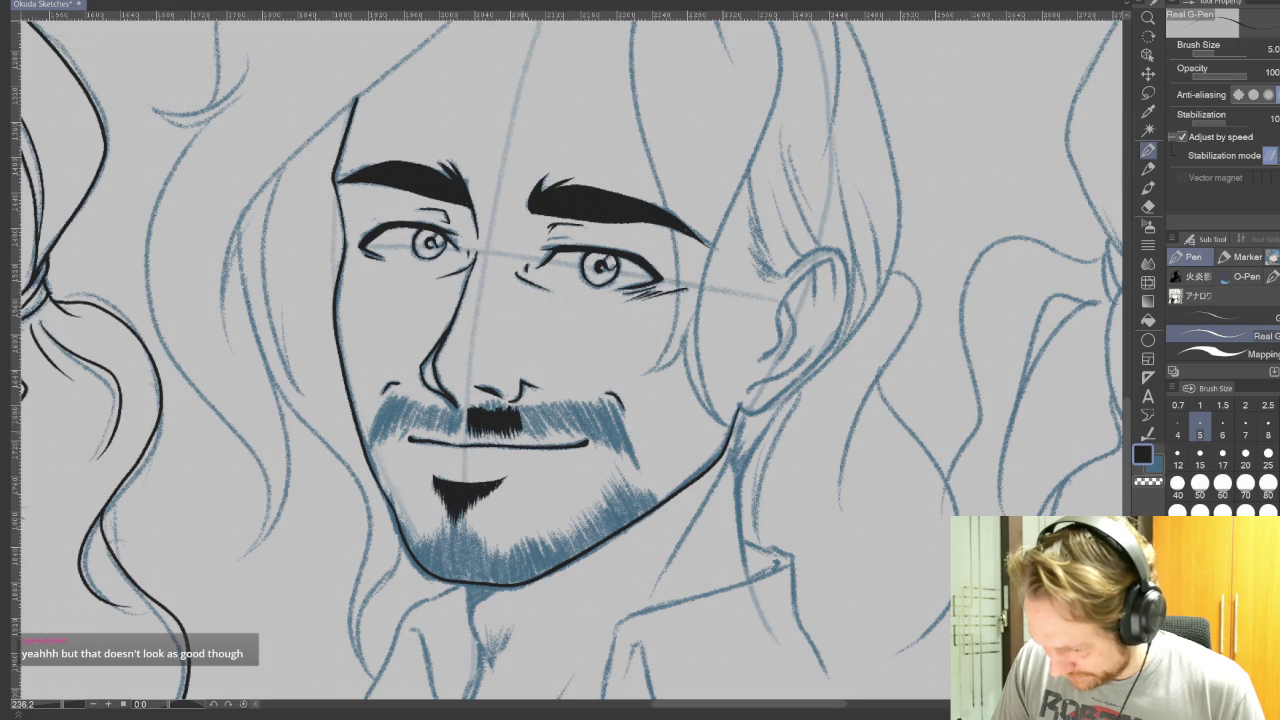
{"action": "mouse_move", "coordinate": [532, 408]}
{"action": "left_mouse_down"}
{"action": "mouse_move", "coordinate": [537, 432]}
{"action": "mouse_move", "coordinate": [574, 432]}
{"action": "left_mouse_up"}
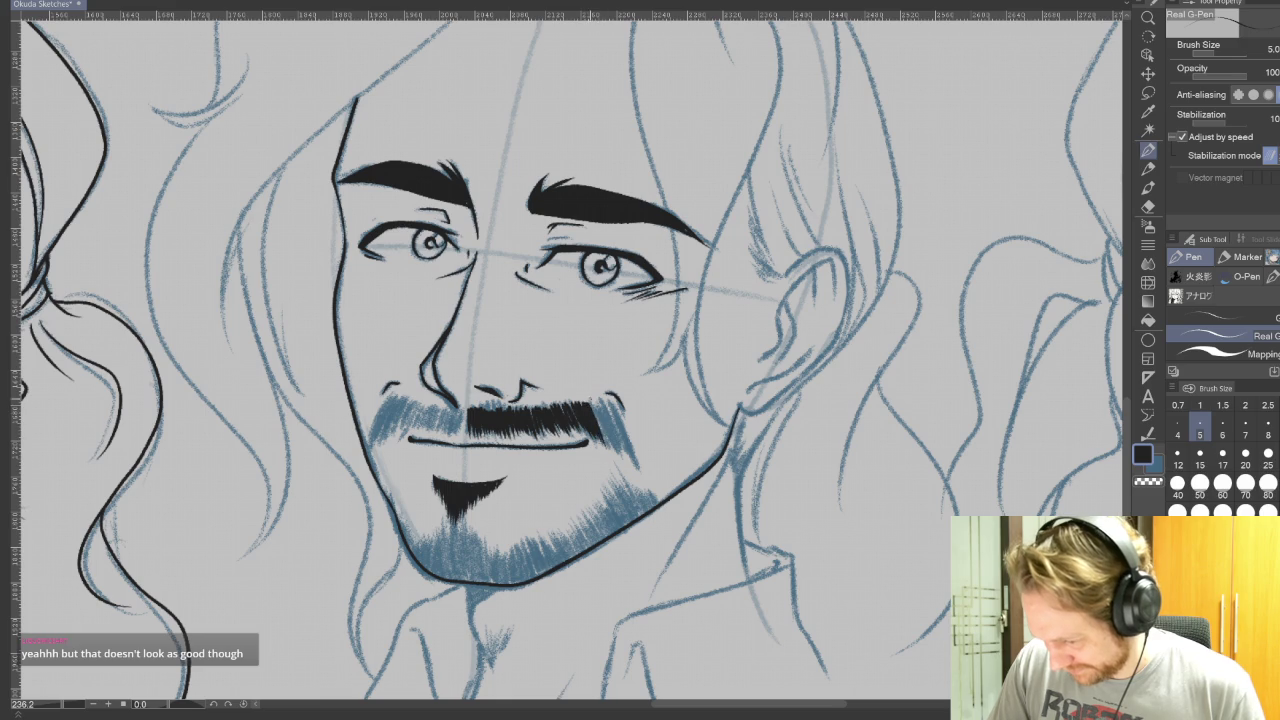
{"action": "left_click_drag", "start_coordinate": [606, 404], "coordinate": [630, 460]}
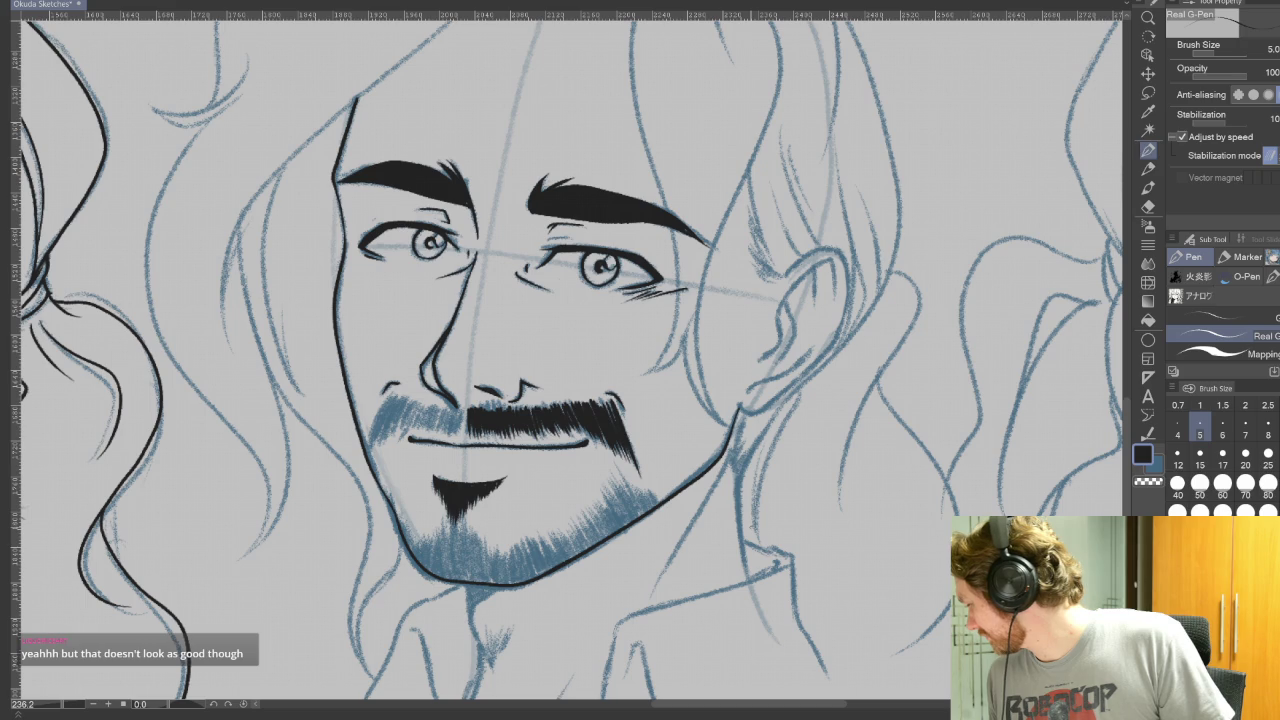
{"action": "left_click_drag", "start_coordinate": [784, 574], "coordinate": [889, 574]}
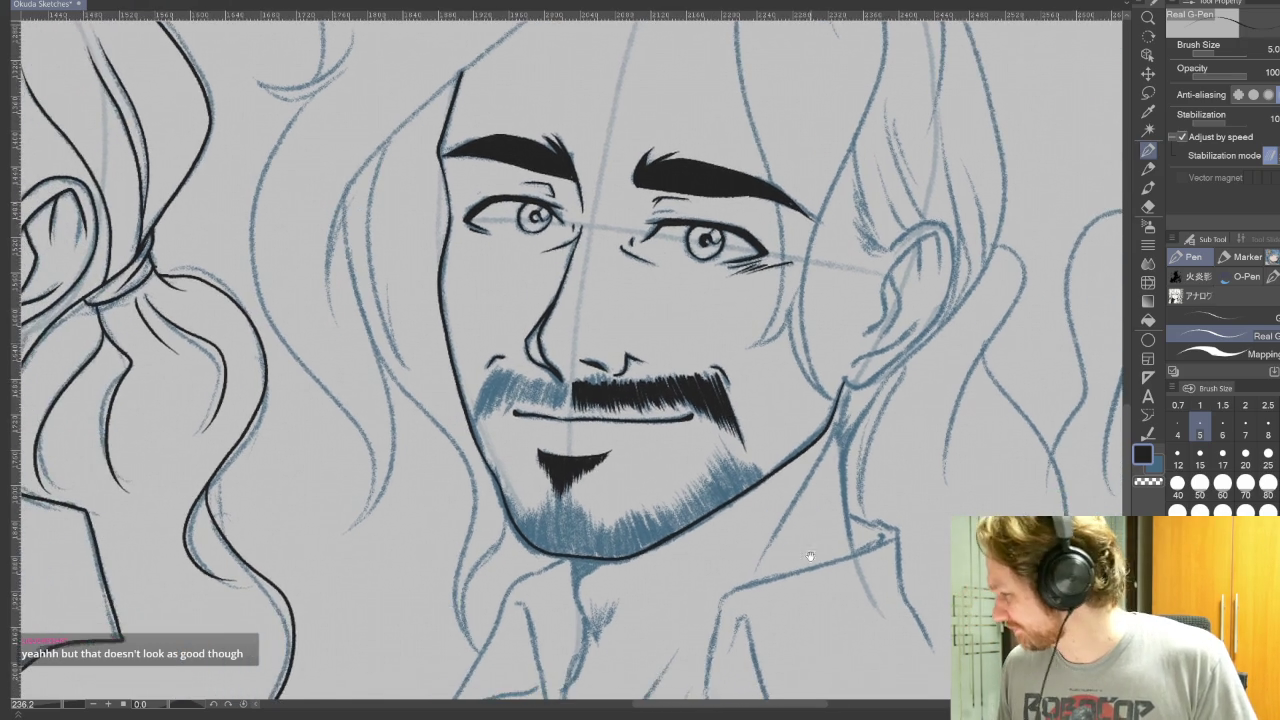
{"action": "key", "text": "p"}
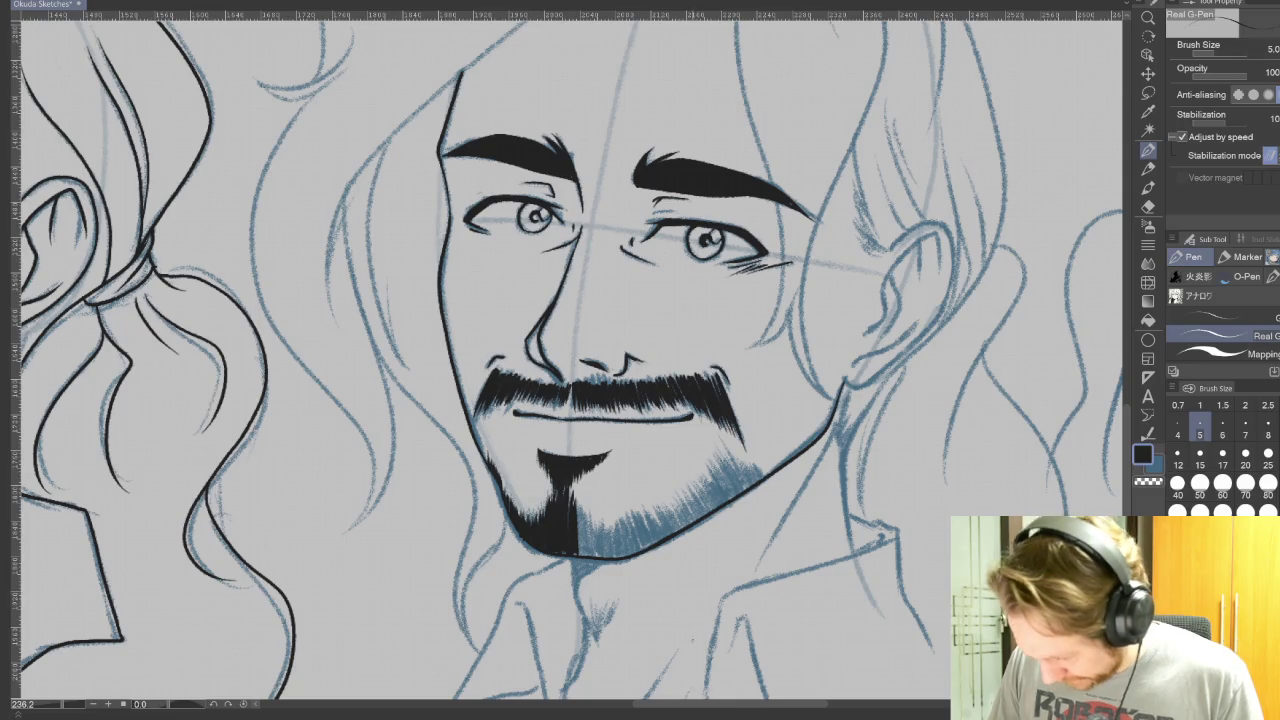
Step: Clean the edges of the inked goatee and left jaw beard with the Kneaded eraser
{"action": "left_click", "coordinate": [1148, 206]}
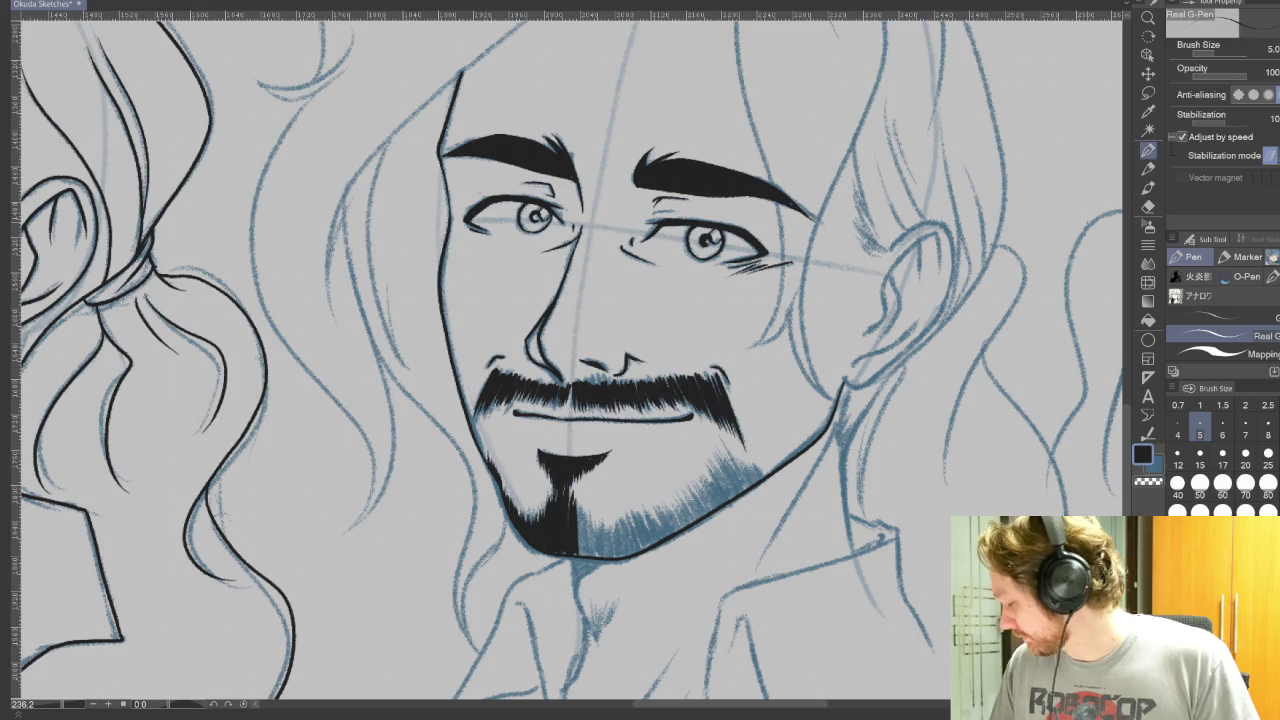
{"action": "key", "text": "p"}
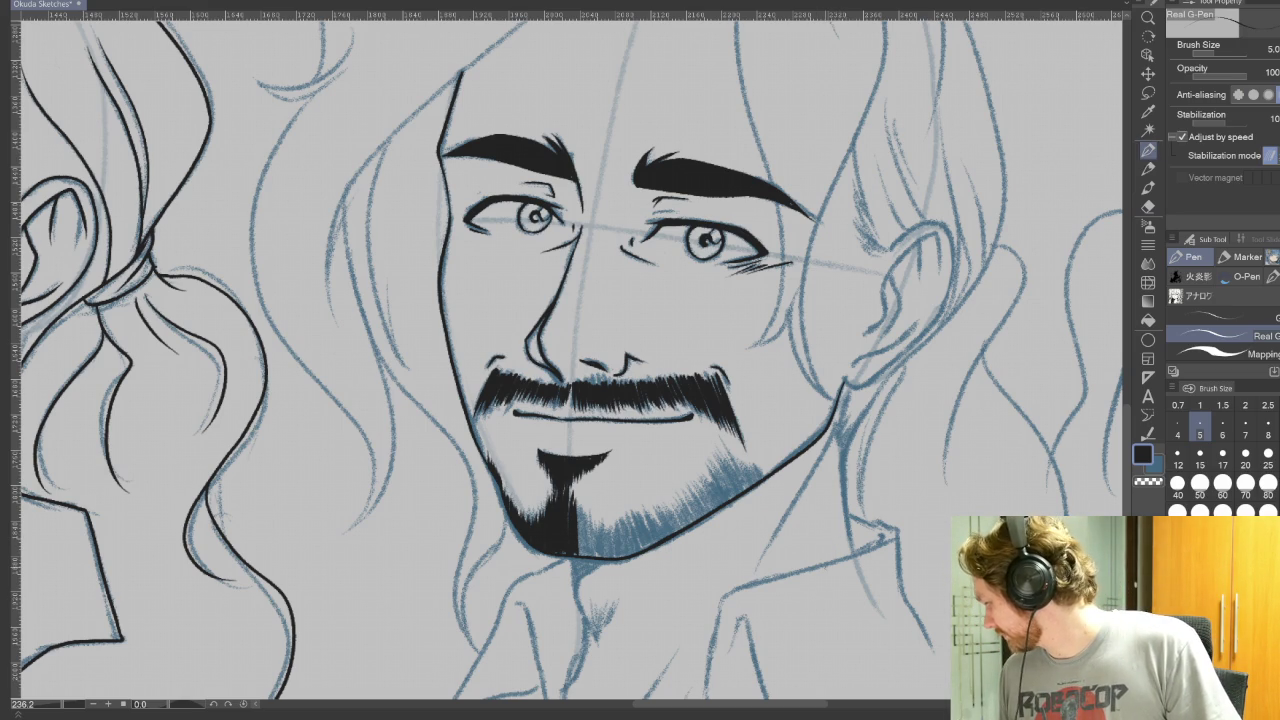
Step: With the canvas upside down, hatch black strokes along the beard's edges
{"action": "mouse_move", "coordinate": [700, 360]}
{"action": "left_mouse_down"}
{"action": "mouse_move", "coordinate": [640, 480]}
{"action": "mouse_move", "coordinate": [480, 500]}
{"action": "mouse_move", "coordinate": [420, 300]}
{"action": "left_mouse_up"}
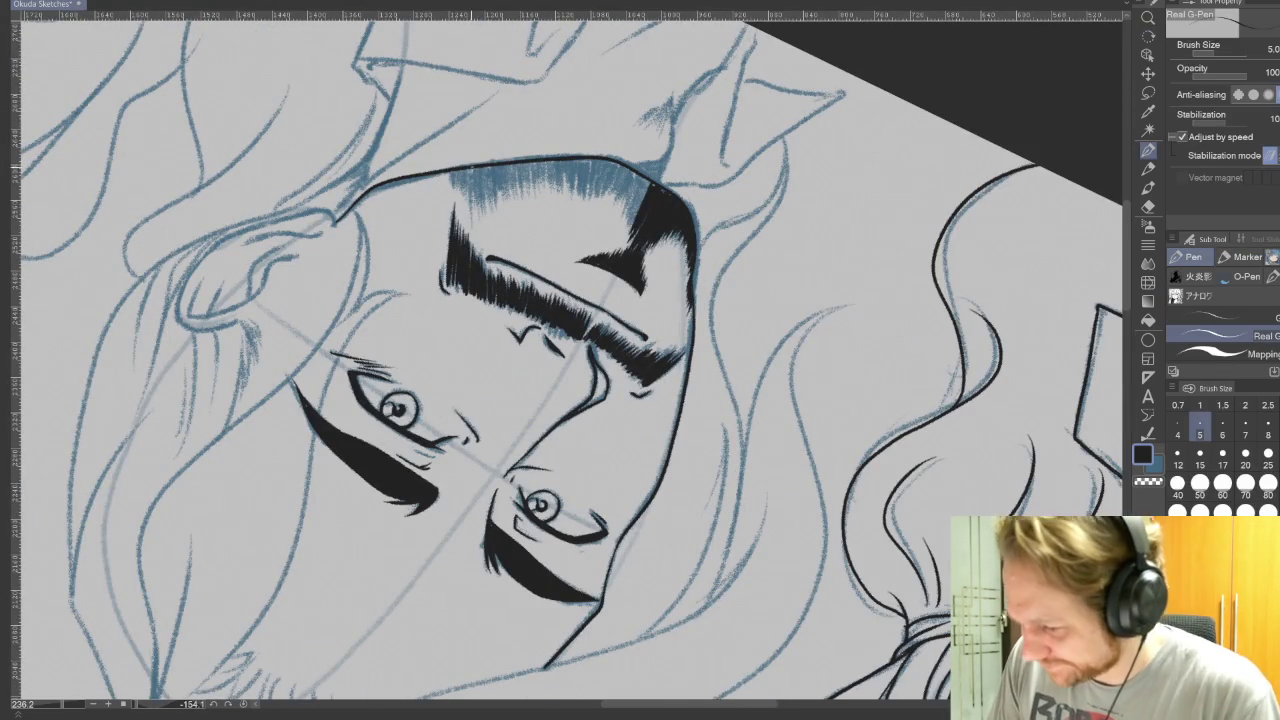
{"action": "left_click_drag", "start_coordinate": [471, 170], "coordinate": [470, 228]}
{"action": "left_click_drag", "start_coordinate": [467, 170], "coordinate": [460, 192]}
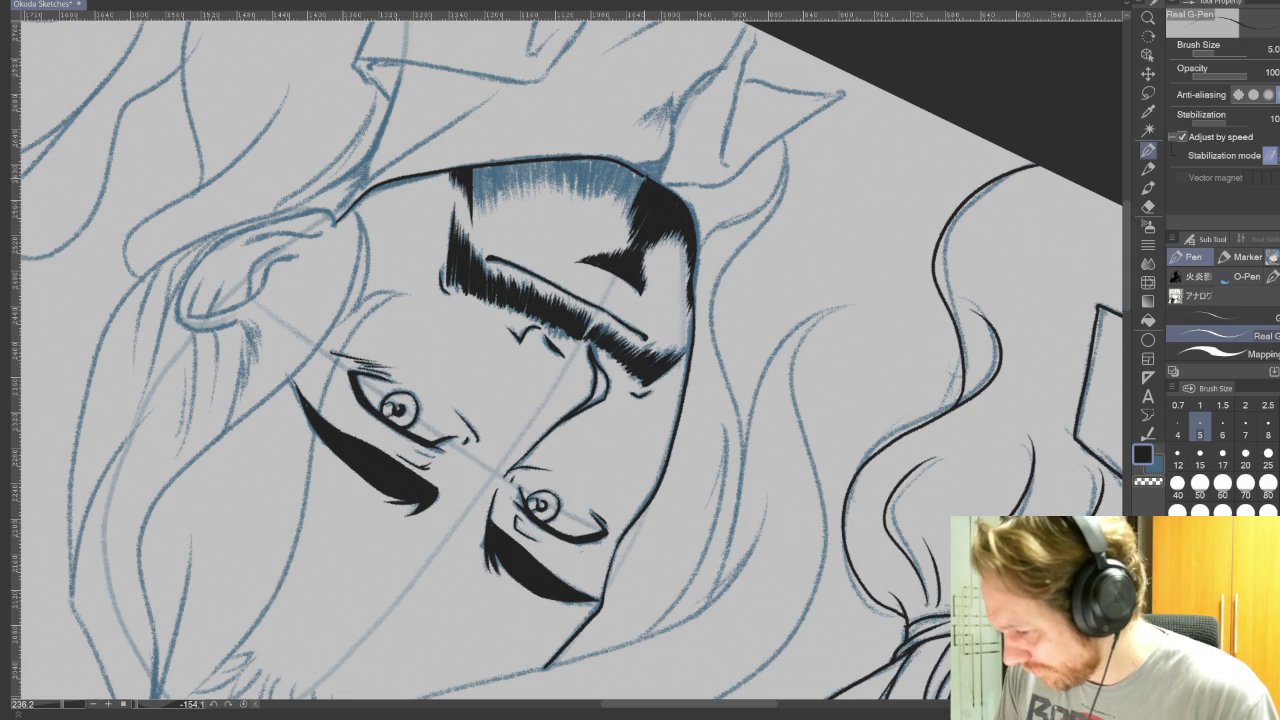
{"action": "mouse_move", "coordinate": [636, 176]}
{"action": "left_mouse_down"}
{"action": "mouse_move", "coordinate": [627, 198]}
{"action": "mouse_move", "coordinate": [612, 193]}
{"action": "left_mouse_up"}
{"action": "left_click_drag", "start_coordinate": [618, 162], "coordinate": [604, 193]}
{"action": "left_click_drag", "start_coordinate": [608, 161], "coordinate": [601, 197]}
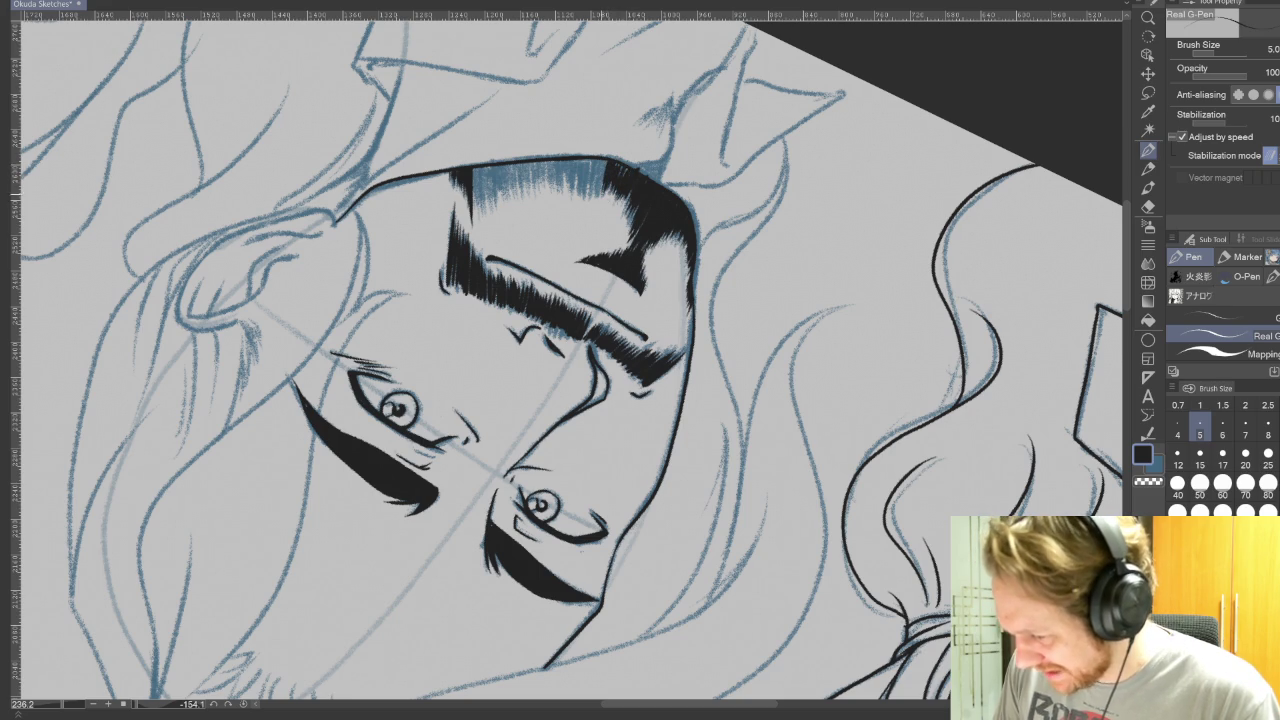
{"action": "left_click_drag", "start_coordinate": [477, 168], "coordinate": [473, 214]}
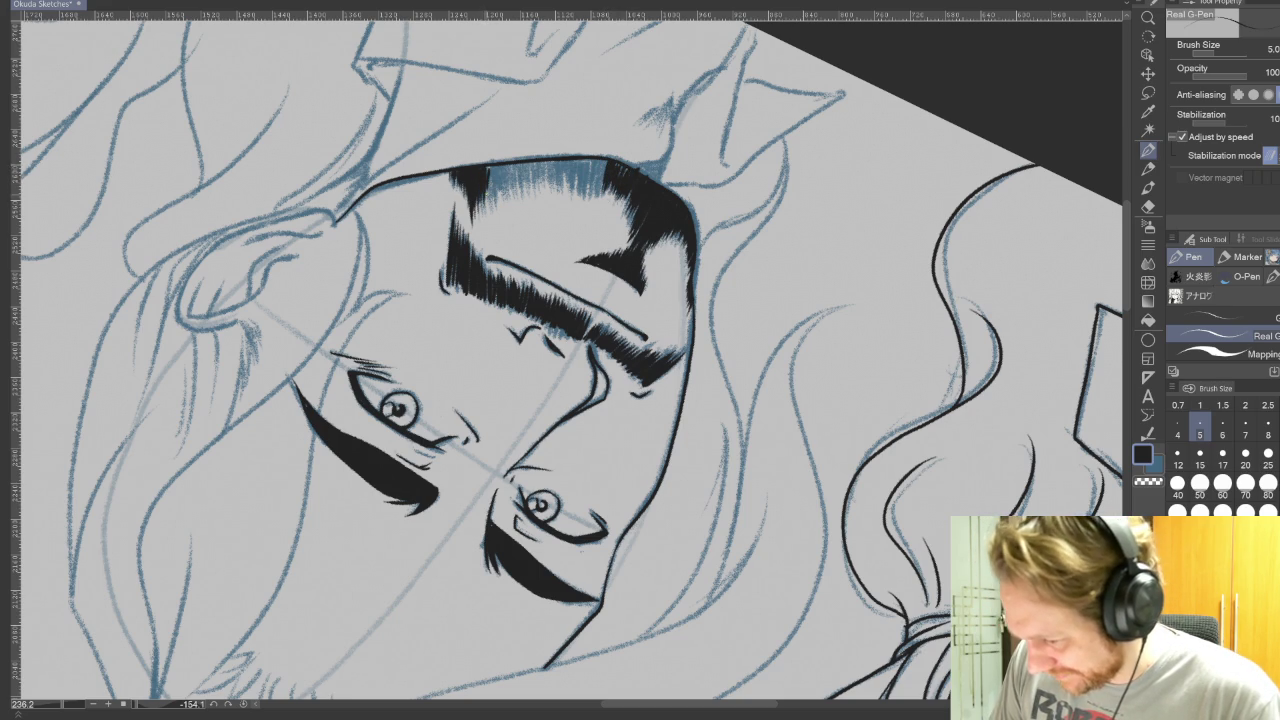
Step: Fill the remaining blue gaps in the beard with black hatch strokes
{"action": "left_click_drag", "start_coordinate": [497, 167], "coordinate": [491, 199]}
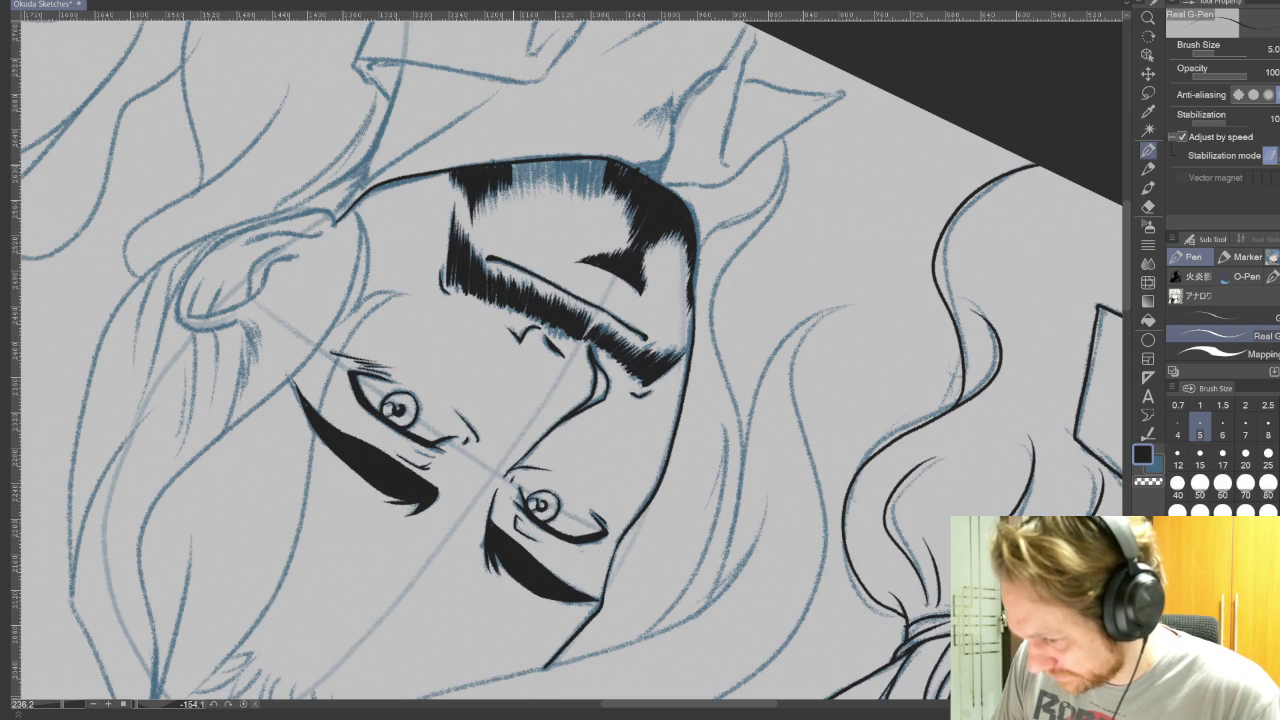
{"action": "left_click_drag", "start_coordinate": [523, 163], "coordinate": [520, 187]}
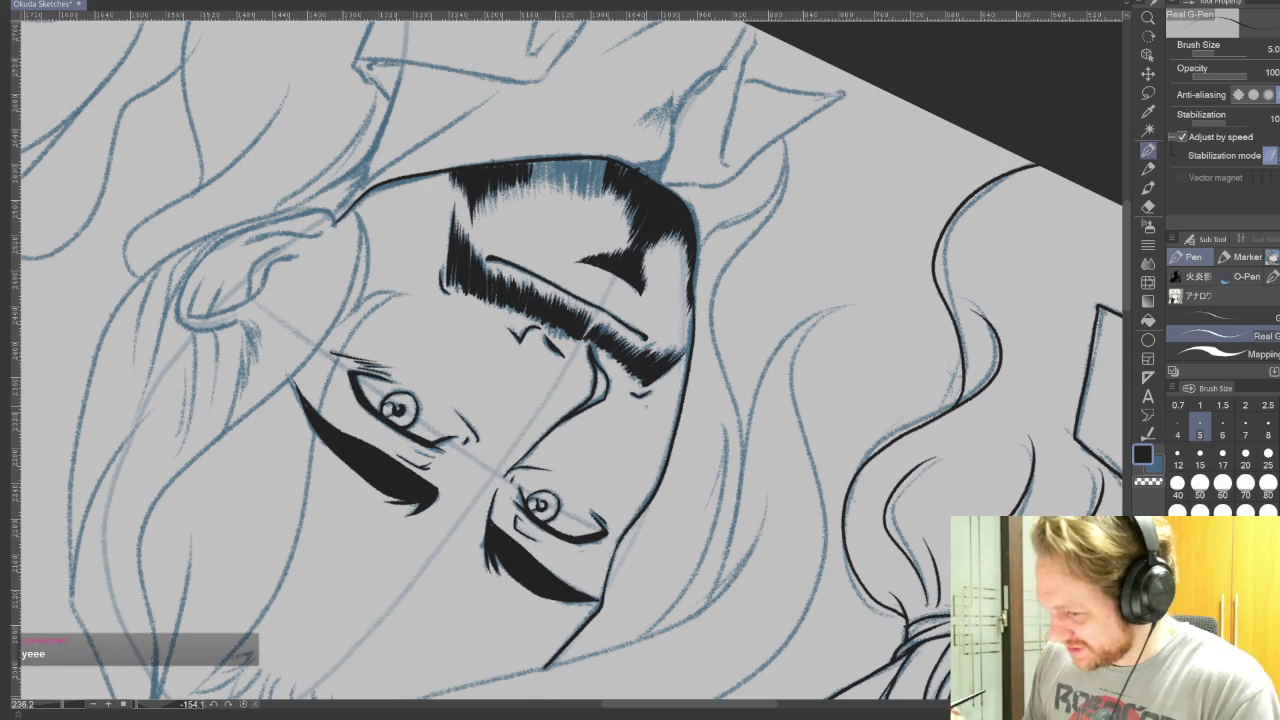
{"action": "left_click_drag", "start_coordinate": [534, 163], "coordinate": [532, 182]}
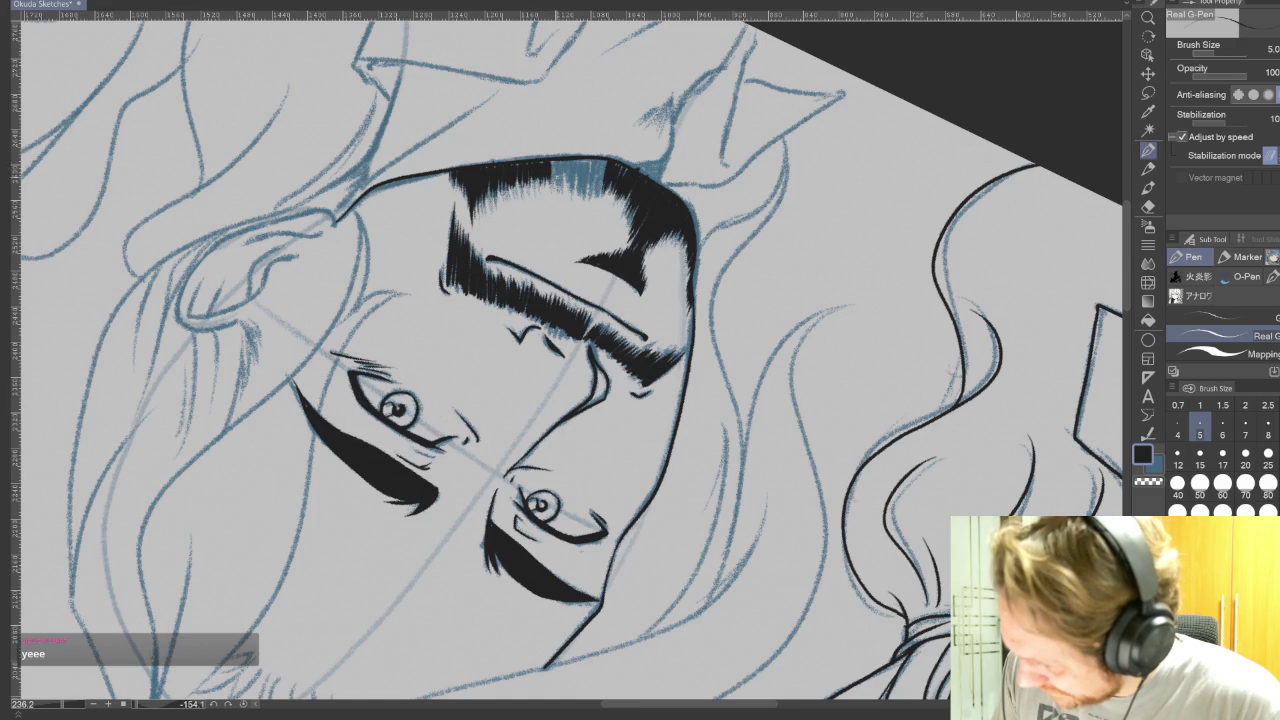
{"action": "mouse_move", "coordinate": [561, 161]}
{"action": "left_mouse_down"}
{"action": "mouse_move", "coordinate": [580, 193]}
{"action": "mouse_move", "coordinate": [599, 180]}
{"action": "left_mouse_up"}
{"action": "left_click_drag", "start_coordinate": [604, 162], "coordinate": [603, 184]}
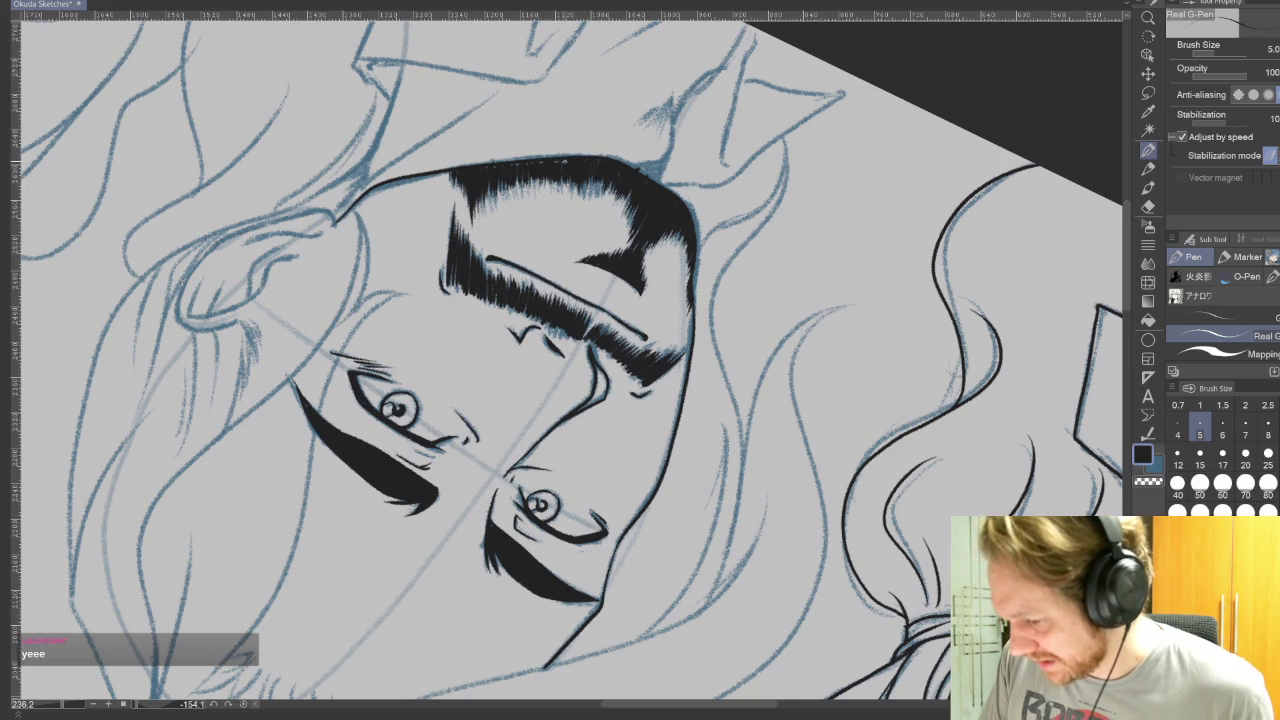
{"action": "left_click_drag", "start_coordinate": [560, 360], "coordinate": [620, 330]}
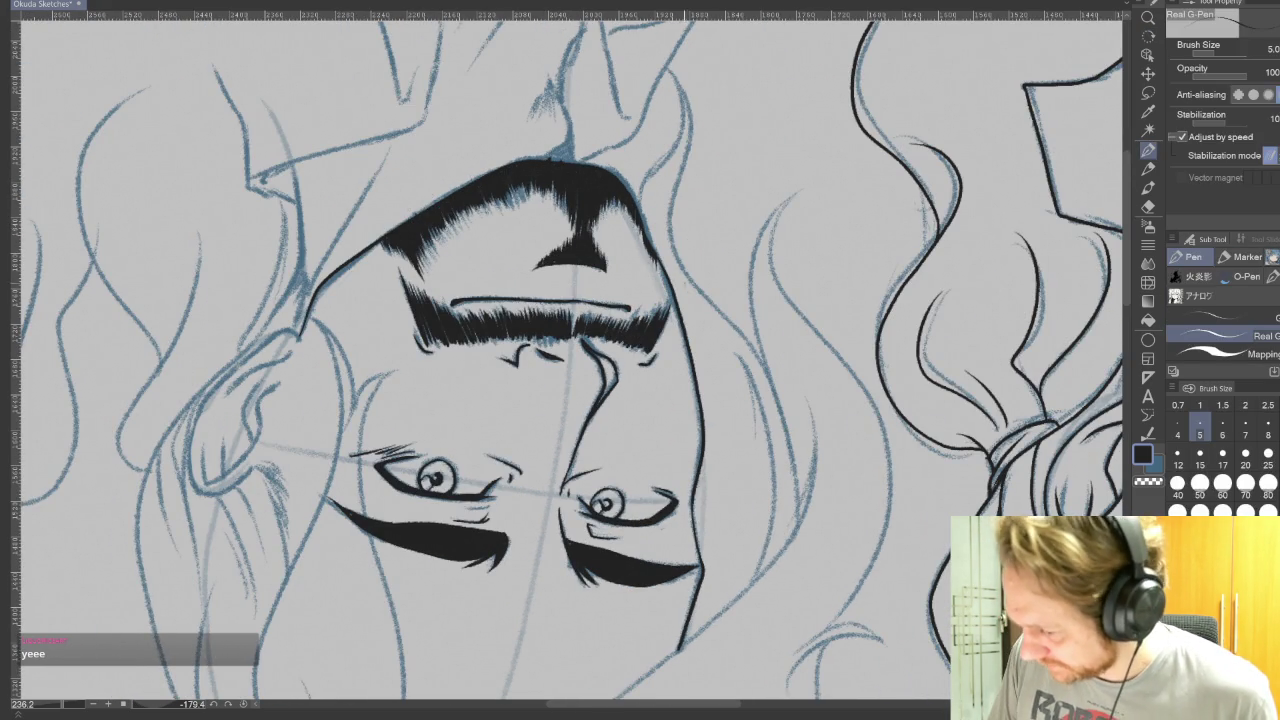
{"action": "key", "text": "e"}
{"action": "left_click_drag", "start_coordinate": [560, 360], "coordinate": [640, 300]}
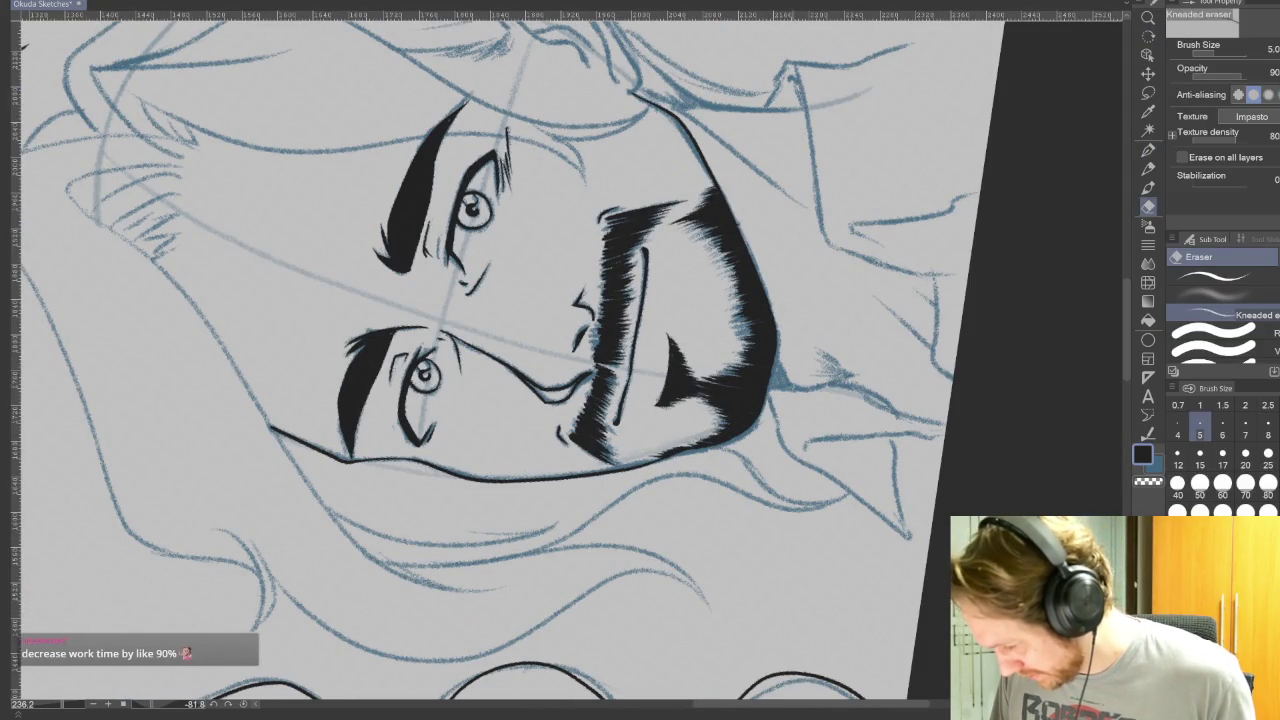
Step: Reset the canvas to 0° rotation to review the beard, with the Real G-Pen active
{"action": "key", "text": "ctrl+0"}
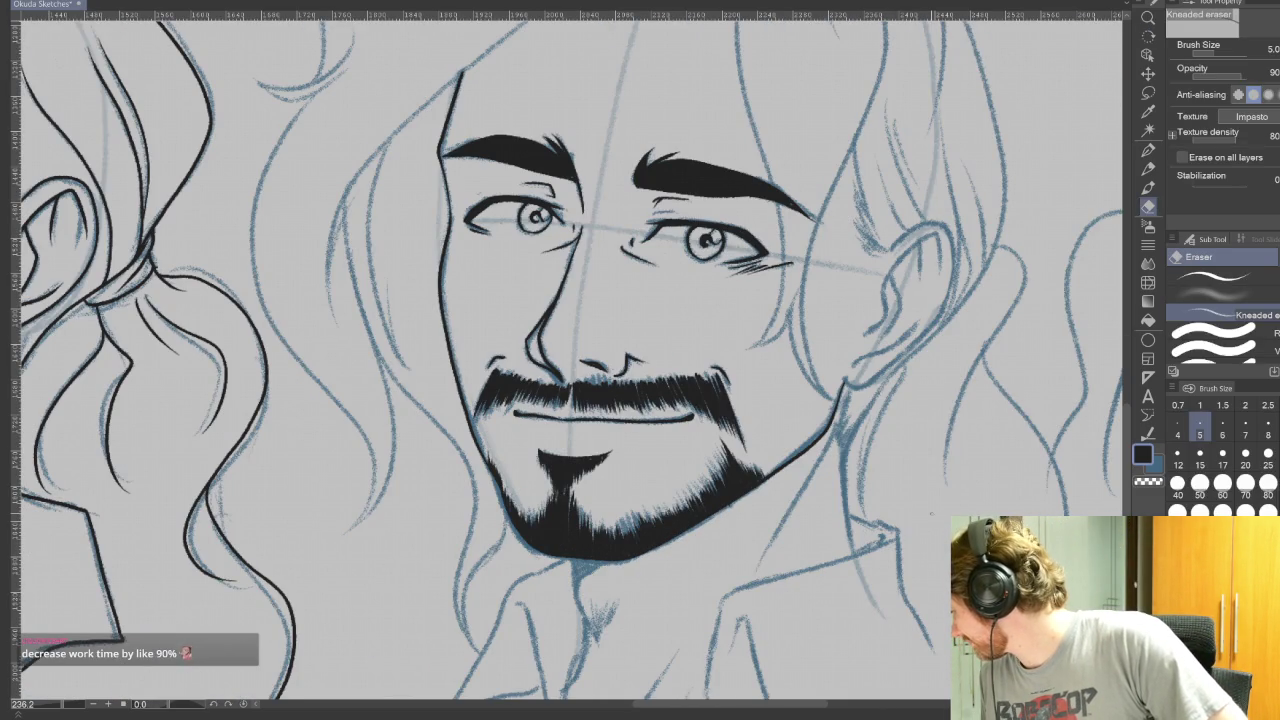
{"action": "key", "text": "p"}
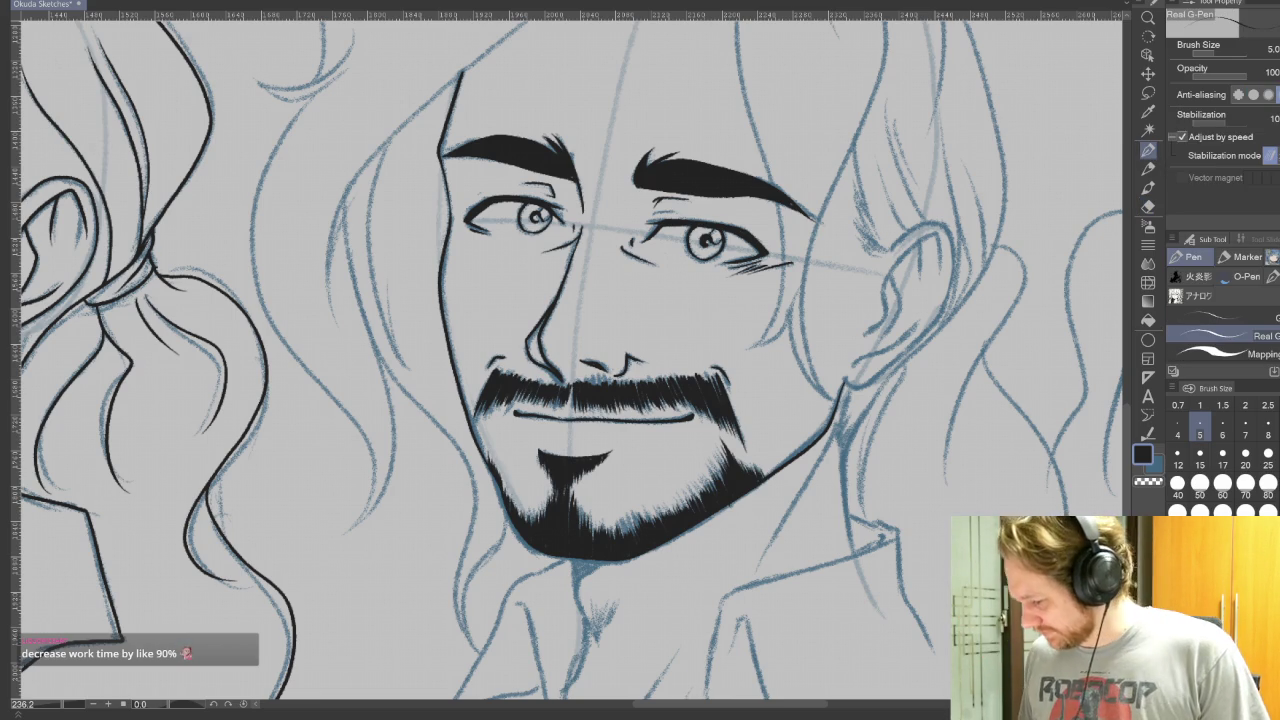
Step: Ink the top hair outline and long strands down the left side of the face
{"action": "left_click_drag", "start_coordinate": [818, 289], "coordinate": [898, 547]}
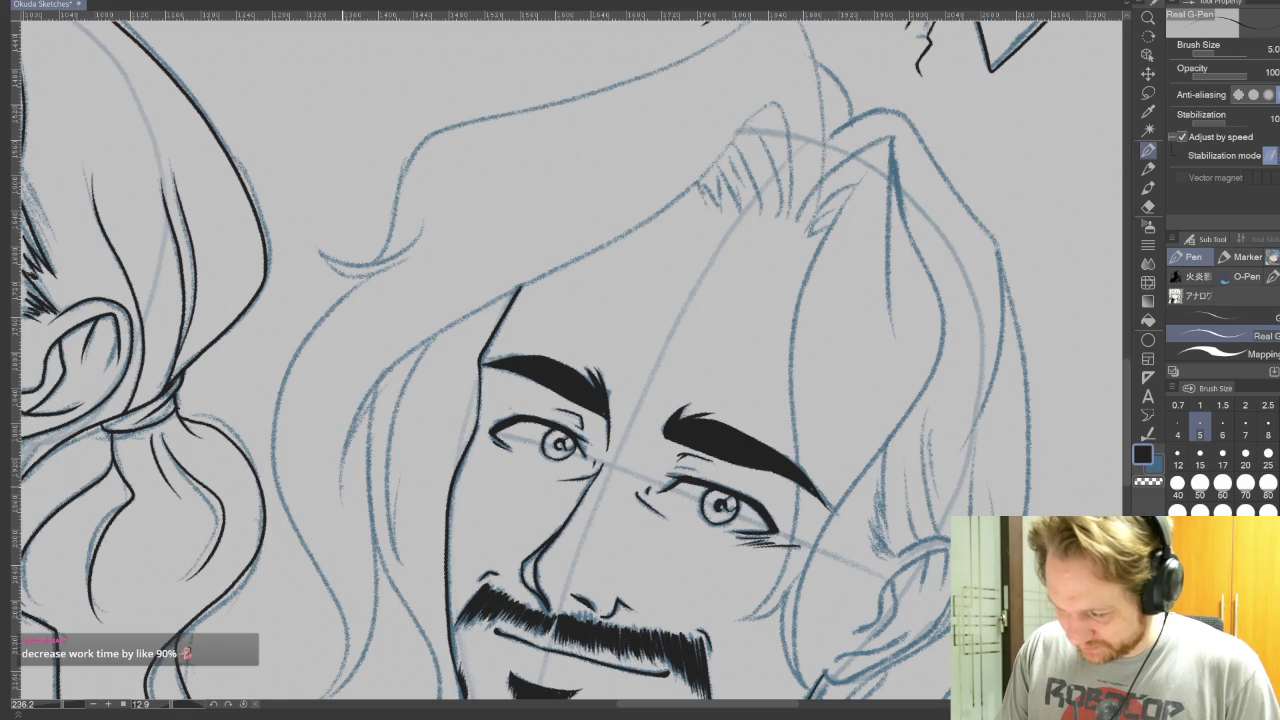
{"action": "left_click_drag", "start_coordinate": [352, 440], "coordinate": [796, 228]}
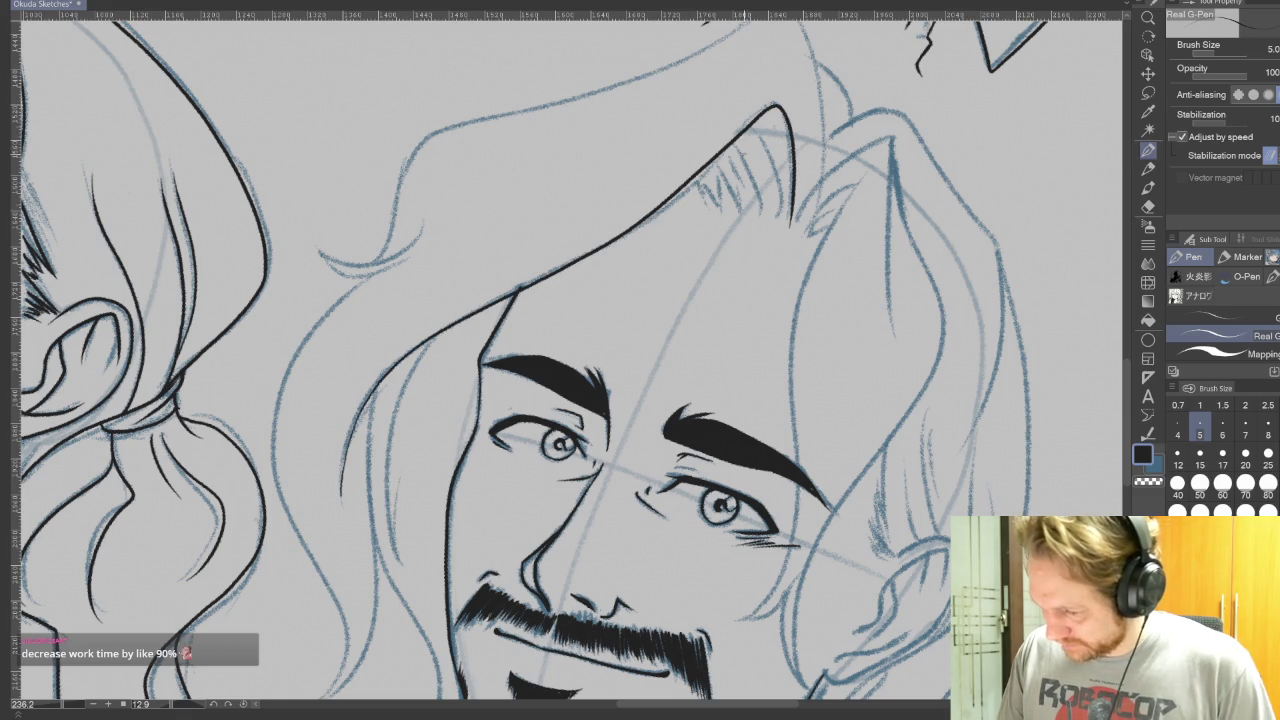
{"action": "left_click_drag", "start_coordinate": [388, 368], "coordinate": [348, 698]}
{"action": "mouse_move", "coordinate": [507, 521]}
{"action": "left_mouse_down"}
{"action": "mouse_move", "coordinate": [493, 419]}
{"action": "mouse_move", "coordinate": [401, 290]}
{"action": "left_mouse_up"}
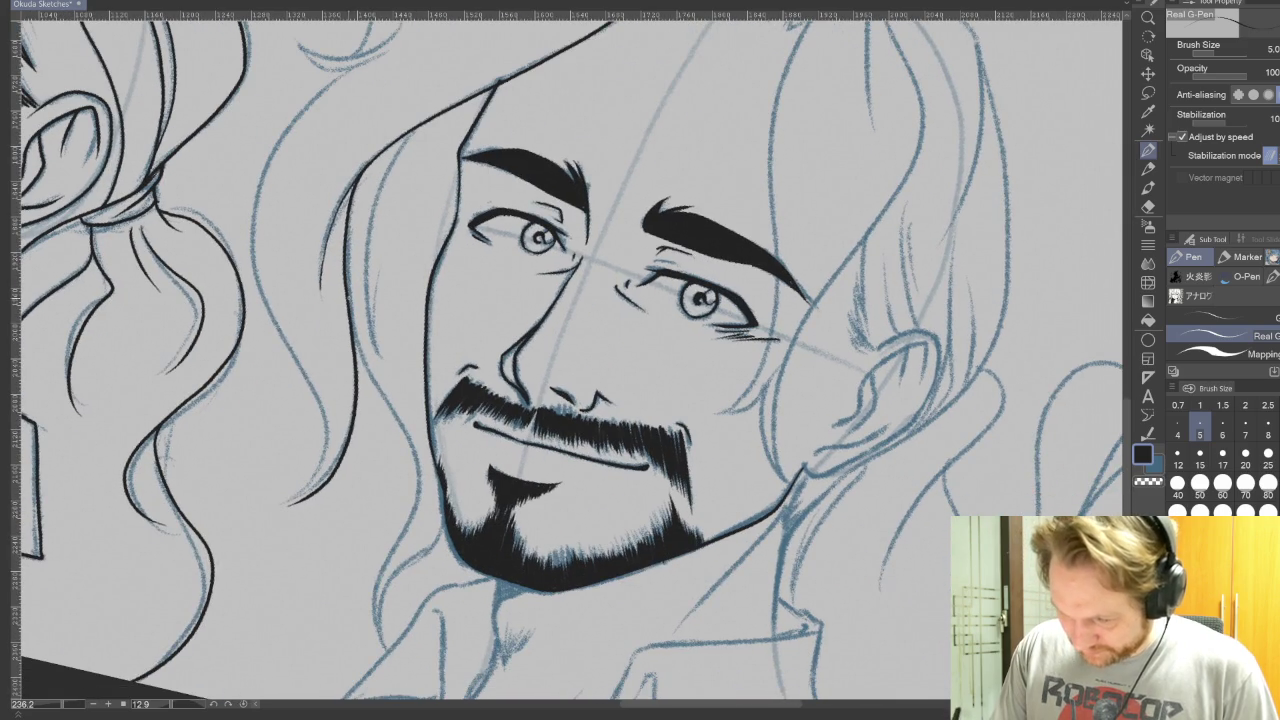
{"action": "mouse_move", "coordinate": [356, 330]}
{"action": "left_mouse_down"}
{"action": "mouse_move", "coordinate": [416, 520]}
{"action": "mouse_move", "coordinate": [375, 650]}
{"action": "mouse_move", "coordinate": [446, 540]}
{"action": "left_mouse_up"}
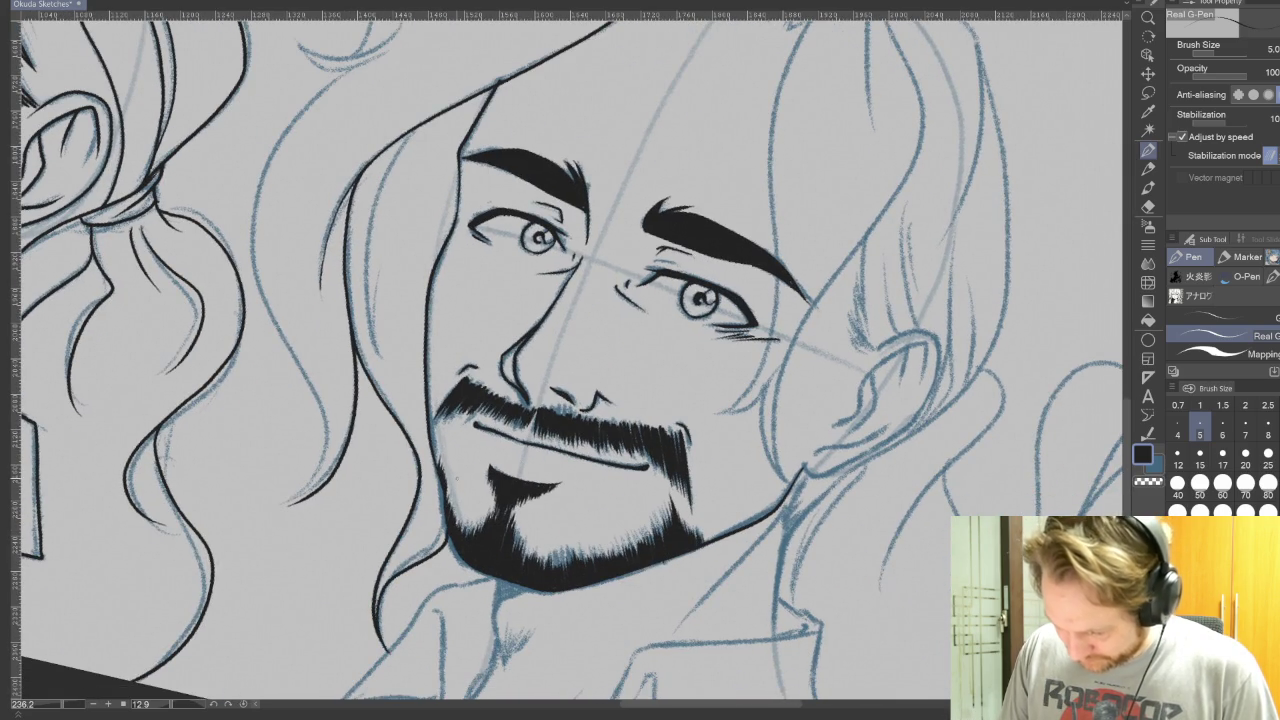
{"action": "left_click_drag", "start_coordinate": [418, 130], "coordinate": [372, 362]}
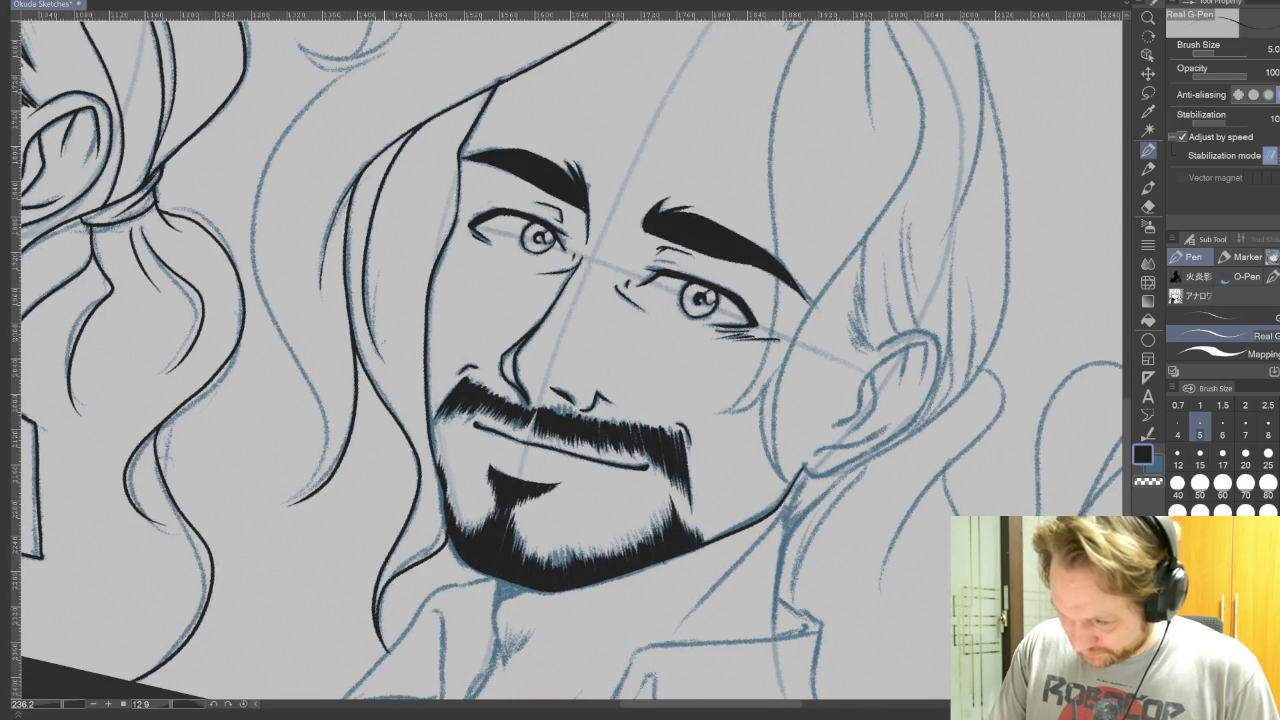
{"action": "left_click_drag", "start_coordinate": [384, 276], "coordinate": [370, 362]}
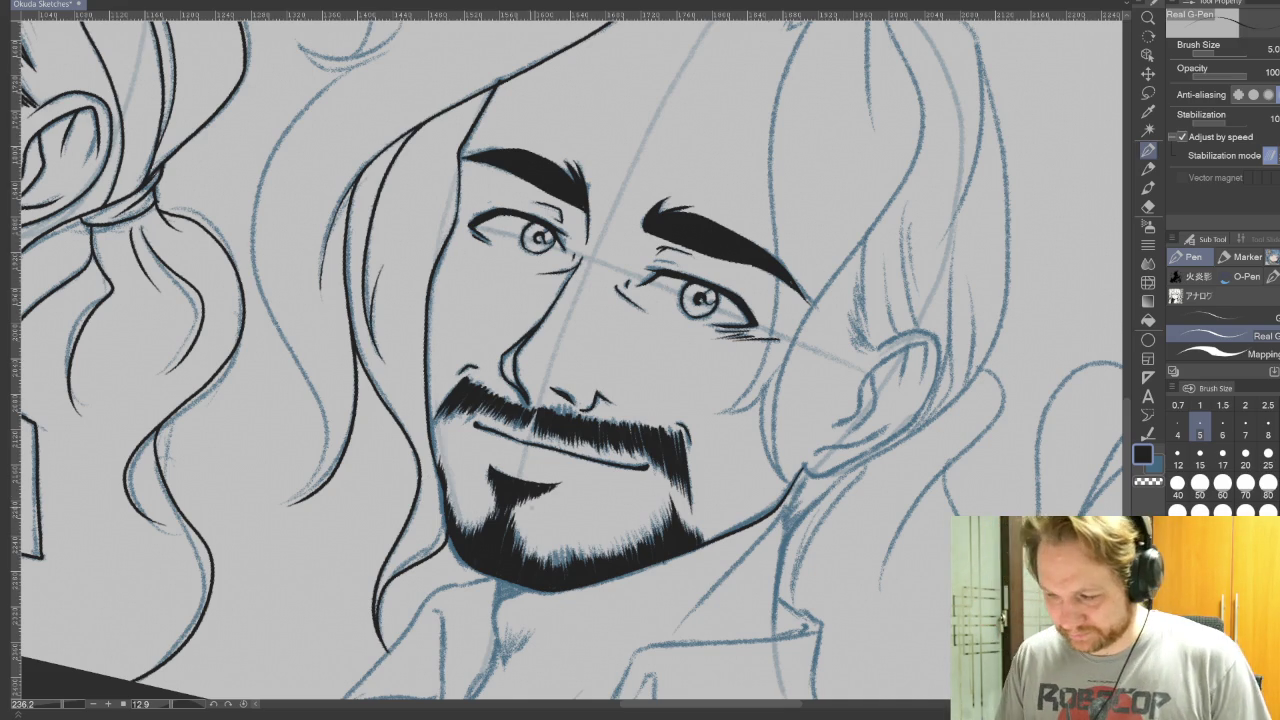
Step: Redraw the long left hair outline stroke after undoing two stray strokes
{"action": "left_click_drag", "start_coordinate": [560, 360], "coordinate": [667, 463]}
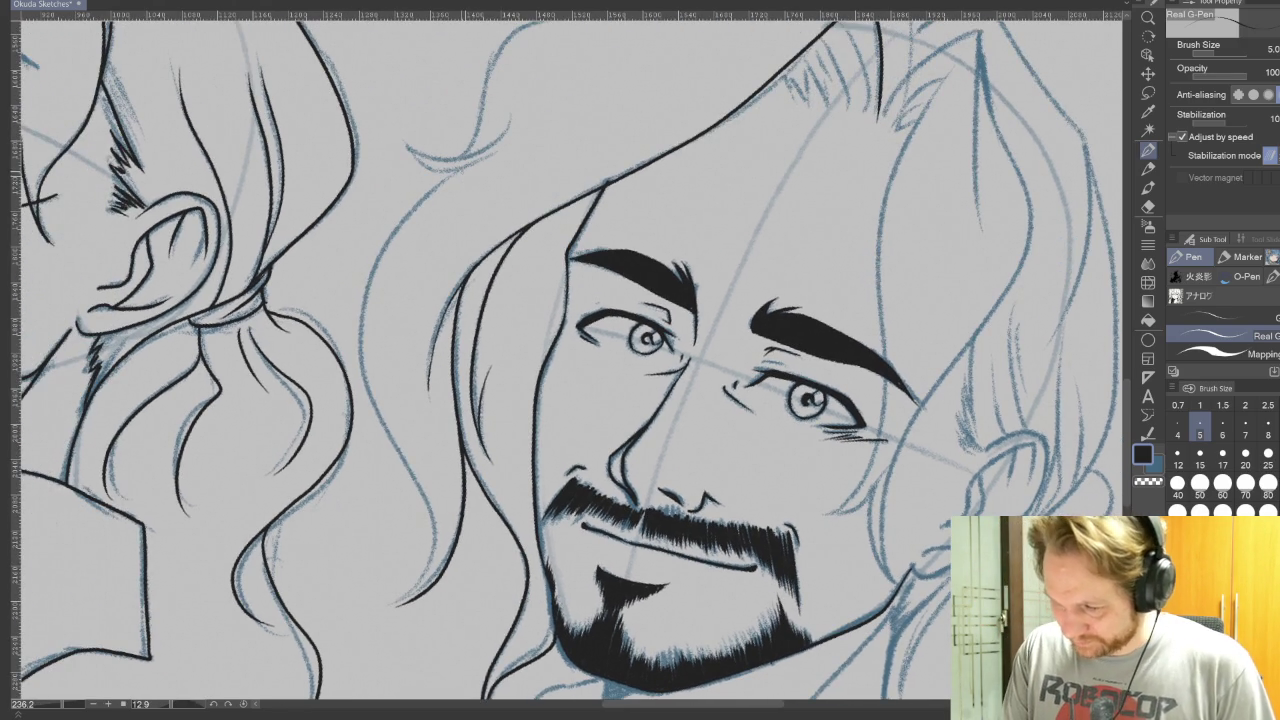
{"action": "mouse_move", "coordinate": [455, 172]}
{"action": "left_mouse_down"}
{"action": "mouse_move", "coordinate": [368, 288]}
{"action": "mouse_move", "coordinate": [386, 436]}
{"action": "mouse_move", "coordinate": [432, 584]}
{"action": "mouse_move", "coordinate": [378, 414]}
{"action": "mouse_move", "coordinate": [452, 180]}
{"action": "left_mouse_up"}
{"action": "key", "text": "ctrl+z"}
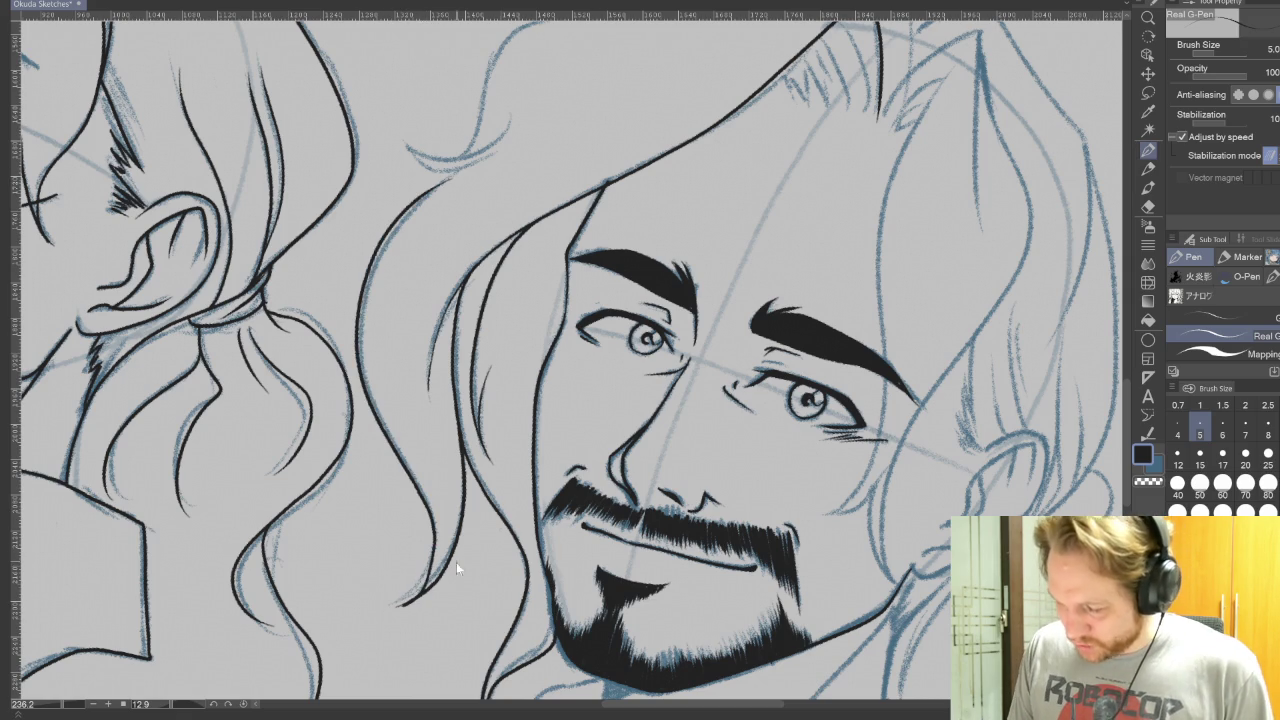
{"action": "key", "text": "ctrl+z"}
{"action": "mouse_move", "coordinate": [431, 588]}
{"action": "left_mouse_down"}
{"action": "mouse_move", "coordinate": [390, 436]}
{"action": "mouse_move", "coordinate": [374, 302]}
{"action": "mouse_move", "coordinate": [462, 172]}
{"action": "left_mouse_up"}
{"action": "key", "text": "r"}
{"action": "mouse_move", "coordinate": [600, 400]}
{"action": "left_mouse_down"}
{"action": "mouse_move", "coordinate": [560, 470]}
{"action": "mouse_move", "coordinate": [460, 350]}
{"action": "left_mouse_up"}
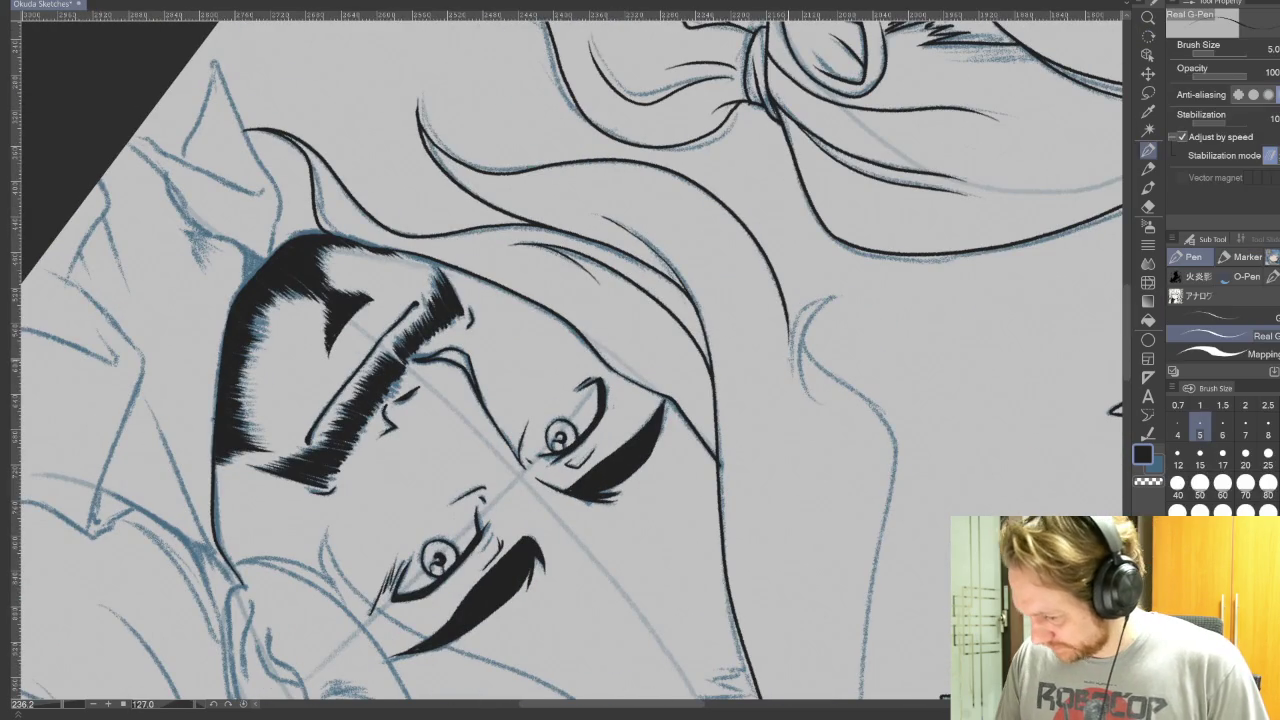
Step: Ink a curve beside the shoulder and the outline over the top of the head
{"action": "left_click_drag", "start_coordinate": [818, 315], "coordinate": [803, 389]}
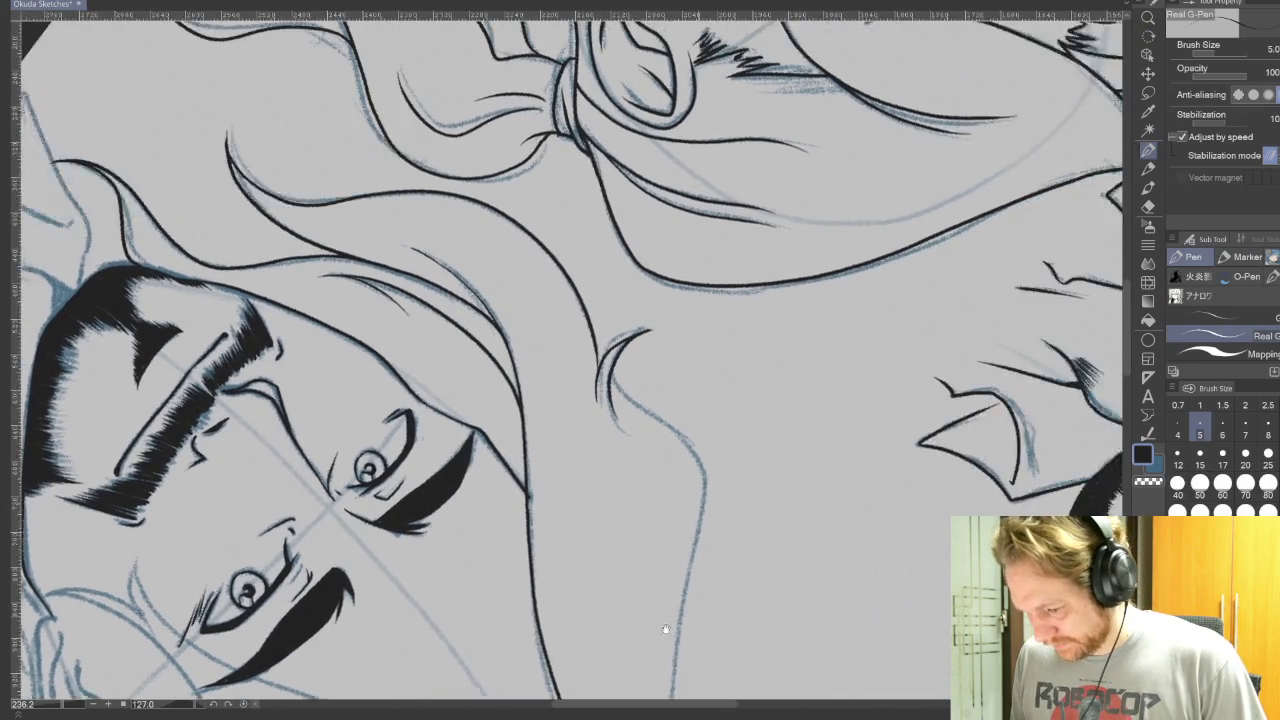
{"action": "left_click_drag", "start_coordinate": [898, 583], "coordinate": [880, 483]}
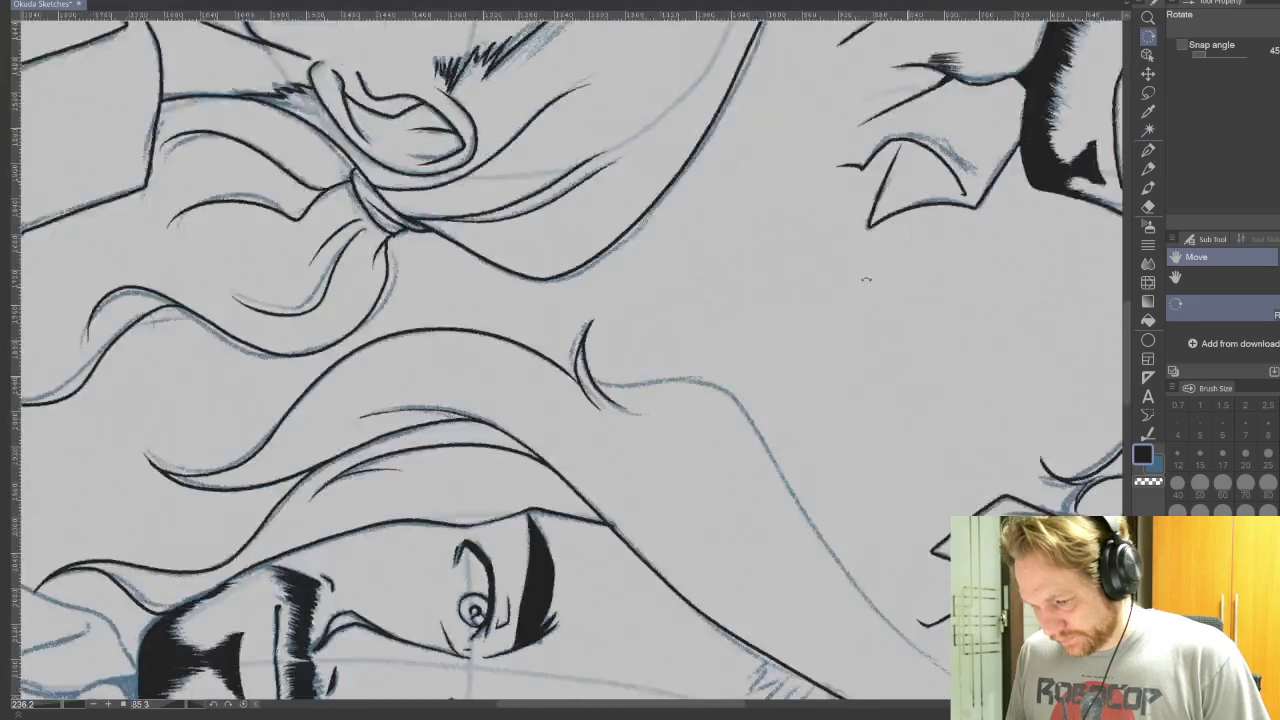
{"action": "left_click_drag", "start_coordinate": [640, 360], "coordinate": [600, 300]}
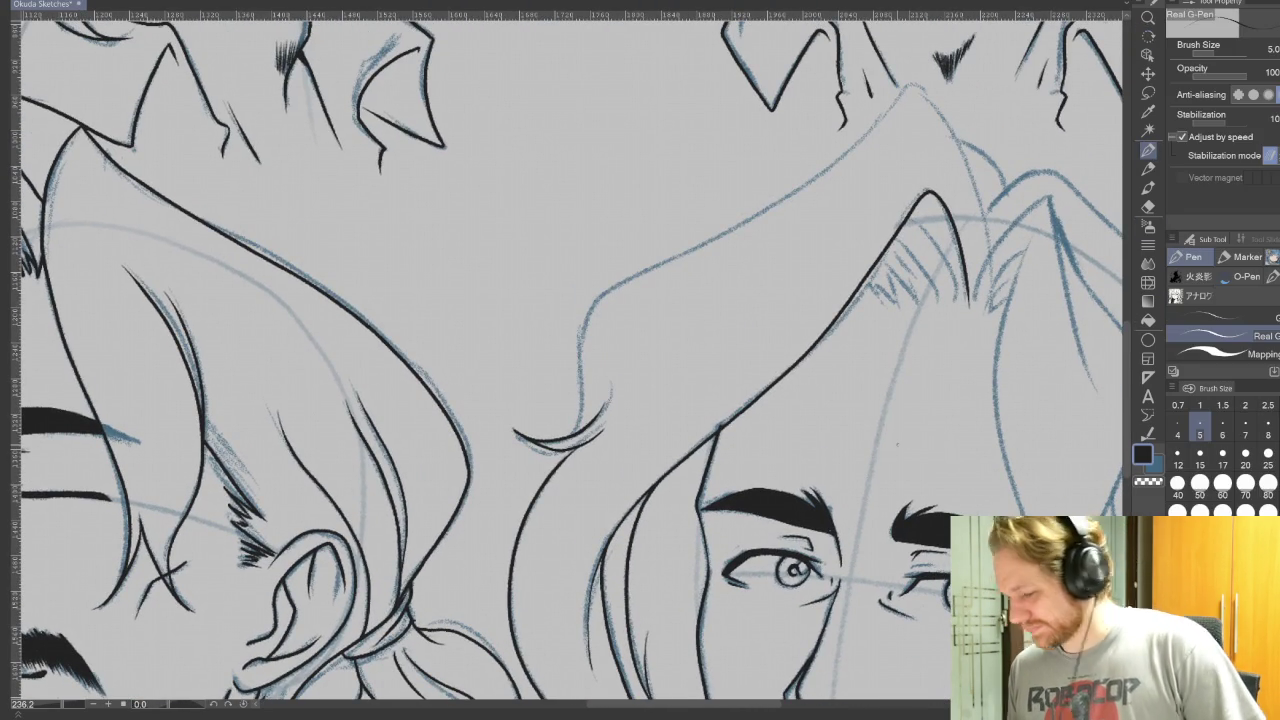
{"action": "mouse_move", "coordinate": [582, 428]}
{"action": "left_mouse_down"}
{"action": "mouse_move", "coordinate": [582, 318]}
{"action": "mouse_move", "coordinate": [878, 116]}
{"action": "mouse_move", "coordinate": [965, 150]}
{"action": "mouse_move", "coordinate": [975, 285]}
{"action": "left_mouse_up"}
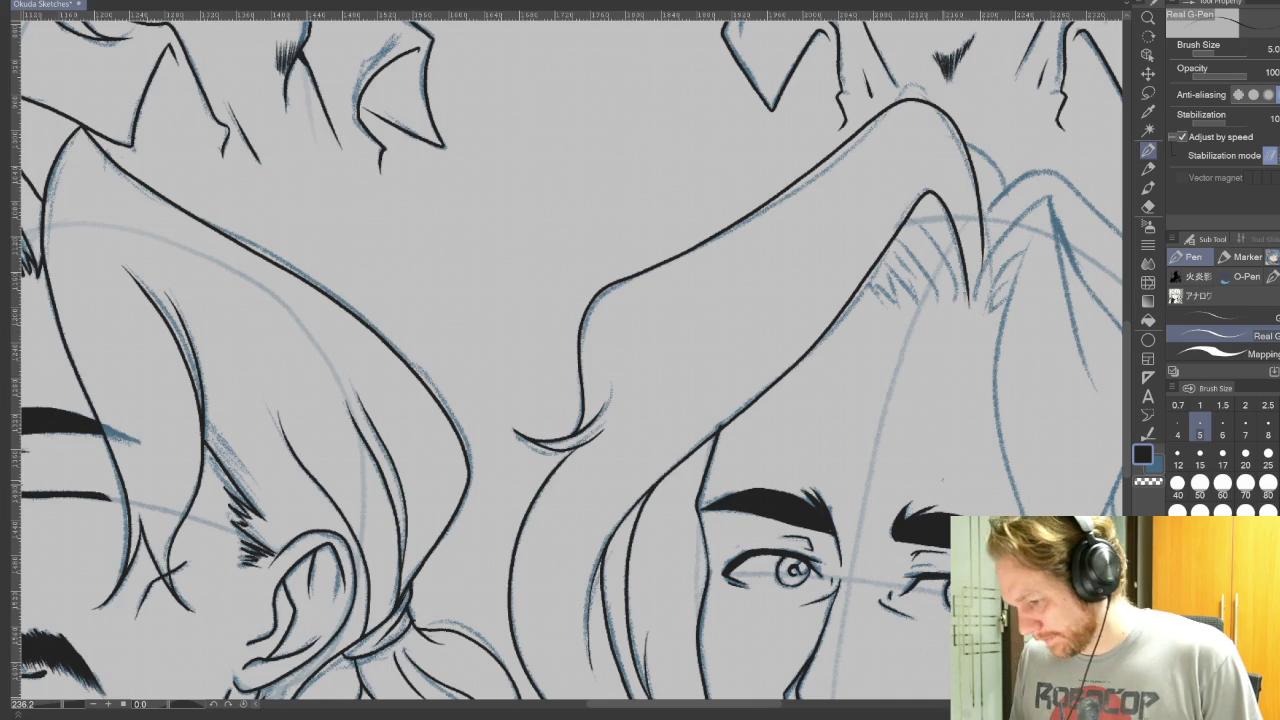
{"action": "scroll", "coordinate": [566, 355], "scroll_direction": "down", "scroll_amount": 5}
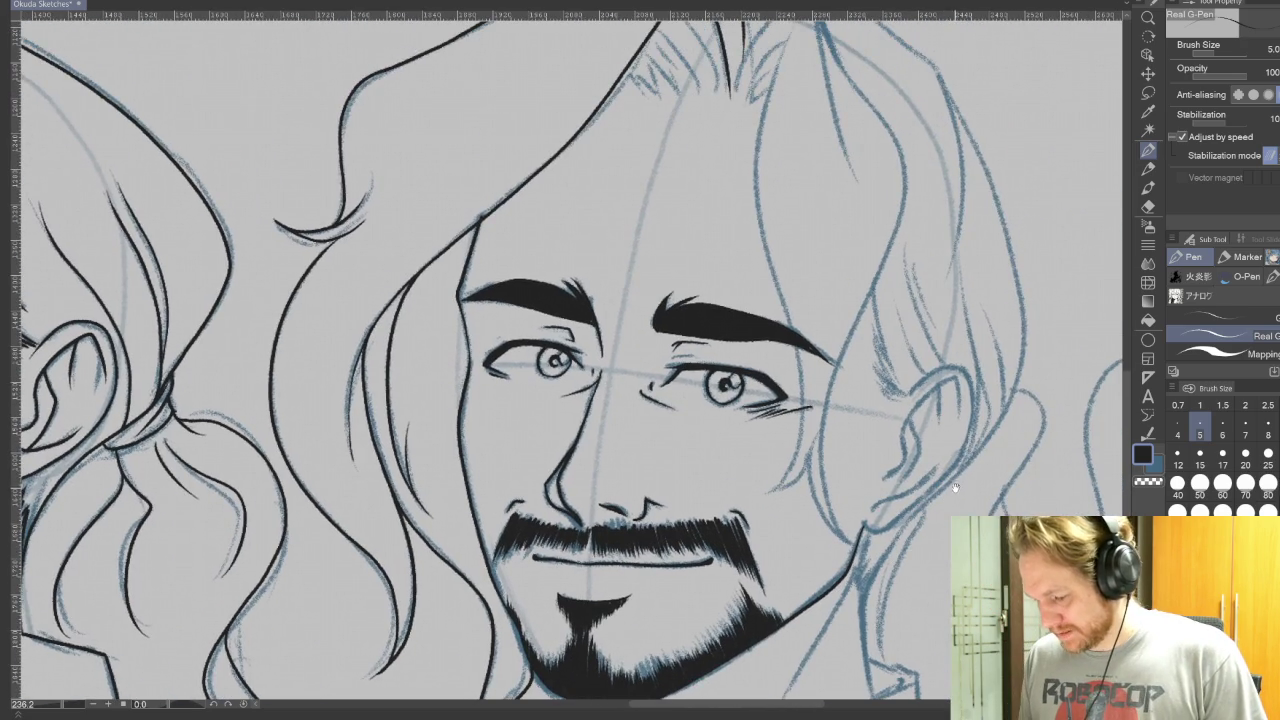
{"action": "left_click_drag", "start_coordinate": [1015, 383], "coordinate": [947, 448]}
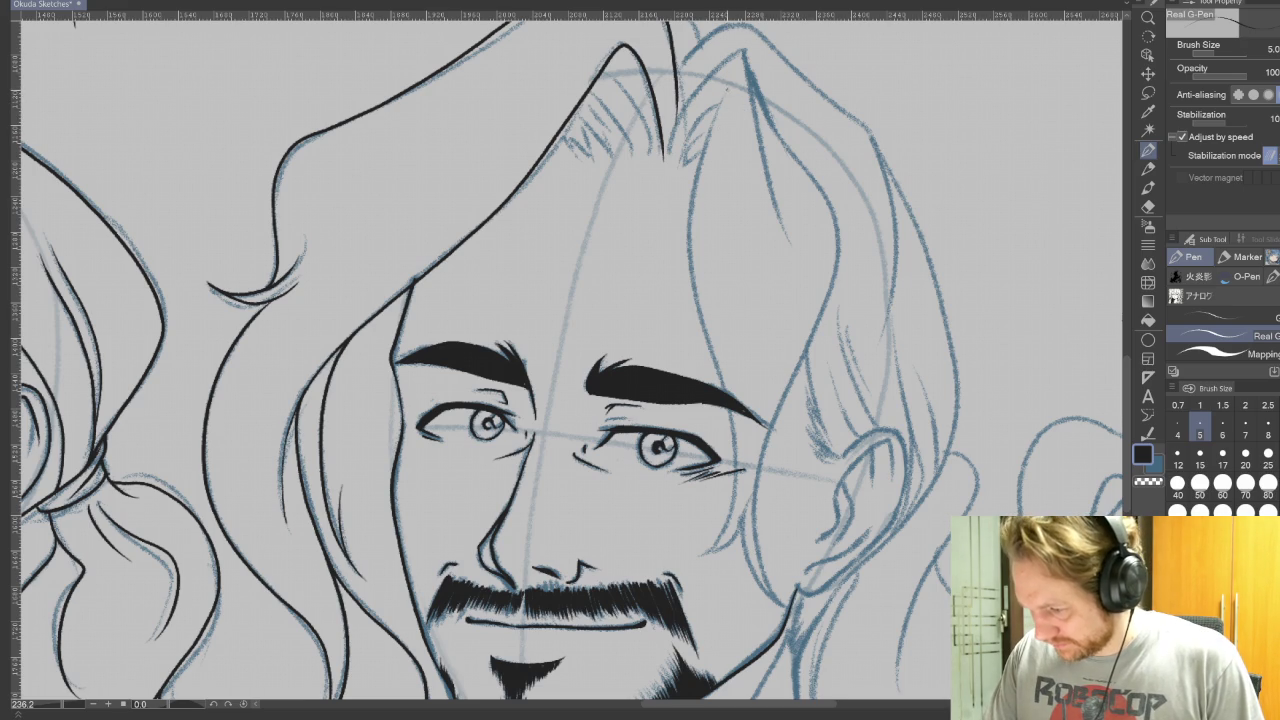
Step: Ink the right-side face line, redrawing it once after an undo
{"action": "mouse_move", "coordinate": [690, 166]}
{"action": "left_mouse_down"}
{"action": "mouse_move", "coordinate": [736, 460]}
{"action": "mouse_move", "coordinate": [697, 533]}
{"action": "left_mouse_up"}
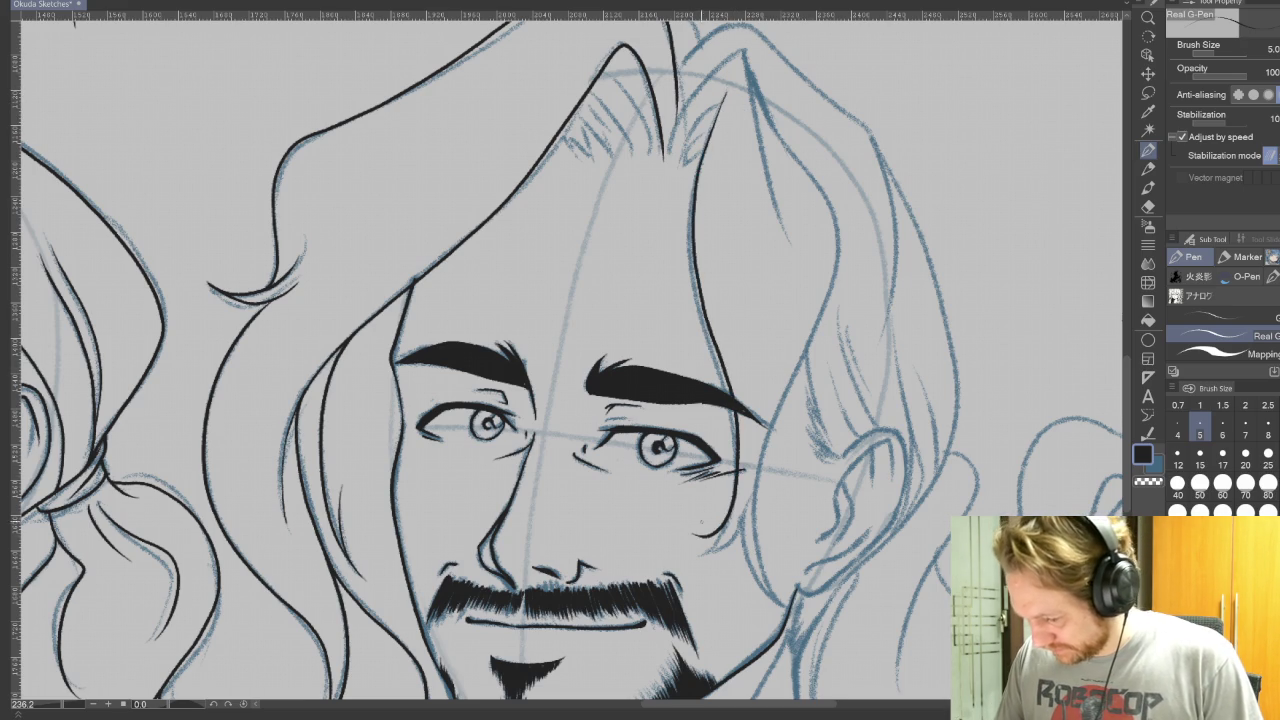
{"action": "key", "text": "ctrl+z"}
{"action": "mouse_move", "coordinate": [726, 88]}
{"action": "left_mouse_down"}
{"action": "mouse_move", "coordinate": [698, 208]}
{"action": "mouse_move", "coordinate": [728, 376]}
{"action": "mouse_move", "coordinate": [730, 522]}
{"action": "mouse_move", "coordinate": [680, 545]}
{"action": "left_mouse_up"}
{"action": "mouse_move", "coordinate": [560, 160]}
{"action": "left_mouse_down"}
{"action": "mouse_move", "coordinate": [700, 220]}
{"action": "mouse_move", "coordinate": [760, 360]}
{"action": "mouse_move", "coordinate": [700, 500]}
{"action": "mouse_move", "coordinate": [580, 560]}
{"action": "left_mouse_up"}
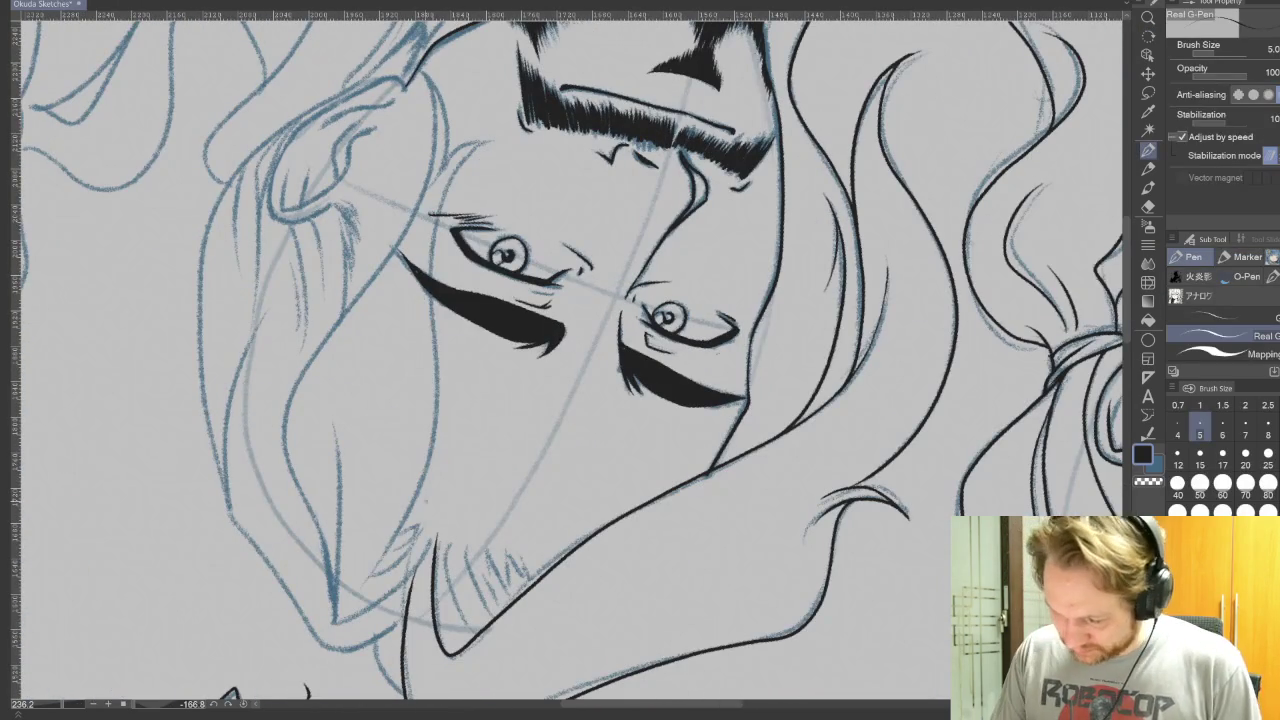
Step: Ink the left face contour and extend it up toward the hair
{"action": "mouse_move", "coordinate": [365, 578]}
{"action": "left_mouse_down"}
{"action": "mouse_move", "coordinate": [434, 408]}
{"action": "mouse_move", "coordinate": [430, 240]}
{"action": "mouse_move", "coordinate": [474, 152]}
{"action": "mouse_move", "coordinate": [490, 146]}
{"action": "left_mouse_up"}
{"action": "mouse_move", "coordinate": [588, 545]}
{"action": "left_mouse_down"}
{"action": "mouse_move", "coordinate": [643, 586]}
{"action": "mouse_move", "coordinate": [752, 618]}
{"action": "mouse_move", "coordinate": [695, 638]}
{"action": "left_mouse_up"}
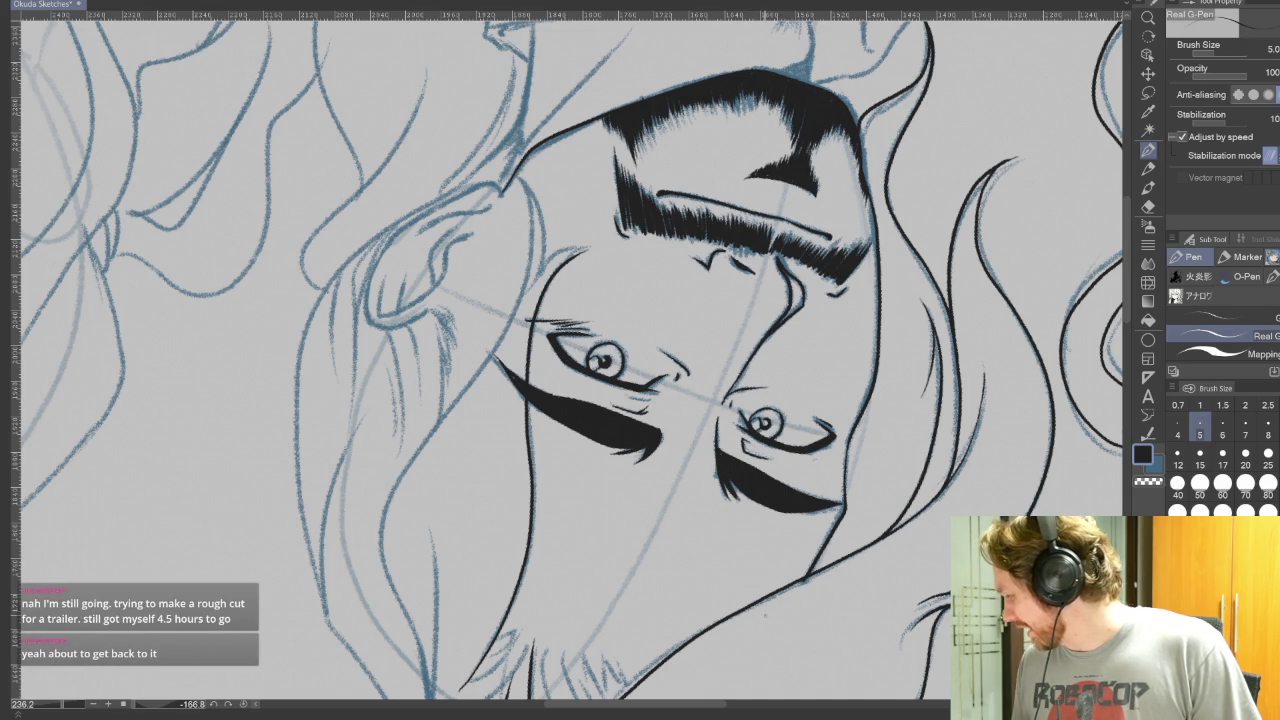
{"action": "key", "text": "r"}
{"action": "left_click_drag", "start_coordinate": [770, 565], "coordinate": [820, 342]}
{"action": "key", "text": "p"}
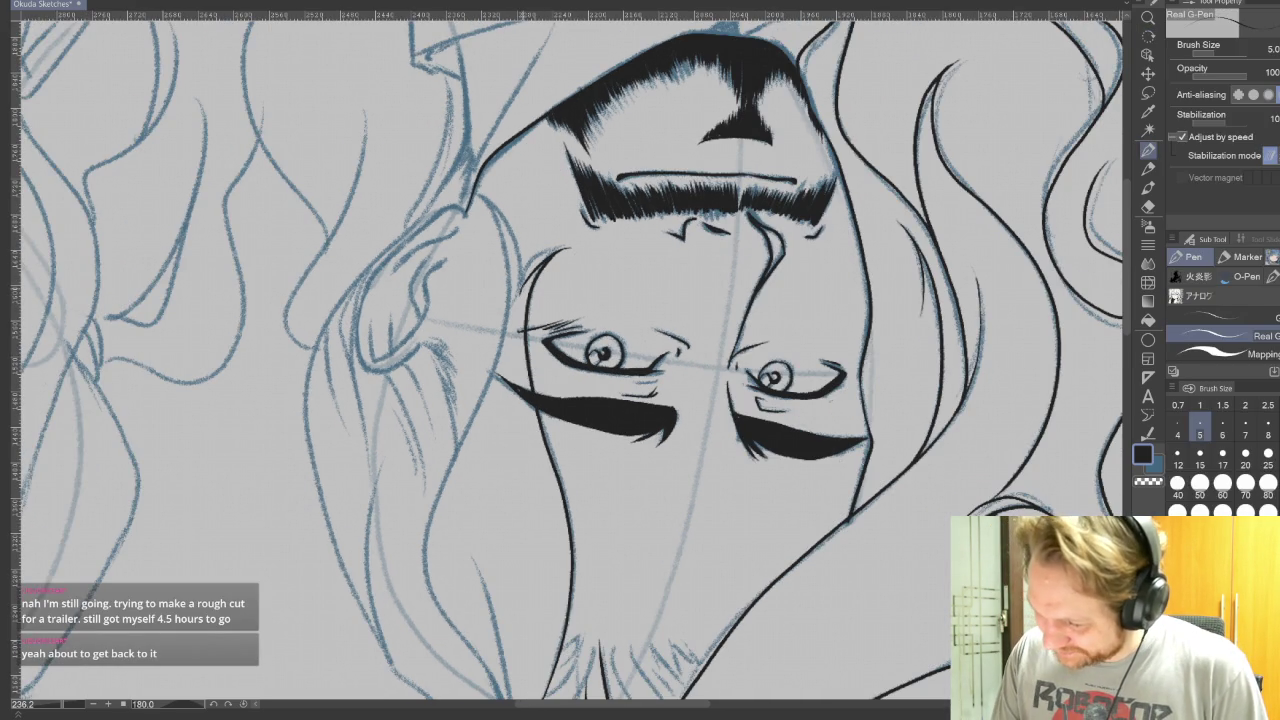
{"action": "key", "text": "r"}
{"action": "left_click_drag", "start_coordinate": [700, 468], "coordinate": [480, 215]}
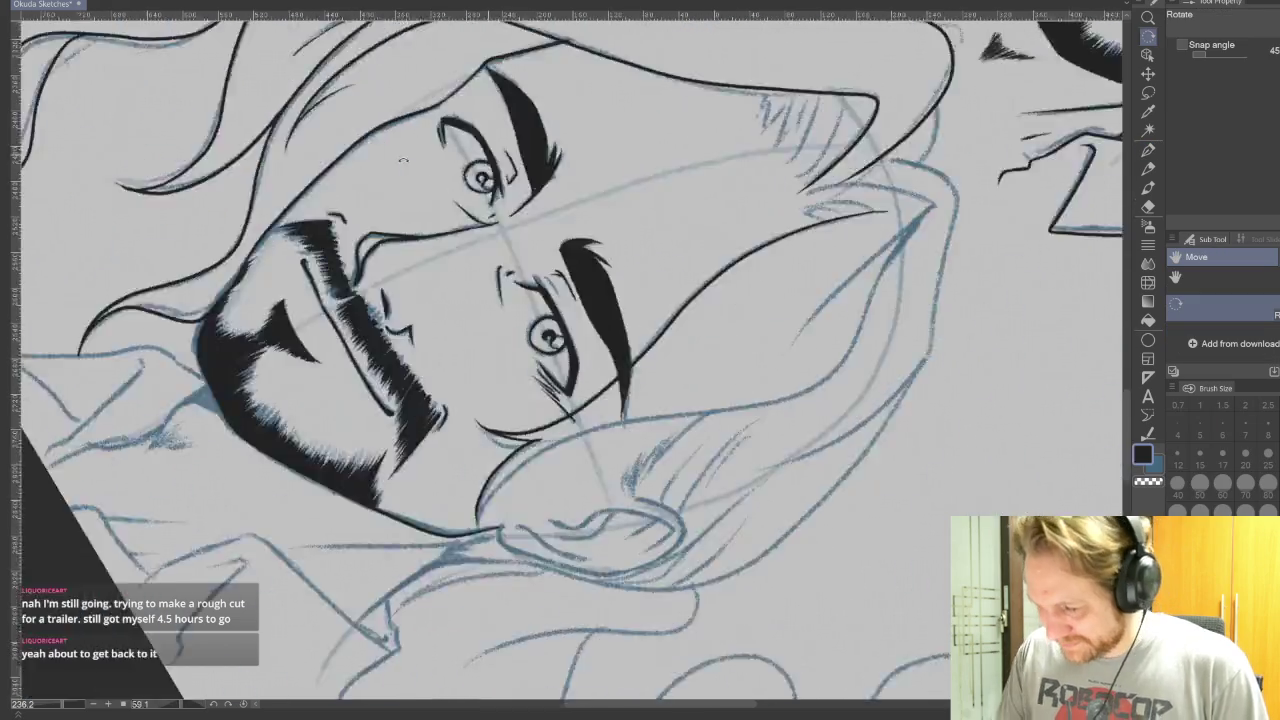
{"action": "key", "text": "p"}
Step: Ink a long hair strand up from the ear and a redrawn hair lock beside it
{"action": "left_click_drag", "start_coordinate": [598, 530], "coordinate": [747, 46]}
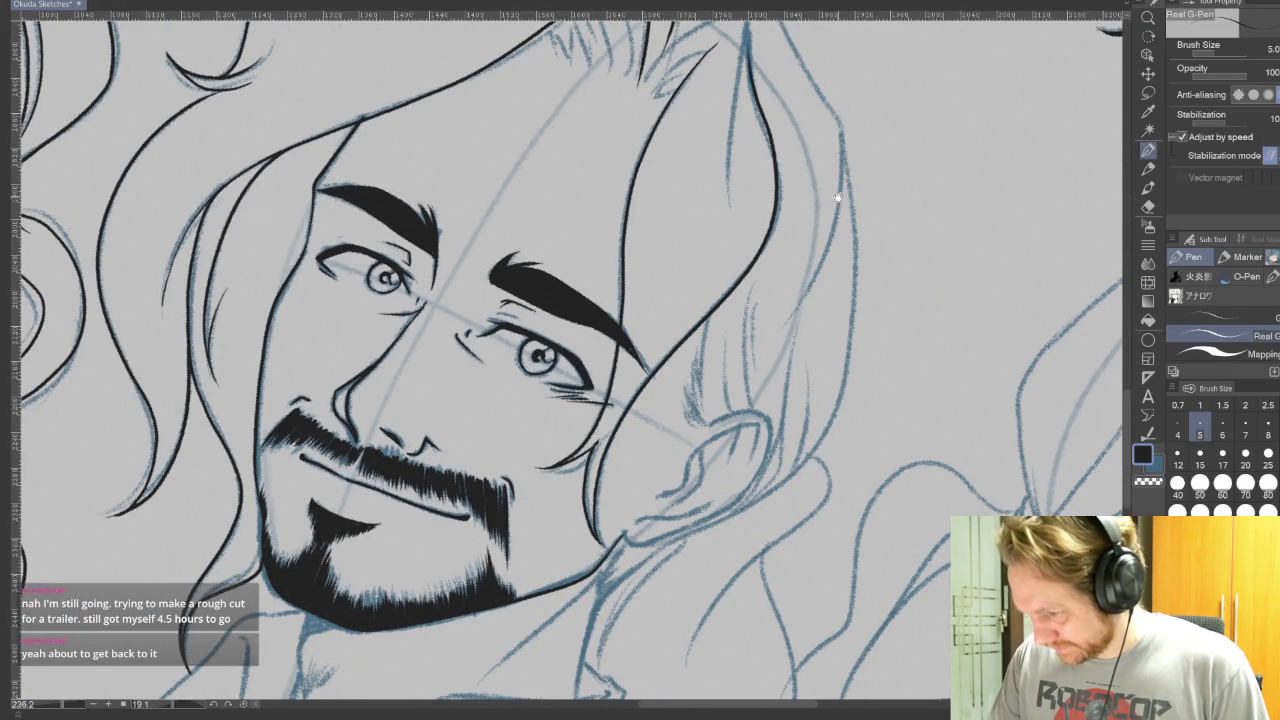
{"action": "left_click_drag", "start_coordinate": [835, 177], "coordinate": [805, 411]}
{"action": "mouse_move", "coordinate": [664, 220]}
{"action": "left_mouse_down"}
{"action": "mouse_move", "coordinate": [720, 196]}
{"action": "mouse_move", "coordinate": [716, 334]}
{"action": "left_mouse_up"}
{"action": "key", "text": "ctrl+z"}
{"action": "key", "text": "ctrl+z"}
{"action": "mouse_move", "coordinate": [666, 218]}
{"action": "left_mouse_down"}
{"action": "mouse_move", "coordinate": [722, 192]}
{"action": "mouse_move", "coordinate": [702, 340]}
{"action": "left_mouse_up"}
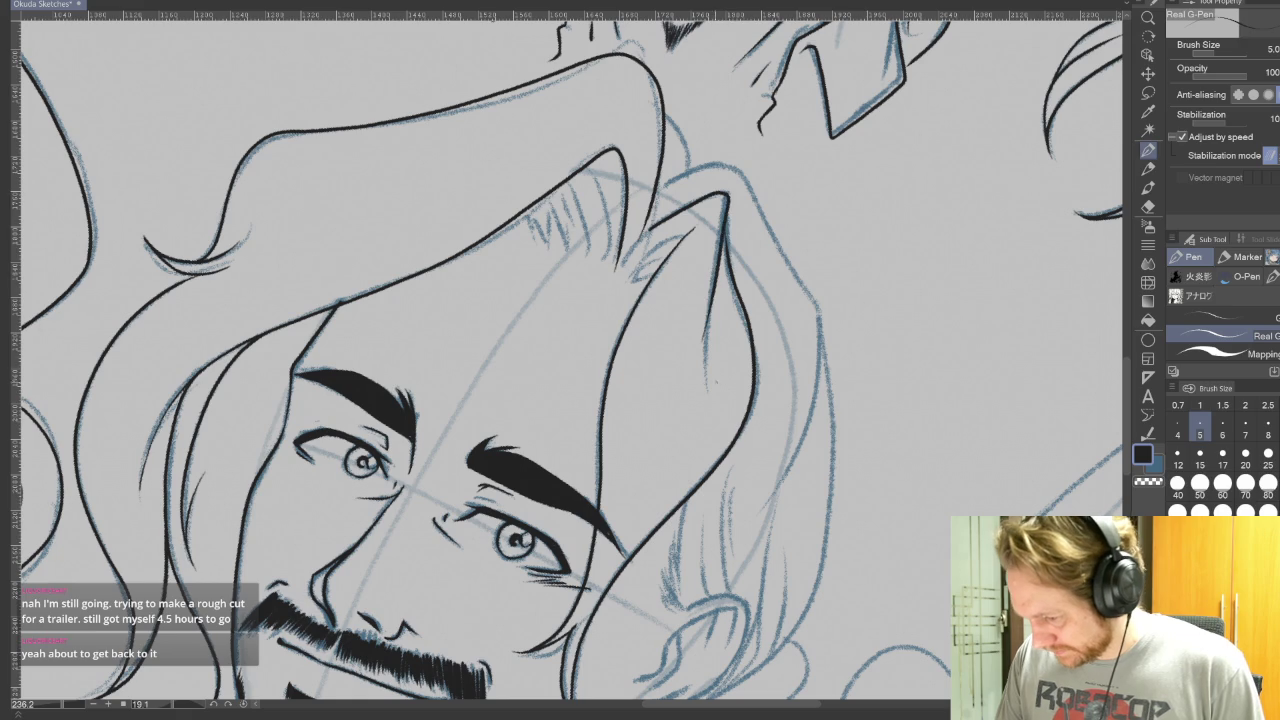
{"action": "left_click_drag", "start_coordinate": [726, 208], "coordinate": [732, 290]}
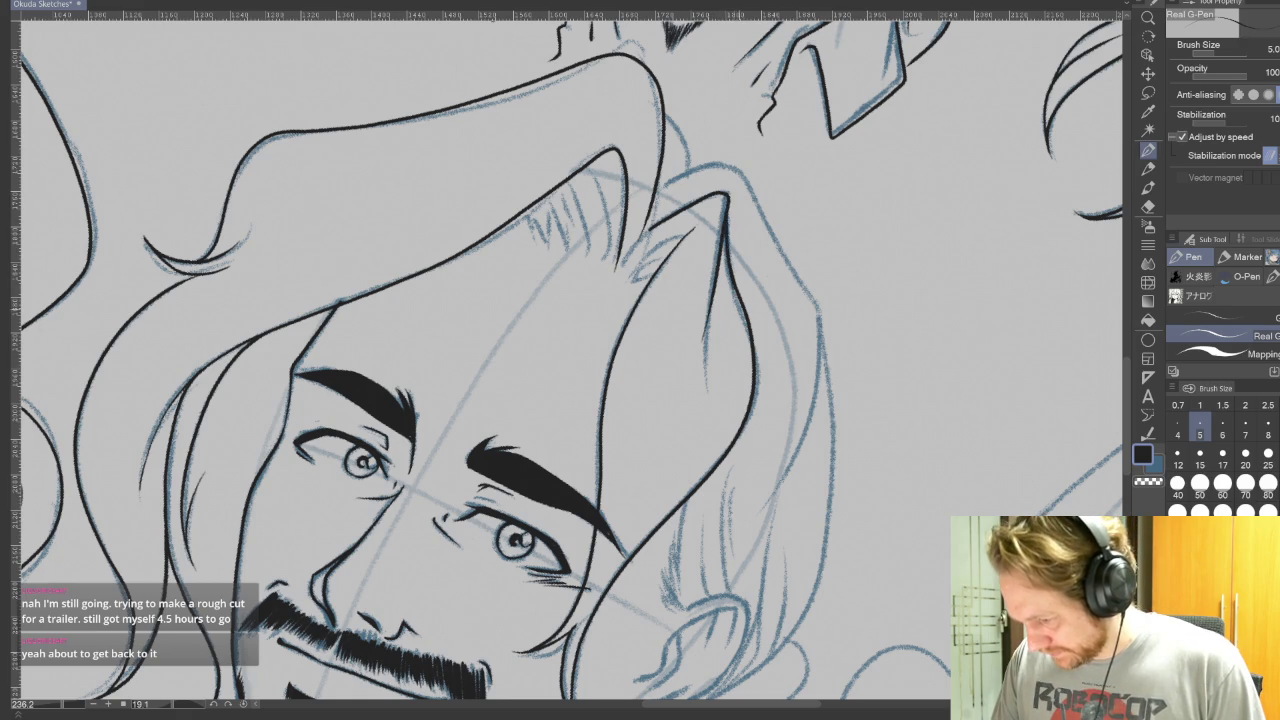
{"action": "key", "text": "ctrl+z"}
{"action": "left_click_drag", "start_coordinate": [728, 210], "coordinate": [726, 252]}
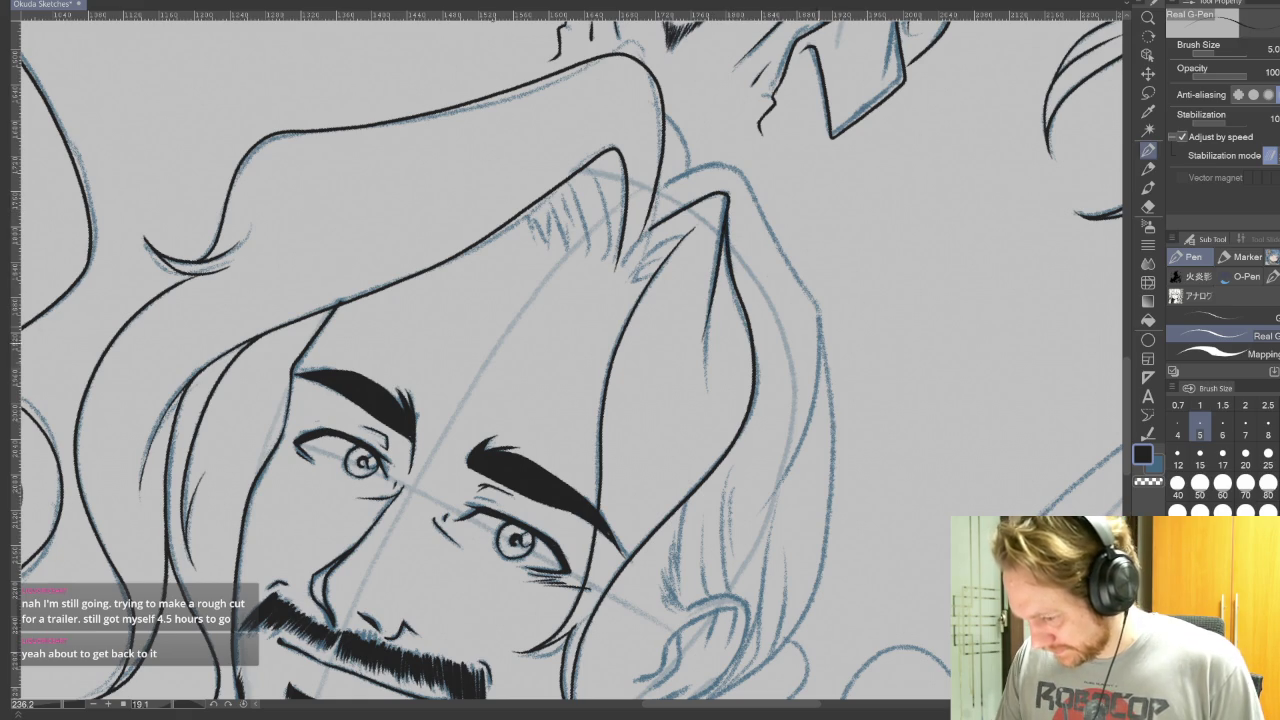
Step: Ink a hair strand beside the face with the canvas reset upright
{"action": "key", "text": "r"}
{"action": "scroll", "coordinate": [914, 269], "scroll_direction": "up", "scroll_amount": 2}
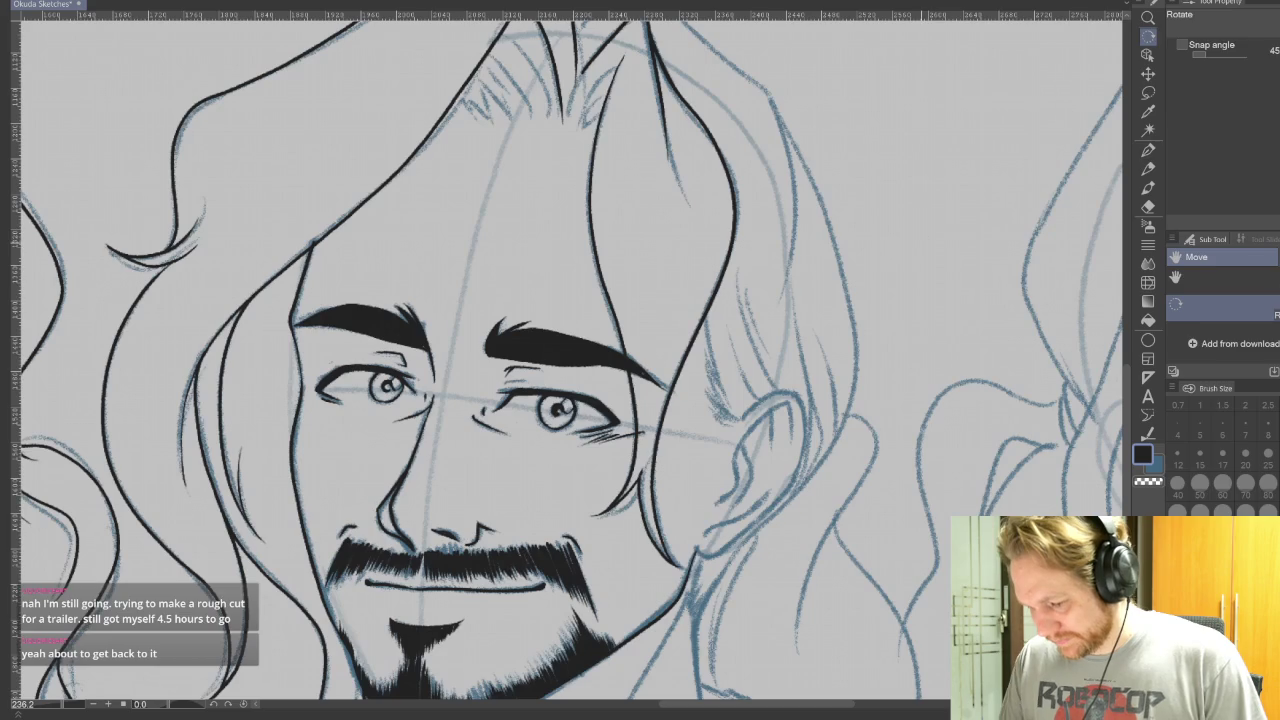
{"action": "key", "text": "p"}
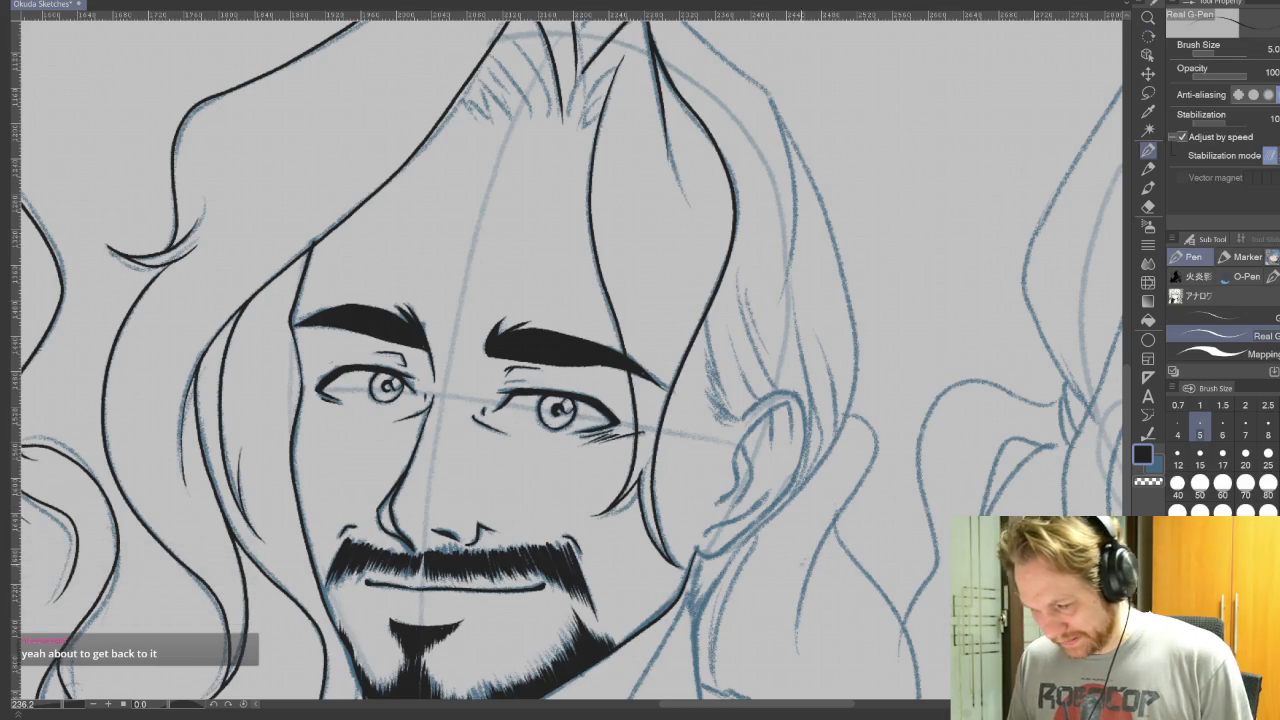
{"action": "left_click_drag", "start_coordinate": [833, 531], "coordinate": [851, 662]}
{"action": "left_click_drag", "start_coordinate": [630, 186], "coordinate": [596, 246]}
{"action": "scroll", "coordinate": [829, 341], "scroll_direction": "down", "scroll_amount": 1}
{"action": "scroll", "coordinate": [829, 341], "scroll_direction": "down", "scroll_amount": 4}
{"action": "scroll", "coordinate": [829, 341], "scroll_direction": "up", "scroll_amount": 3}
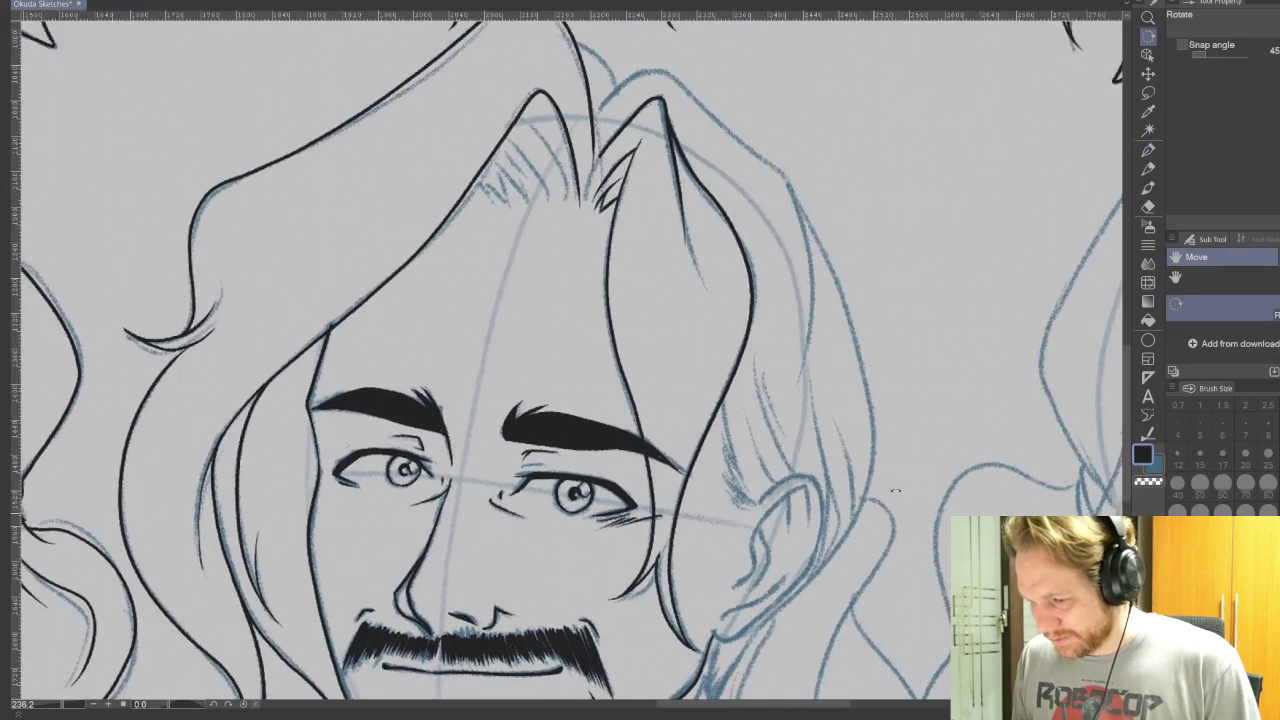
Step: Add two hatch strokes to the neck with the face turned sideways
{"action": "left_click_drag", "start_coordinate": [829, 341], "coordinate": [700, 450]}
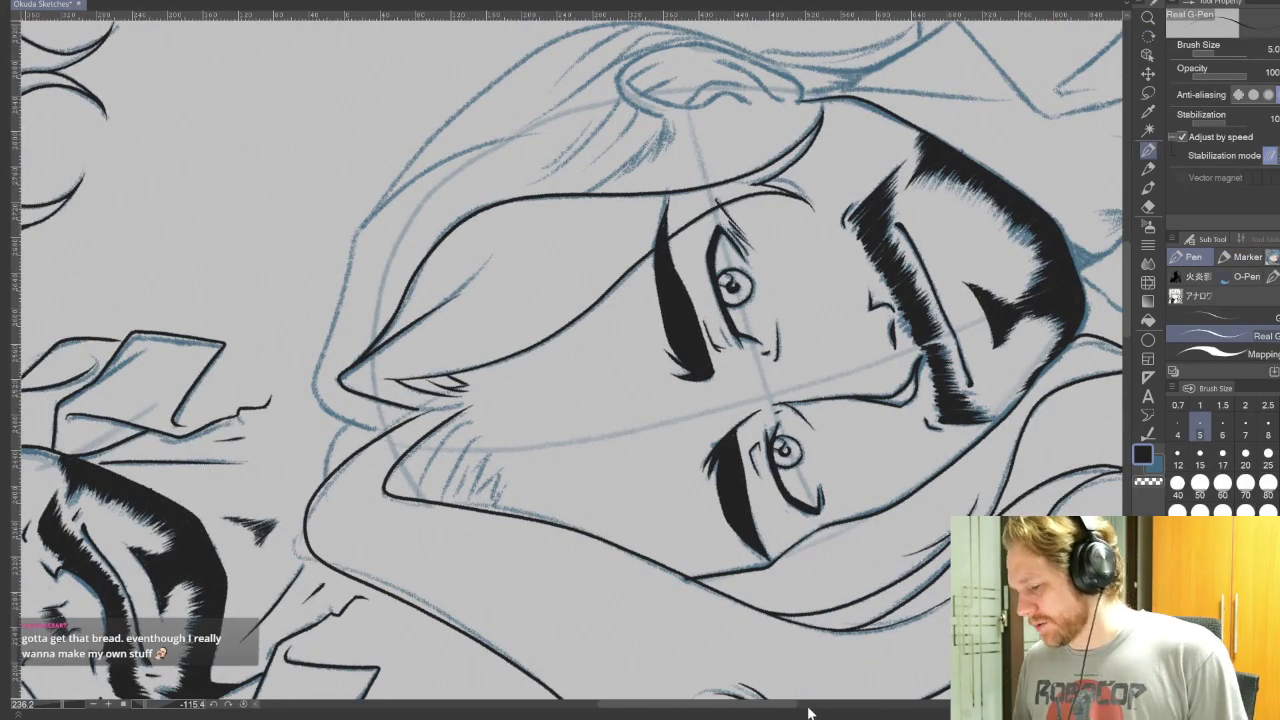
{"action": "left_click_drag", "start_coordinate": [487, 495], "coordinate": [614, 428]}
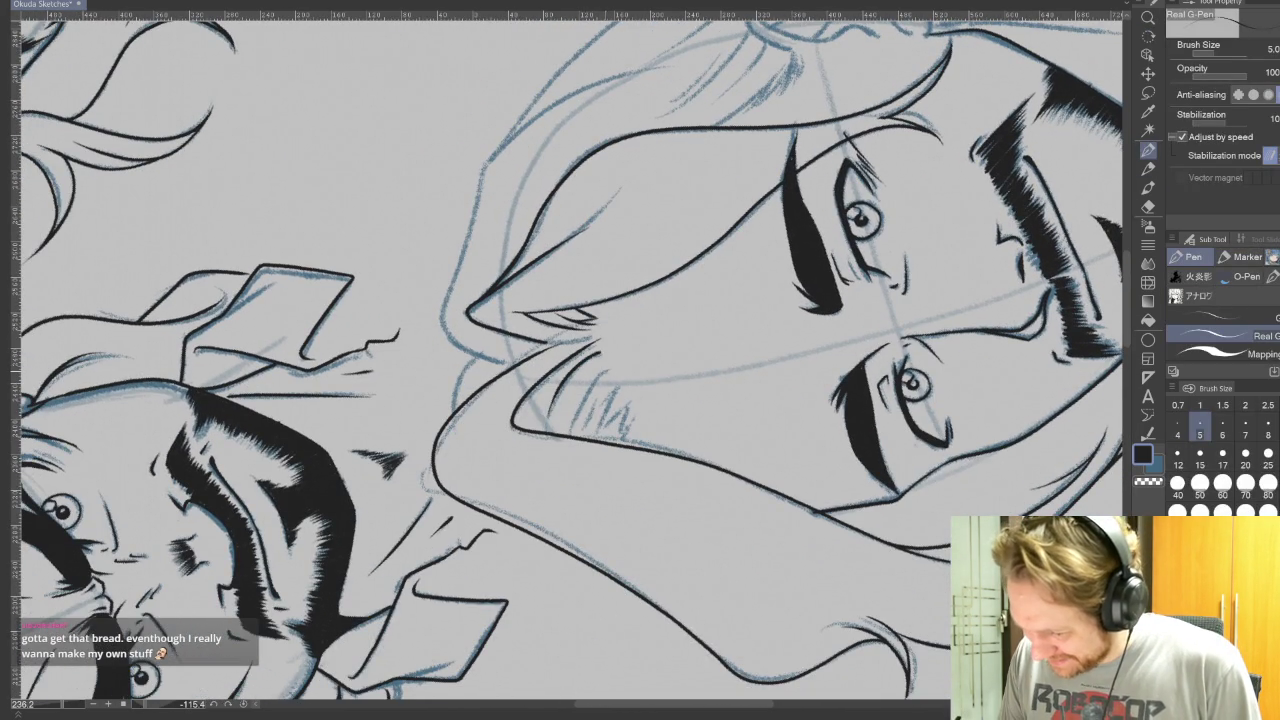
{"action": "left_click_drag", "start_coordinate": [600, 374], "coordinate": [578, 424]}
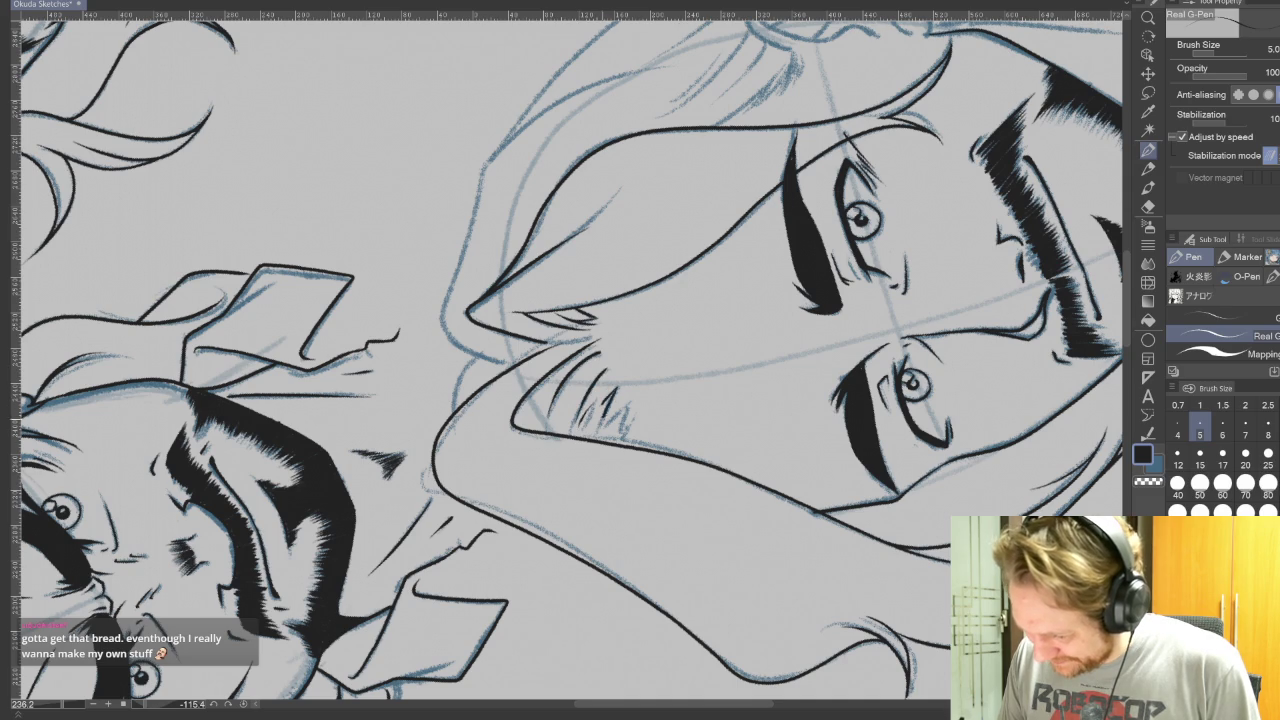
{"action": "left_click_drag", "start_coordinate": [627, 428], "coordinate": [623, 446]}
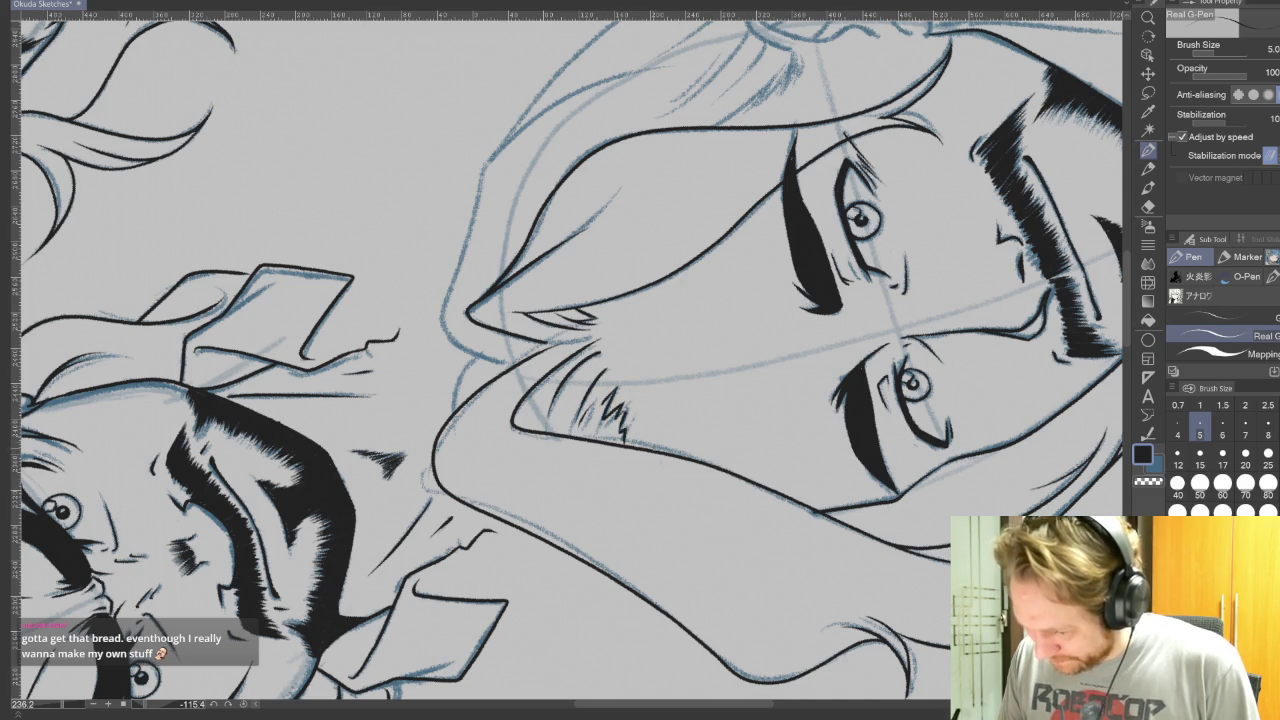
{"action": "key", "text": "ctrl+@"}
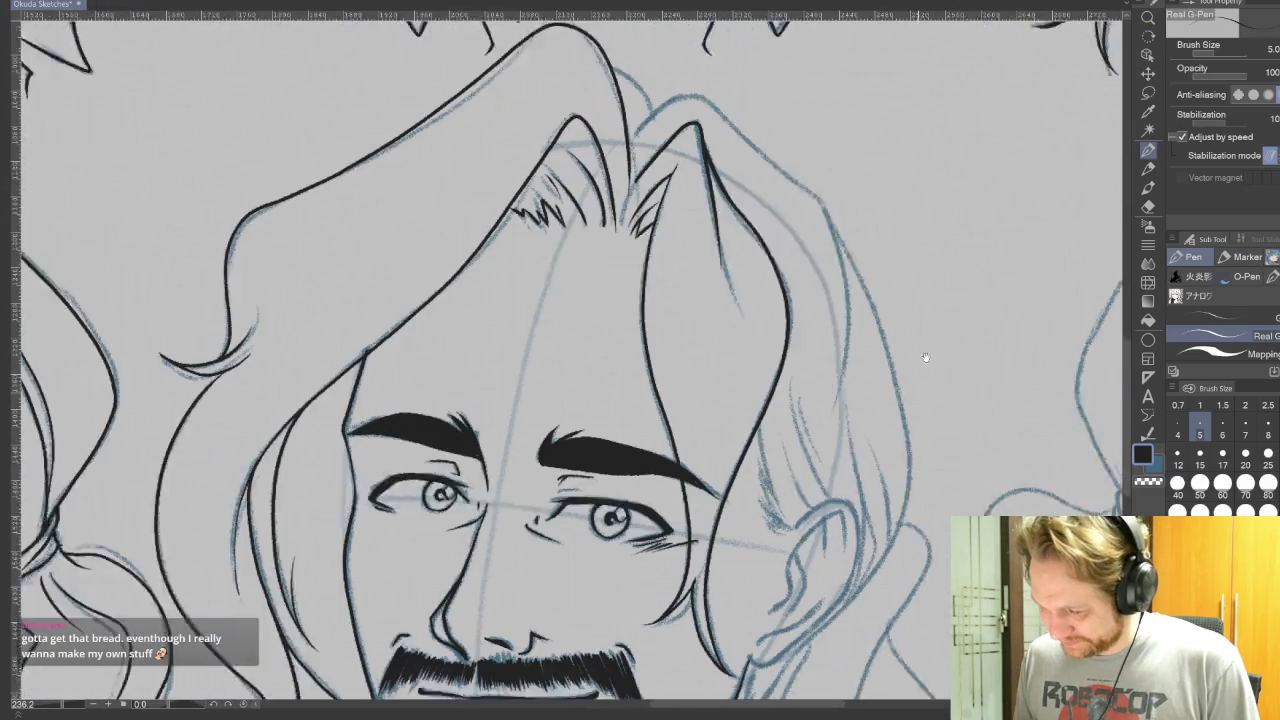
{"action": "left_click_drag", "start_coordinate": [940, 497], "coordinate": [957, 347]}
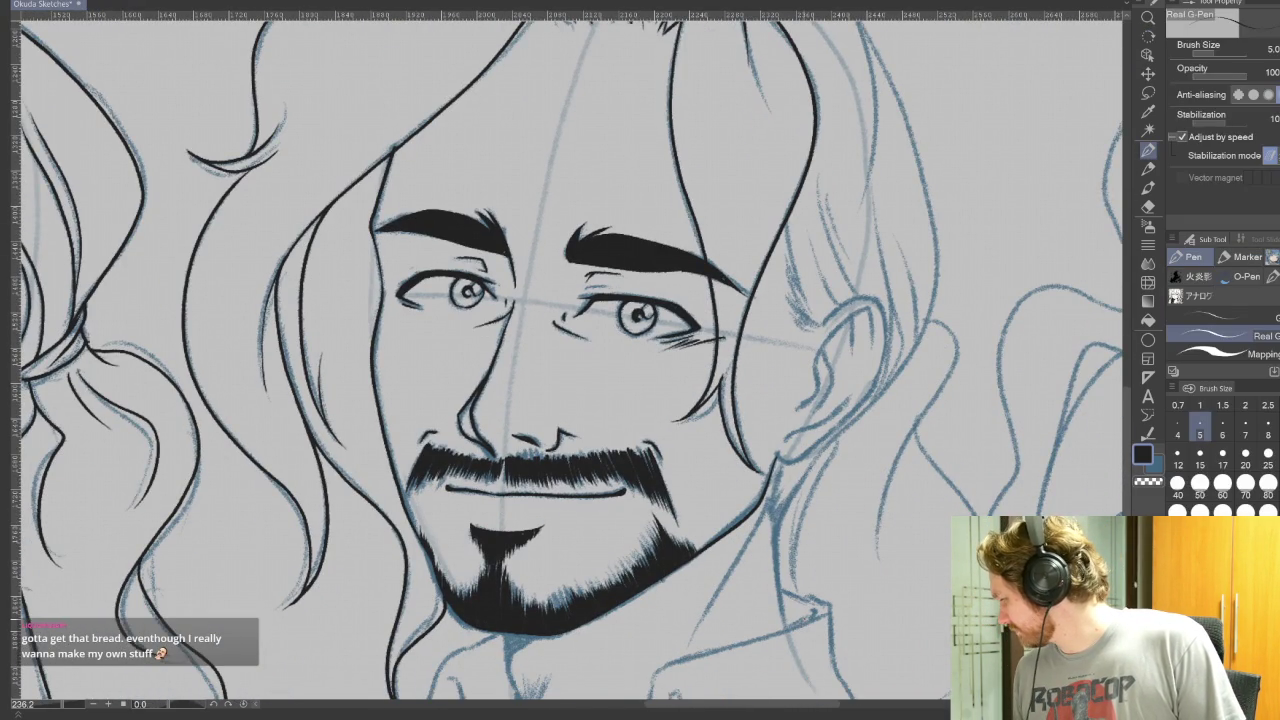
{"action": "left_click_drag", "start_coordinate": [800, 250], "coordinate": [650, 120]}
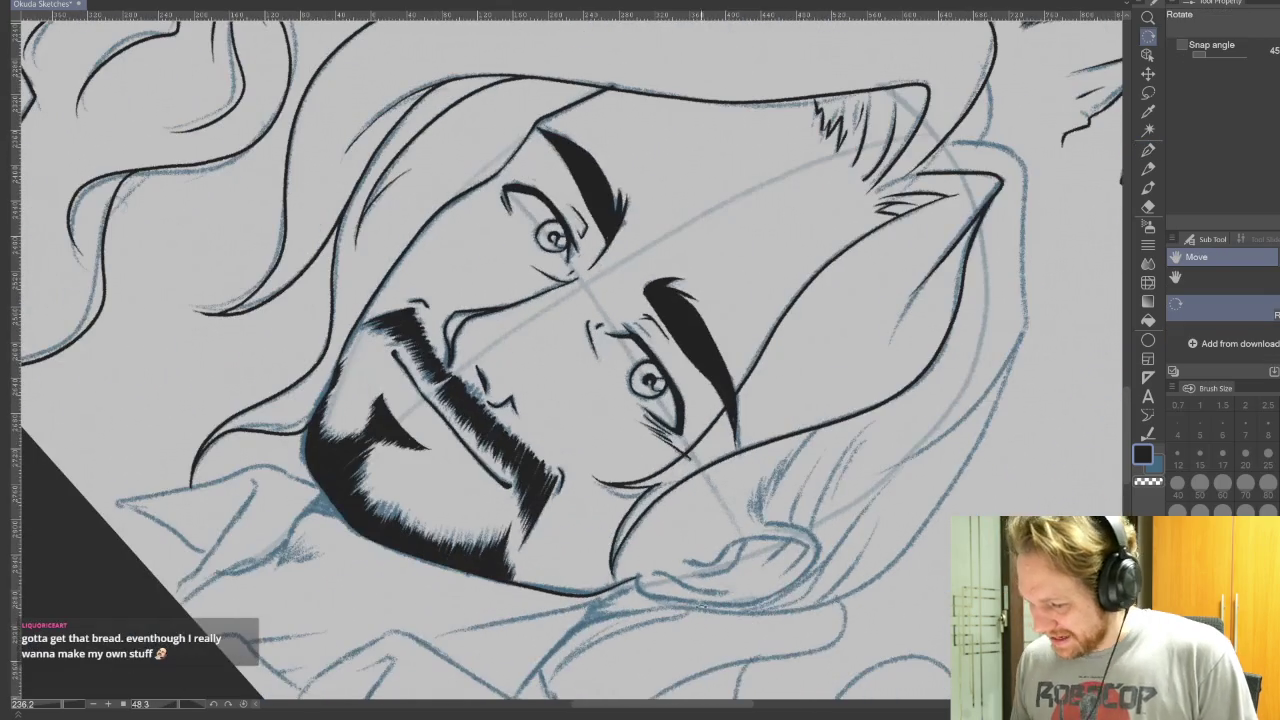
Step: Hatch near the jaw and below the eye, redoing trial strokes until they sit right
{"action": "left_click_drag", "start_coordinate": [812, 431], "coordinate": [772, 515]}
{"action": "key", "text": "ctrl+z"}
{"action": "left_click_drag", "start_coordinate": [790, 441], "coordinate": [773, 500]}
{"action": "key", "text": "ctrl+z"}
{"action": "left_click_drag", "start_coordinate": [787, 451], "coordinate": [773, 504]}
{"action": "left_click_drag", "start_coordinate": [782, 460], "coordinate": [764, 512]}
{"action": "key", "text": "ctrl+z"}
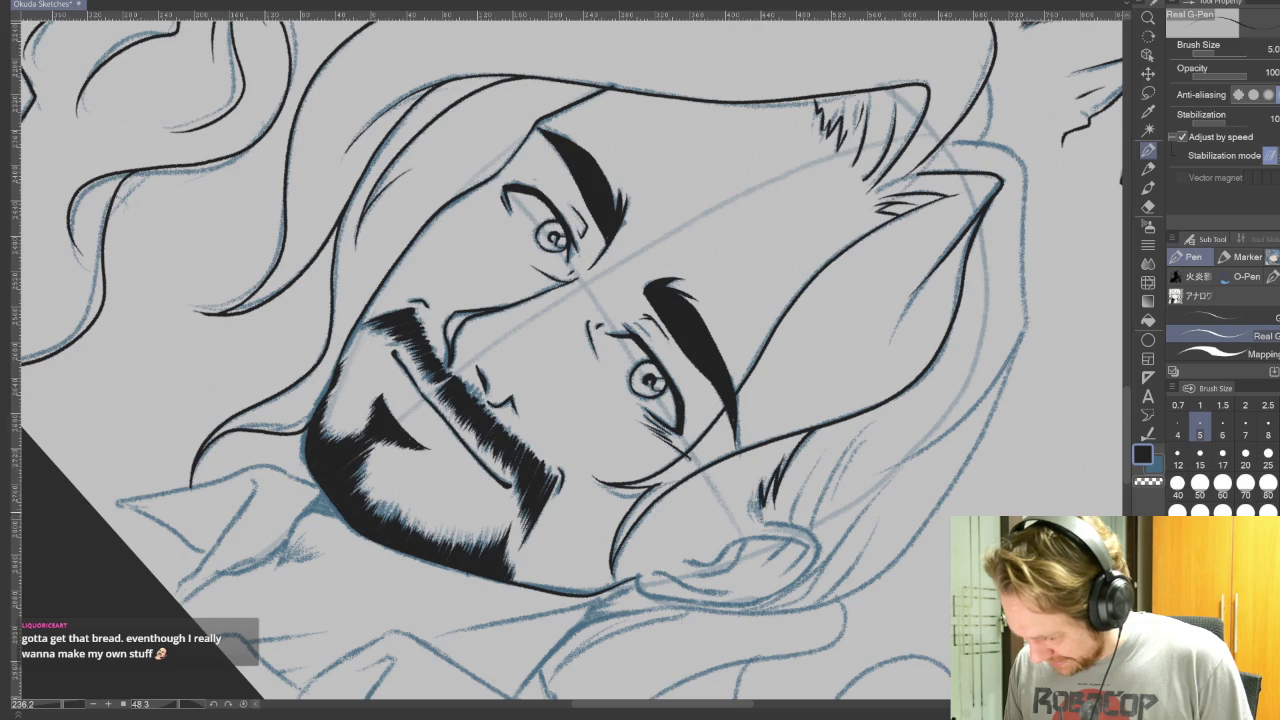
{"action": "left_click_drag", "start_coordinate": [757, 505], "coordinate": [747, 527]}
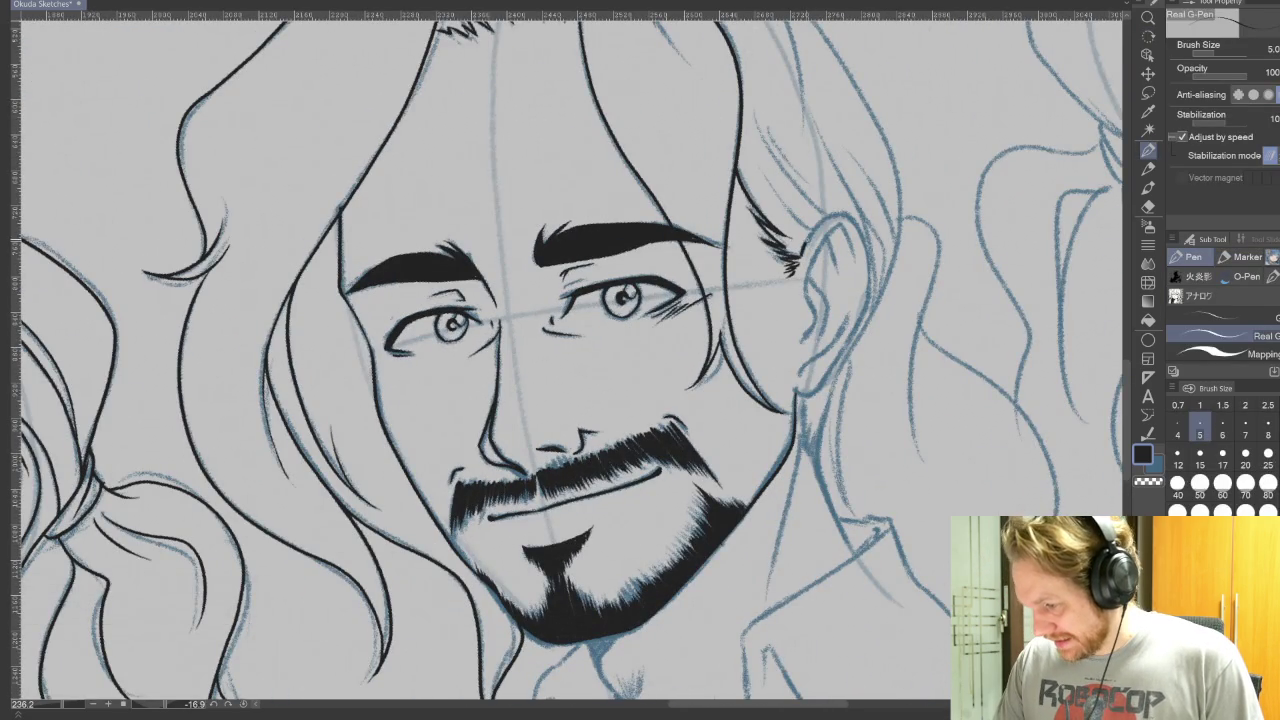
Step: Ink the ear's outer outline and a short inner-ear line
{"action": "mouse_move", "coordinate": [804, 238]}
{"action": "left_mouse_down"}
{"action": "mouse_move", "coordinate": [852, 214]}
{"action": "mouse_move", "coordinate": [868, 272]}
{"action": "mouse_move", "coordinate": [854, 334]}
{"action": "mouse_move", "coordinate": [806, 396]}
{"action": "left_mouse_up"}
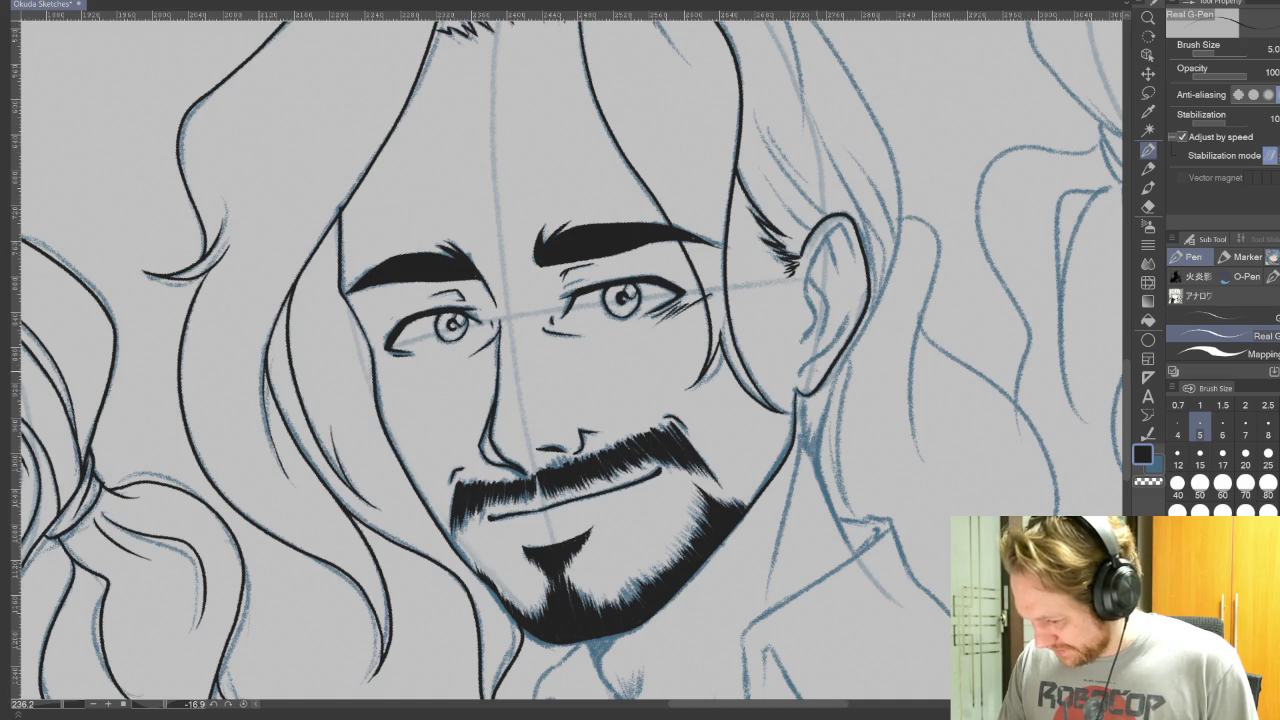
{"action": "mouse_move", "coordinate": [800, 375]}
{"action": "left_mouse_down"}
{"action": "mouse_move", "coordinate": [850, 318]}
{"action": "mouse_move", "coordinate": [830, 226]}
{"action": "mouse_move", "coordinate": [856, 266]}
{"action": "mouse_move", "coordinate": [826, 278]}
{"action": "mouse_move", "coordinate": [825, 350]}
{"action": "left_mouse_up"}
{"action": "key", "text": "ctrl+z"}
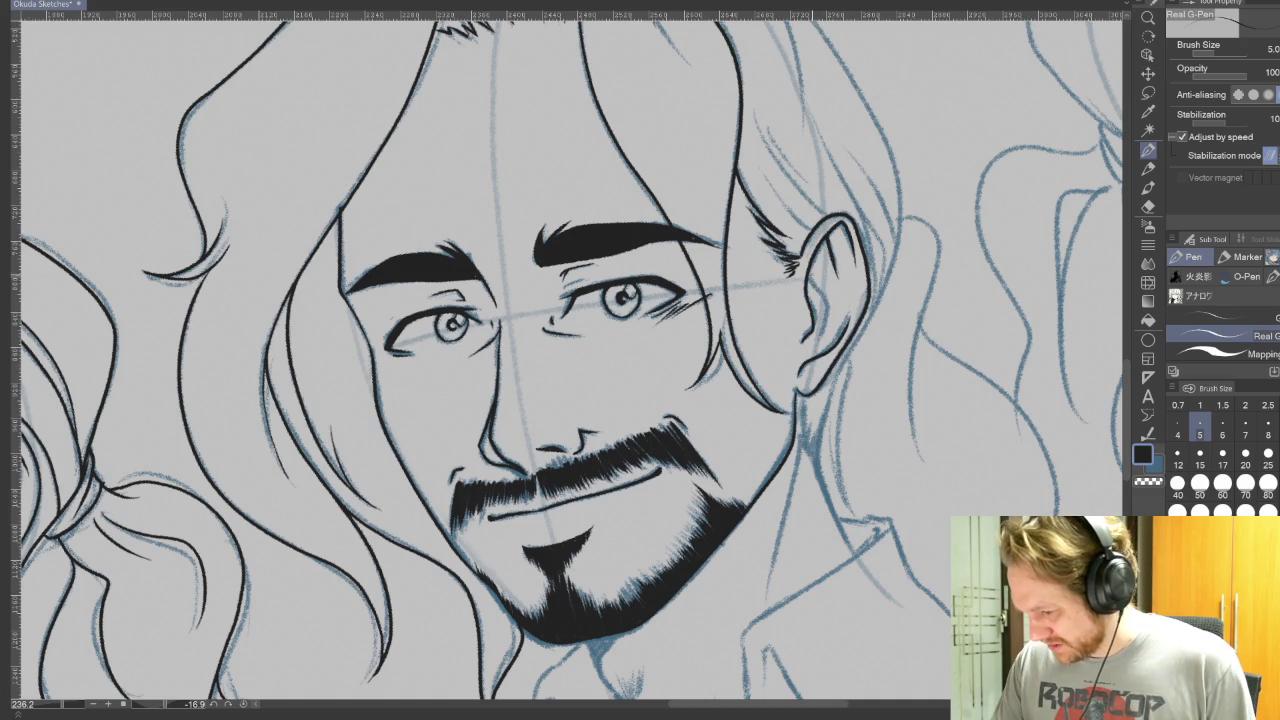
{"action": "left_click_drag", "start_coordinate": [818, 290], "coordinate": [826, 352]}
{"action": "key", "text": "ctrl+z"}
{"action": "left_click_drag", "start_coordinate": [822, 302], "coordinate": [820, 350]}
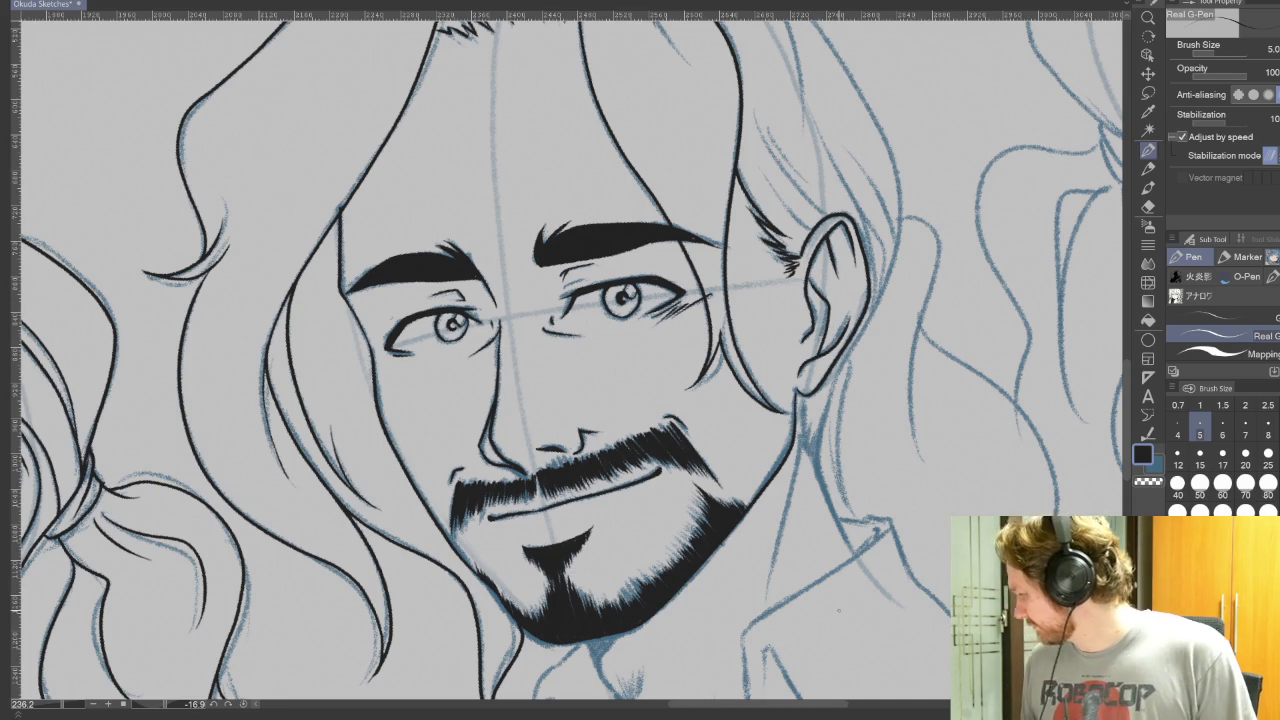
Step: Ink a short line beside the jaw and the hair line along the collar
{"action": "left_click_drag", "start_coordinate": [838, 610], "coordinate": [796, 462]}
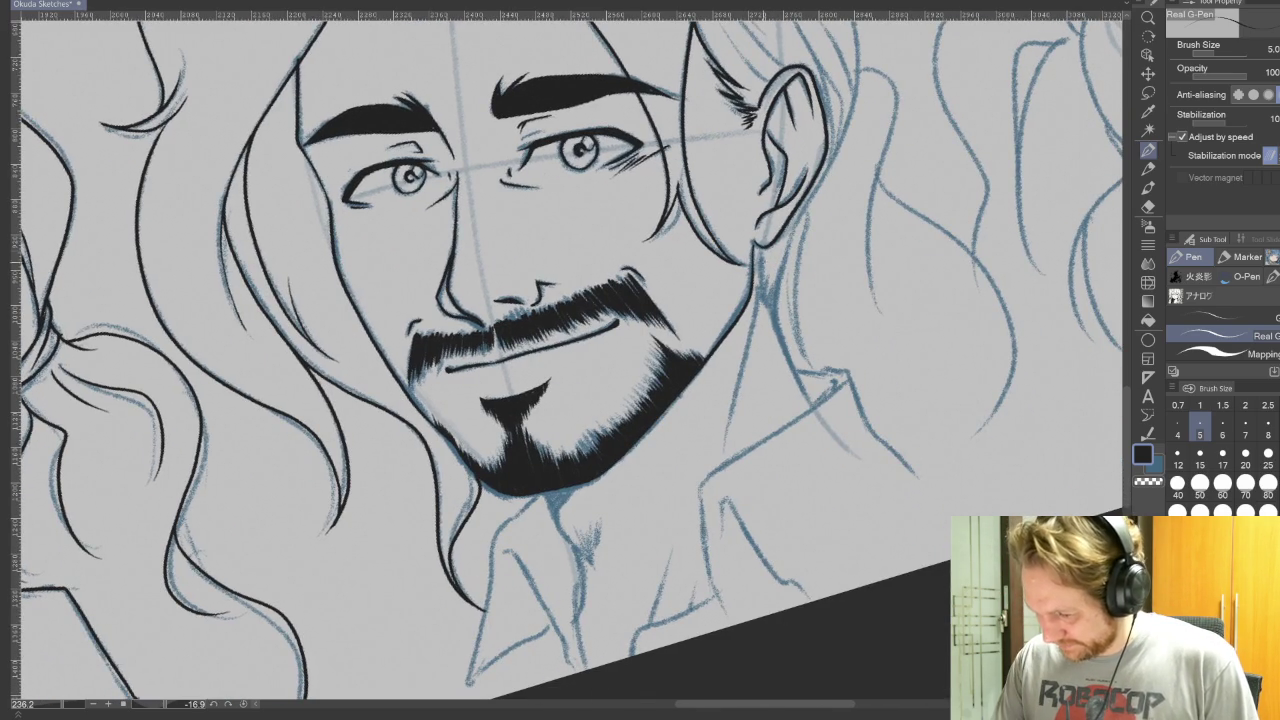
{"action": "mouse_move", "coordinate": [760, 250]}
{"action": "left_mouse_down"}
{"action": "mouse_move", "coordinate": [763, 298]}
{"action": "mouse_move", "coordinate": [812, 182]}
{"action": "left_mouse_up"}
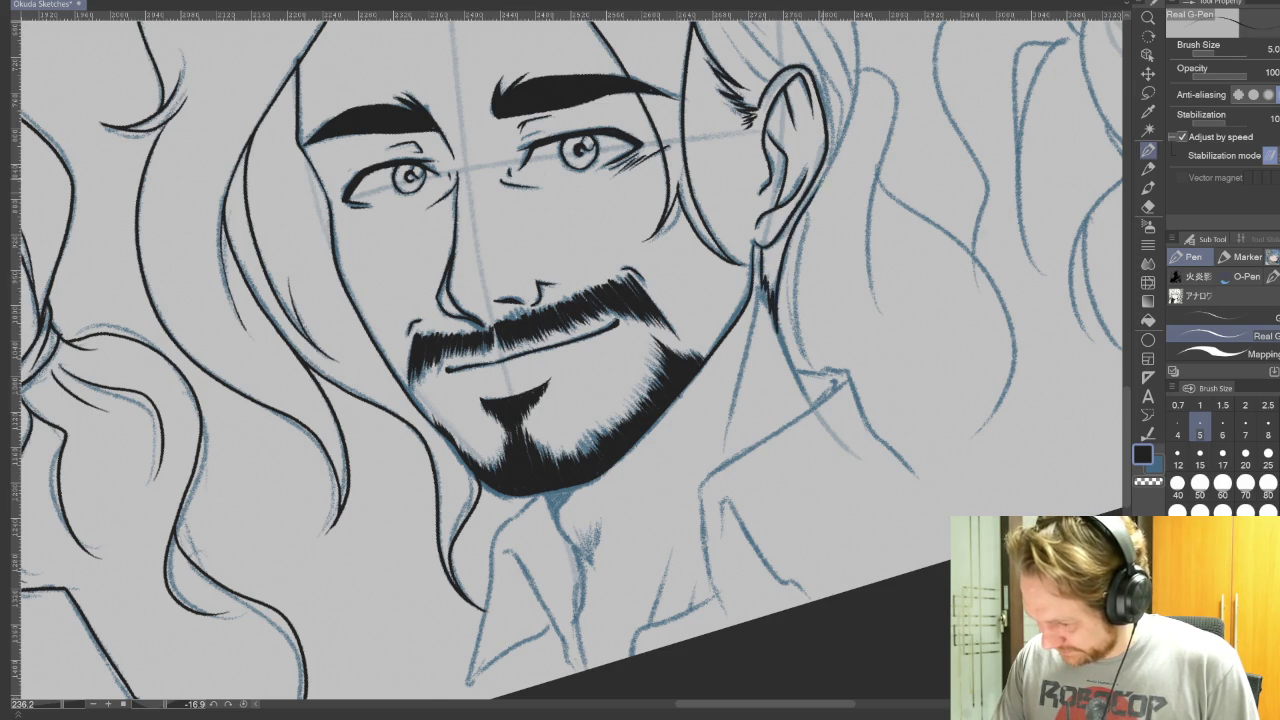
{"action": "left_click_drag", "start_coordinate": [778, 337], "coordinate": [810, 405]}
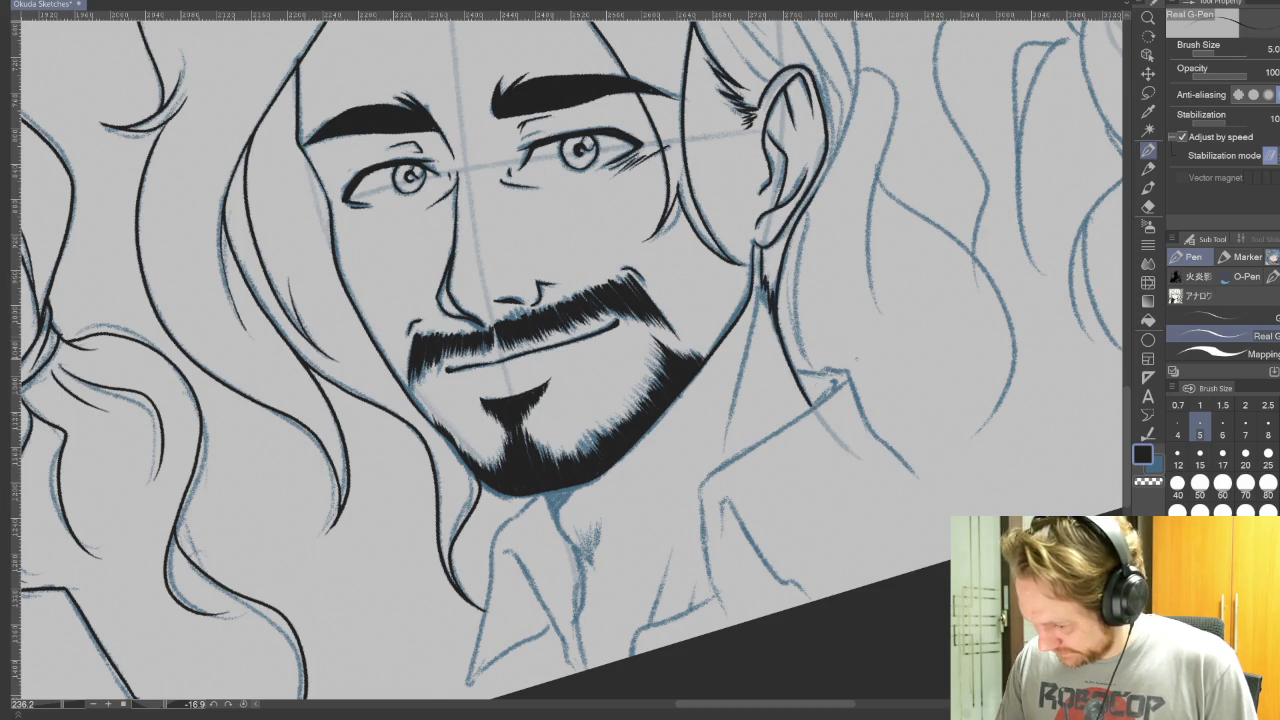
{"action": "mouse_move", "coordinate": [831, 160]}
{"action": "left_mouse_down"}
{"action": "mouse_move", "coordinate": [741, 420]}
{"action": "mouse_move", "coordinate": [760, 298]}
{"action": "left_mouse_up"}
{"action": "key", "text": "ctrl+z"}
{"action": "mouse_move", "coordinate": [831, 548]}
{"action": "left_mouse_down"}
{"action": "mouse_move", "coordinate": [825, 591]}
{"action": "mouse_move", "coordinate": [835, 150]}
{"action": "left_mouse_up"}
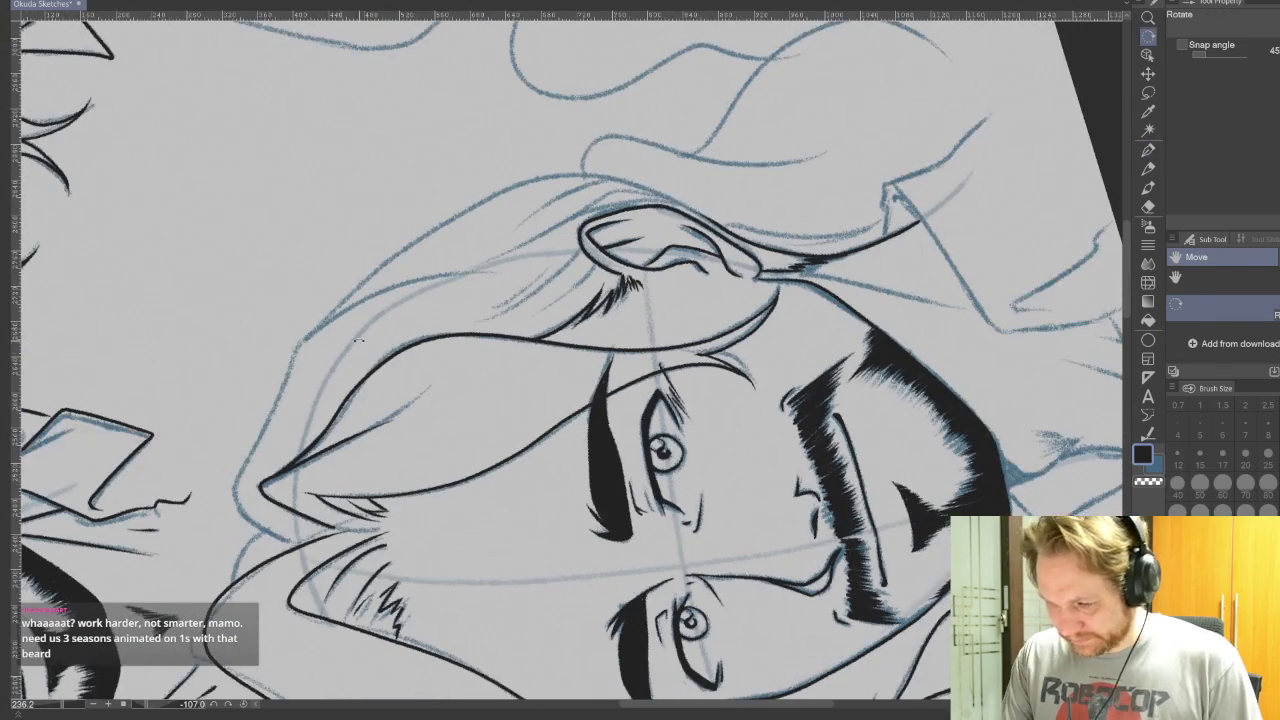
Step: Ink the hair outline beside the face, a hair strand and the face's left outline
{"action": "left_click_drag", "start_coordinate": [290, 541], "coordinate": [460, 283]}
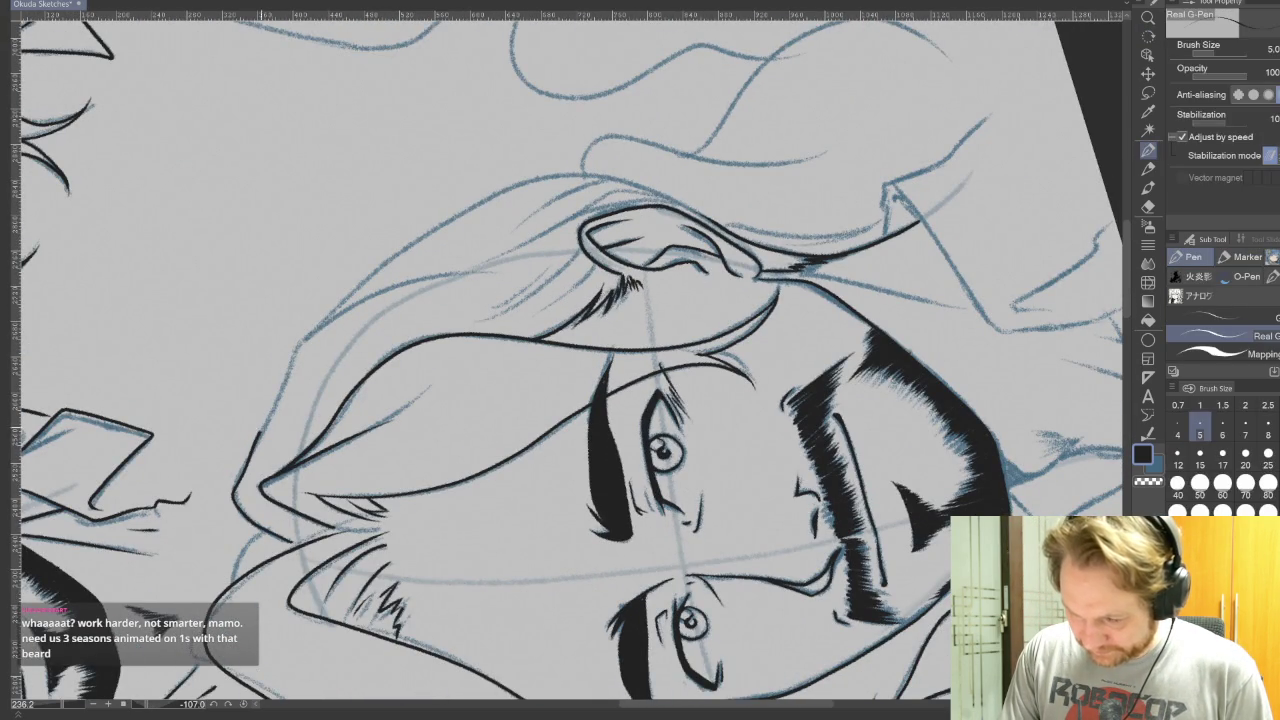
{"action": "mouse_move", "coordinate": [318, 330]}
{"action": "left_mouse_down"}
{"action": "mouse_move", "coordinate": [440, 222]}
{"action": "mouse_move", "coordinate": [610, 162]}
{"action": "mouse_move", "coordinate": [496, 170]}
{"action": "mouse_move", "coordinate": [398, 356]}
{"action": "left_mouse_up"}
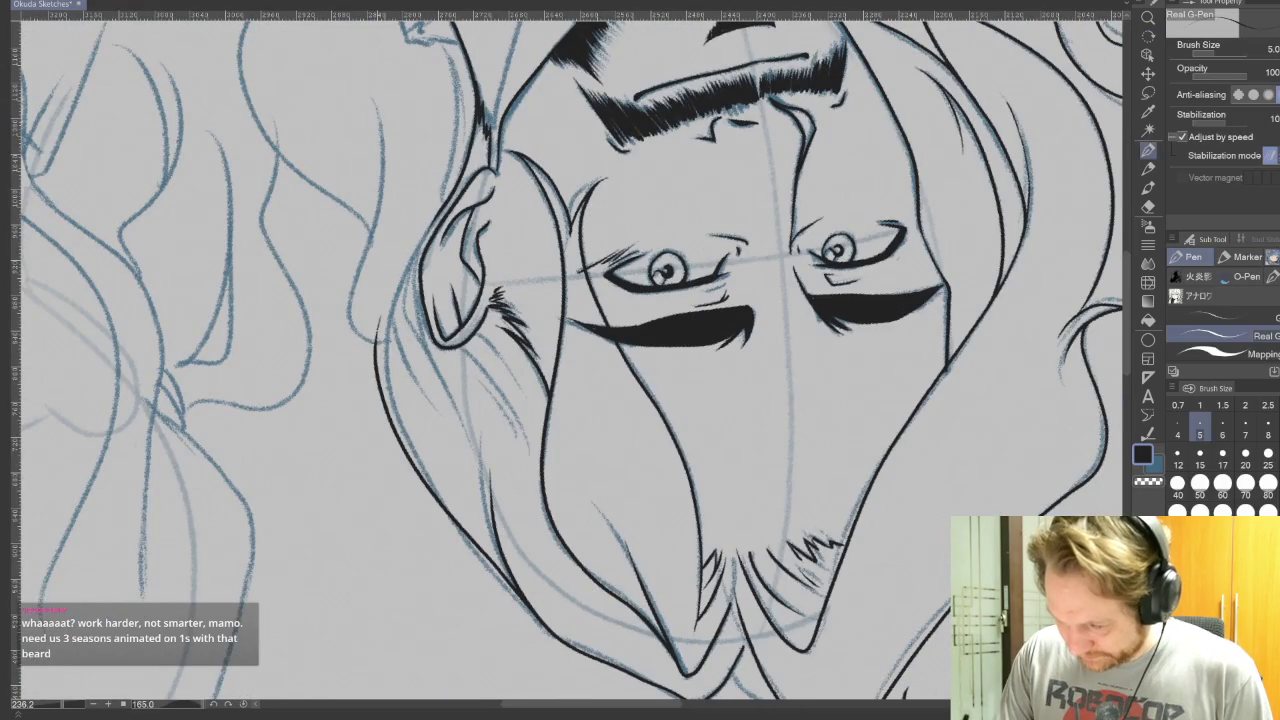
{"action": "mouse_move", "coordinate": [388, 400]}
{"action": "left_mouse_down"}
{"action": "mouse_move", "coordinate": [410, 260]}
{"action": "mouse_move", "coordinate": [450, 194]}
{"action": "left_mouse_up"}
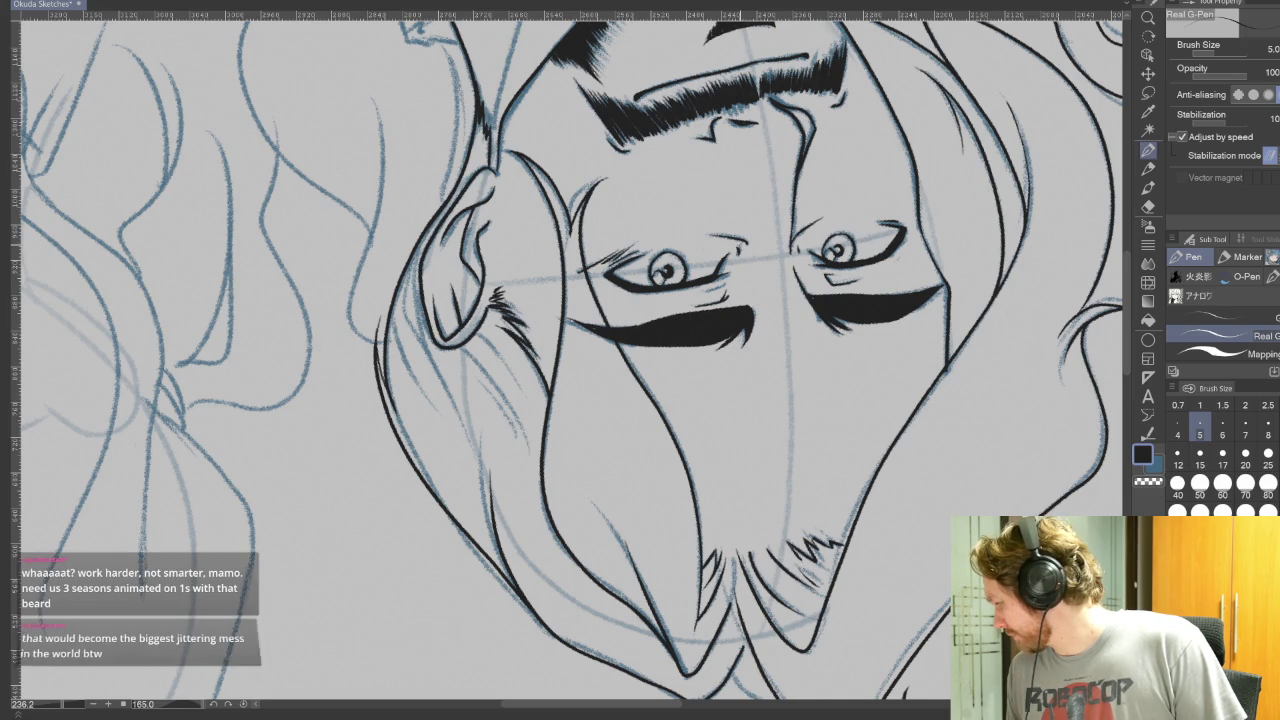
{"action": "left_click_drag", "start_coordinate": [842, 610], "coordinate": [917, 178]}
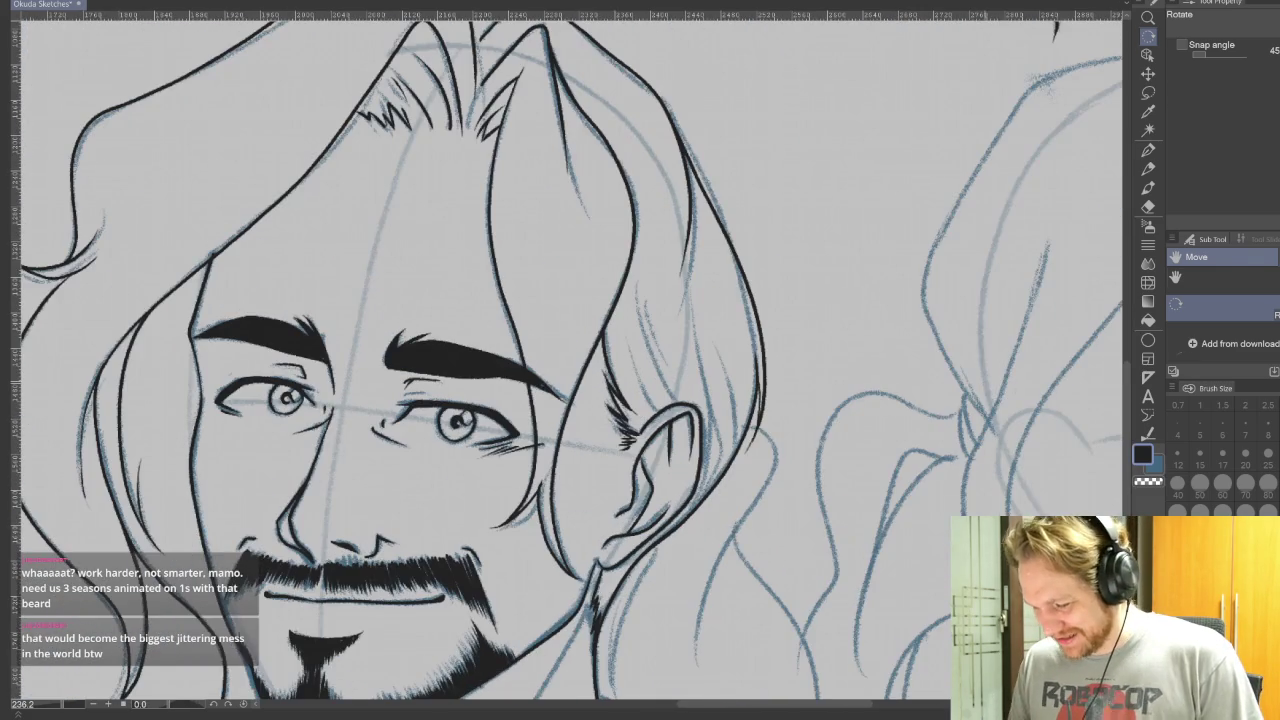
Step: Ink and thicken the neck line below the ear, plus a hair strand right of the ear
{"action": "key", "text": "p"}
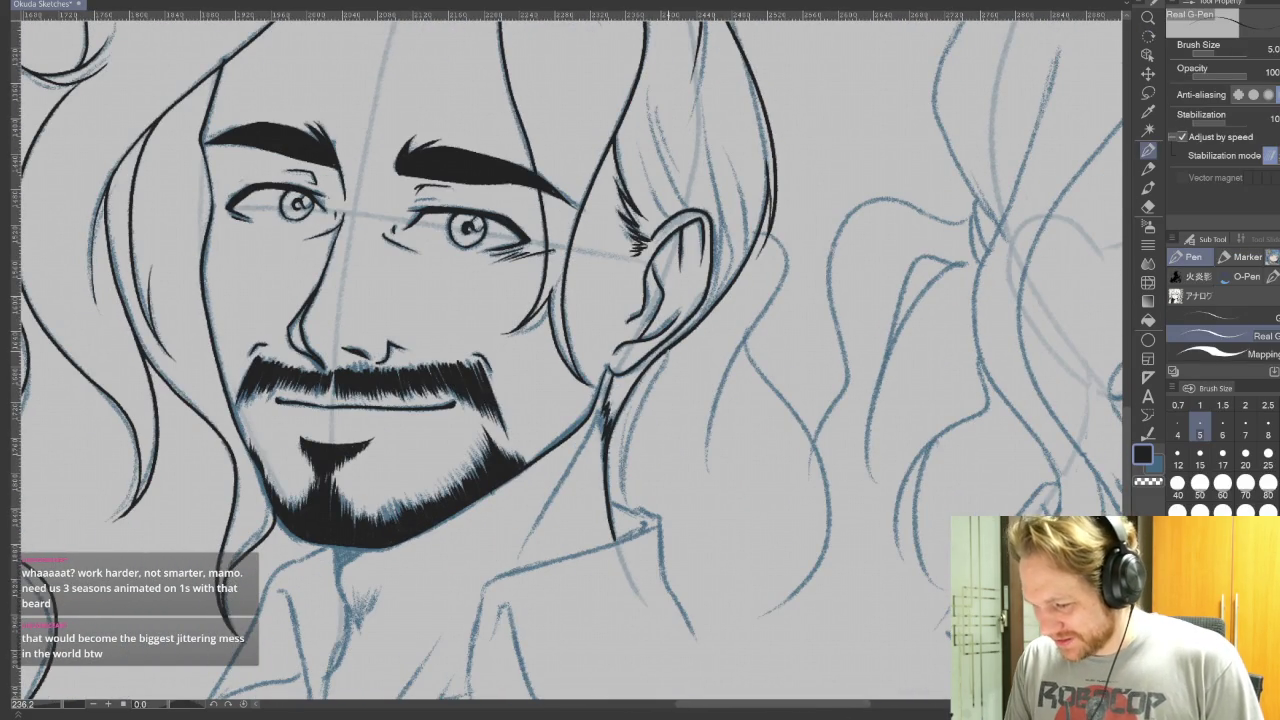
{"action": "left_click_drag", "start_coordinate": [662, 362], "coordinate": [627, 506]}
{"action": "left_click_drag", "start_coordinate": [641, 398], "coordinate": [620, 458]}
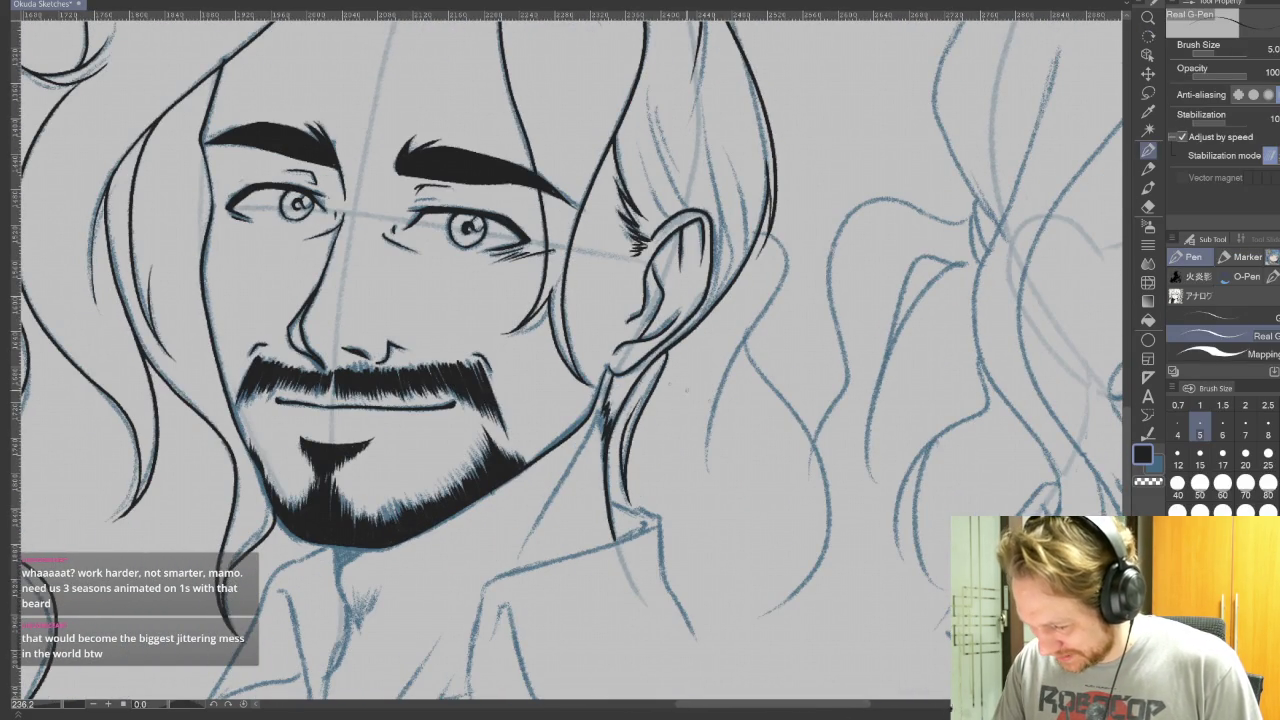
{"action": "mouse_move", "coordinate": [763, 230]}
{"action": "left_mouse_down"}
{"action": "mouse_move", "coordinate": [790, 285]}
{"action": "mouse_move", "coordinate": [722, 445]}
{"action": "left_mouse_up"}
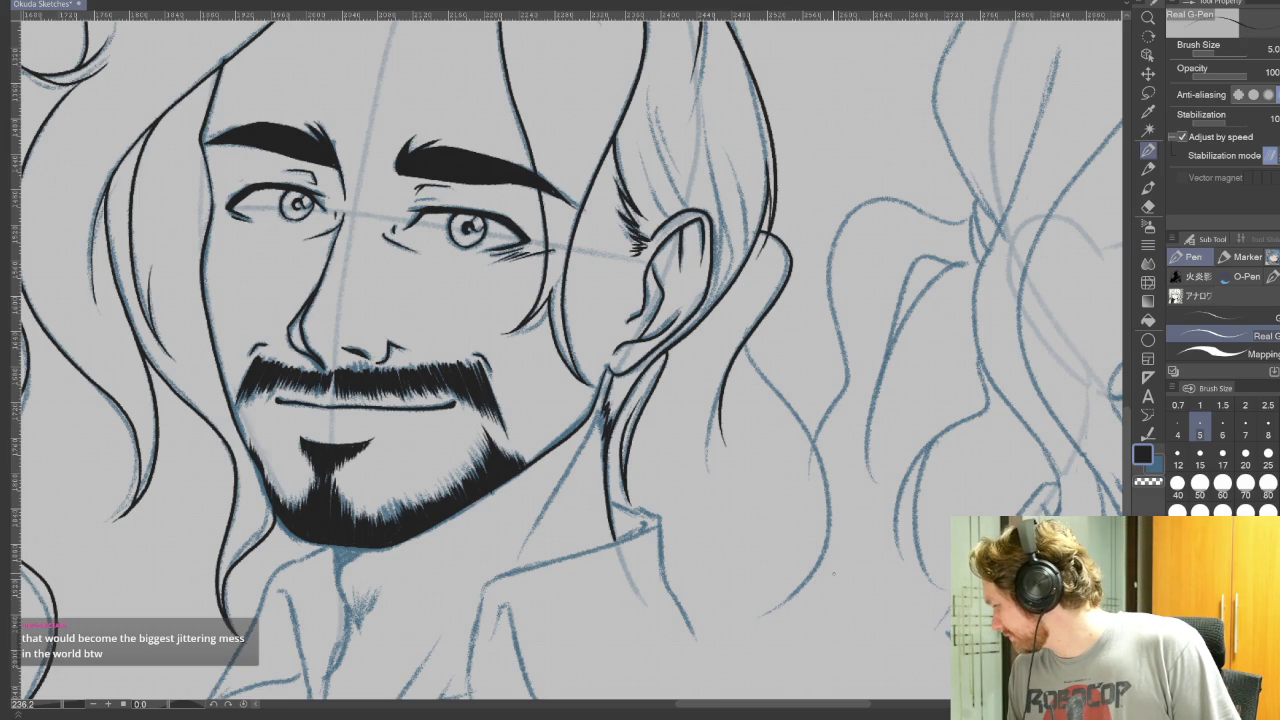
{"action": "left_click_drag", "start_coordinate": [833, 573], "coordinate": [880, 416]}
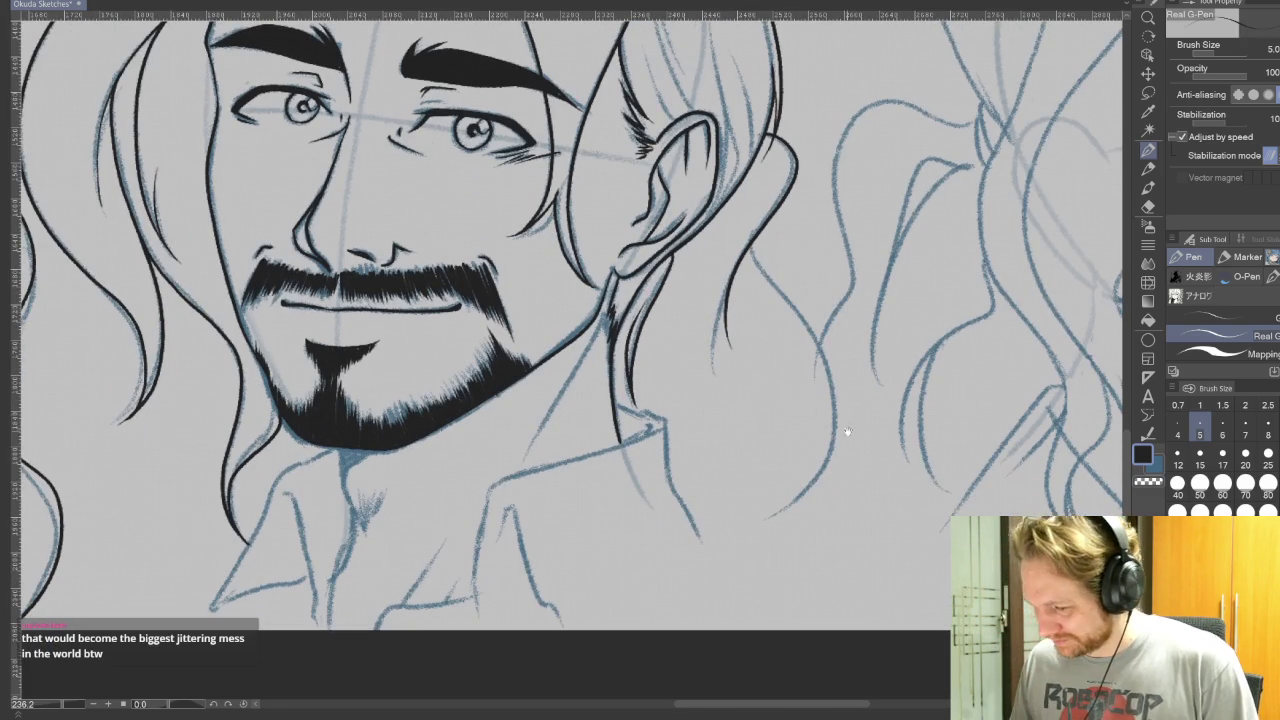
Step: Ink the long right hair strand, redrawing it once after an undo
{"action": "mouse_move", "coordinate": [753, 236]}
{"action": "left_mouse_down"}
{"action": "mouse_move", "coordinate": [826, 468]}
{"action": "mouse_move", "coordinate": [766, 513]}
{"action": "left_mouse_up"}
{"action": "key", "text": "ctrl+z"}
{"action": "mouse_move", "coordinate": [753, 236]}
{"action": "left_mouse_down"}
{"action": "mouse_move", "coordinate": [800, 318]}
{"action": "mouse_move", "coordinate": [770, 505]}
{"action": "left_mouse_up"}
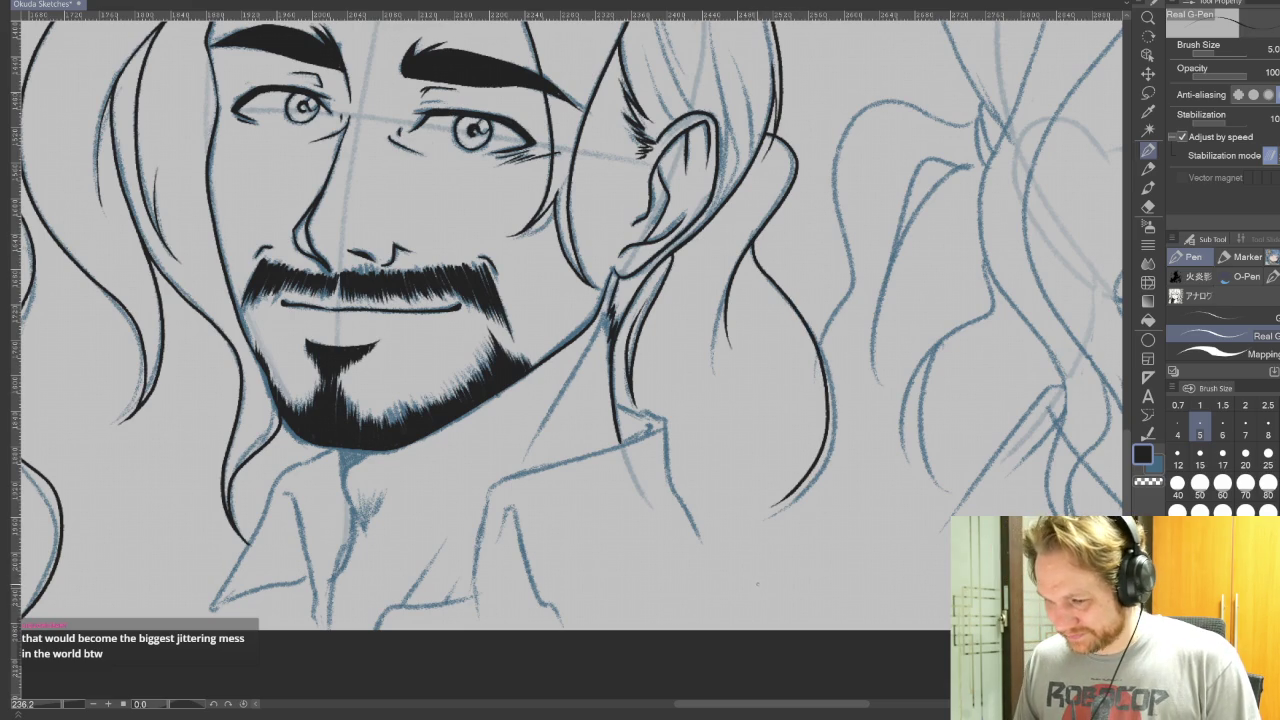
{"action": "scroll", "coordinate": [780, 623], "scroll_direction": "down", "scroll_amount": 2}
Step: On a rotated canvas, ink short hairline strands and the right collar edge
{"action": "mouse_move", "coordinate": [834, 523]}
{"action": "left_mouse_down"}
{"action": "mouse_move", "coordinate": [1000, 404]}
{"action": "mouse_move", "coordinate": [631, 138]}
{"action": "mouse_move", "coordinate": [536, 134]}
{"action": "left_mouse_up"}
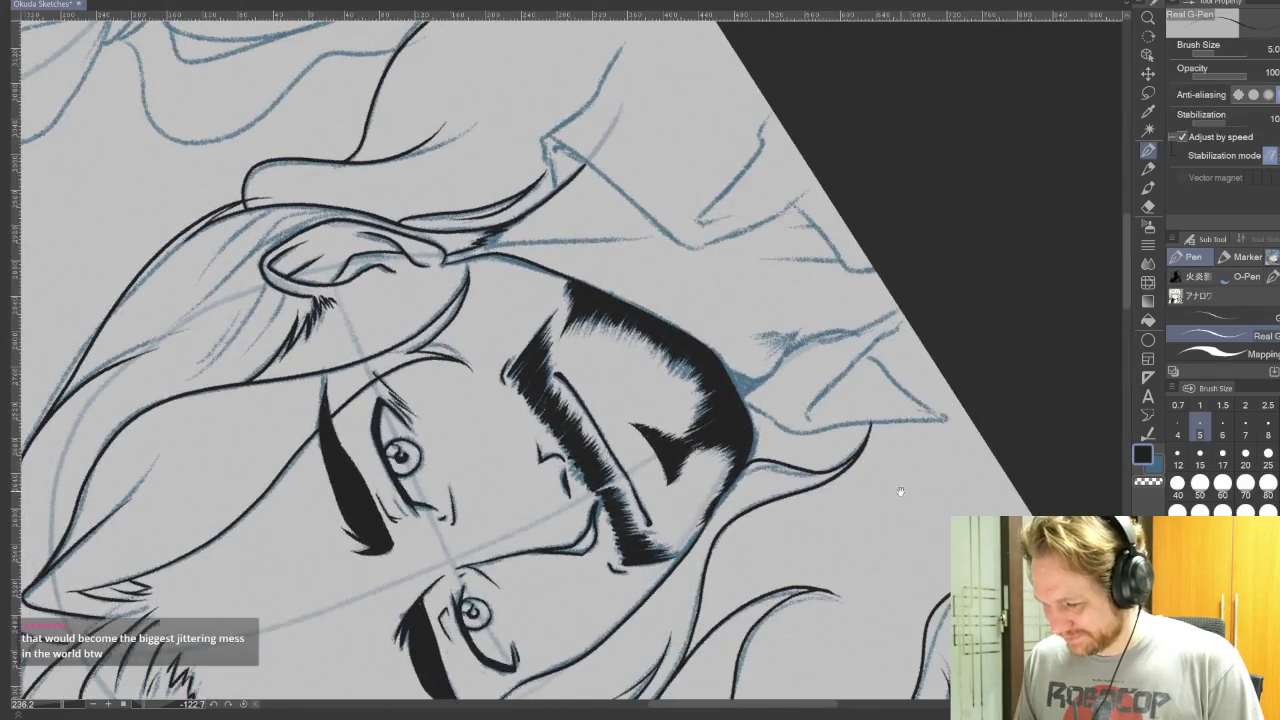
{"action": "left_click_drag", "start_coordinate": [700, 300], "coordinate": [743, 414]}
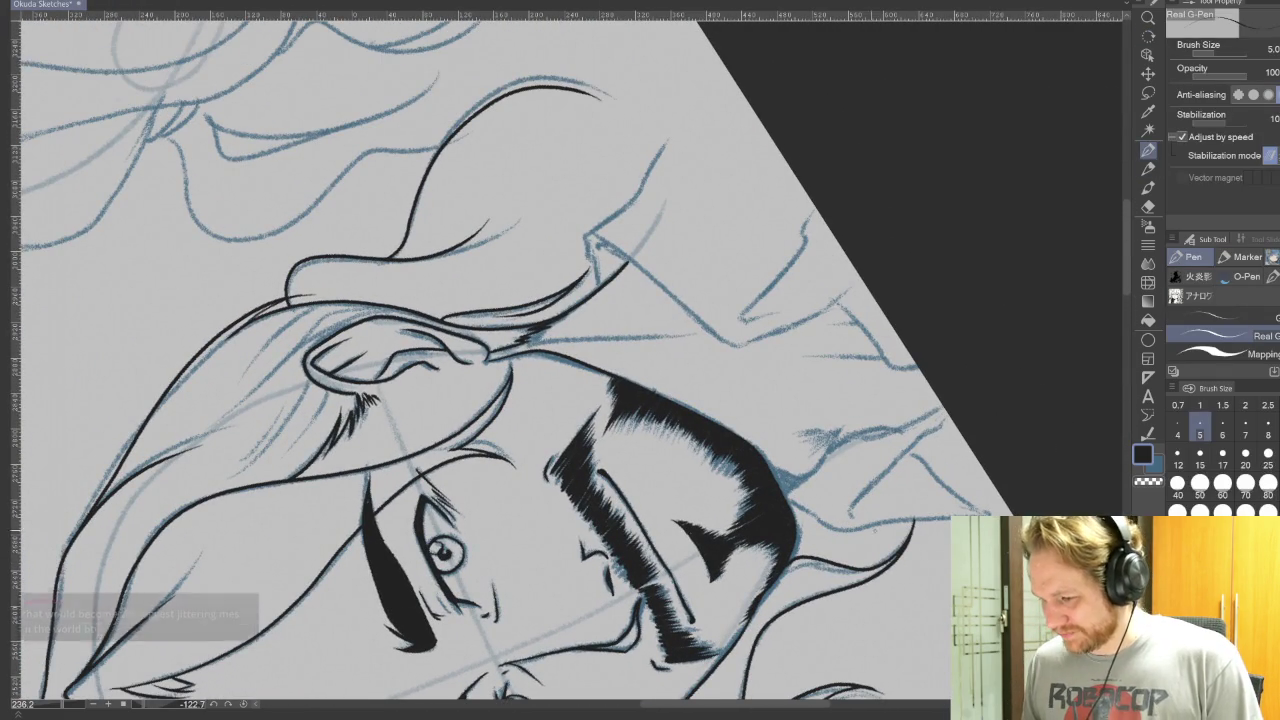
{"action": "mouse_move", "coordinate": [597, 290]}
{"action": "left_mouse_down"}
{"action": "mouse_move", "coordinate": [588, 236]}
{"action": "mouse_move", "coordinate": [680, 134]}
{"action": "left_mouse_up"}
{"action": "left_click_drag", "start_coordinate": [640, 400], "coordinate": [700, 220]}
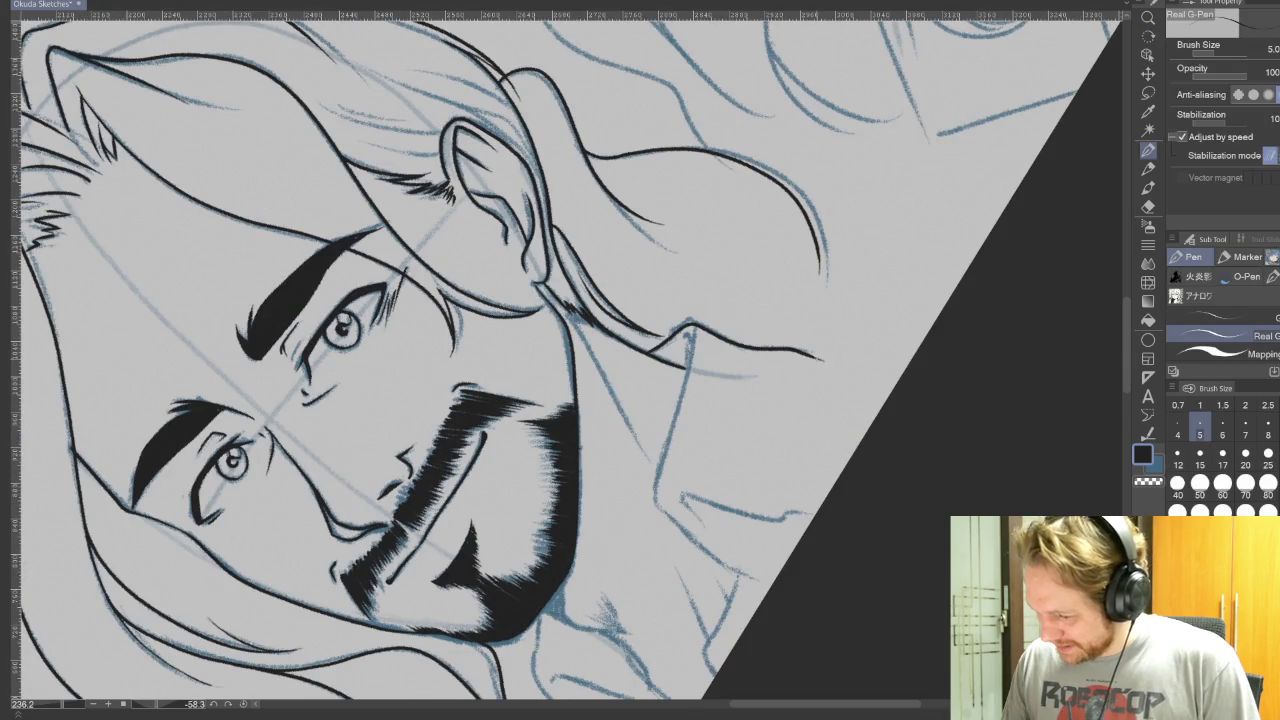
{"action": "left_click_drag", "start_coordinate": [828, 386], "coordinate": [829, 492]}
{"action": "mouse_move", "coordinate": [692, 360]}
{"action": "left_mouse_down"}
{"action": "mouse_move", "coordinate": [660, 500]}
{"action": "mouse_move", "coordinate": [734, 570]}
{"action": "left_mouse_up"}
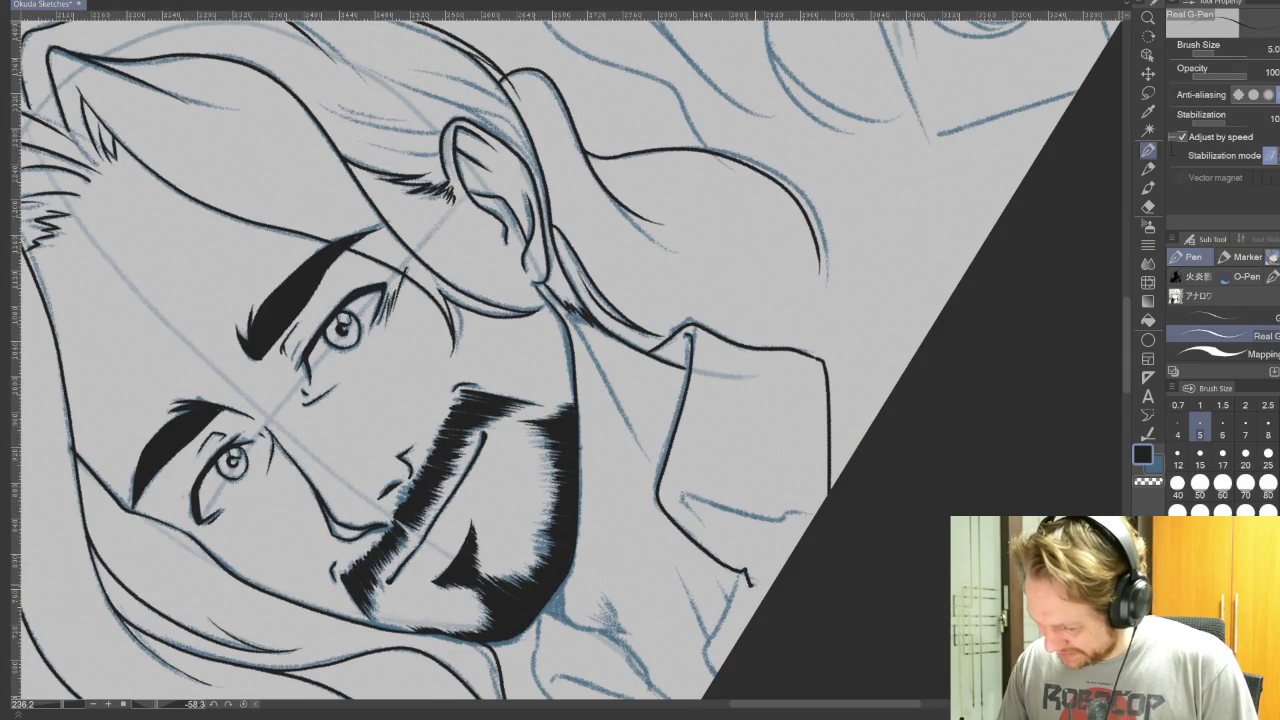
{"action": "left_click_drag", "start_coordinate": [696, 499], "coordinate": [814, 524]}
Step: With the canvas upright again, ink the left collar edge and the lower collar line
{"action": "key", "text": "ctrl+shift+r"}
{"action": "left_click_drag", "start_coordinate": [757, 590], "coordinate": [843, 554]}
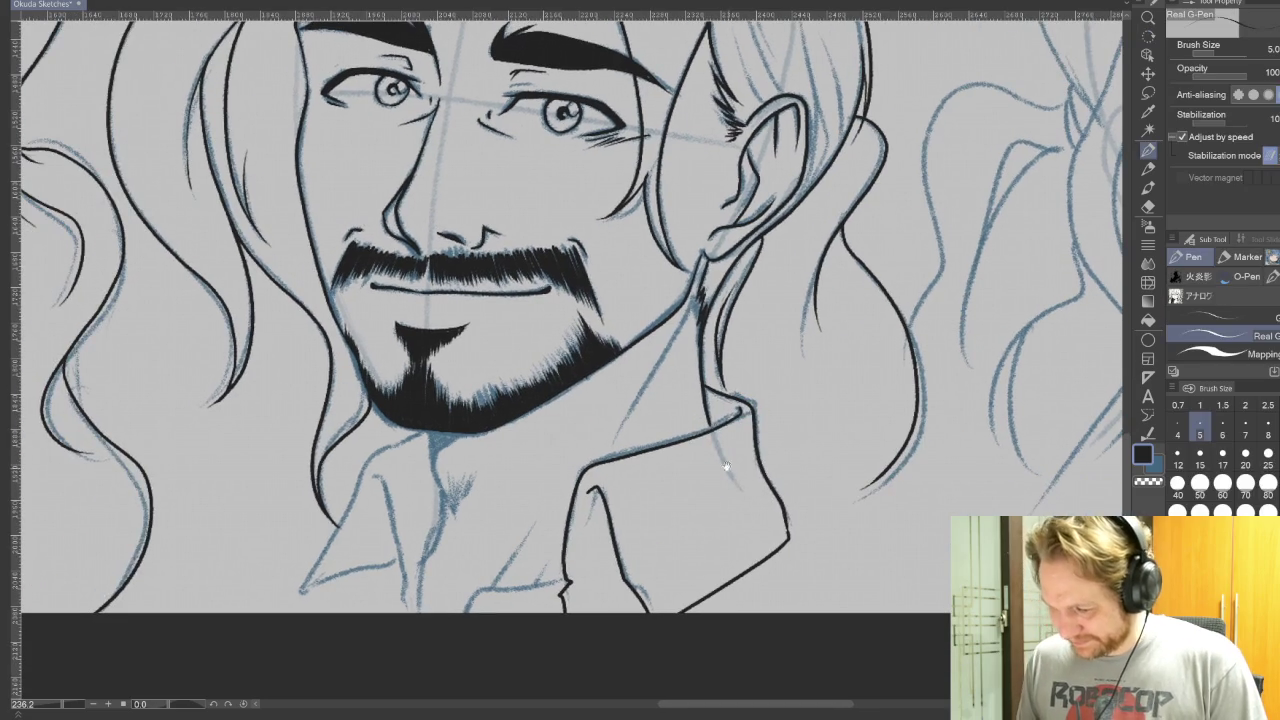
{"action": "left_click_drag", "start_coordinate": [700, 420], "coordinate": [785, 357]}
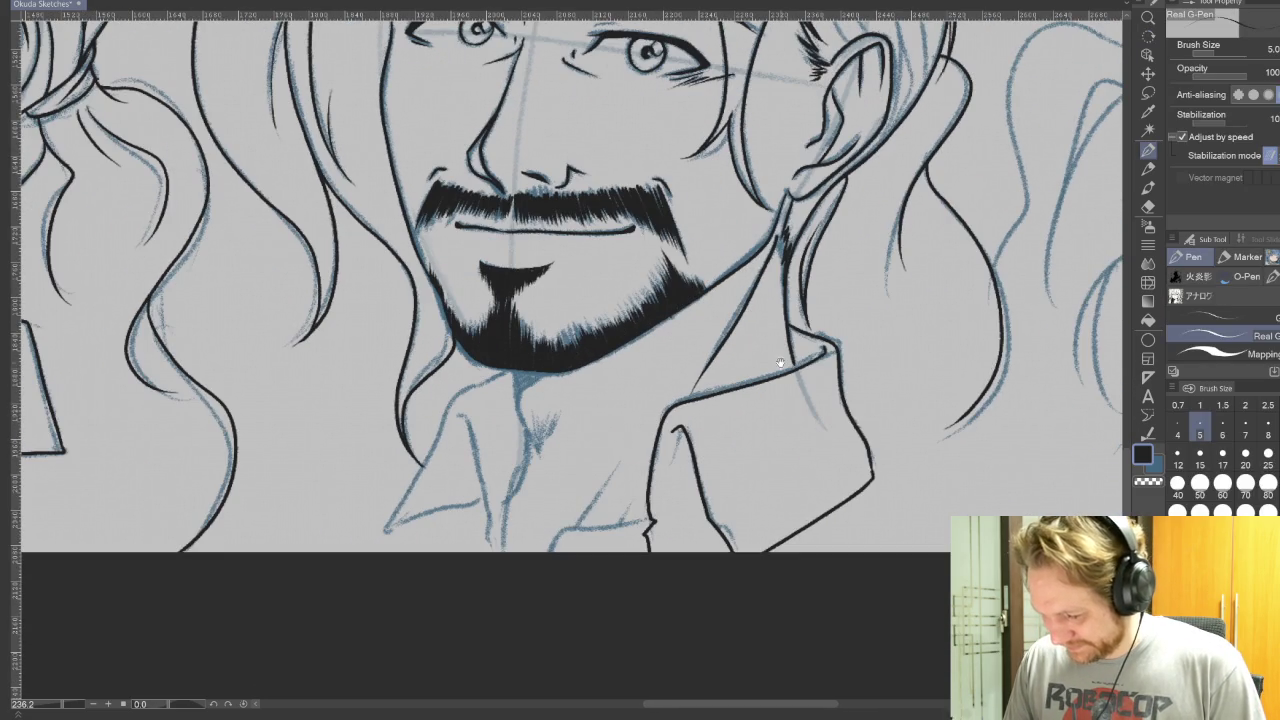
{"action": "left_click_drag", "start_coordinate": [576, 528], "coordinate": [632, 450]}
{"action": "left_click_drag", "start_coordinate": [566, 531], "coordinate": [654, 518]}
{"action": "key", "text": "ctrl+z"}
{"action": "mouse_move", "coordinate": [562, 530]}
{"action": "left_mouse_down"}
{"action": "mouse_move", "coordinate": [650, 518]}
{"action": "mouse_move", "coordinate": [615, 527]}
{"action": "left_mouse_up"}
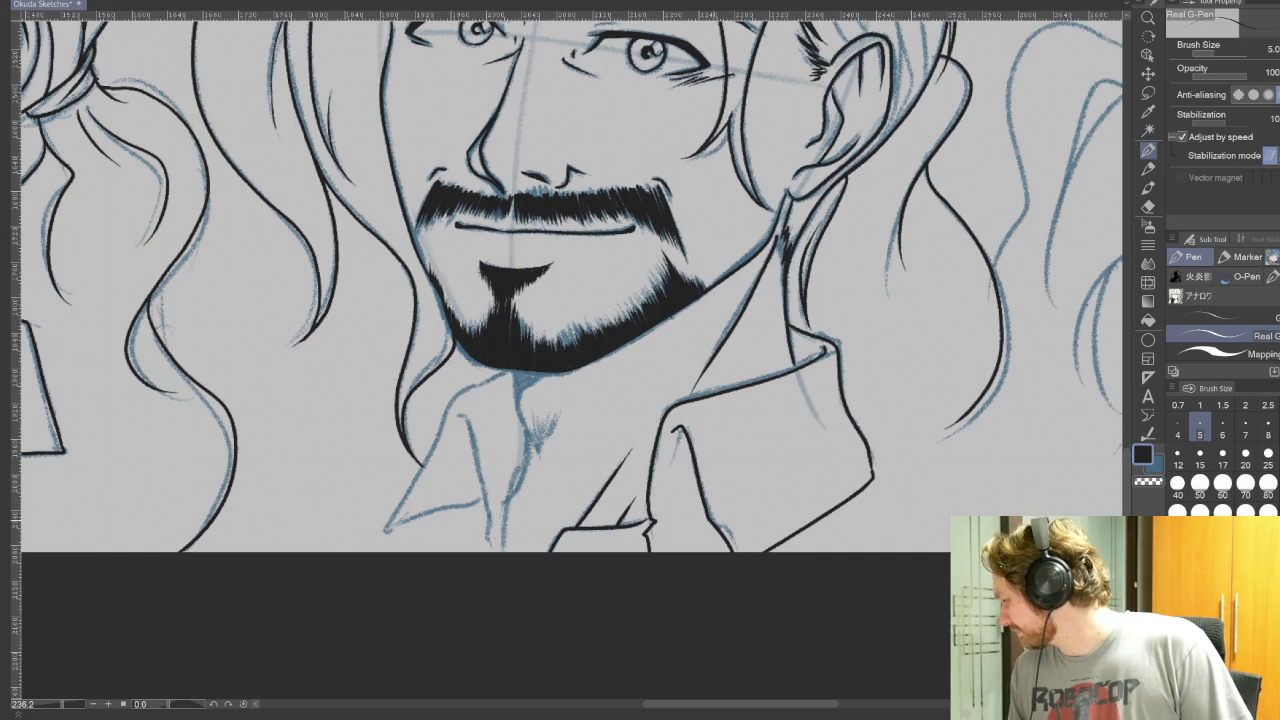
Step: Ink two shirt fold lines and redraw the collar edge up toward the jaw
{"action": "left_click_drag", "start_coordinate": [515, 363], "coordinate": [710, 363]}
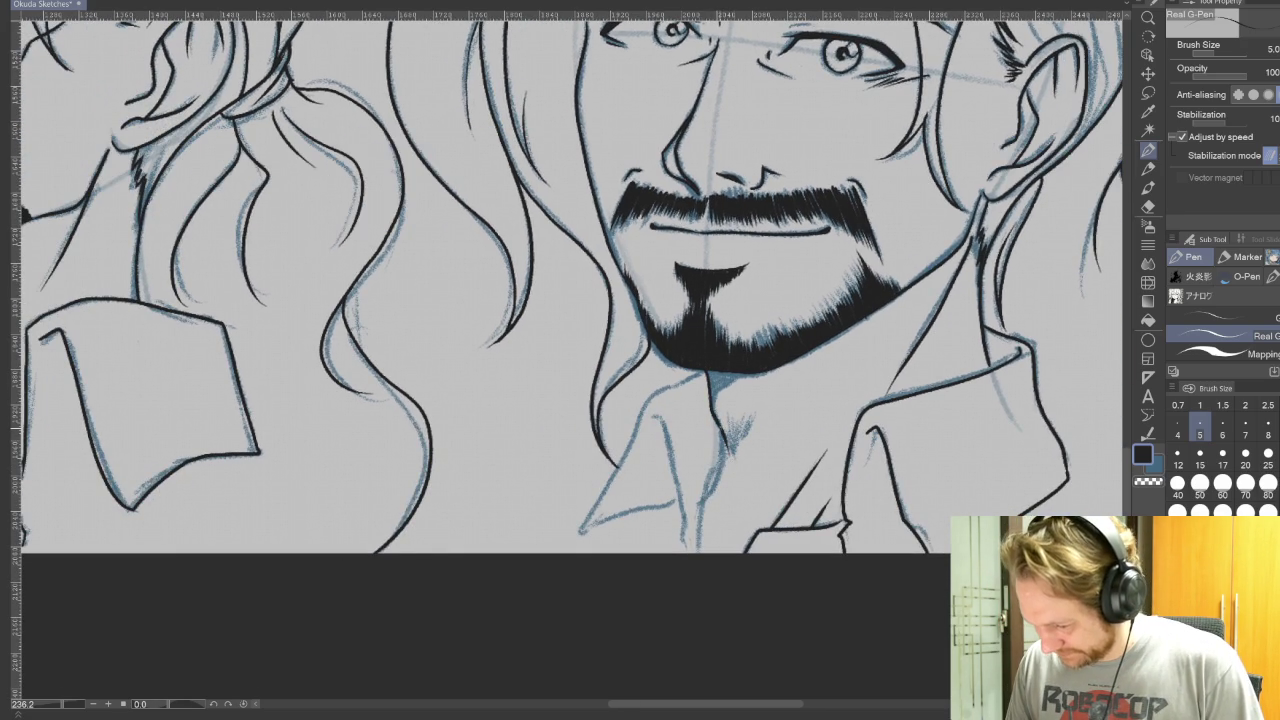
{"action": "left_click_drag", "start_coordinate": [699, 553], "coordinate": [714, 460]}
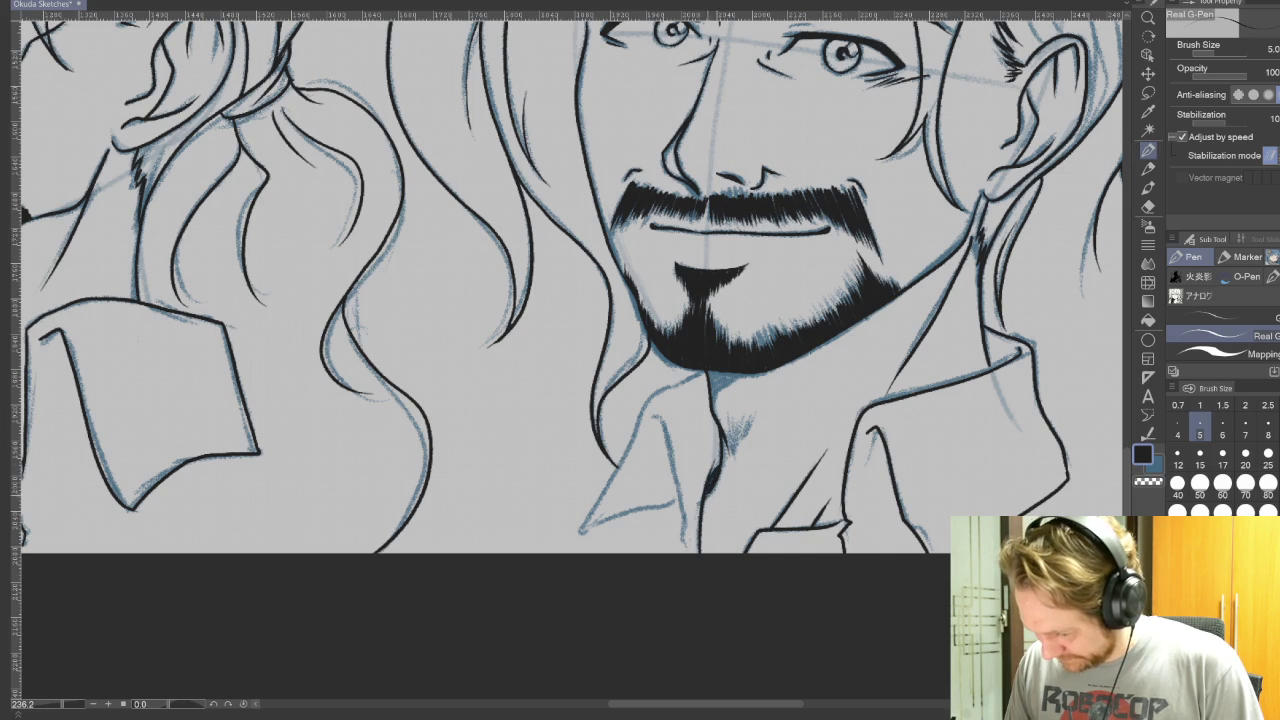
{"action": "left_click_drag", "start_coordinate": [684, 552], "coordinate": [655, 415]}
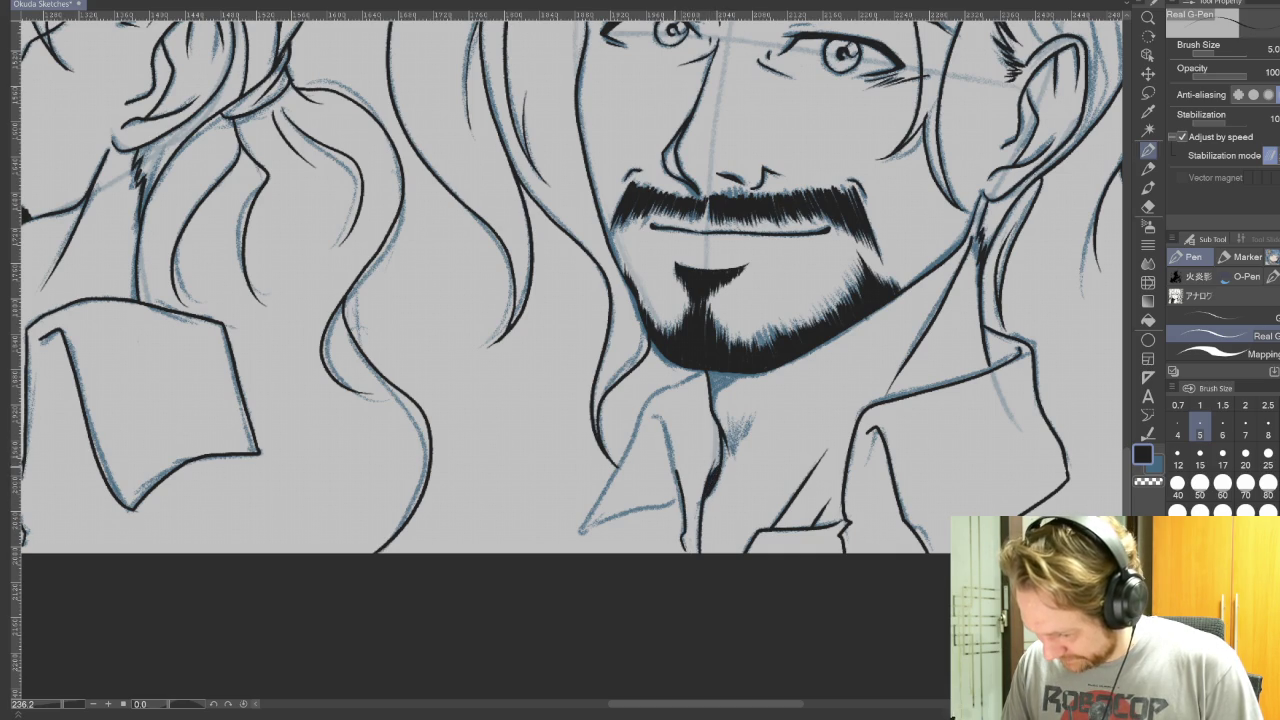
{"action": "left_click_drag", "start_coordinate": [581, 531], "coordinate": [705, 374]}
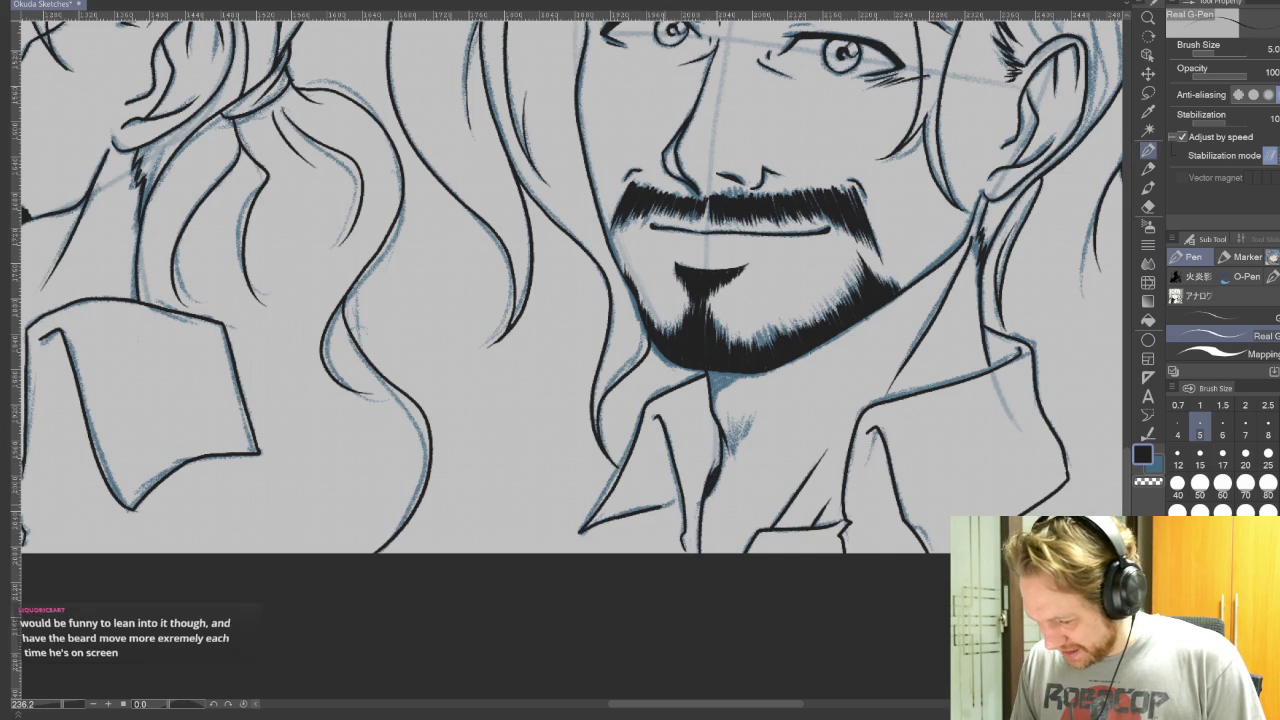
{"action": "key", "text": "ctrl+z"}
{"action": "left_click_drag", "start_coordinate": [594, 527], "coordinate": [680, 501]}
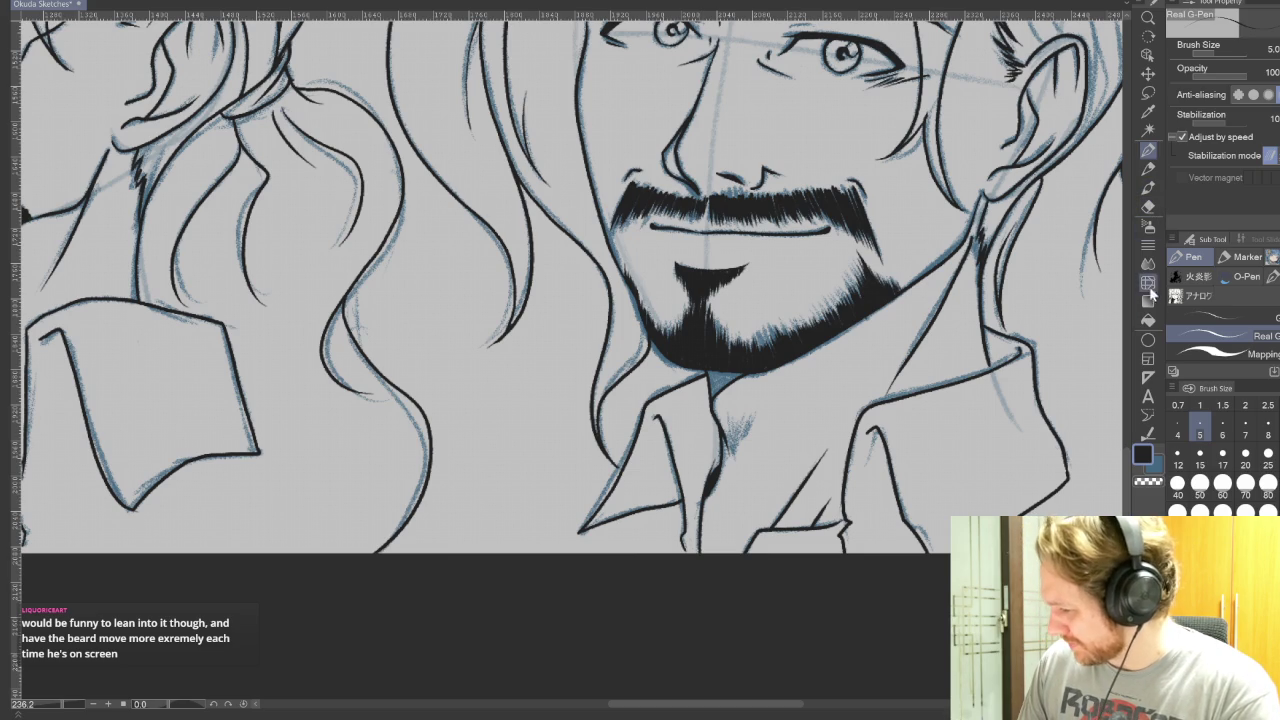
Step: Hide the blue sketch to check the inks, then hatch the neck at G-Pen size 3
{"action": "left_click", "coordinate": [1148, 320]}
{"action": "key", "text": "ctrl+h"}
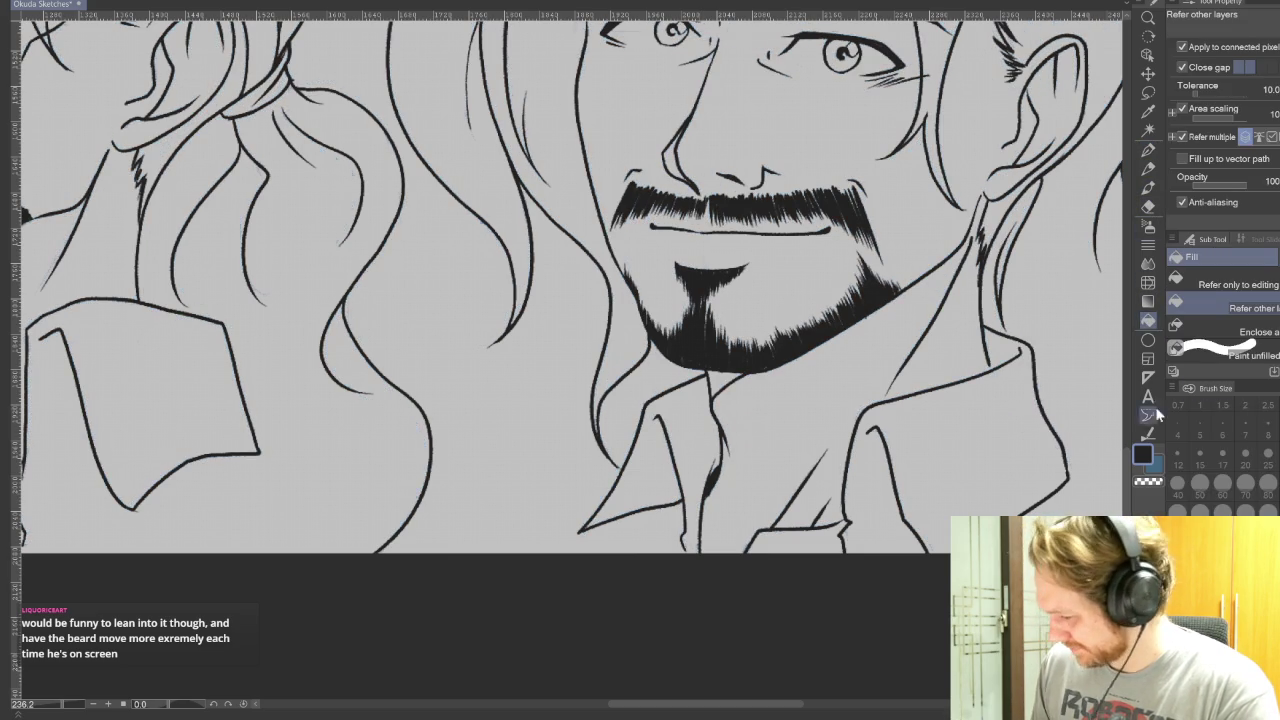
{"action": "left_click", "coordinate": [1155, 157]}
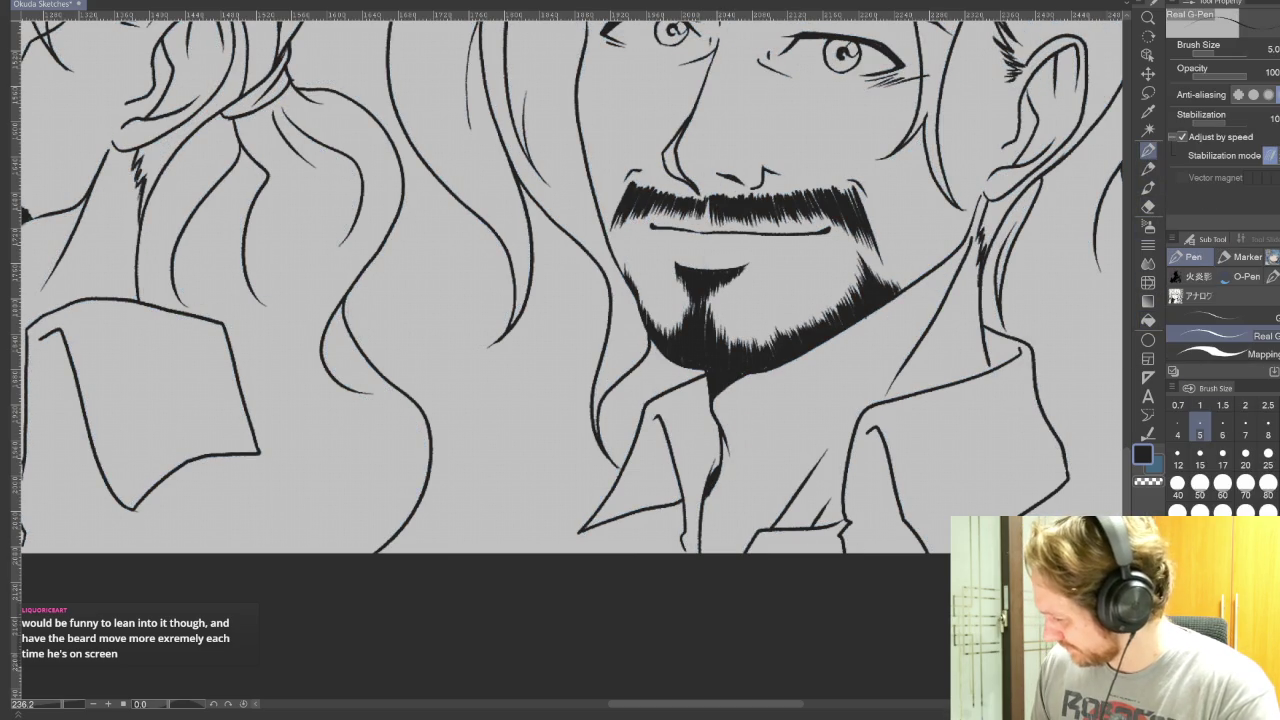
{"action": "key", "text": "ctrl+h"}
{"action": "key", "text": "bracketleft"}
{"action": "key", "text": "bracketleft"}
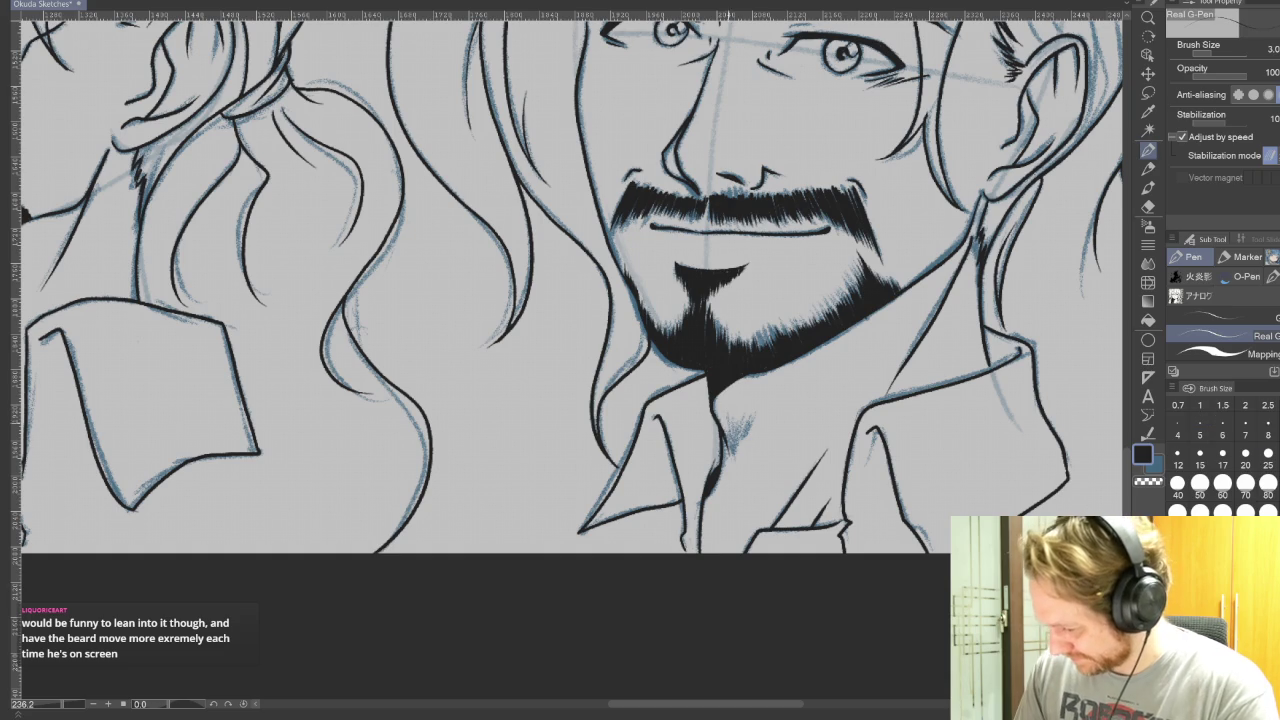
{"action": "mouse_move", "coordinate": [732, 413]}
{"action": "left_mouse_down"}
{"action": "mouse_move", "coordinate": [725, 450]}
{"action": "mouse_move", "coordinate": [745, 444]}
{"action": "left_mouse_up"}
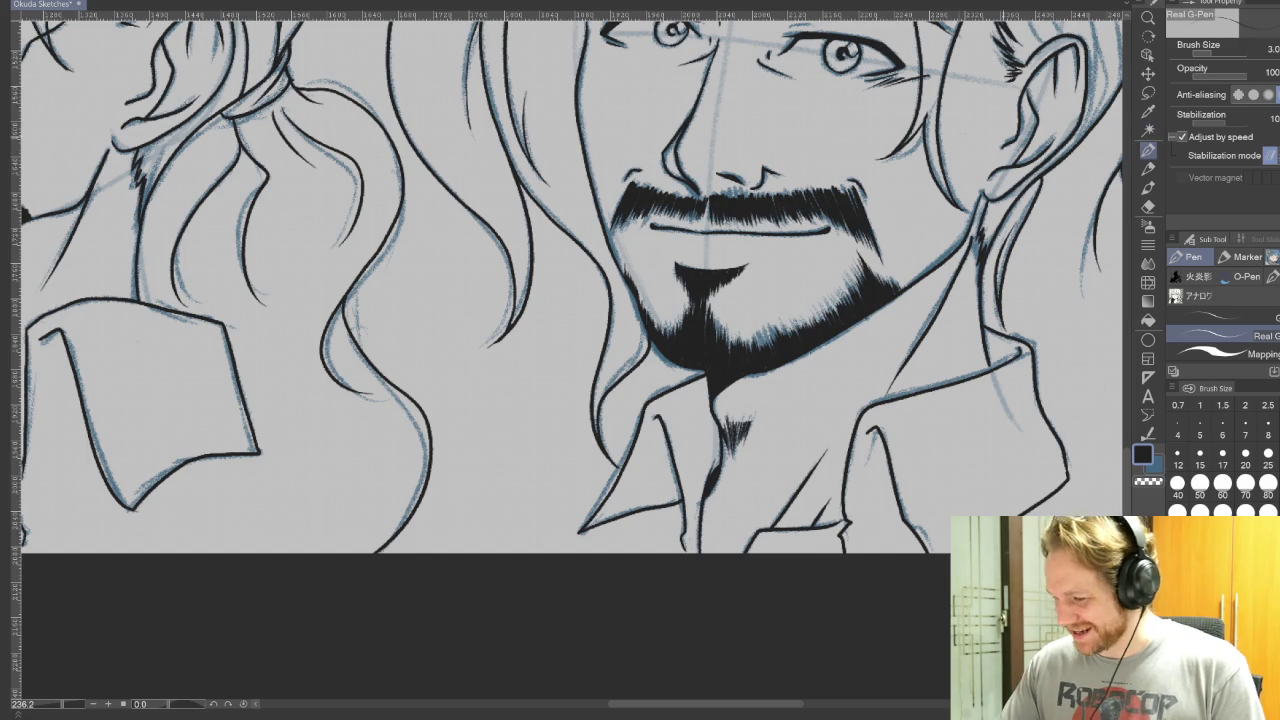
{"action": "mouse_move", "coordinate": [793, 171]}
{"action": "left_mouse_down"}
{"action": "mouse_move", "coordinate": [912, 508]}
{"action": "mouse_move", "coordinate": [845, 515]}
{"action": "left_mouse_up"}
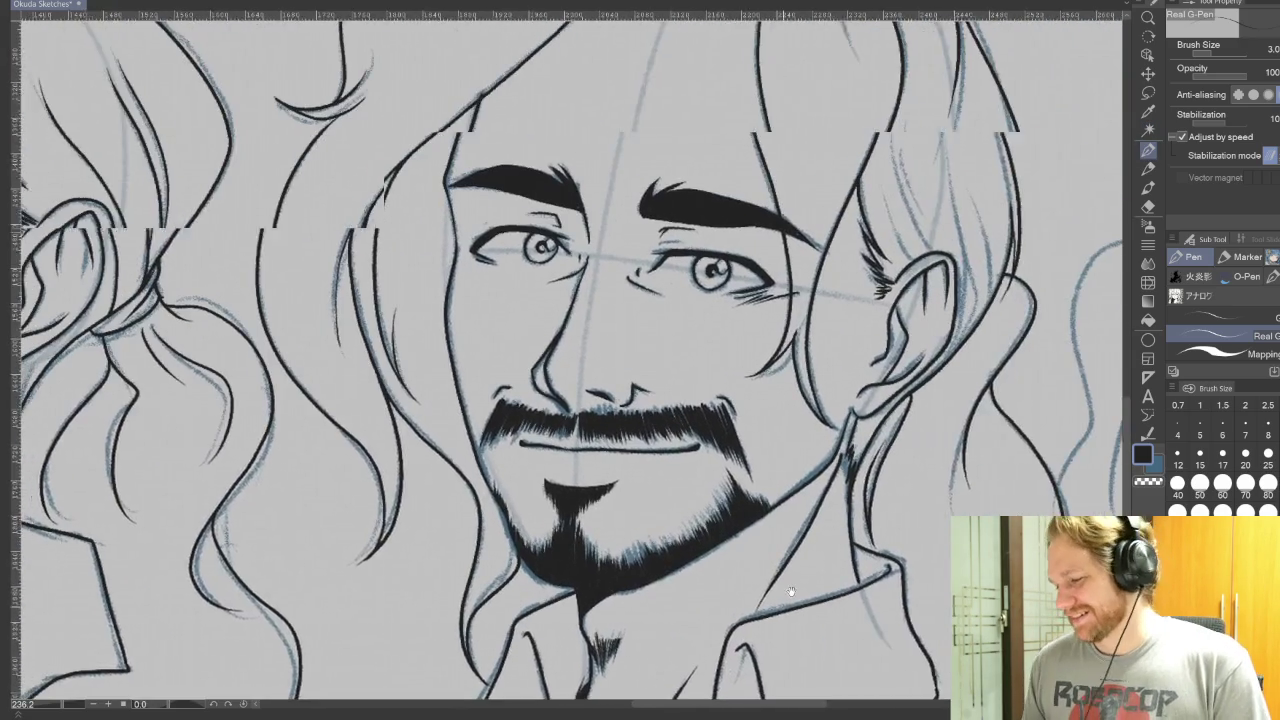
{"action": "scroll", "coordinate": [845, 515], "scroll_direction": "down", "scroll_amount": 1}
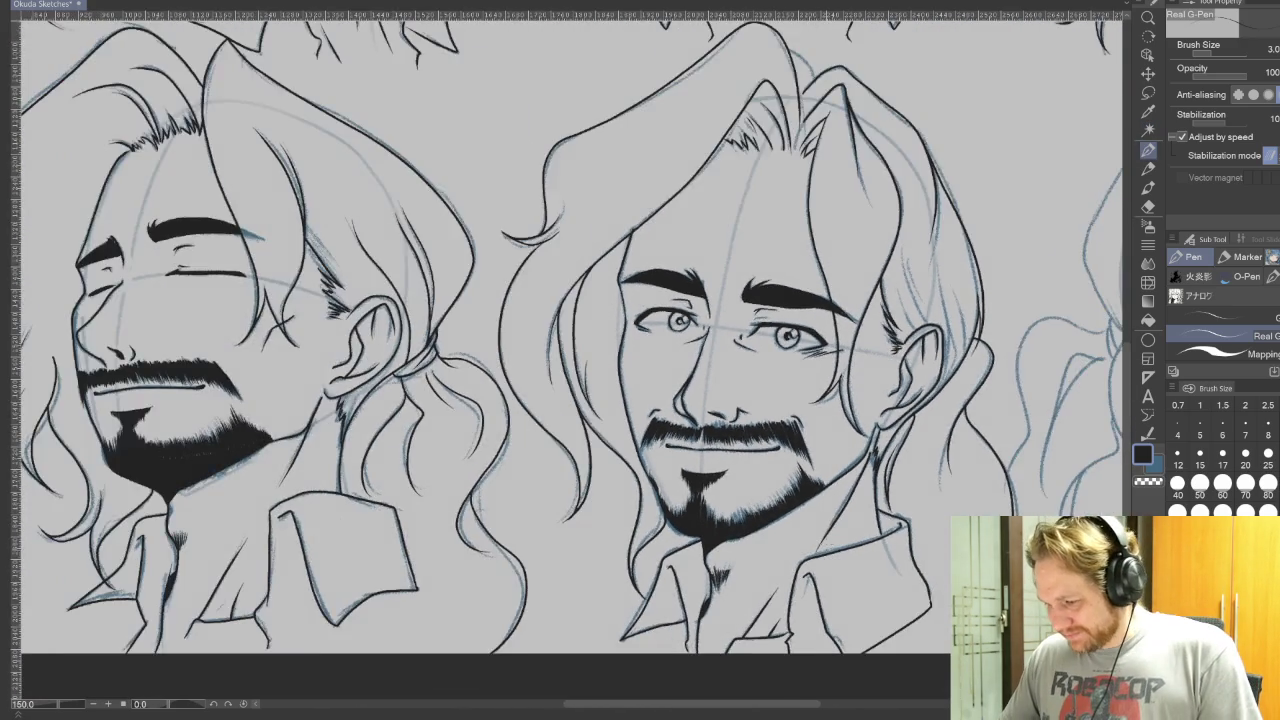
{"action": "scroll", "coordinate": [845, 515], "scroll_direction": "down", "scroll_amount": 2}
{"action": "left_click_drag", "start_coordinate": [845, 515], "coordinate": [722, 519]}
{"action": "scroll", "coordinate": [722, 519], "scroll_direction": "up", "scroll_amount": 1}
{"action": "scroll", "coordinate": [722, 519], "scroll_direction": "up", "scroll_amount": 1}
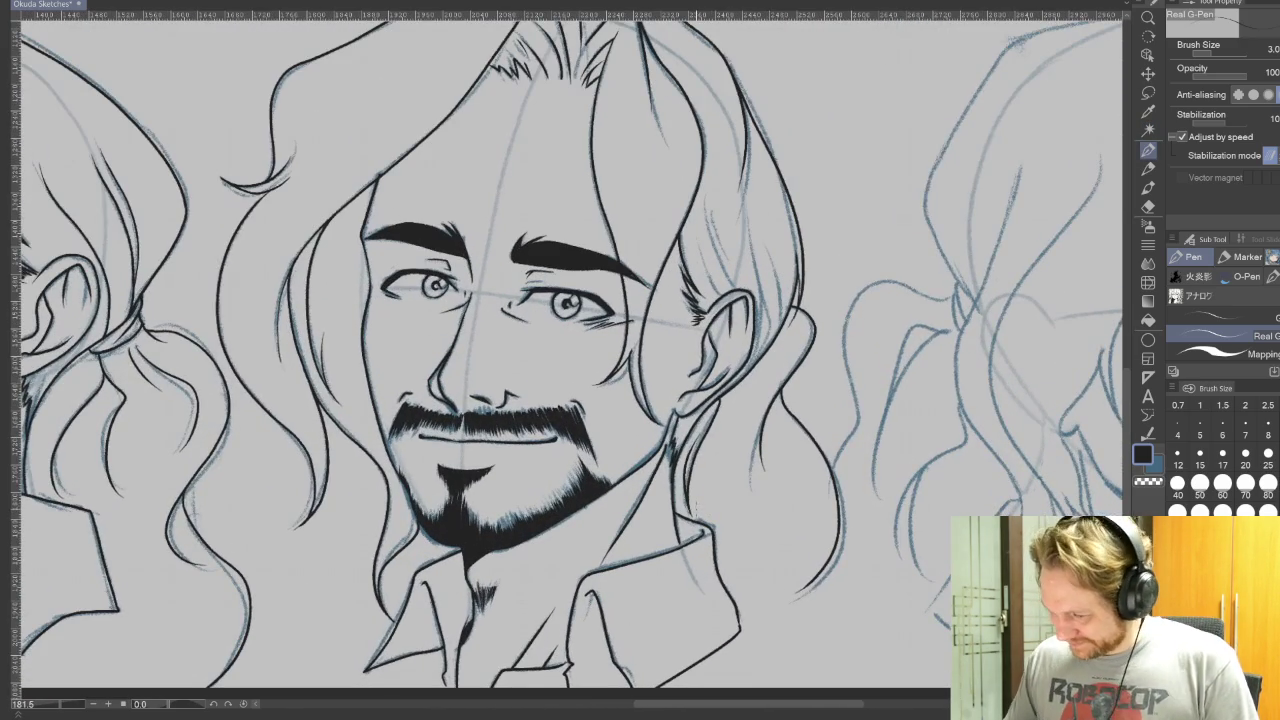
{"action": "left_click", "coordinate": [1200, 427]}
{"action": "mouse_move", "coordinate": [720, 248]}
{"action": "left_mouse_down"}
{"action": "mouse_move", "coordinate": [716, 300]}
{"action": "mouse_move", "coordinate": [707, 192]}
{"action": "left_mouse_up"}
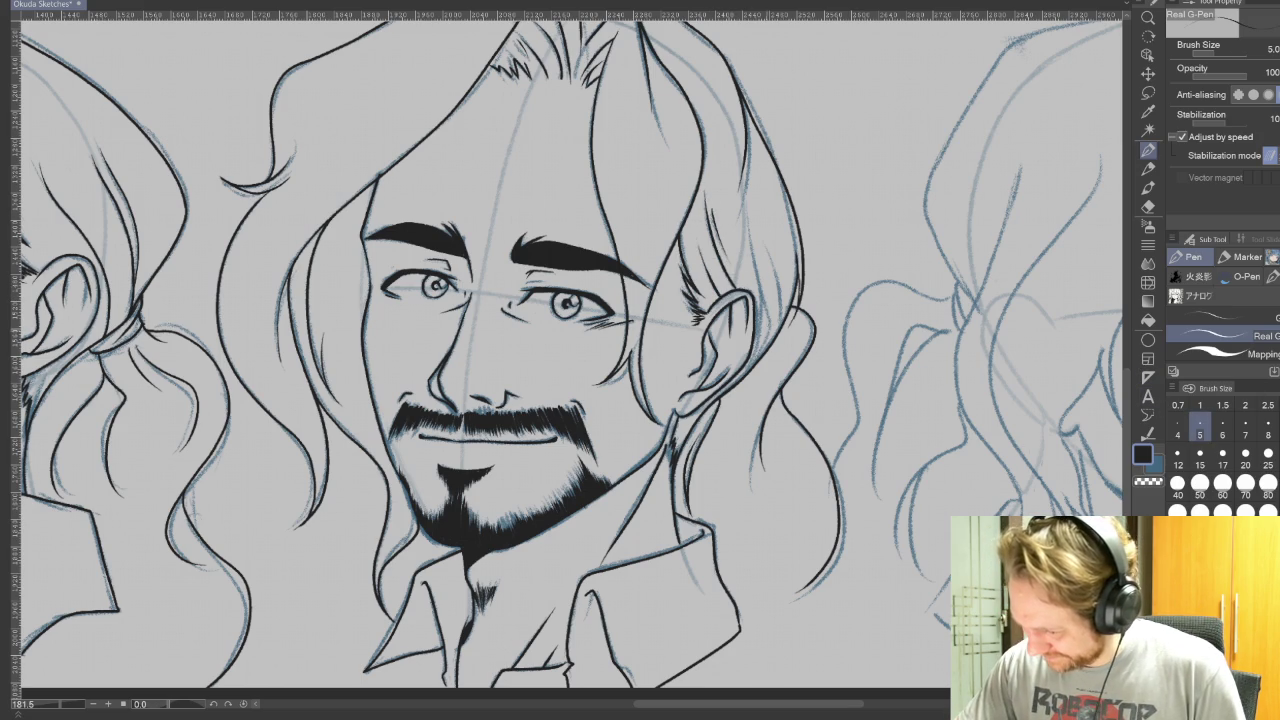
{"action": "left_click_drag", "start_coordinate": [753, 372], "coordinate": [756, 218]}
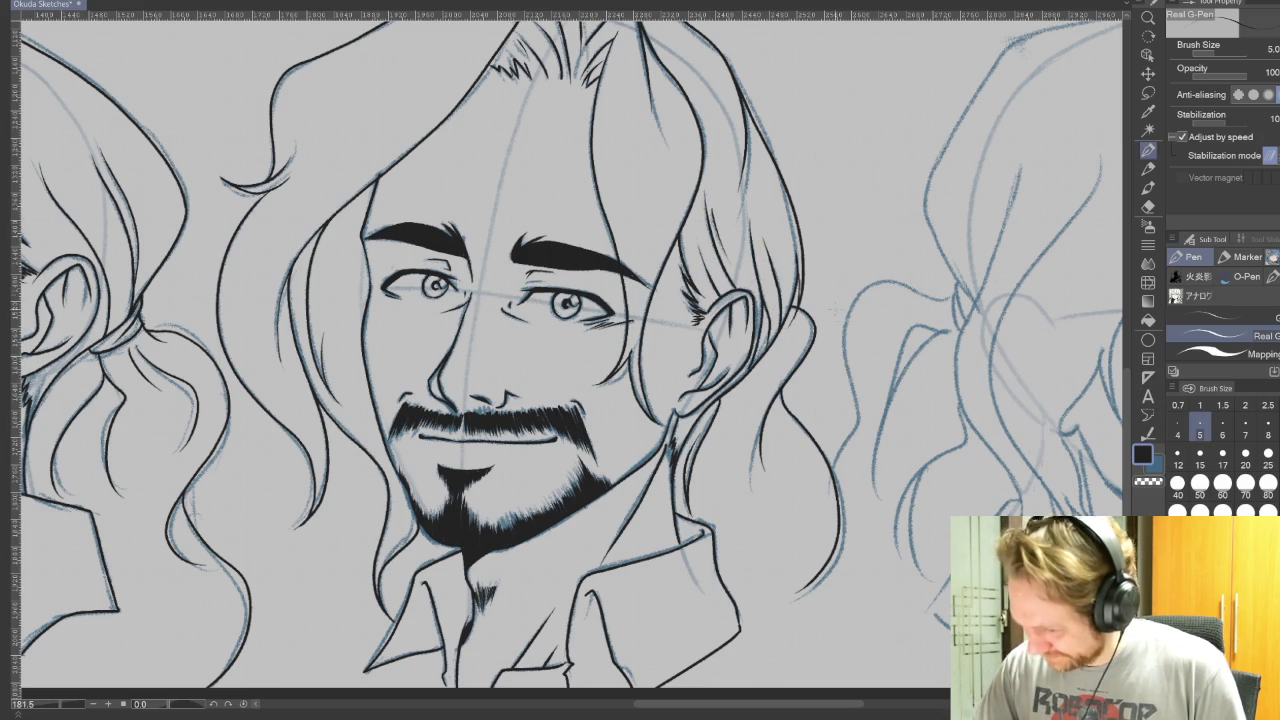
{"action": "left_click_drag", "start_coordinate": [560, 340], "coordinate": [635, 520]}
{"action": "mouse_move", "coordinate": [834, 222]}
{"action": "left_mouse_down"}
{"action": "mouse_move", "coordinate": [834, 480]}
{"action": "mouse_move", "coordinate": [517, 328]}
{"action": "mouse_move", "coordinate": [552, 305]}
{"action": "mouse_move", "coordinate": [510, 330]}
{"action": "left_mouse_up"}
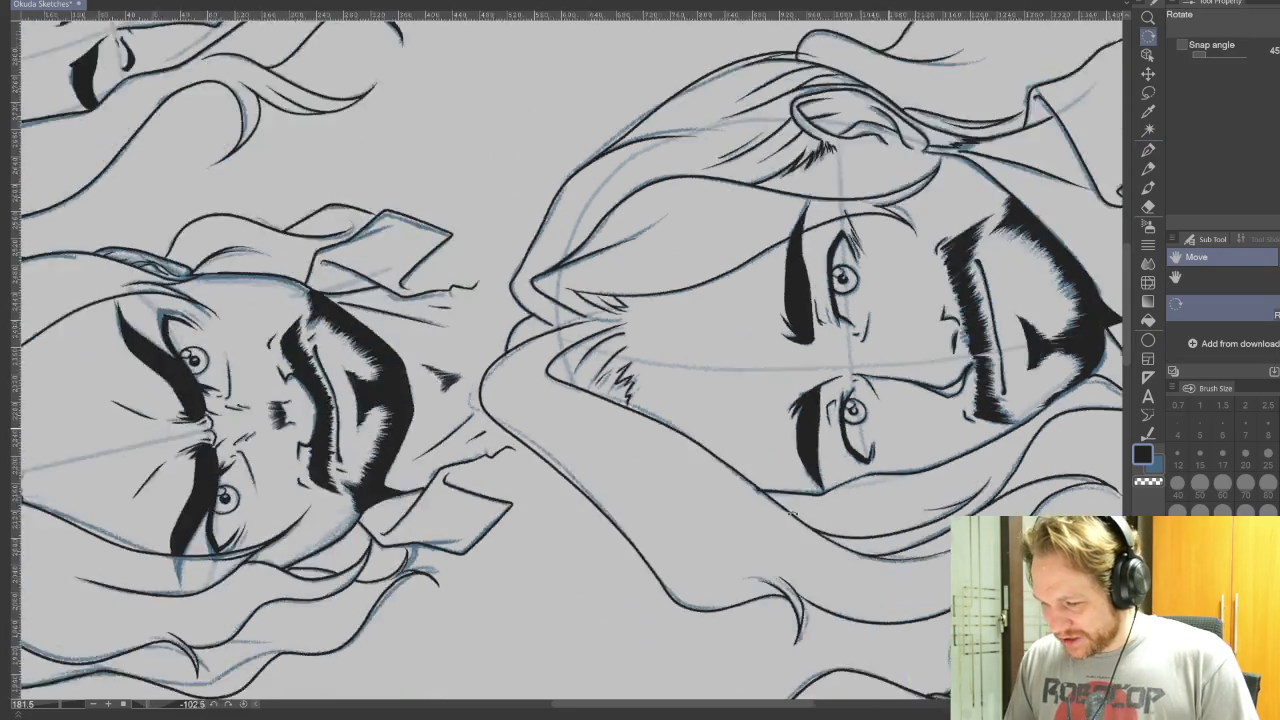
{"action": "left_click_drag", "start_coordinate": [625, 403], "coordinate": [843, 322]}
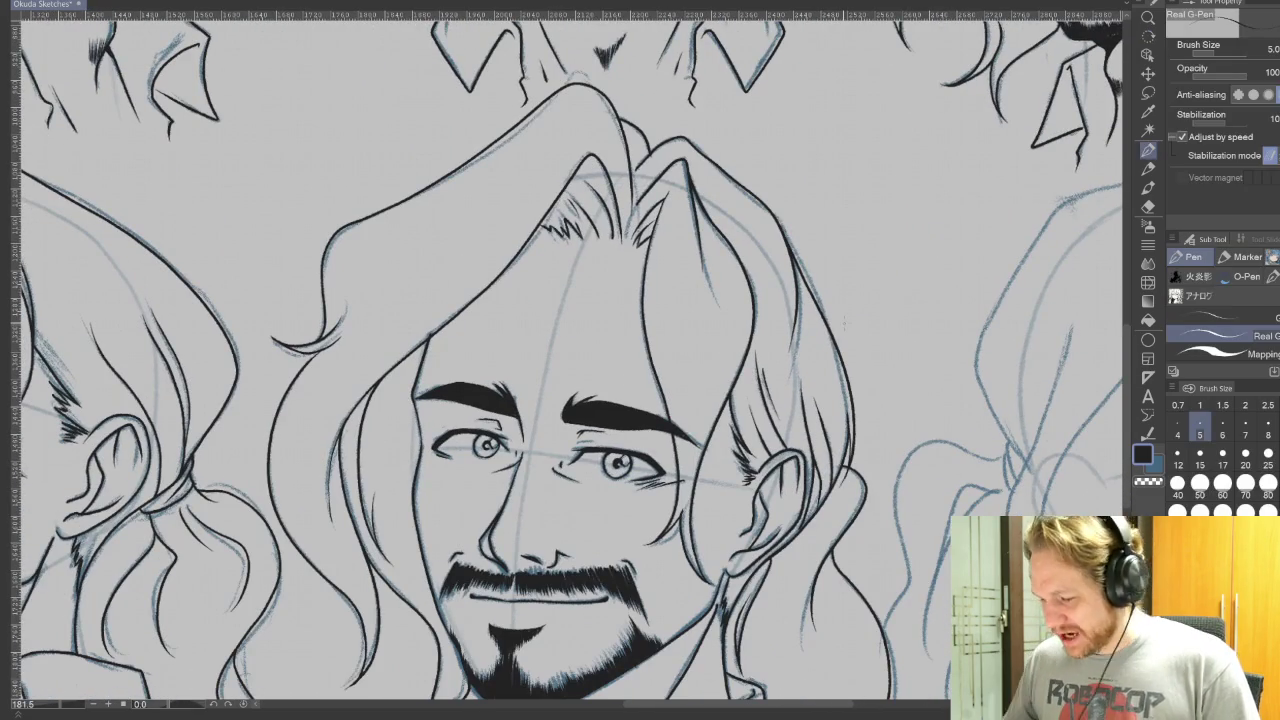
{"action": "key", "text": "e"}
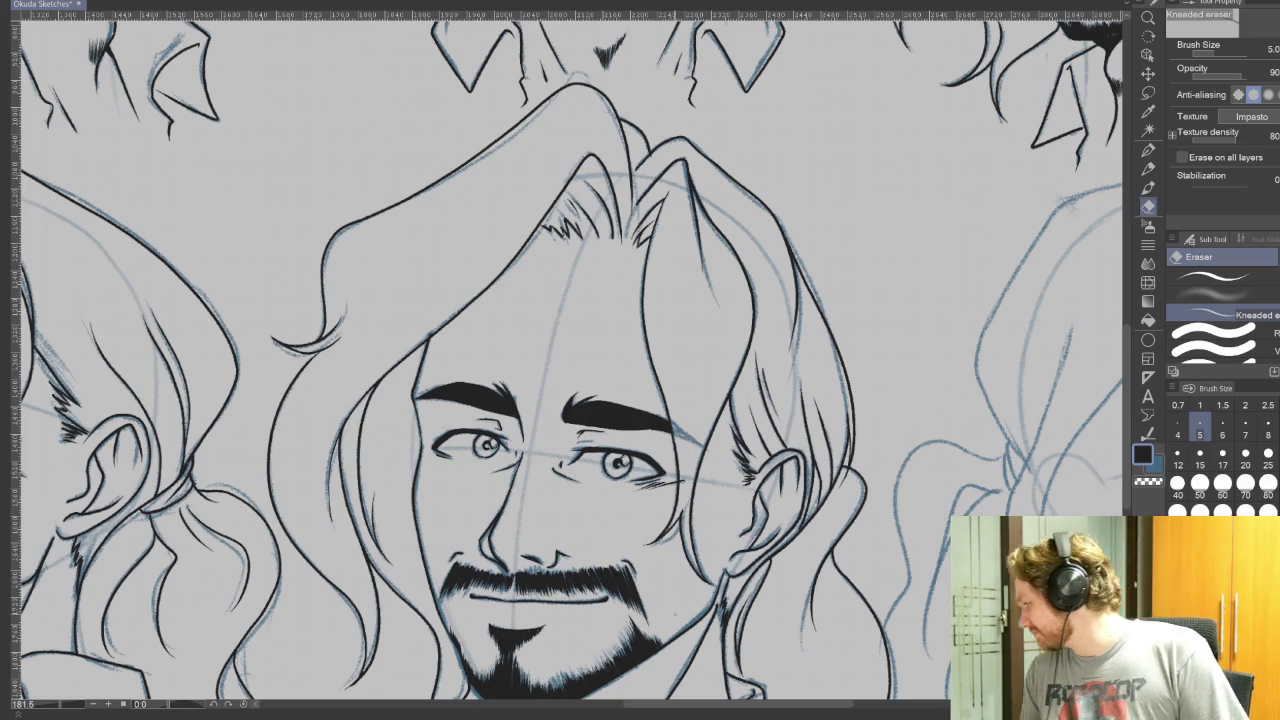
{"action": "key", "text": "p"}
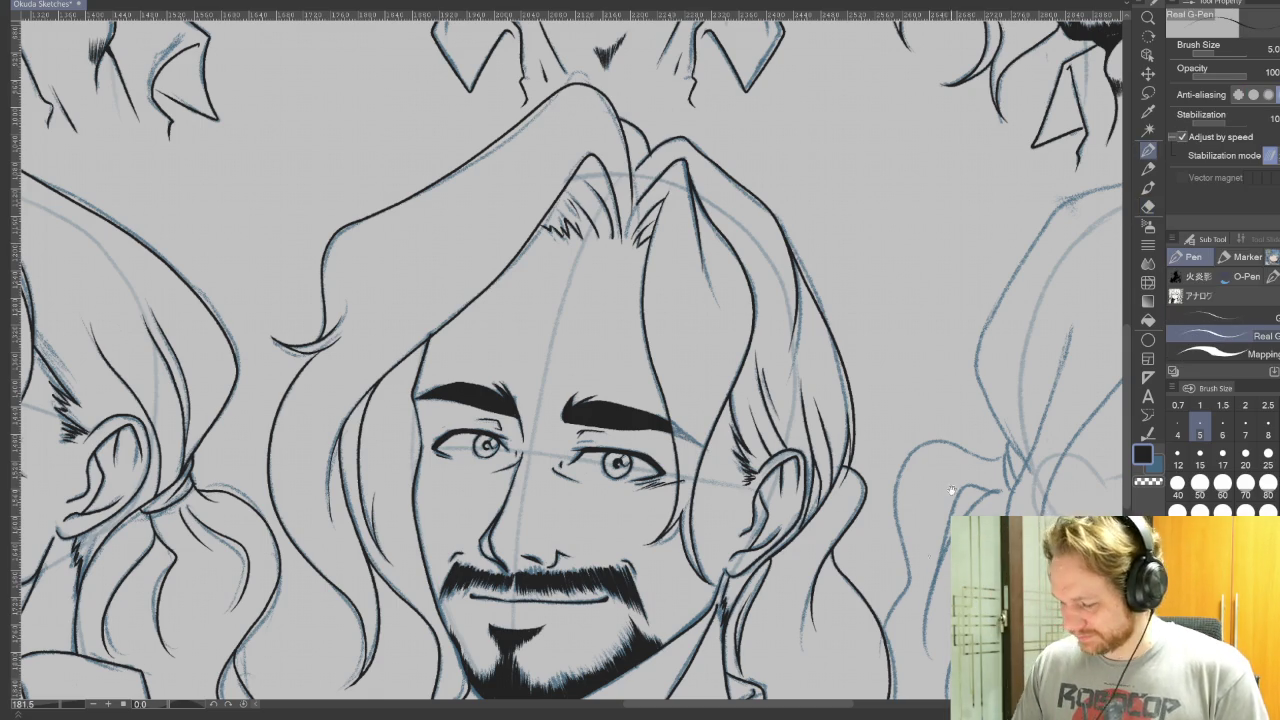
{"action": "left_click_drag", "start_coordinate": [983, 428], "coordinate": [781, 436]}
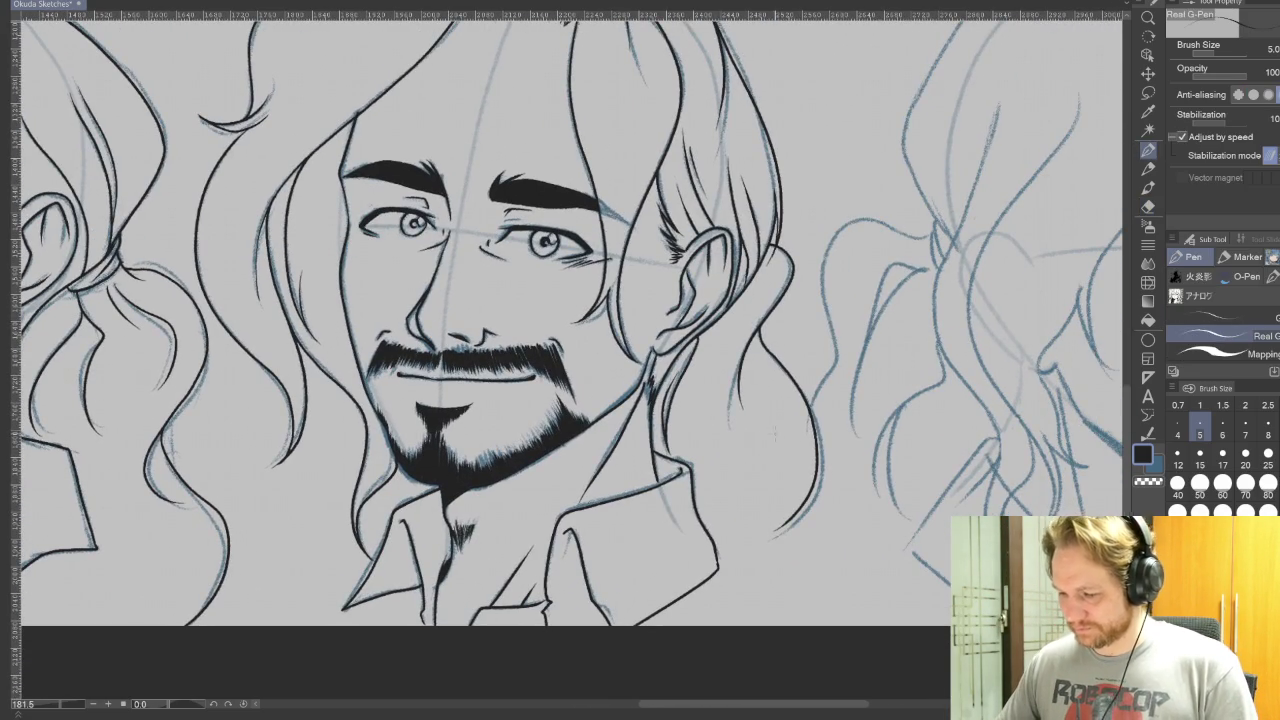
{"action": "scroll", "coordinate": [780, 436], "scroll_direction": "down", "scroll_amount": 3}
{"action": "scroll", "coordinate": [730, 450], "scroll_direction": "down", "scroll_amount": 2}
{"action": "left_click_drag", "start_coordinate": [840, 364], "coordinate": [698, 400]}
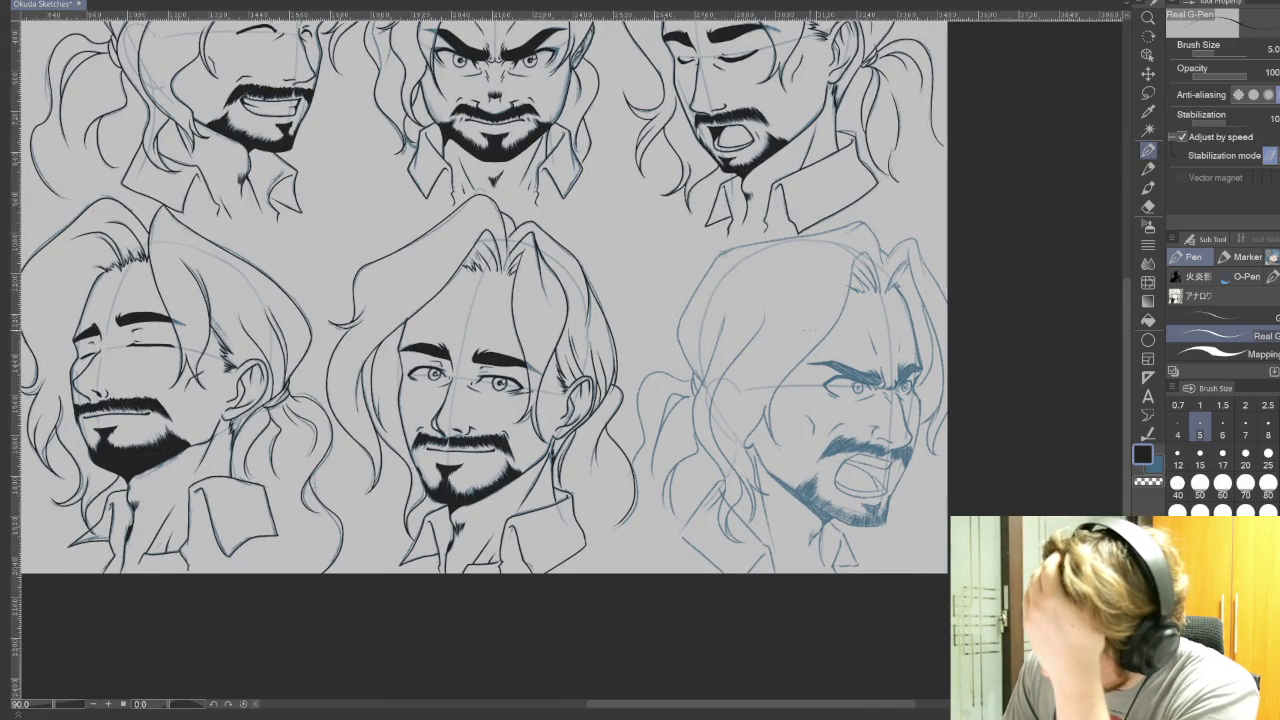
Step: Zoom around the expression sheet and pick the Lasso selection tool
{"action": "scroll", "coordinate": [850, 350], "scroll_direction": "down", "scroll_amount": 1}
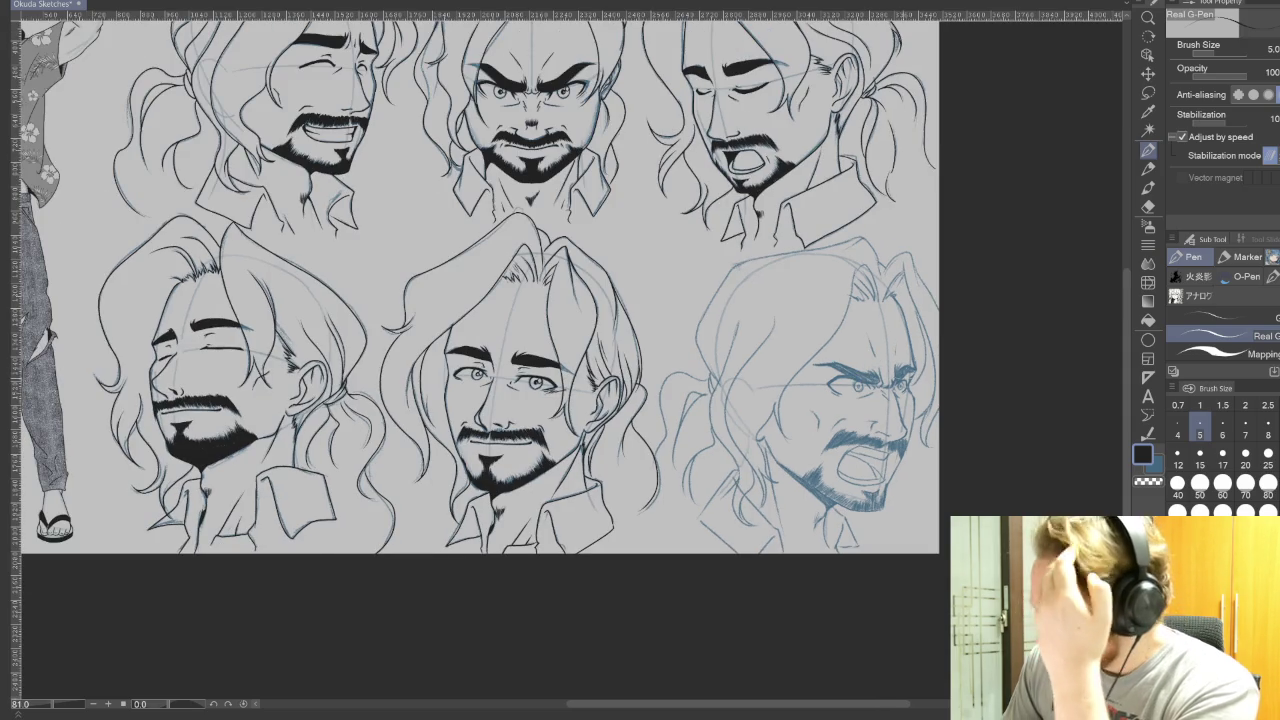
{"action": "scroll", "coordinate": [810, 390], "scroll_direction": "down", "scroll_amount": 1}
{"action": "left_click_drag", "start_coordinate": [1127, 275], "coordinate": [1126, 262]}
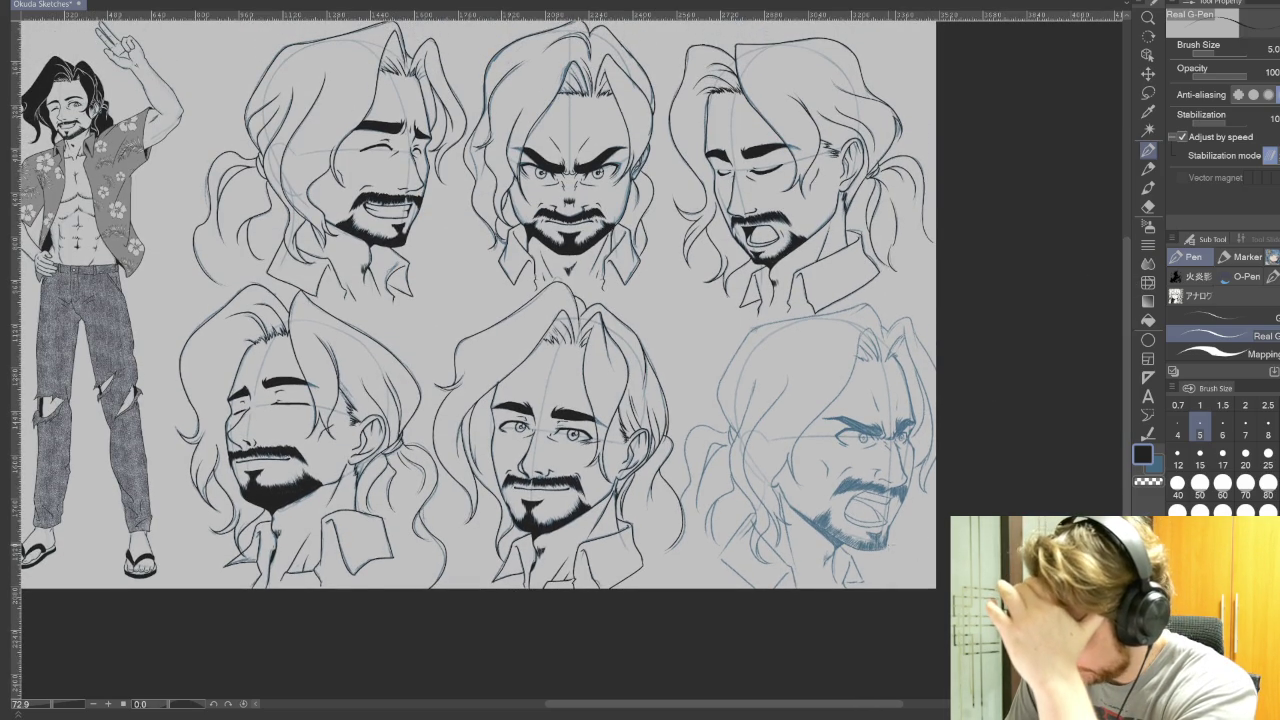
{"action": "scroll", "coordinate": [480, 300], "scroll_direction": "up", "scroll_amount": 2}
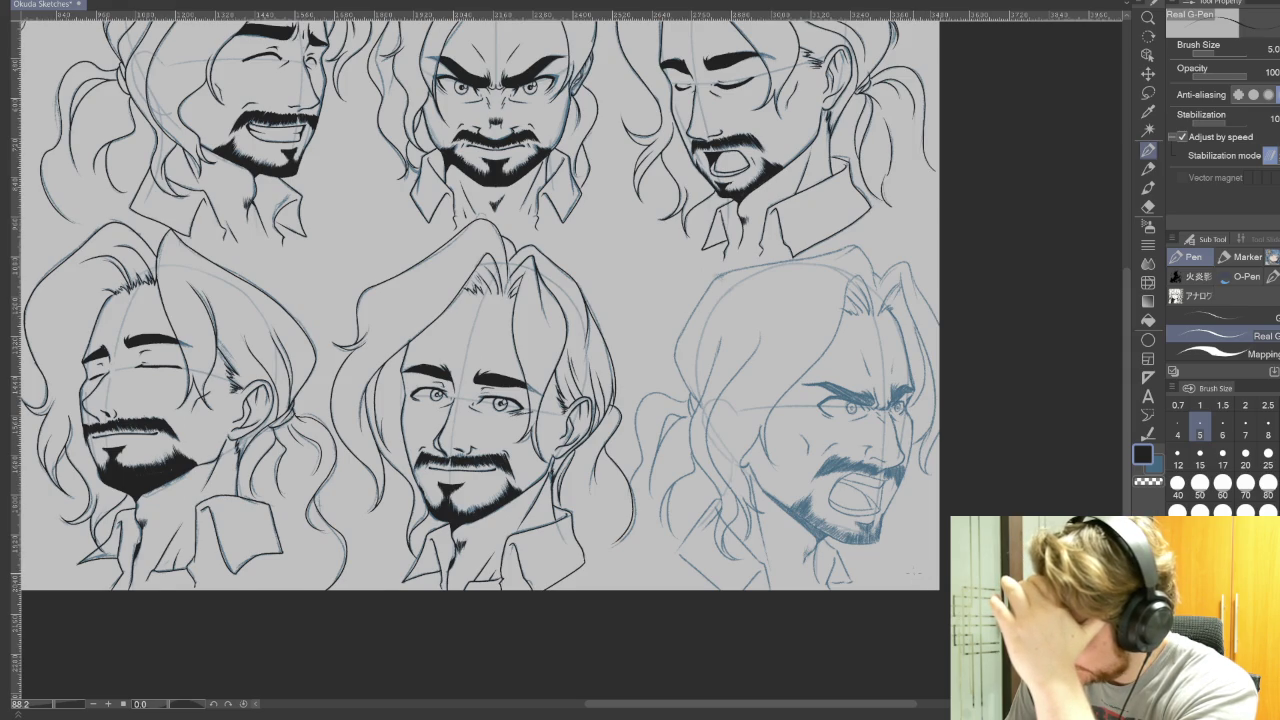
{"action": "scroll", "coordinate": [880, 560], "scroll_direction": "up", "scroll_amount": 1}
{"action": "left_click", "coordinate": [1148, 92]}
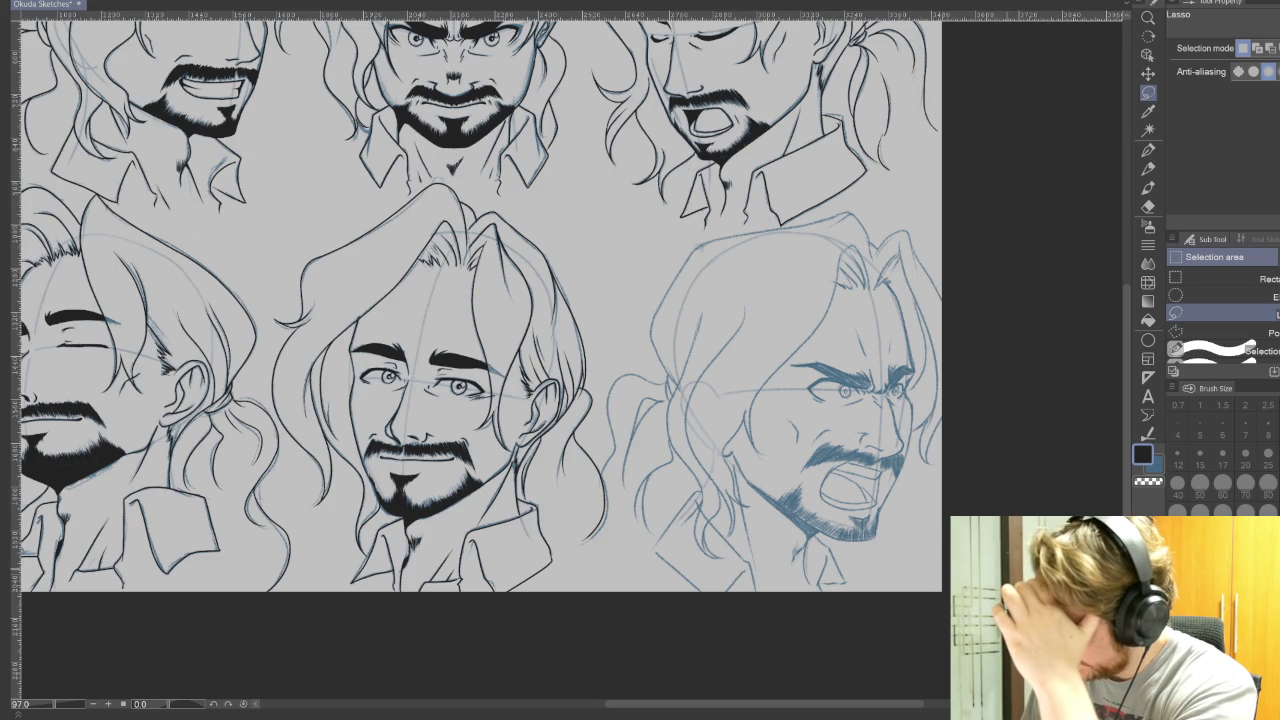
Step: Lasso the blue angry-face sketch in the last slot, delete it and deselect
{"action": "mouse_move", "coordinate": [966, 306]}
{"action": "left_mouse_down"}
{"action": "mouse_move", "coordinate": [800, 215]}
{"action": "mouse_move", "coordinate": [667, 616]}
{"action": "mouse_move", "coordinate": [978, 420]}
{"action": "left_mouse_up"}
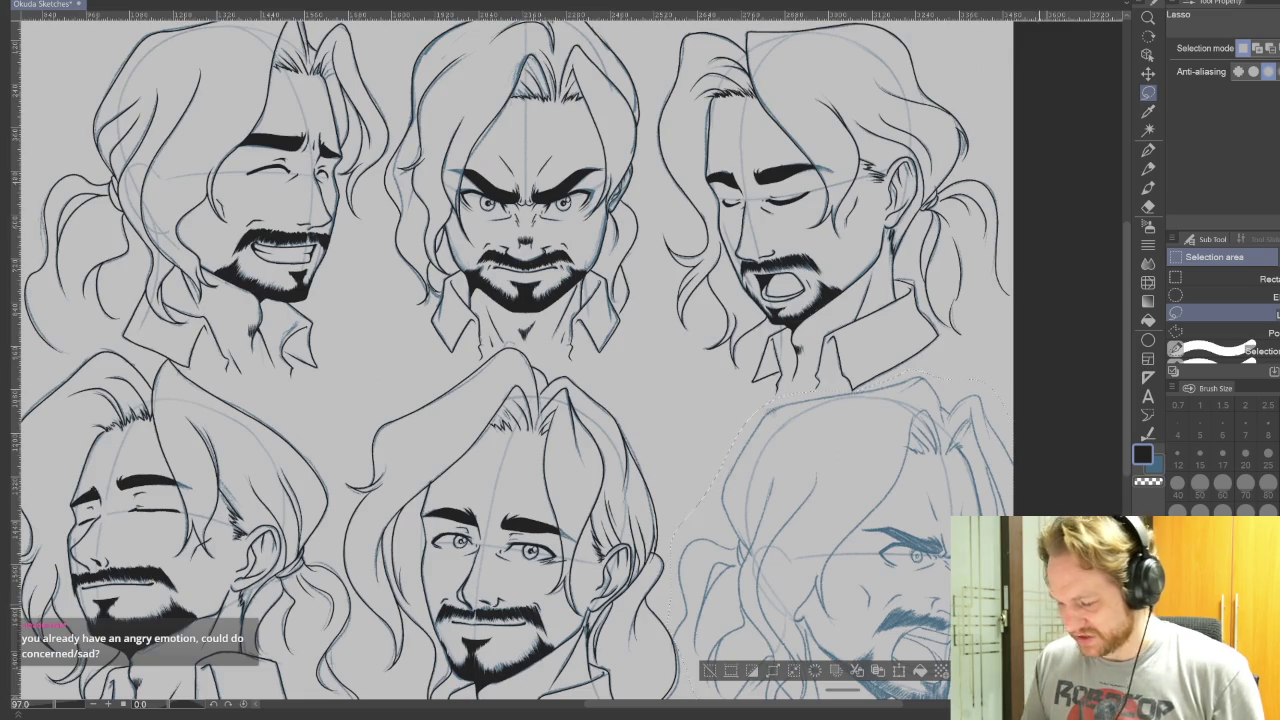
{"action": "scroll", "coordinate": [985, 493], "scroll_direction": "up", "scroll_amount": 1}
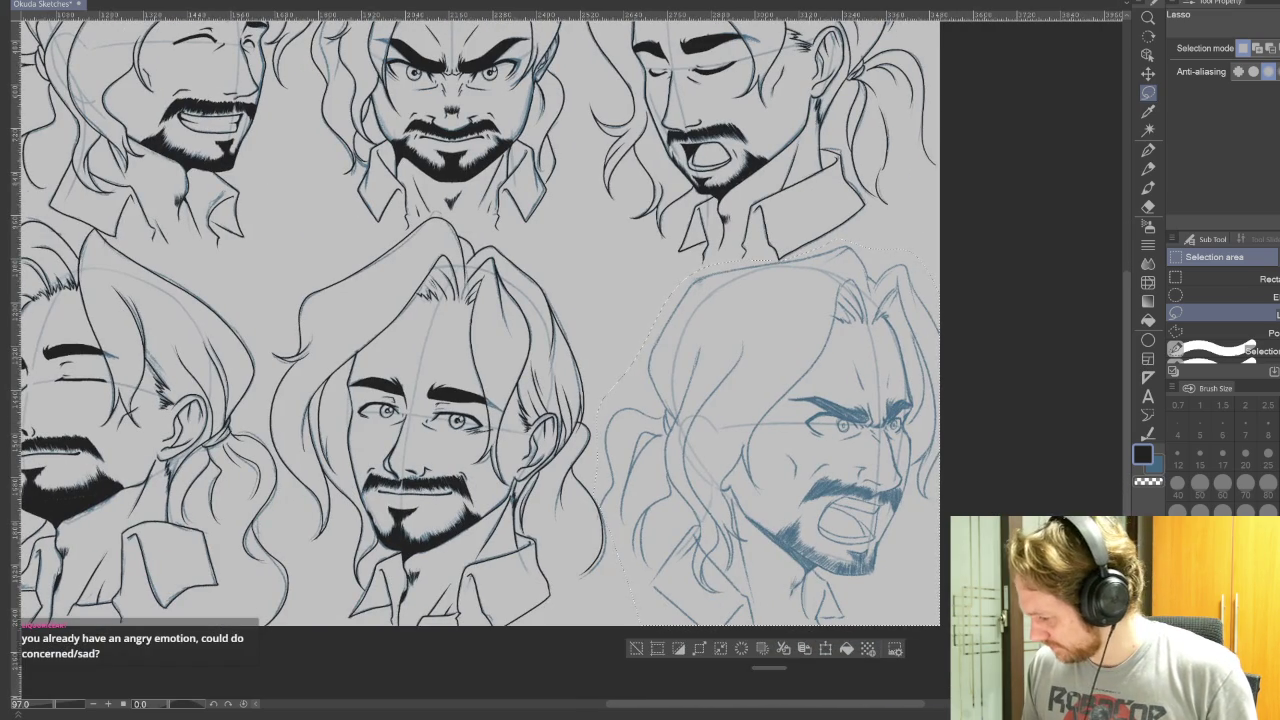
{"action": "key", "text": "Delete"}
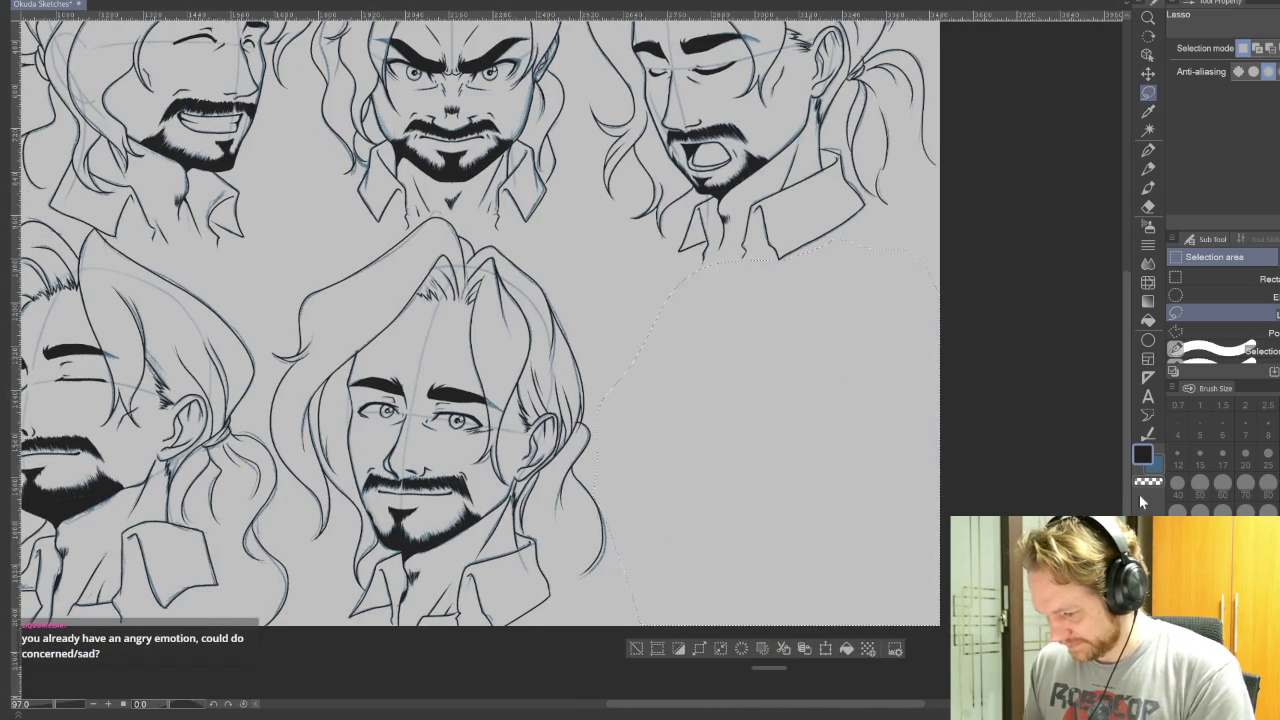
{"action": "left_click", "coordinate": [636, 648]}
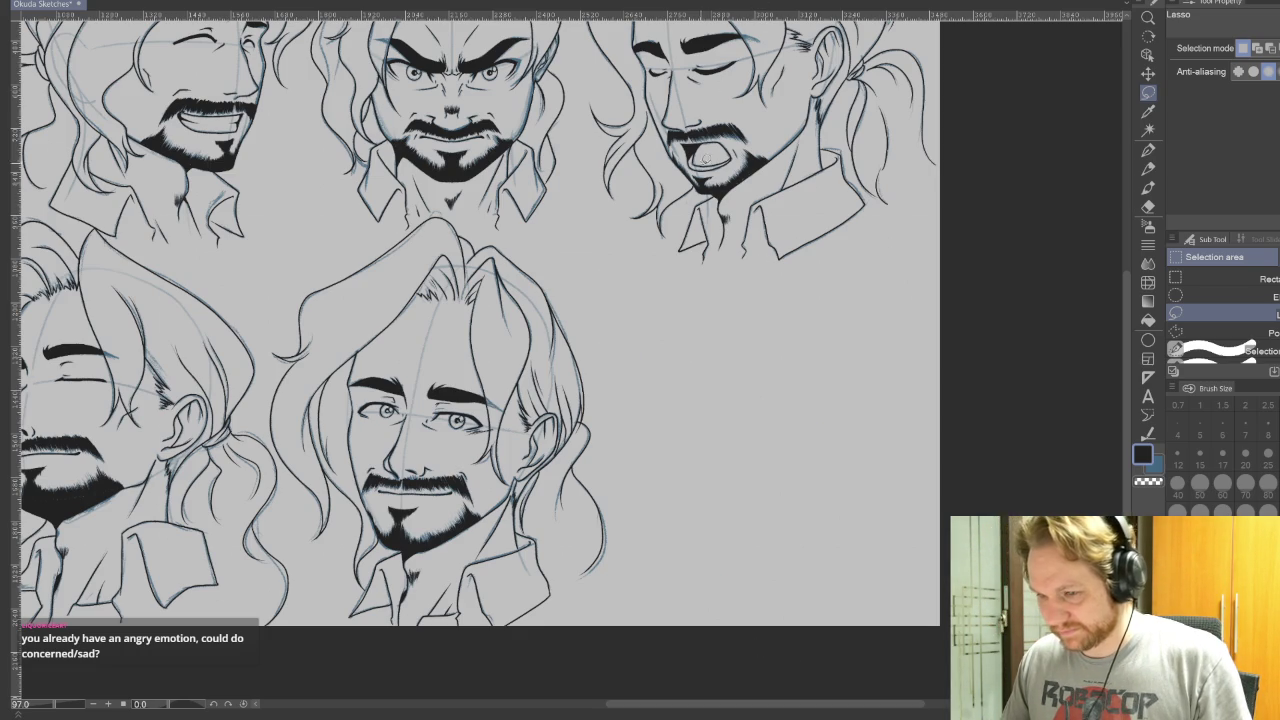
Step: Adjust the view around the emptied slot while a 3D head model is placed there
{"action": "scroll", "coordinate": [716, 129], "scroll_direction": "down", "scroll_amount": 3}
{"action": "scroll", "coordinate": [720, 400], "scroll_direction": "up", "scroll_amount": 2}
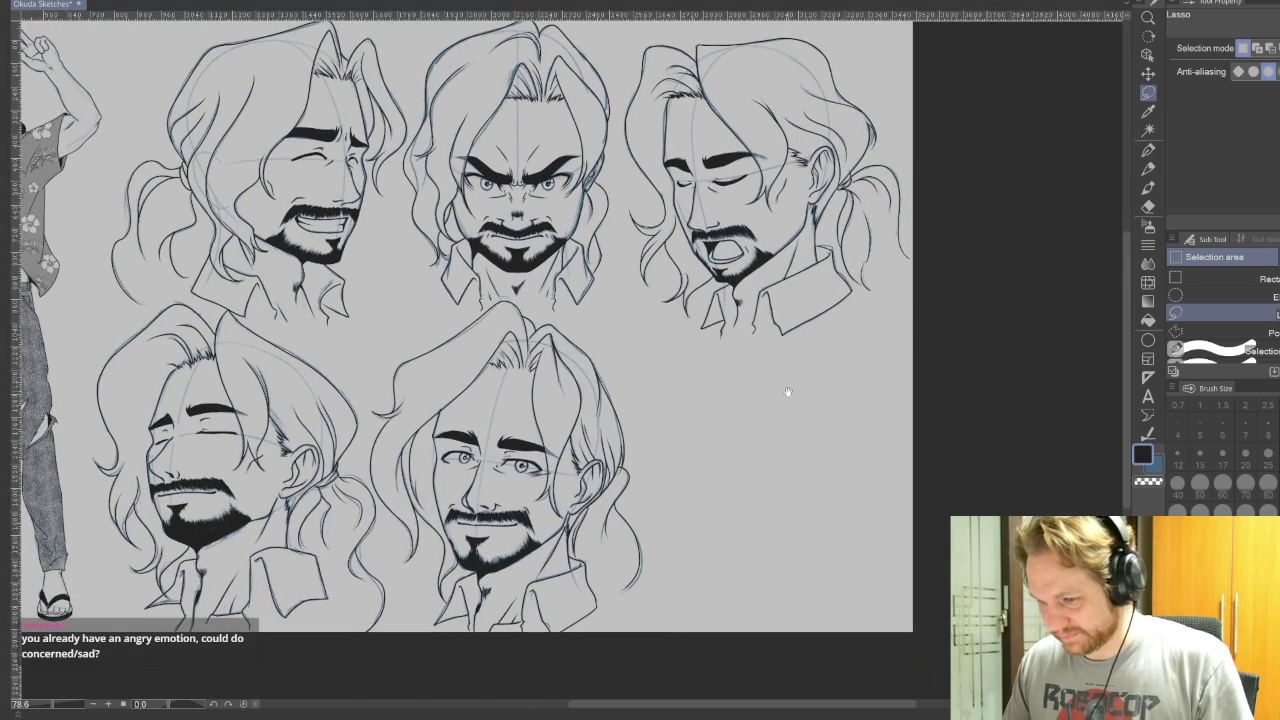
{"action": "scroll", "coordinate": [797, 387], "scroll_direction": "down", "scroll_amount": 2}
{"action": "scroll", "coordinate": [795, 384], "scroll_direction": "up", "scroll_amount": 1}
{"action": "scroll", "coordinate": [793, 381], "scroll_direction": "up", "scroll_amount": 1}
{"action": "left_click_drag", "start_coordinate": [793, 381], "coordinate": [786, 394]}
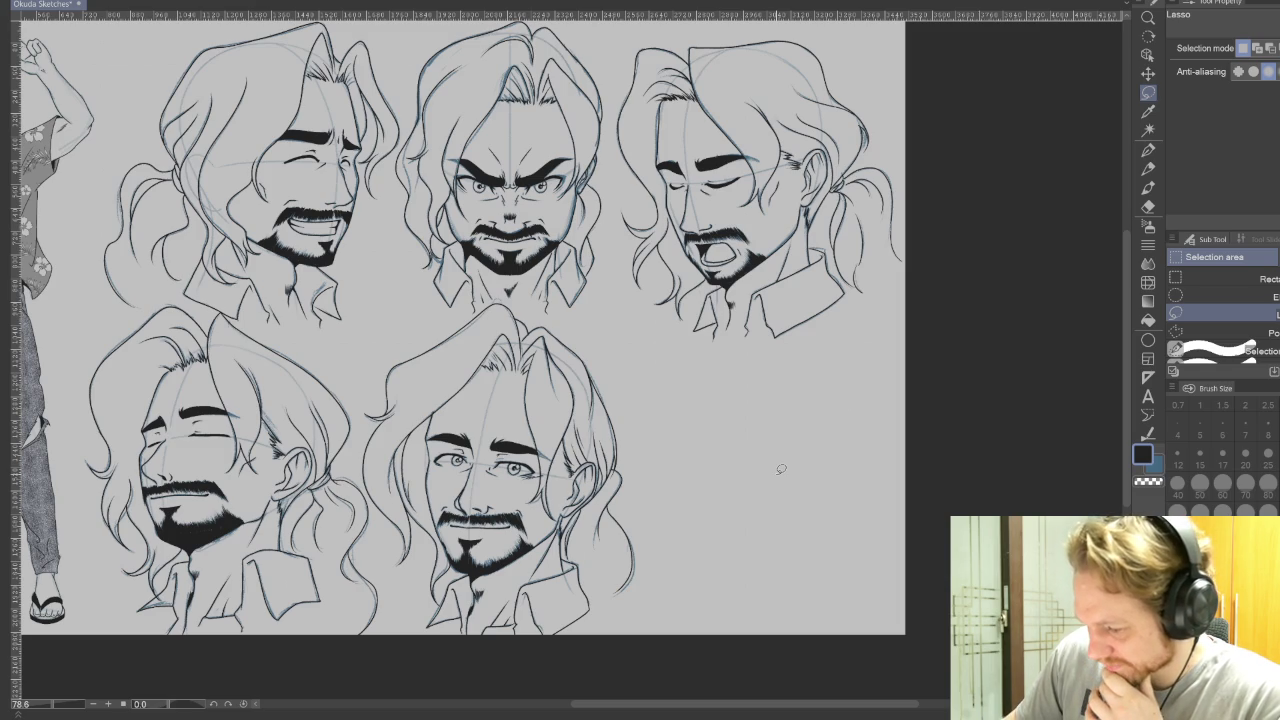
{"action": "scroll", "coordinate": [780, 468], "scroll_direction": "up", "scroll_amount": 1}
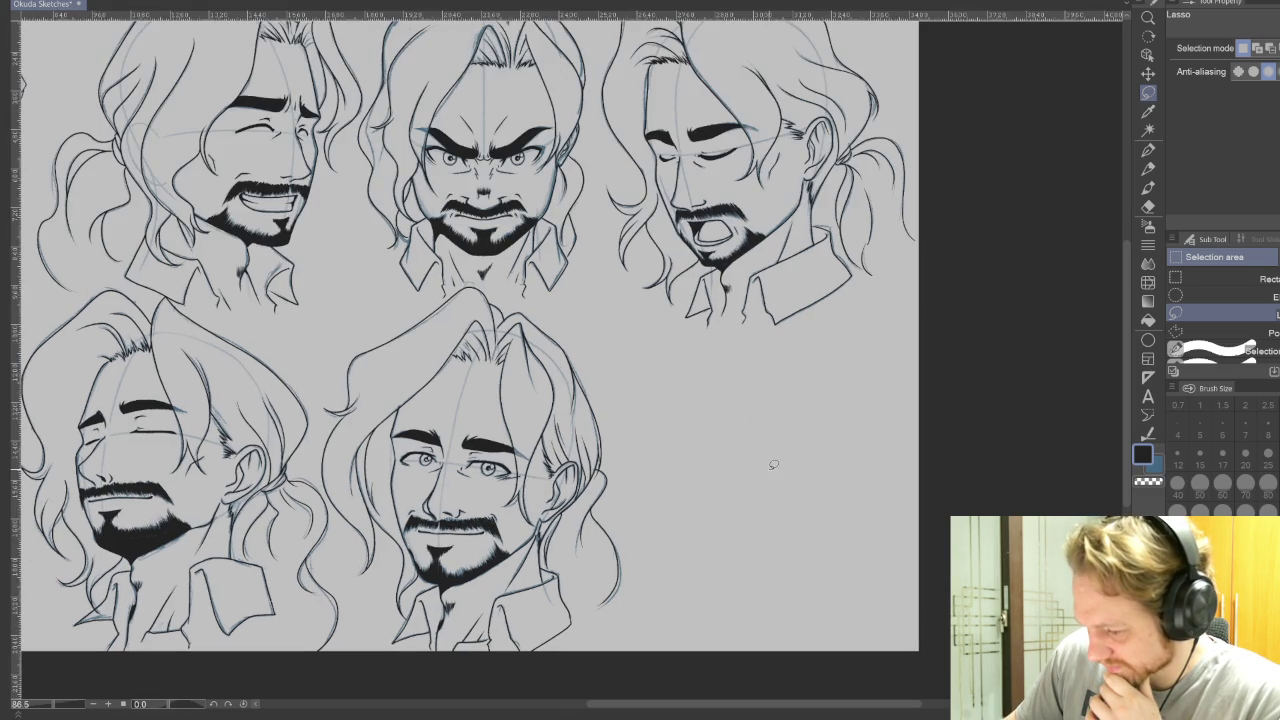
{"action": "scroll", "coordinate": [755, 455], "scroll_direction": "down", "scroll_amount": 1}
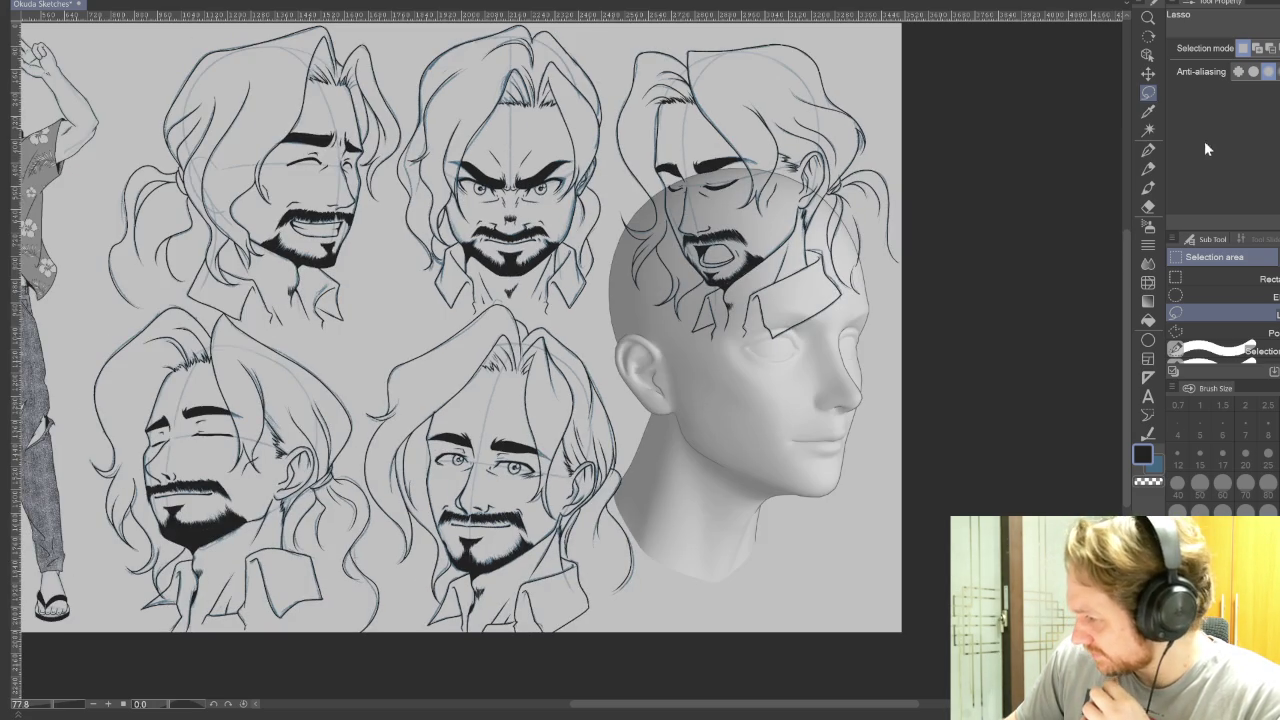
Step: Select the 3D head model and turn it toward a more frontal pose with adjusted tilt
{"action": "left_click", "coordinate": [1148, 54]}
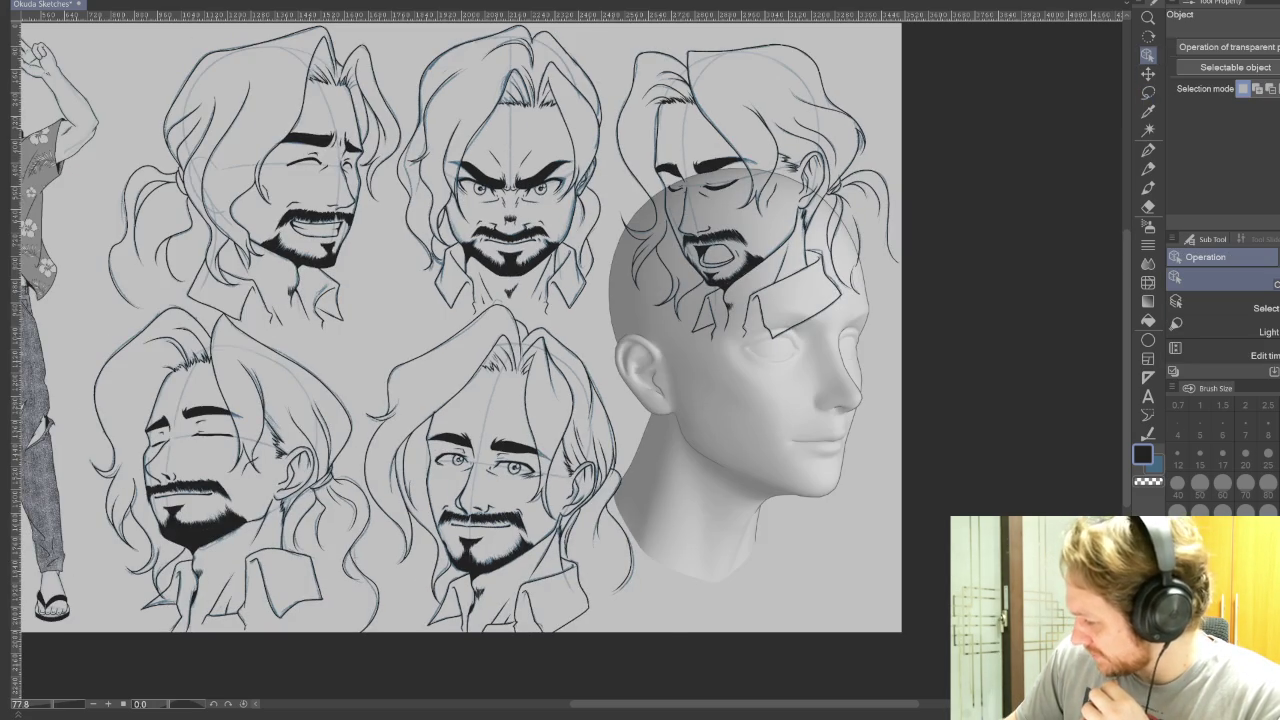
{"action": "left_click", "coordinate": [793, 428]}
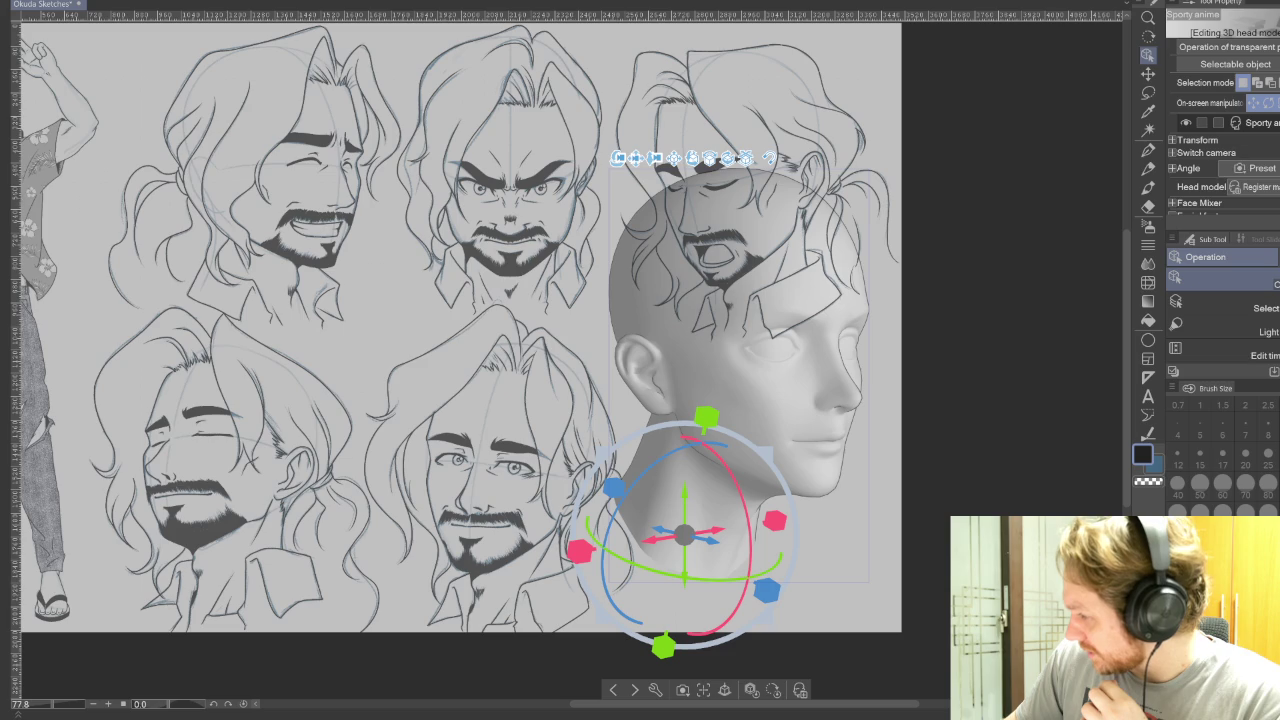
{"action": "scroll", "coordinate": [1222, 100], "scroll_direction": "down", "scroll_amount": 5}
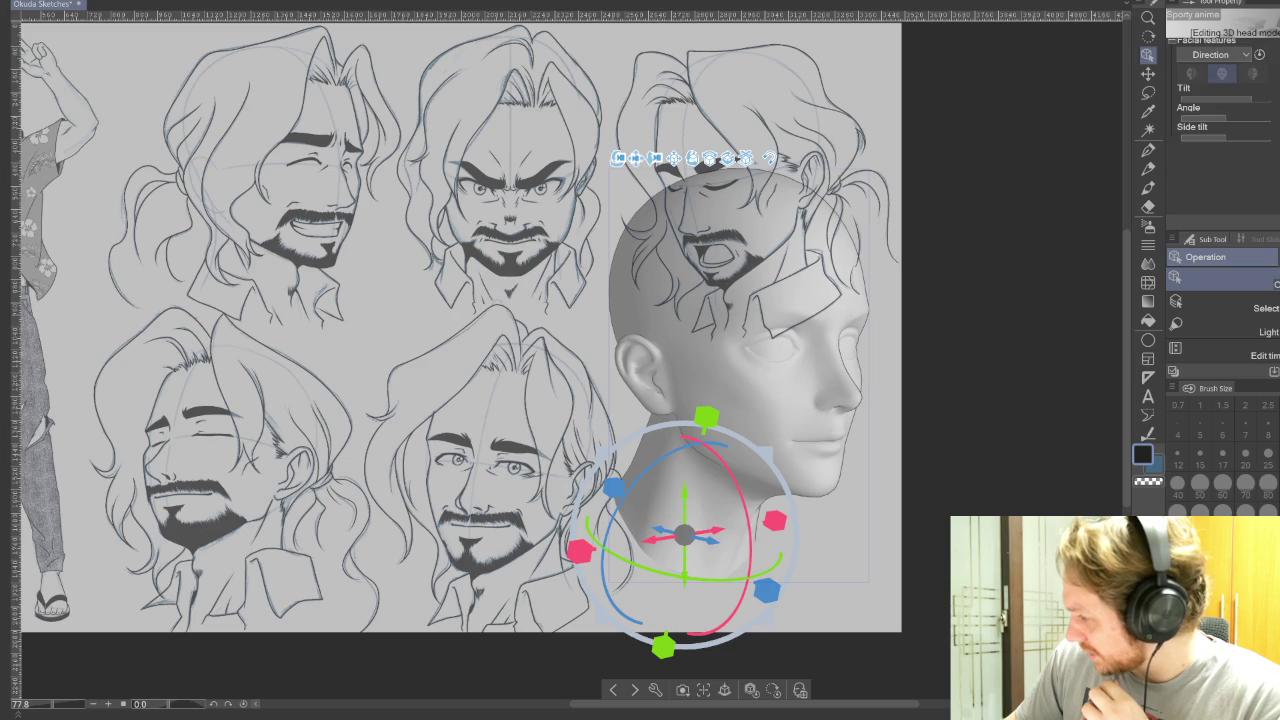
{"action": "left_click", "coordinate": [1260, 55]}
{"action": "left_click_drag", "start_coordinate": [736, 468], "coordinate": [691, 434]}
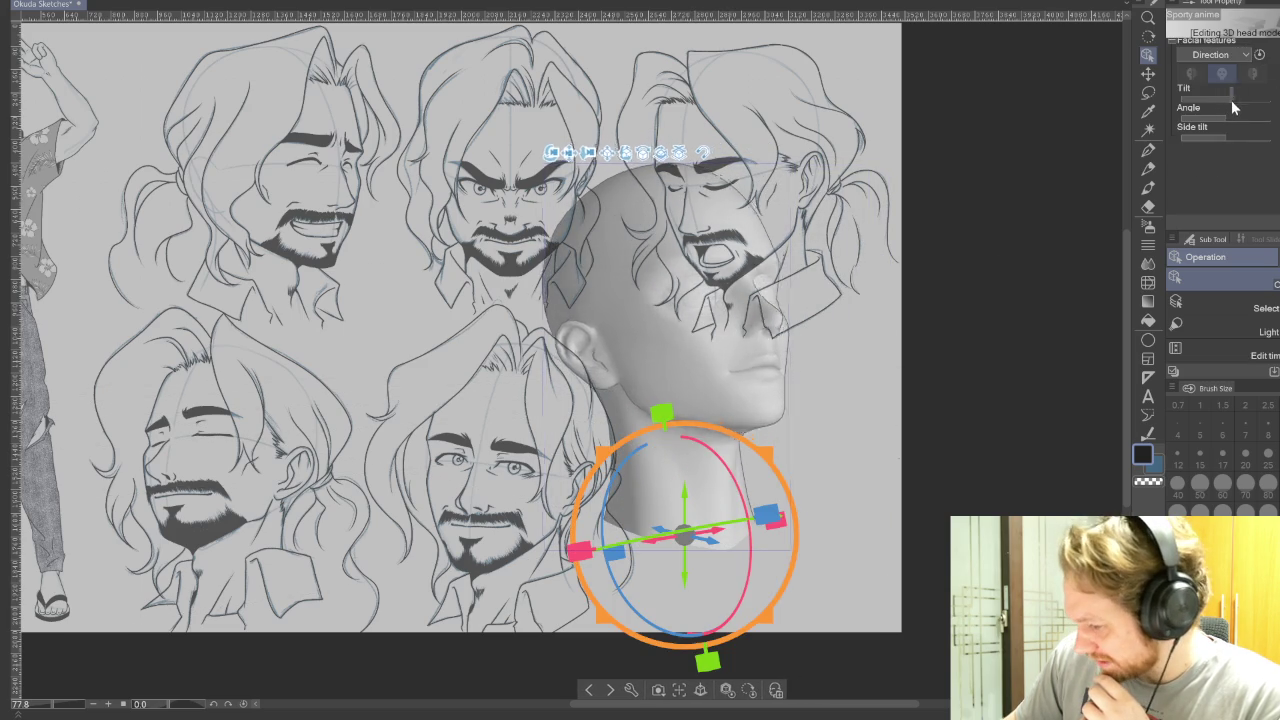
{"action": "left_click_drag", "start_coordinate": [1231, 100], "coordinate": [1203, 96]}
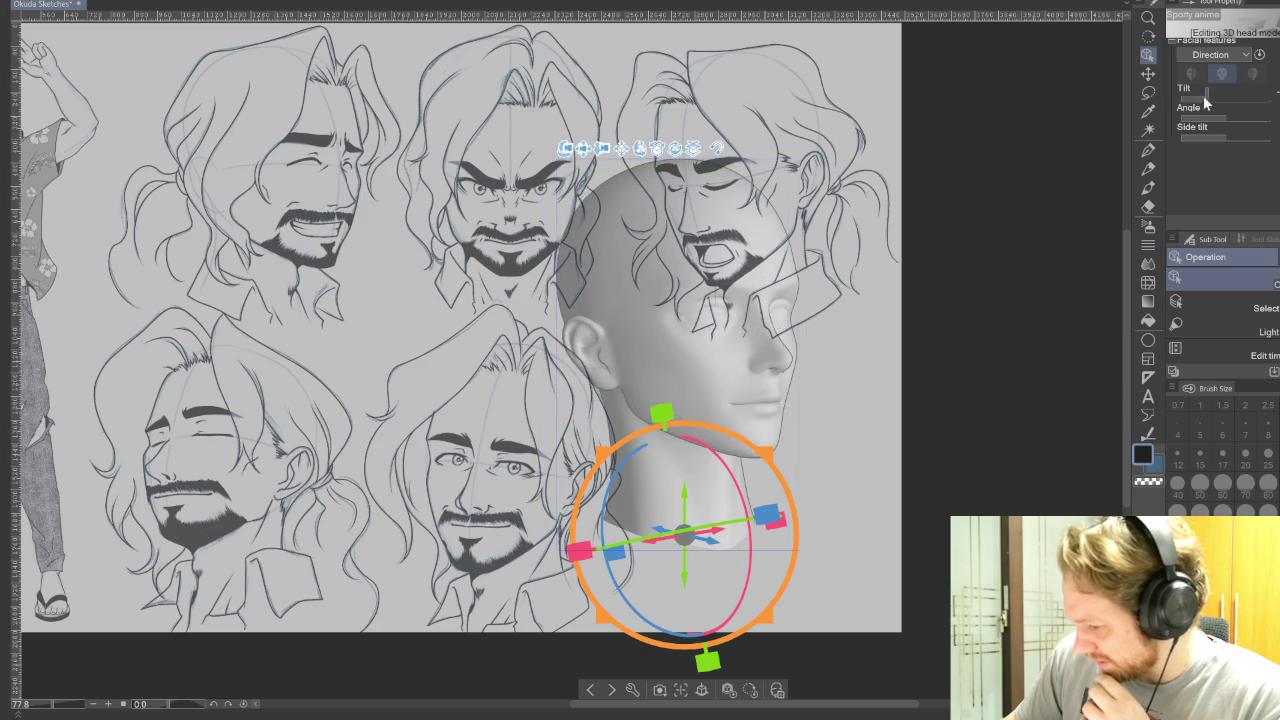
Step: Tint and hide the line-art layers, and turn the 3D head to a front view
{"action": "left_click", "coordinate": [1150, 73]}
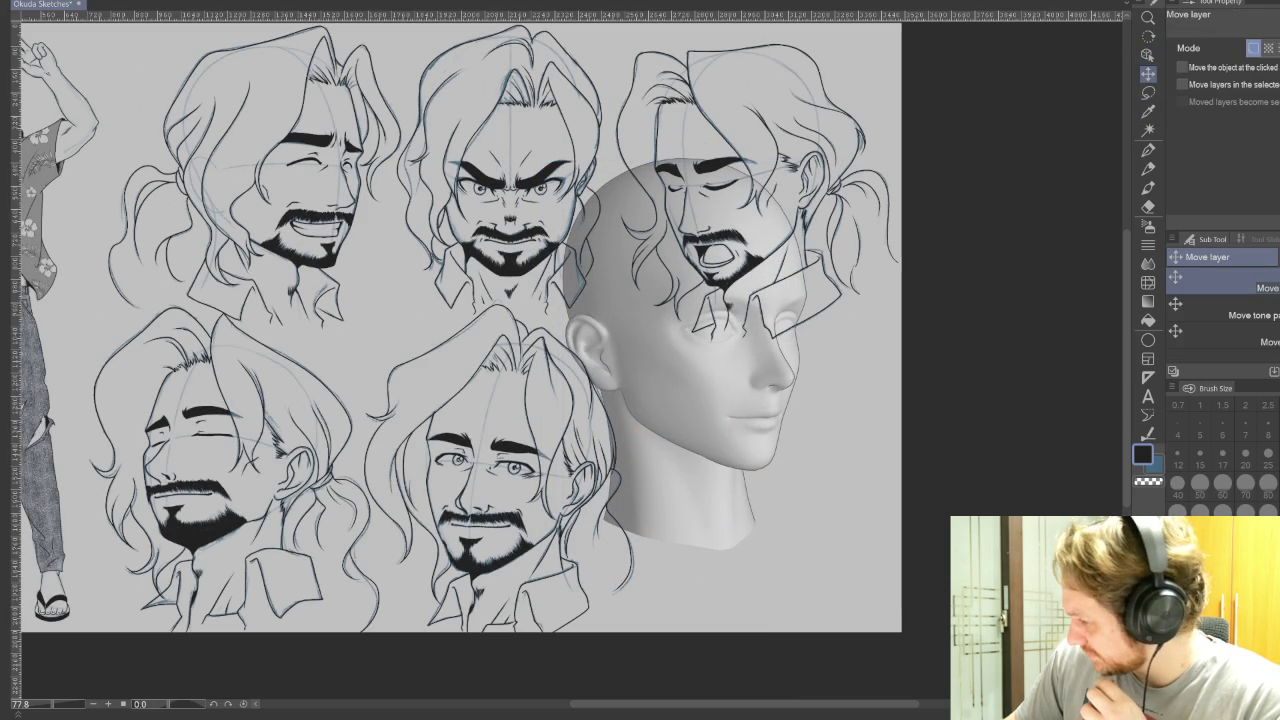
{"action": "key", "text": "ctrl+shift+l"}
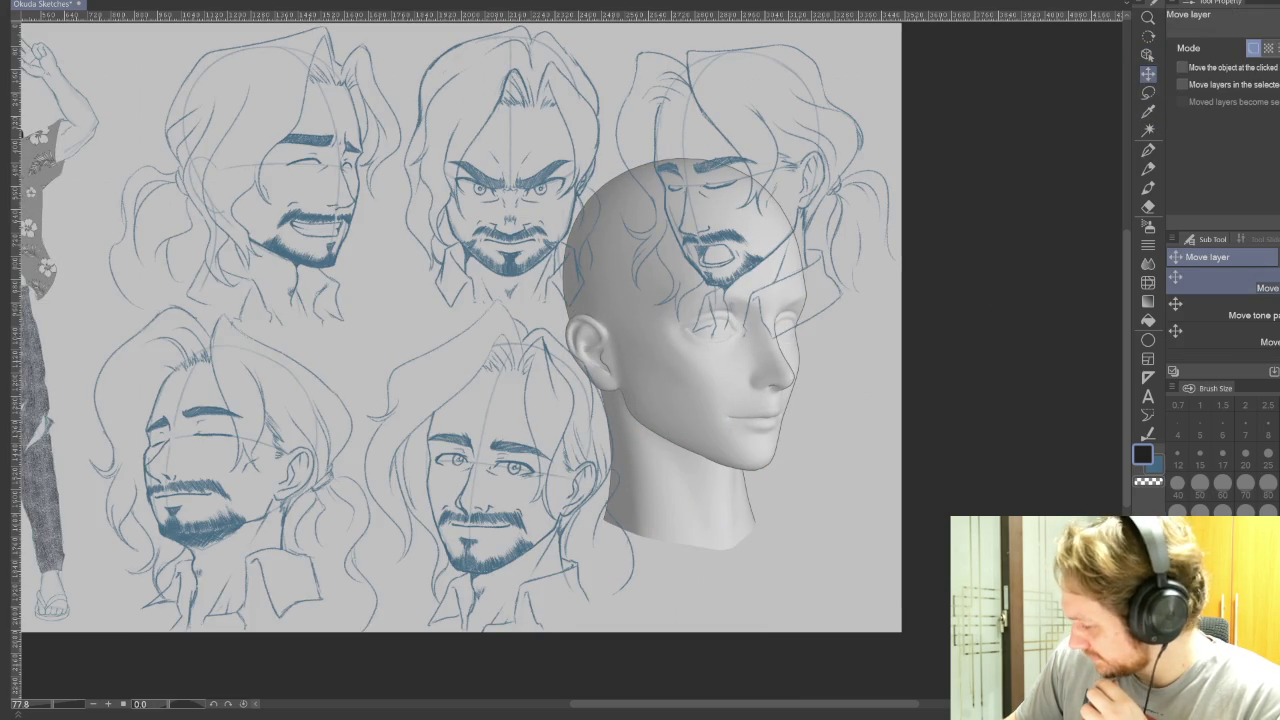
{"action": "key", "text": "ctrl+comma"}
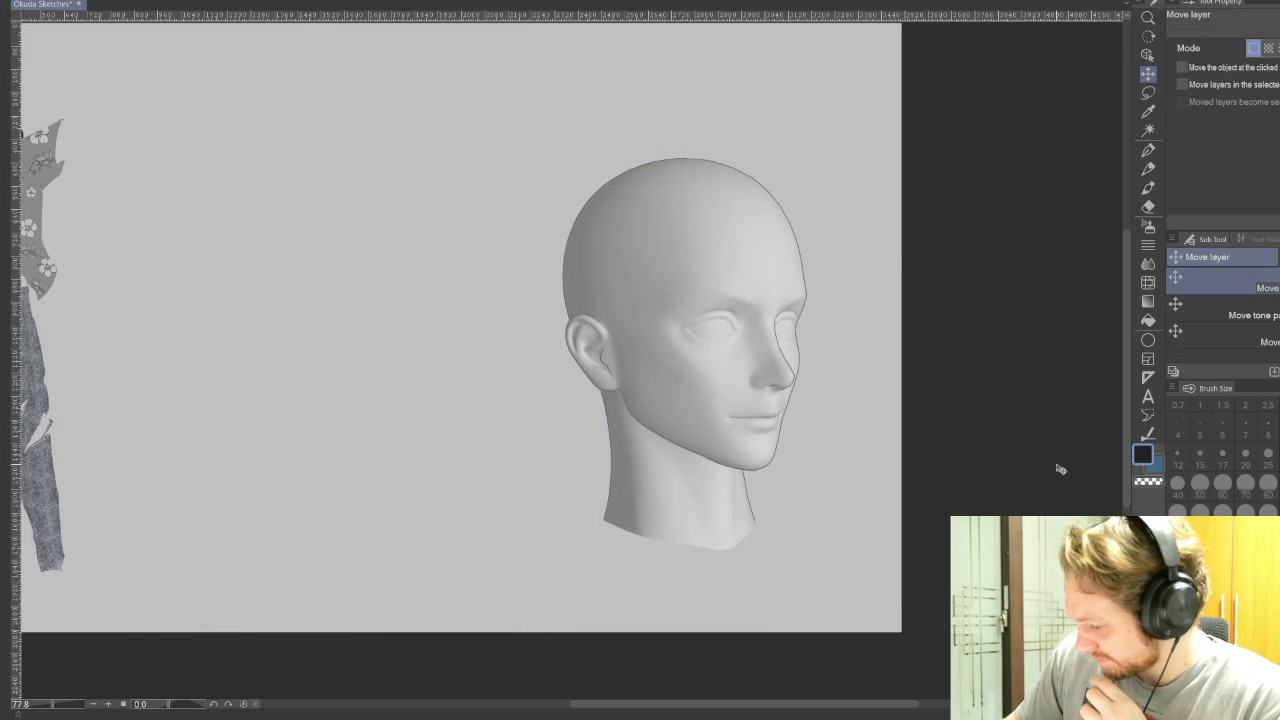
{"action": "key", "text": "o"}
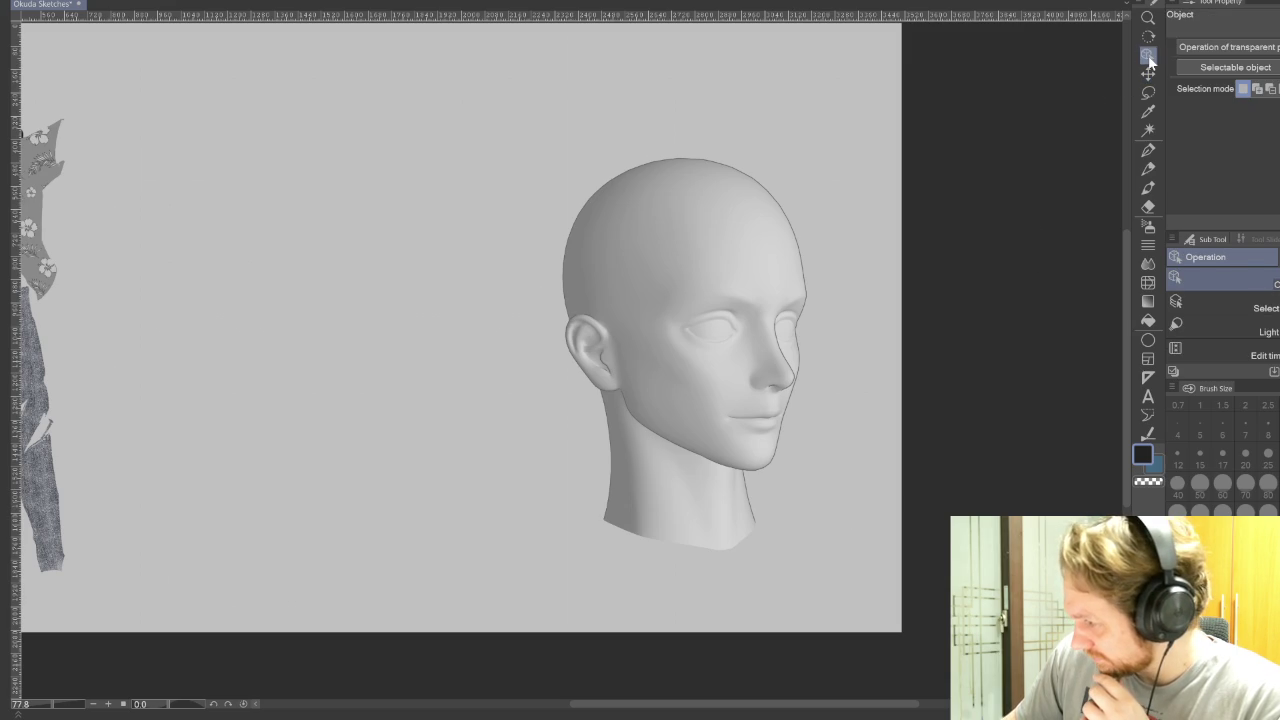
{"action": "left_click", "coordinate": [767, 551]}
{"action": "left_click_drag", "start_coordinate": [784, 547], "coordinate": [764, 548]}
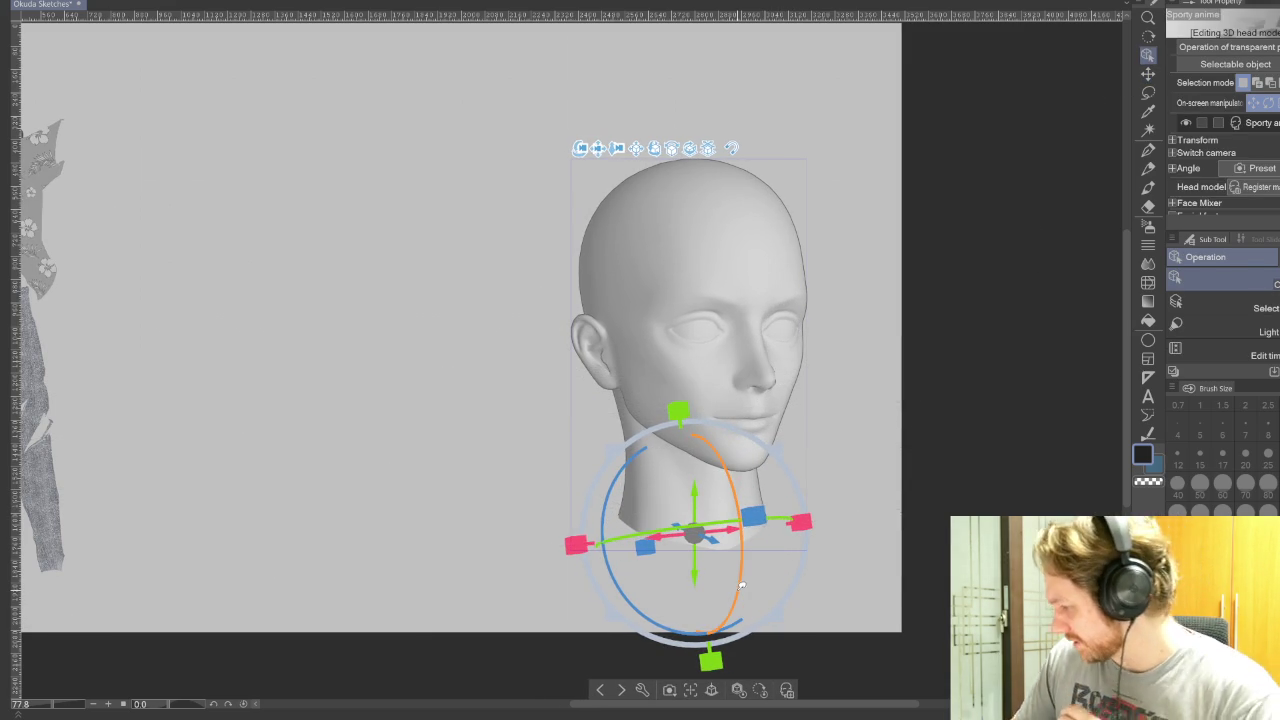
{"action": "left_click", "coordinate": [860, 560]}
{"action": "left_click", "coordinate": [1155, 462]}
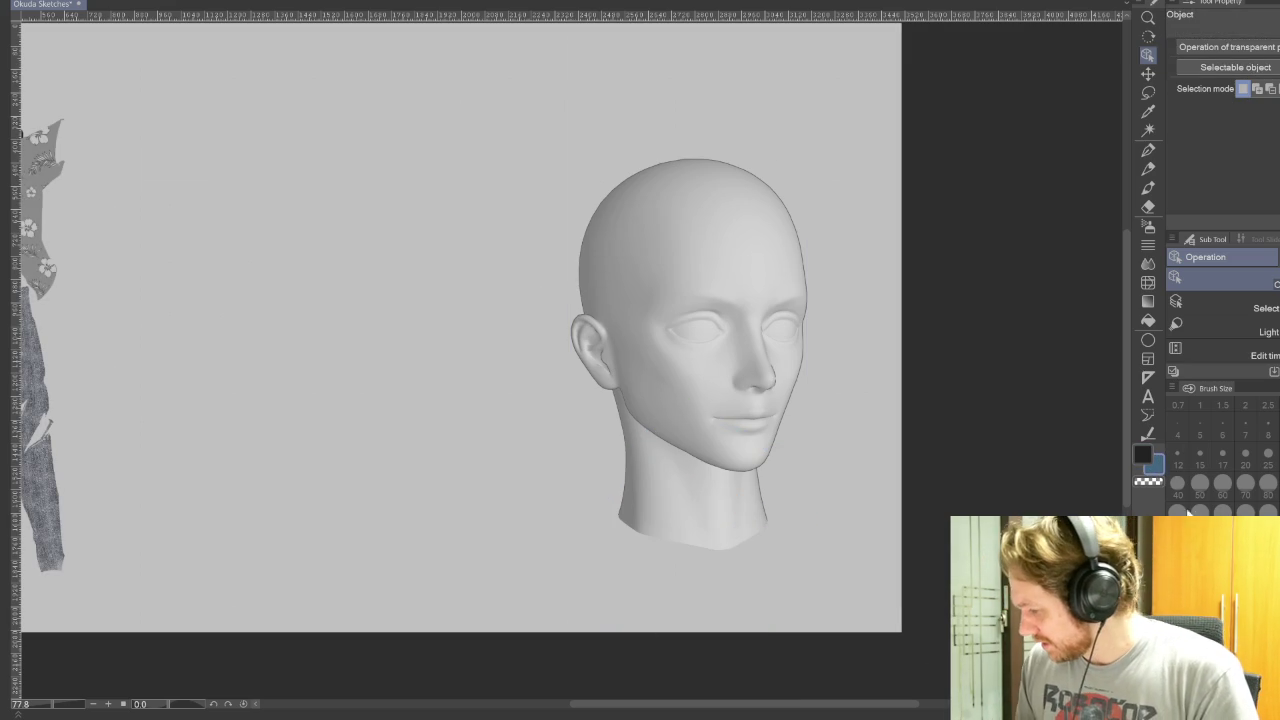
{"action": "left_click", "coordinate": [1148, 168]}
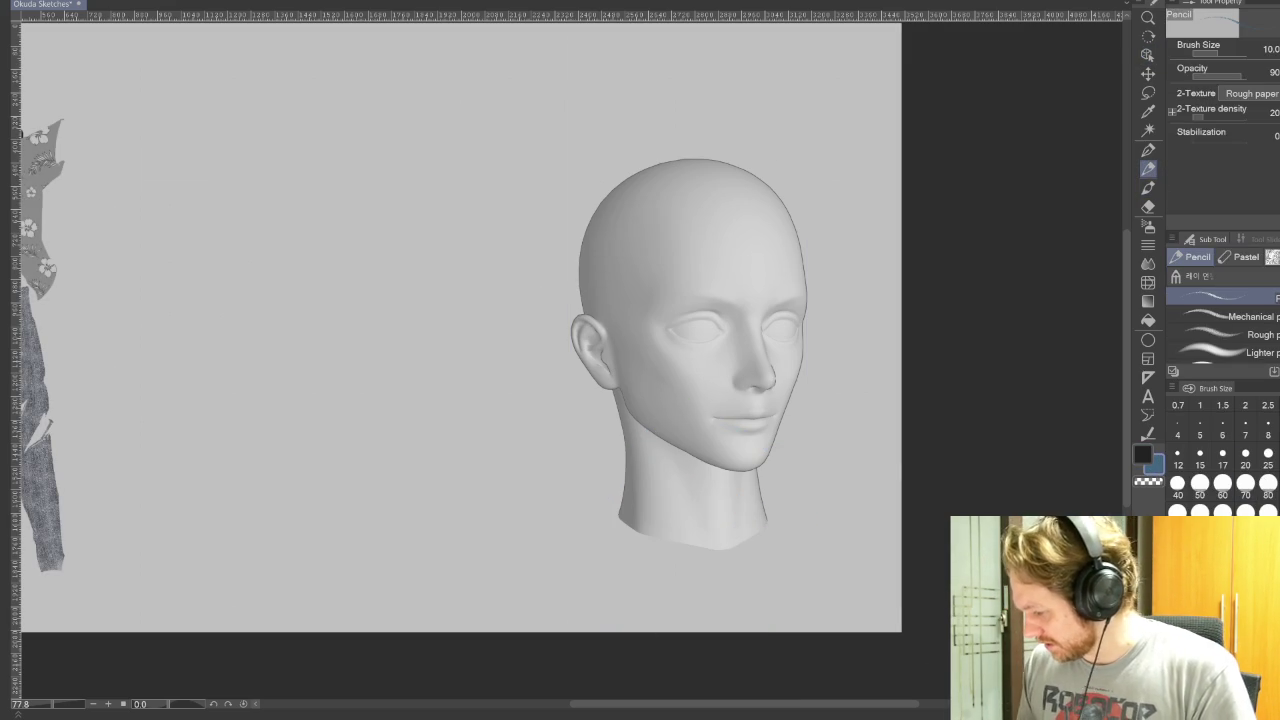
Step: Trace the left skull side, jawline and top-right skull over the 3D head
{"action": "left_click_drag", "start_coordinate": [597, 202], "coordinate": [586, 300]}
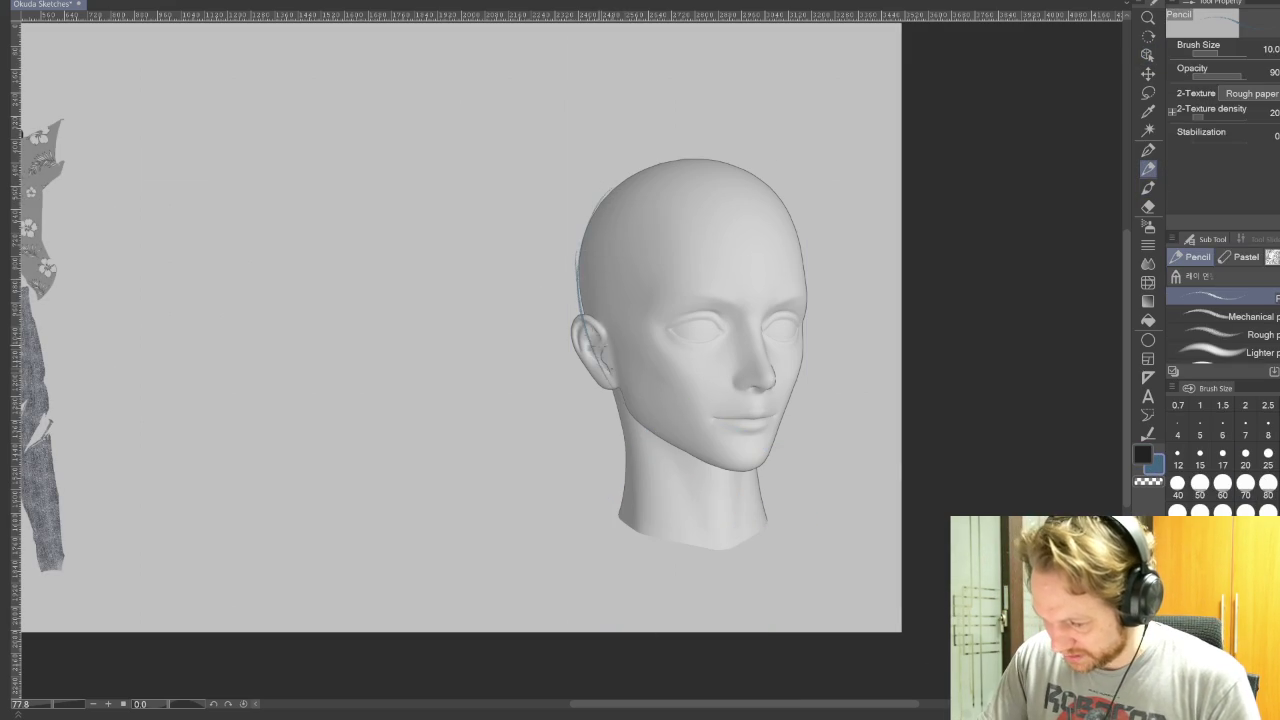
{"action": "mouse_move", "coordinate": [622, 412]}
{"action": "left_mouse_down"}
{"action": "mouse_move", "coordinate": [737, 466]}
{"action": "mouse_move", "coordinate": [803, 324]}
{"action": "mouse_move", "coordinate": [785, 195]}
{"action": "mouse_move", "coordinate": [668, 160]}
{"action": "mouse_move", "coordinate": [605, 205]}
{"action": "left_mouse_up"}
{"action": "left_click_drag", "start_coordinate": [705, 160], "coordinate": [788, 200]}
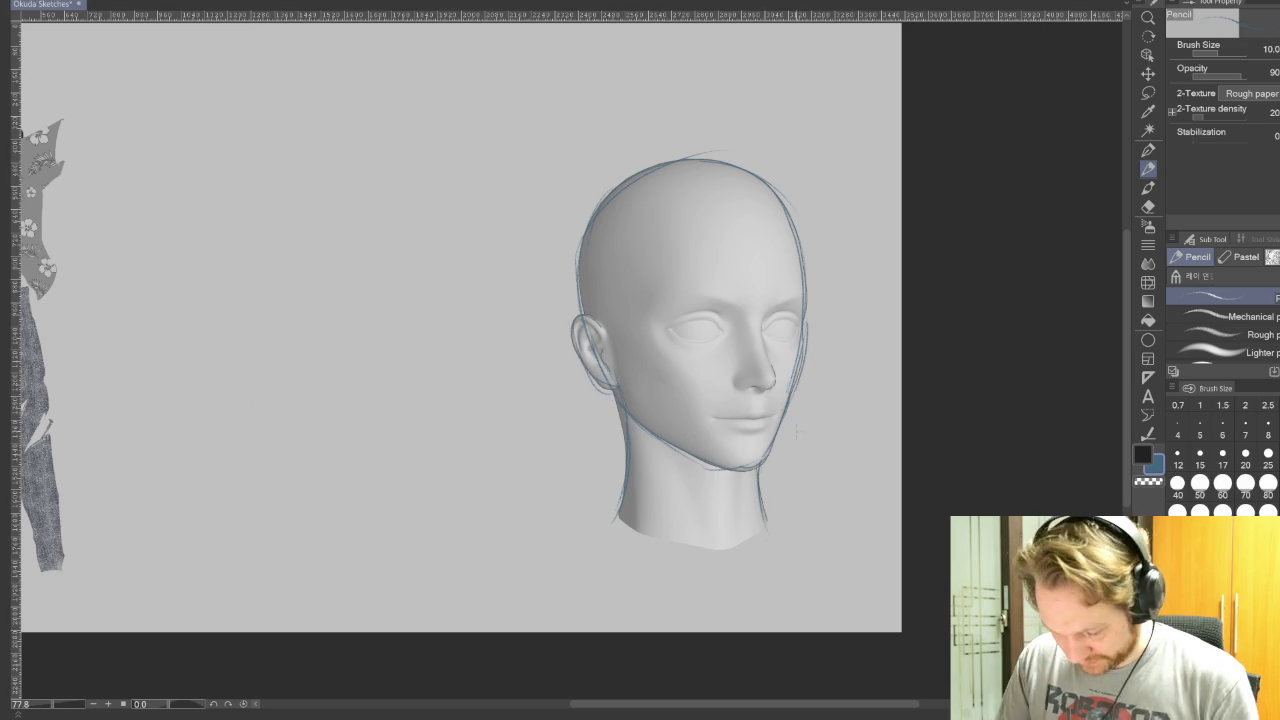
Step: Tilt the canvas about −28 degrees and draw the eye line across the face
{"action": "key", "text": "r"}
{"action": "left_click_drag", "start_coordinate": [760, 250], "coordinate": [765, 415]}
{"action": "scroll", "coordinate": [757, 401], "scroll_direction": "up", "scroll_amount": 2}
{"action": "scroll", "coordinate": [757, 401], "scroll_direction": "up", "scroll_amount": 2}
{"action": "key", "text": "p"}
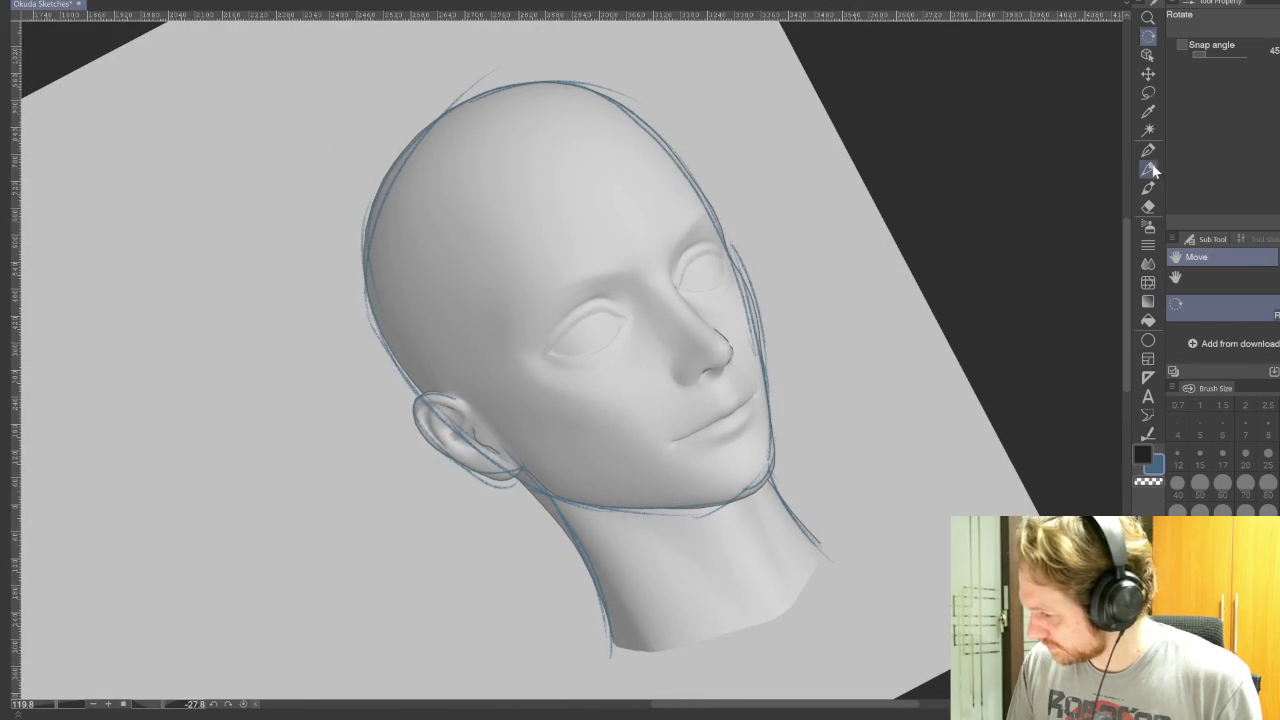
{"action": "left_click_drag", "start_coordinate": [483, 390], "coordinate": [730, 256]}
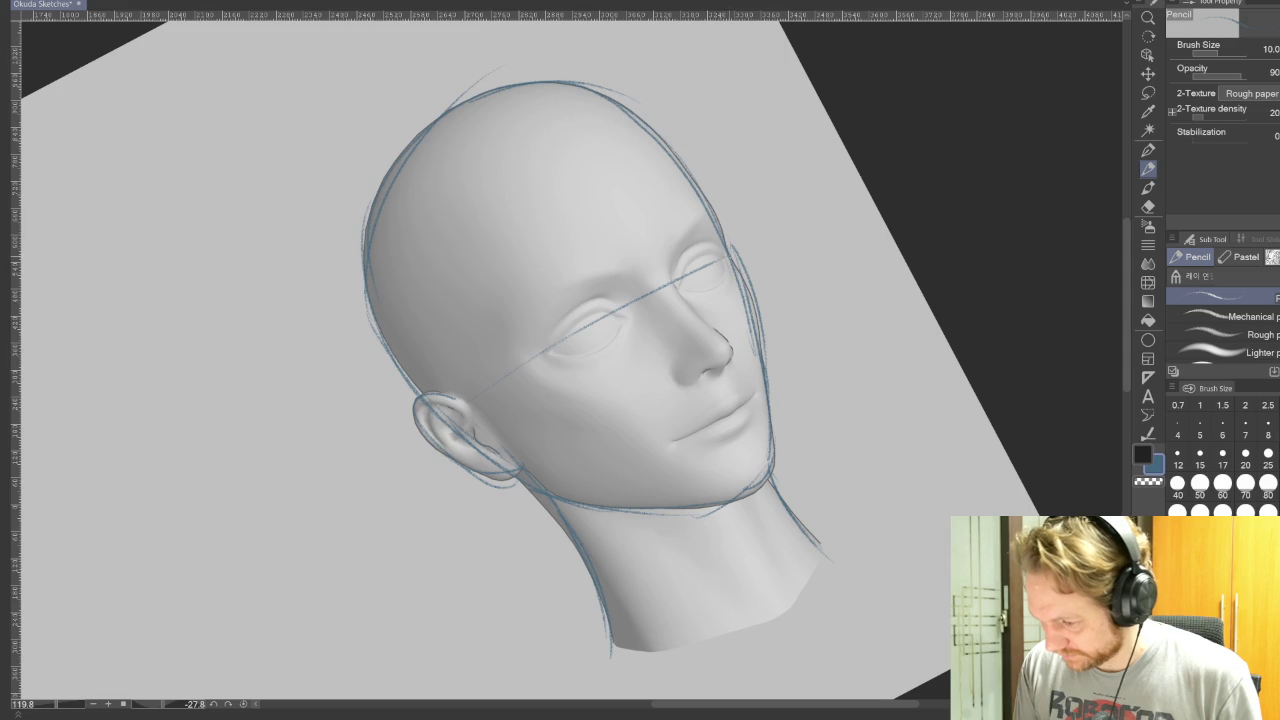
Step: Turn the canvas upside down, retry the face centre line several times, then hide the 3D model
{"action": "left_click_drag", "start_coordinate": [700, 200], "coordinate": [379, 265]}
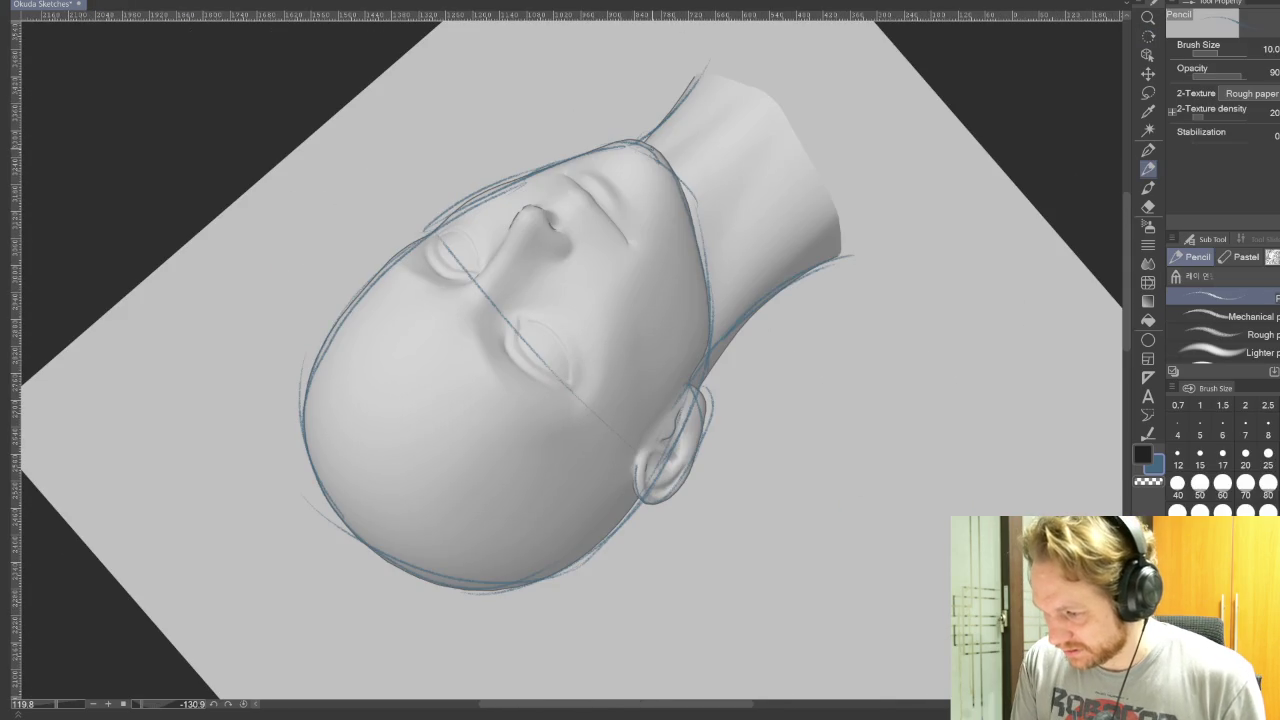
{"action": "mouse_move", "coordinate": [645, 148]}
{"action": "left_mouse_down"}
{"action": "mouse_move", "coordinate": [465, 292]}
{"action": "mouse_move", "coordinate": [332, 505]}
{"action": "mouse_move", "coordinate": [470, 300]}
{"action": "left_mouse_up"}
{"action": "key", "text": "ctrl+z"}
{"action": "mouse_move", "coordinate": [330, 514]}
{"action": "left_mouse_down"}
{"action": "mouse_move", "coordinate": [445, 312]}
{"action": "mouse_move", "coordinate": [638, 166]}
{"action": "left_mouse_up"}
{"action": "key", "text": "ctrl+z"}
{"action": "mouse_move", "coordinate": [385, 378]}
{"action": "left_mouse_down"}
{"action": "mouse_move", "coordinate": [333, 508]}
{"action": "mouse_move", "coordinate": [640, 152]}
{"action": "left_mouse_up"}
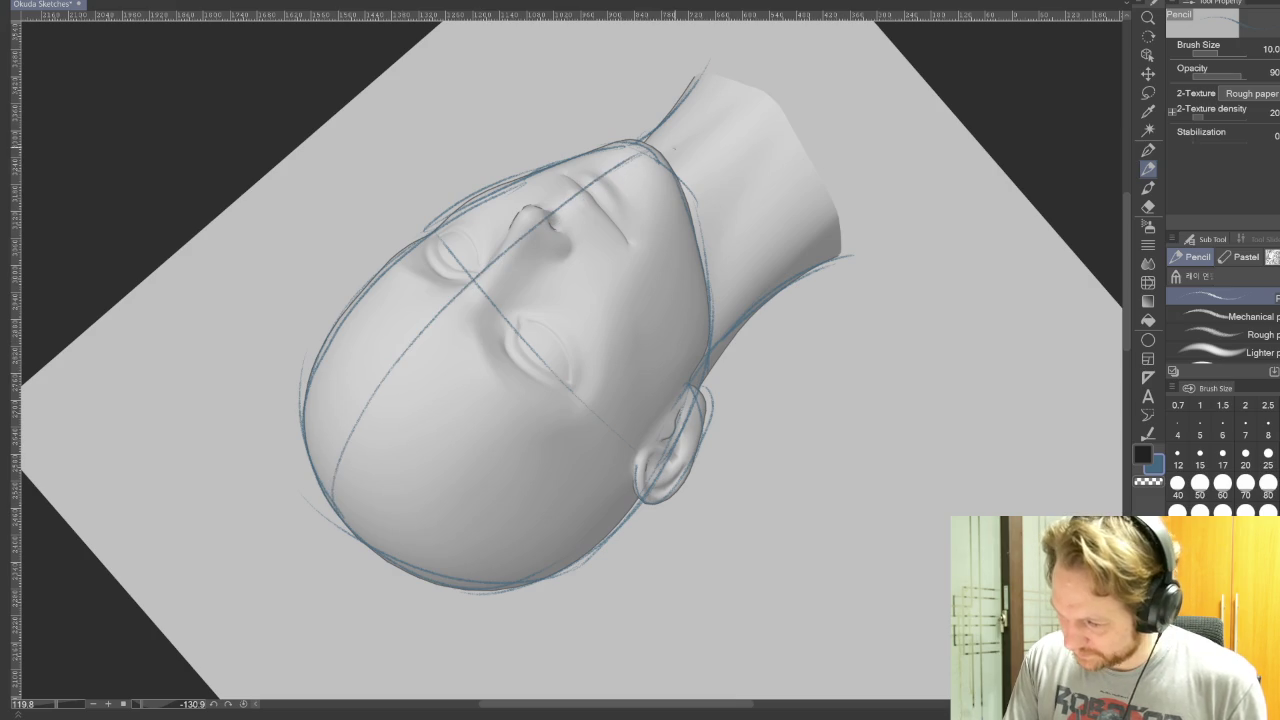
{"action": "key", "text": "ctrl+z"}
{"action": "mouse_move", "coordinate": [332, 496]}
{"action": "left_mouse_down"}
{"action": "mouse_move", "coordinate": [516, 252]}
{"action": "mouse_move", "coordinate": [624, 172]}
{"action": "mouse_move", "coordinate": [342, 435]}
{"action": "mouse_move", "coordinate": [942, 495]}
{"action": "left_mouse_up"}
{"action": "key", "text": "ctrl+z"}
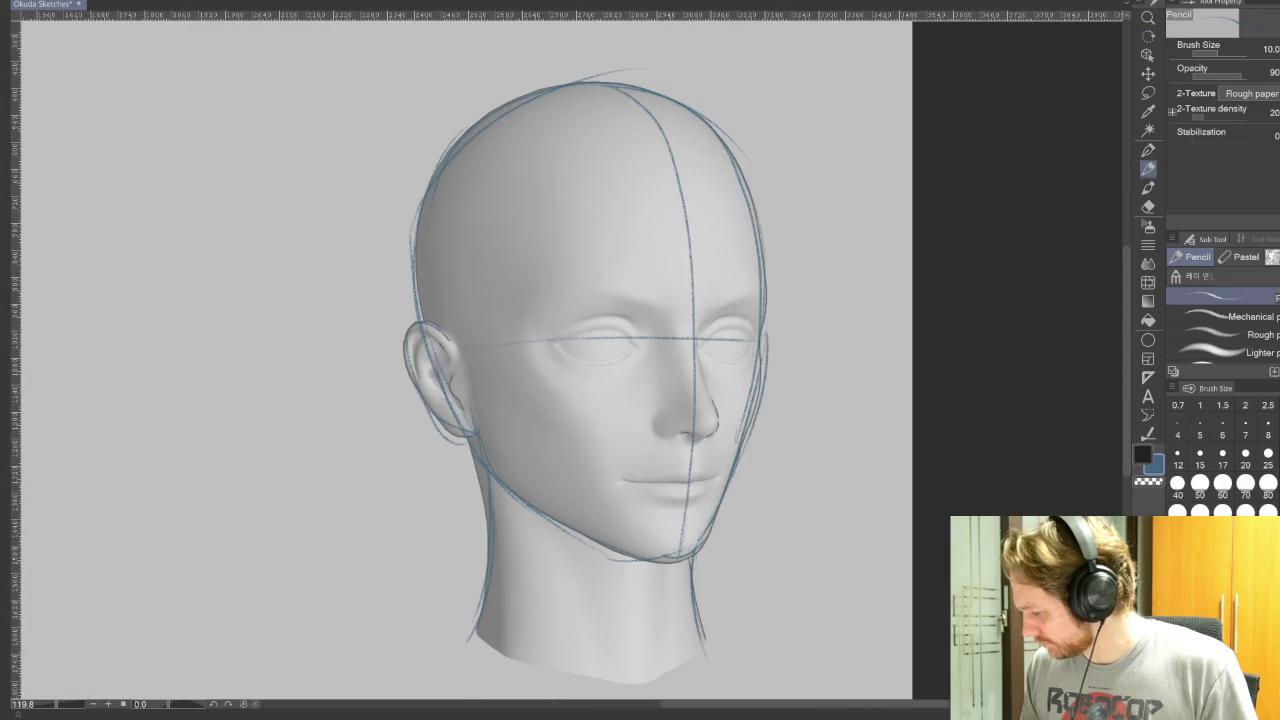
{"action": "key", "text": "Delete"}
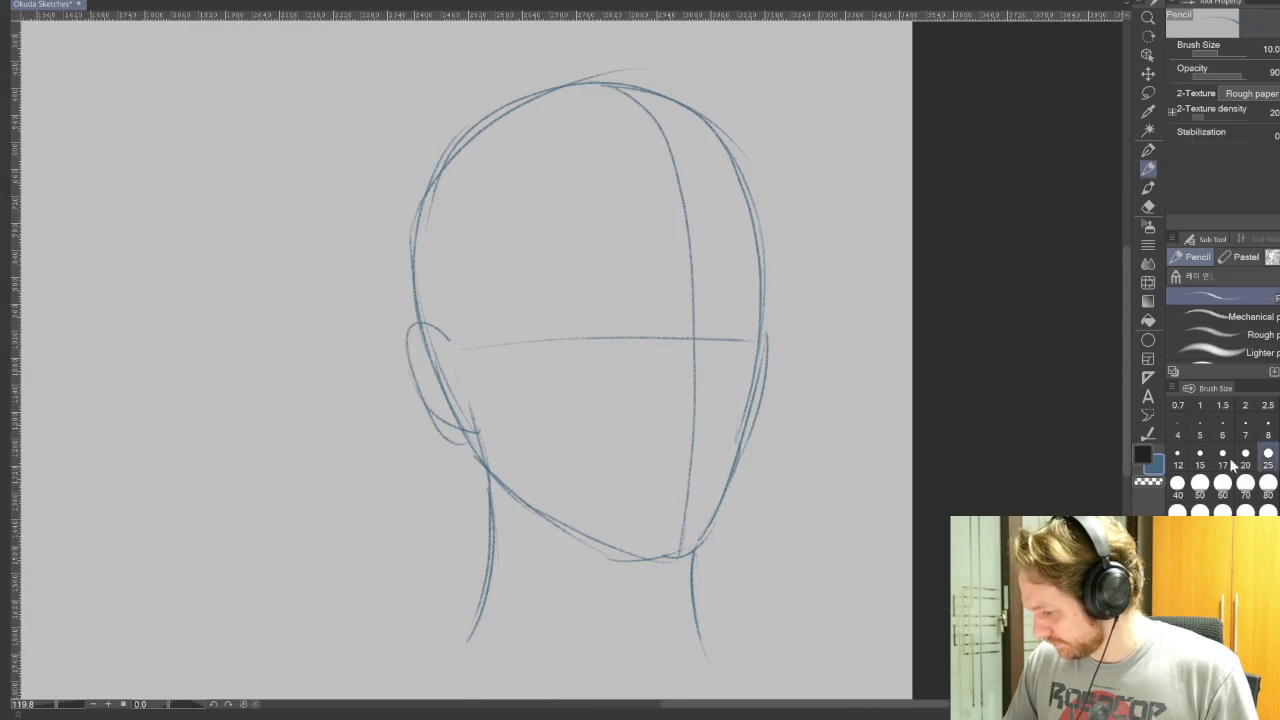
Step: Lasso the head sketch, scale it to about 74% and move it into the bottom-right slot
{"action": "scroll", "coordinate": [715, 428], "scroll_direction": "down", "scroll_amount": 5}
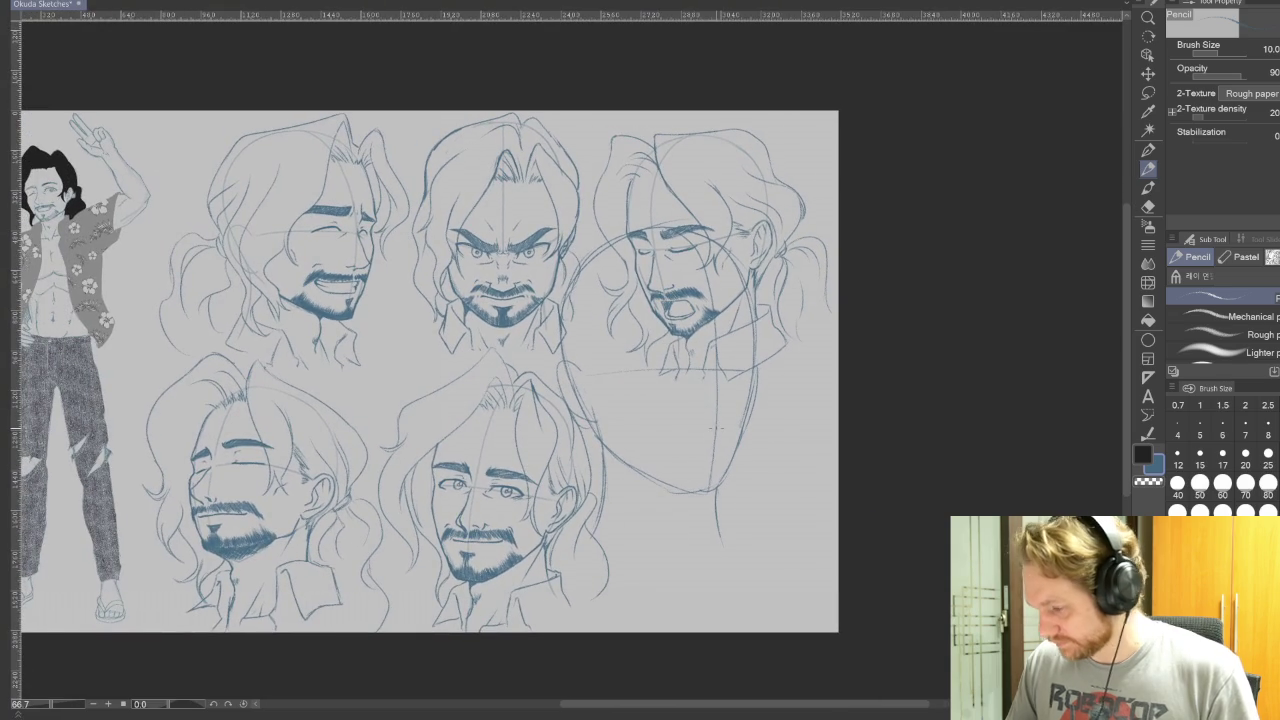
{"action": "left_click", "coordinate": [1148, 92]}
{"action": "left_click_drag", "start_coordinate": [742, 560], "coordinate": [762, 566]}
{"action": "key", "text": "ctrl+t"}
{"action": "left_click_drag", "start_coordinate": [520, 190], "coordinate": [576, 277]}
{"action": "mouse_move", "coordinate": [729, 455]}
{"action": "left_mouse_down"}
{"action": "mouse_move", "coordinate": [741, 519]}
{"action": "mouse_move", "coordinate": [540, 268]}
{"action": "left_mouse_up"}
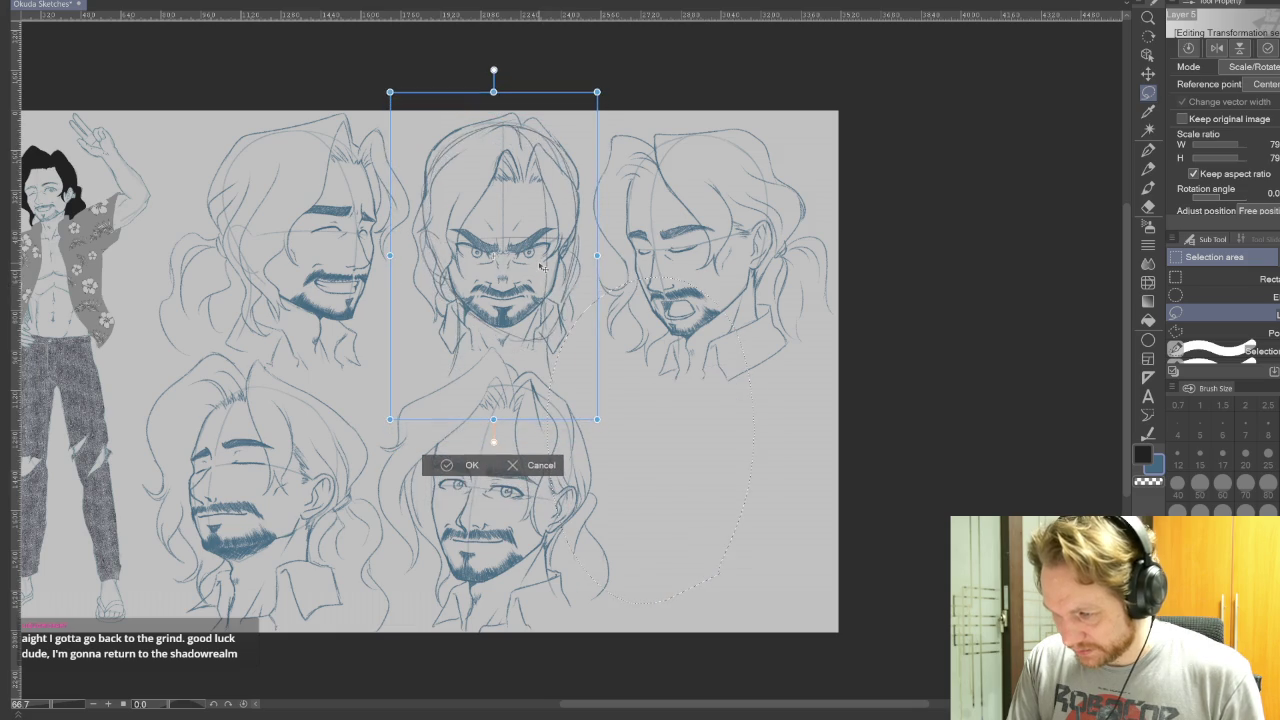
{"action": "left_click_drag", "start_coordinate": [493, 420], "coordinate": [493, 397]}
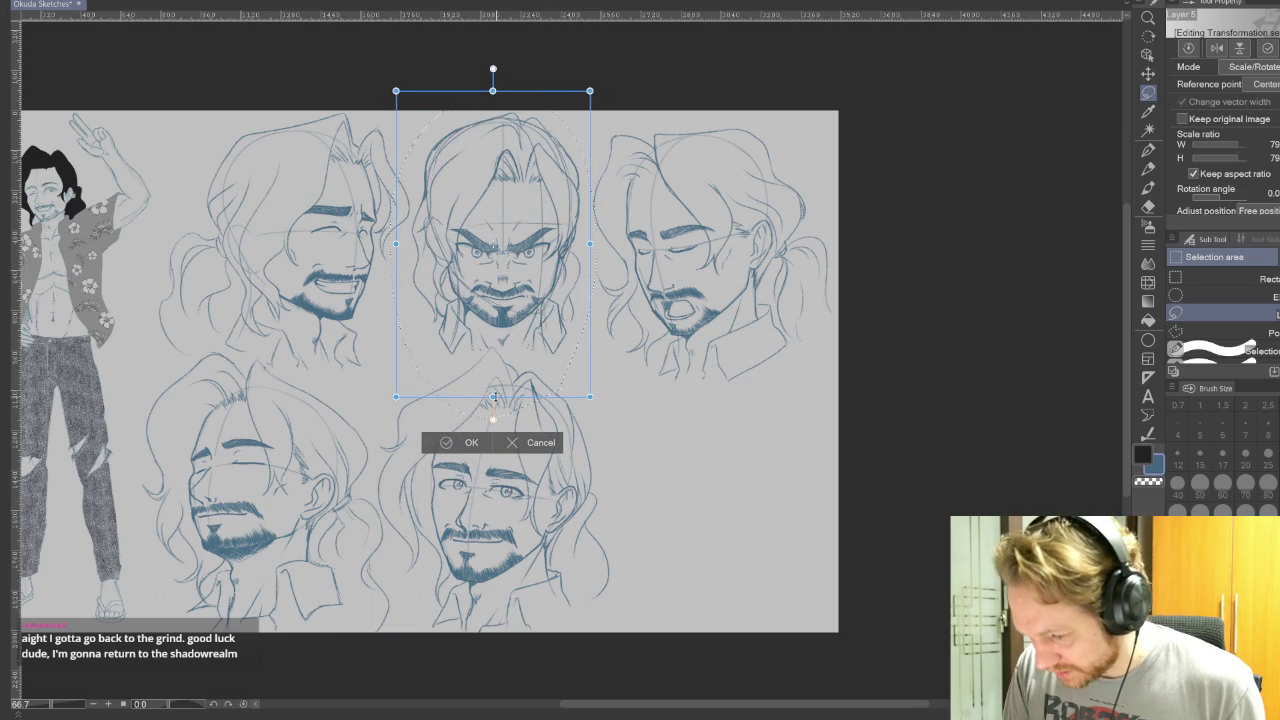
{"action": "mouse_move", "coordinate": [535, 343]}
{"action": "left_mouse_down"}
{"action": "mouse_move", "coordinate": [731, 362]}
{"action": "mouse_move", "coordinate": [753, 617]}
{"action": "left_mouse_up"}
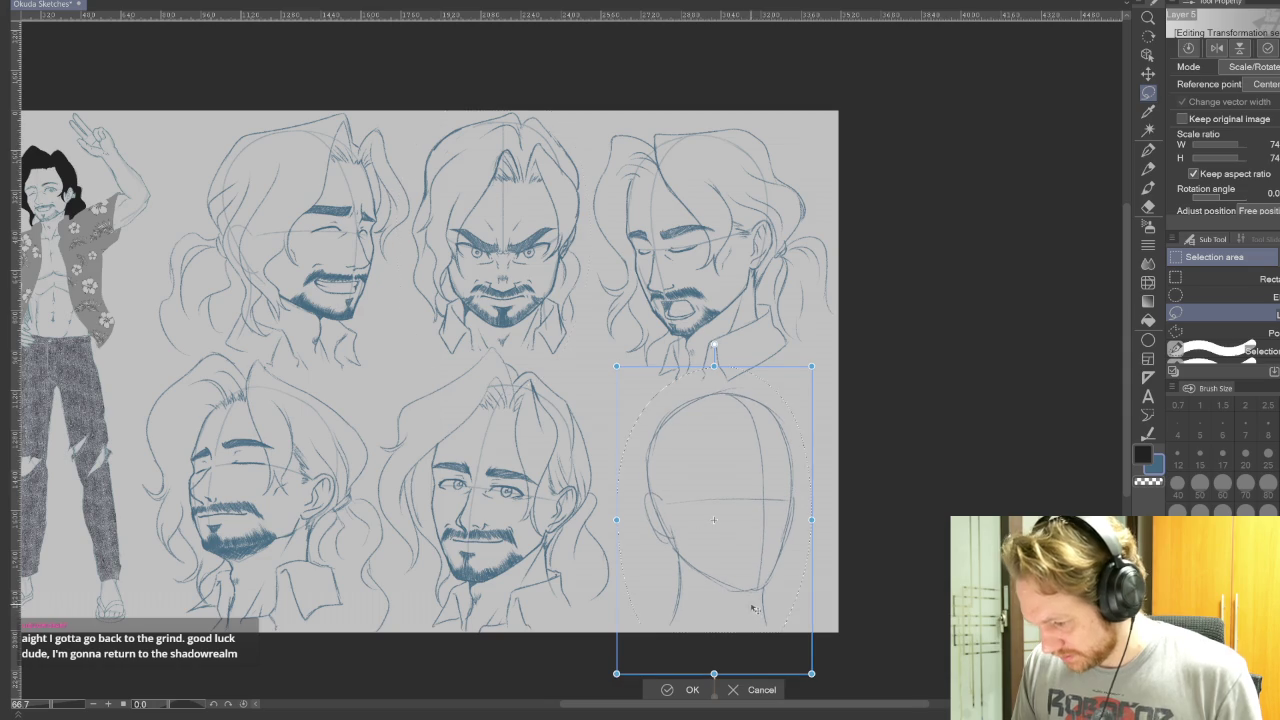
{"action": "left_click", "coordinate": [668, 692]}
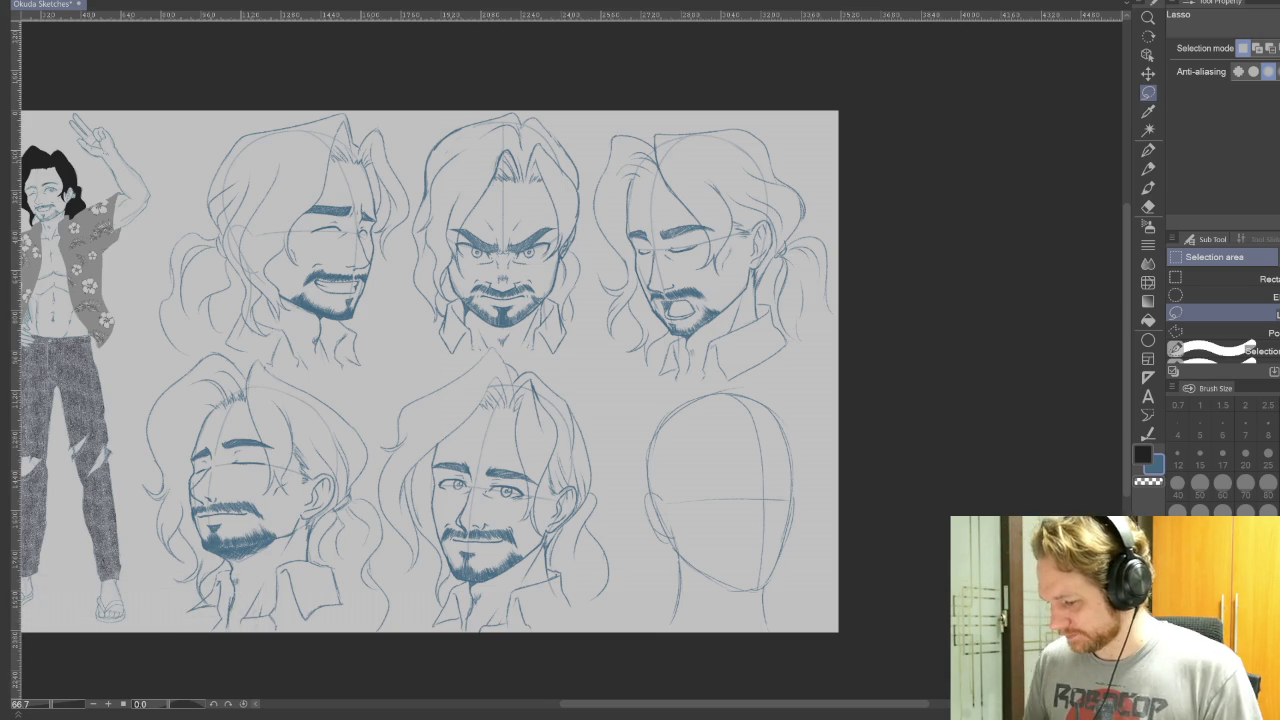
Step: Use the Soft eraser to clear stray marks on both sides of the bottom-right head
{"action": "key", "text": "e"}
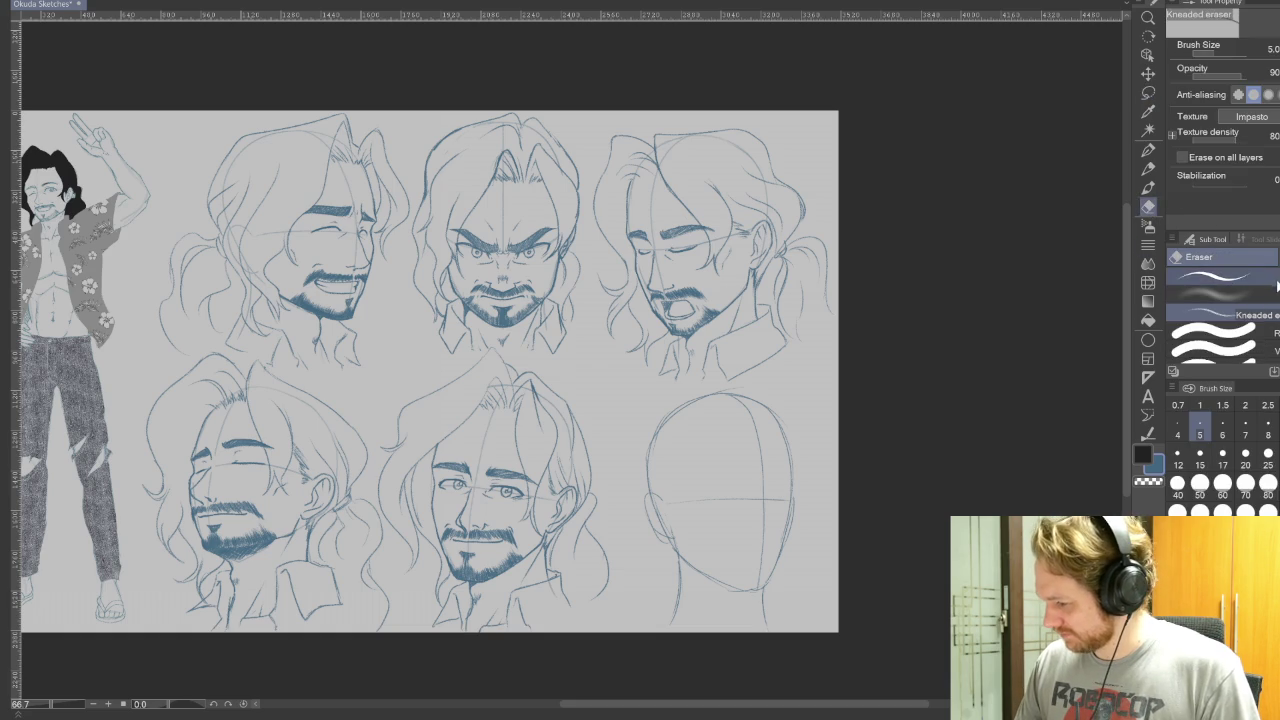
{"action": "left_click", "coordinate": [1270, 292]}
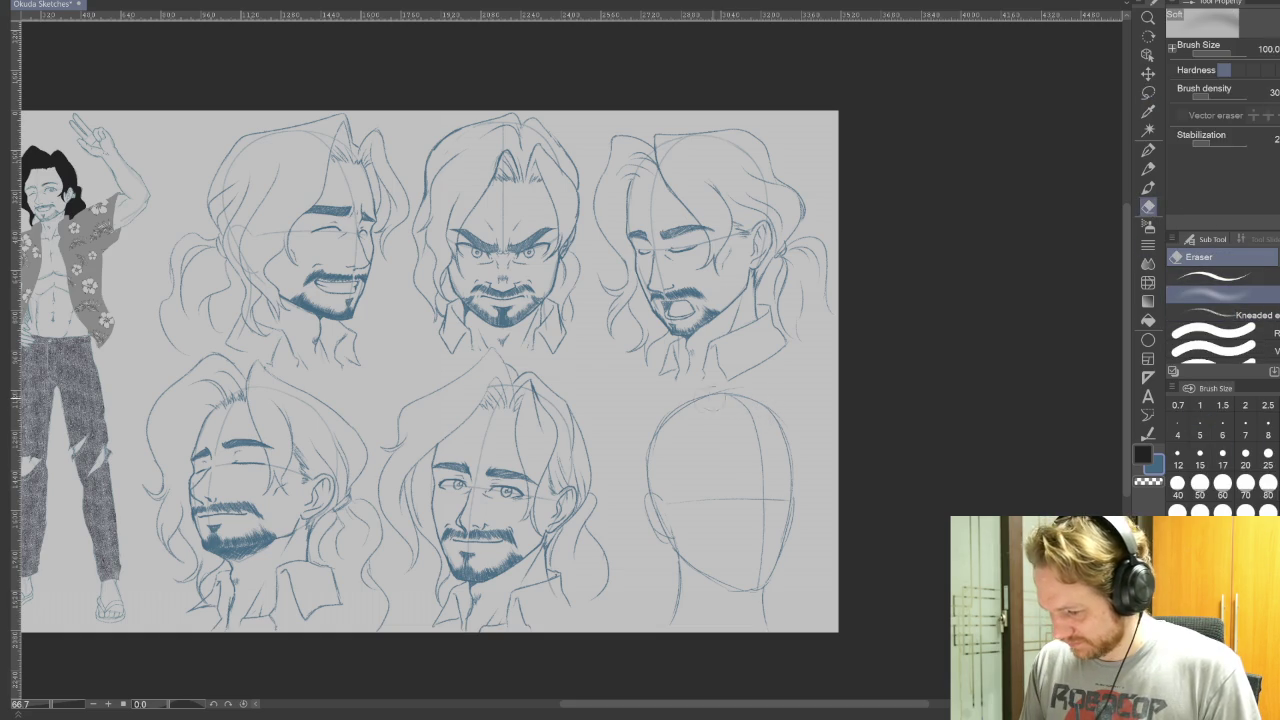
{"action": "left_click_drag", "start_coordinate": [668, 550], "coordinate": [662, 515]}
{"action": "left_click_drag", "start_coordinate": [783, 538], "coordinate": [784, 556]}
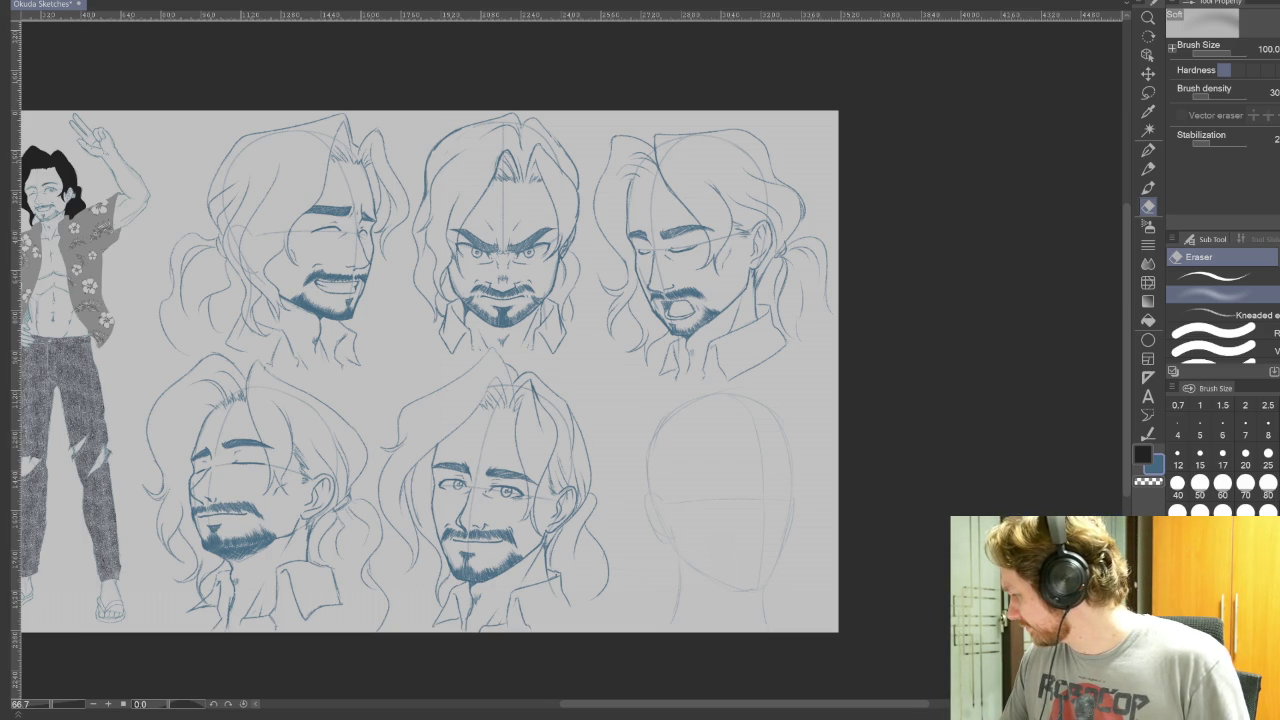
{"action": "key", "text": "p"}
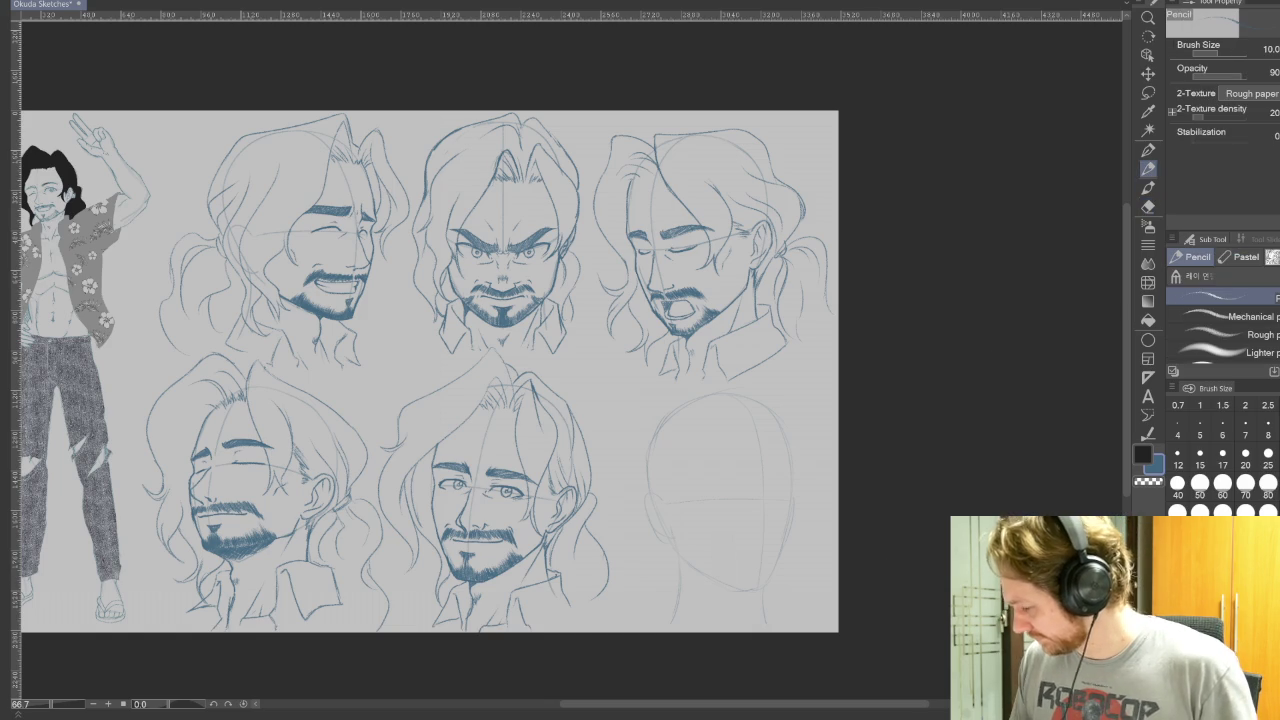
{"action": "left_click_drag", "start_coordinate": [929, 597], "coordinate": [855, 496]}
Step: Review the finished faces, then draw and darken the new head's right cheek down to the jaw
{"action": "scroll", "coordinate": [770, 468], "scroll_direction": "up", "scroll_amount": 3}
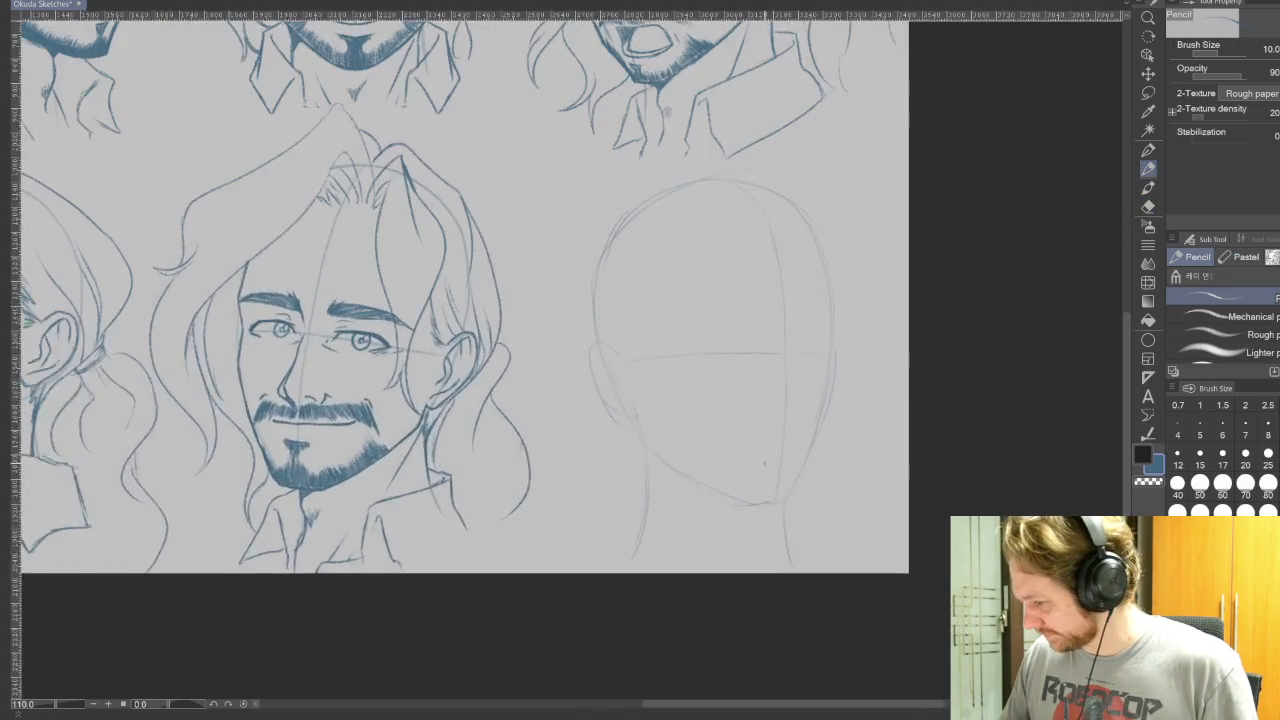
{"action": "scroll", "coordinate": [744, 455], "scroll_direction": "up", "scroll_amount": 2}
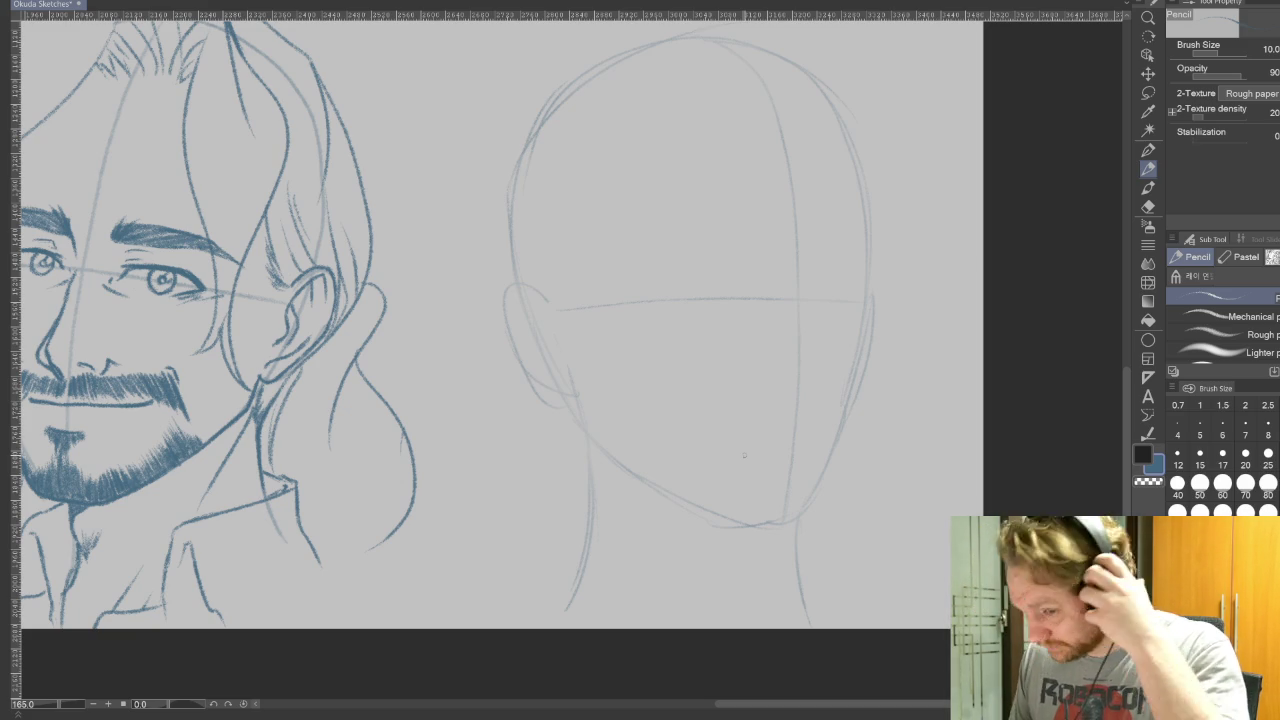
{"action": "left_click_drag", "start_coordinate": [833, 226], "coordinate": [1083, 546]}
{"action": "mouse_move", "coordinate": [668, 423]}
{"action": "left_mouse_down"}
{"action": "mouse_move", "coordinate": [903, 634]}
{"action": "mouse_move", "coordinate": [1003, 614]}
{"action": "mouse_move", "coordinate": [620, 220]}
{"action": "left_mouse_up"}
{"action": "mouse_move", "coordinate": [1020, 657]}
{"action": "left_mouse_down"}
{"action": "mouse_move", "coordinate": [920, 457]}
{"action": "mouse_move", "coordinate": [913, 414]}
{"action": "left_mouse_up"}
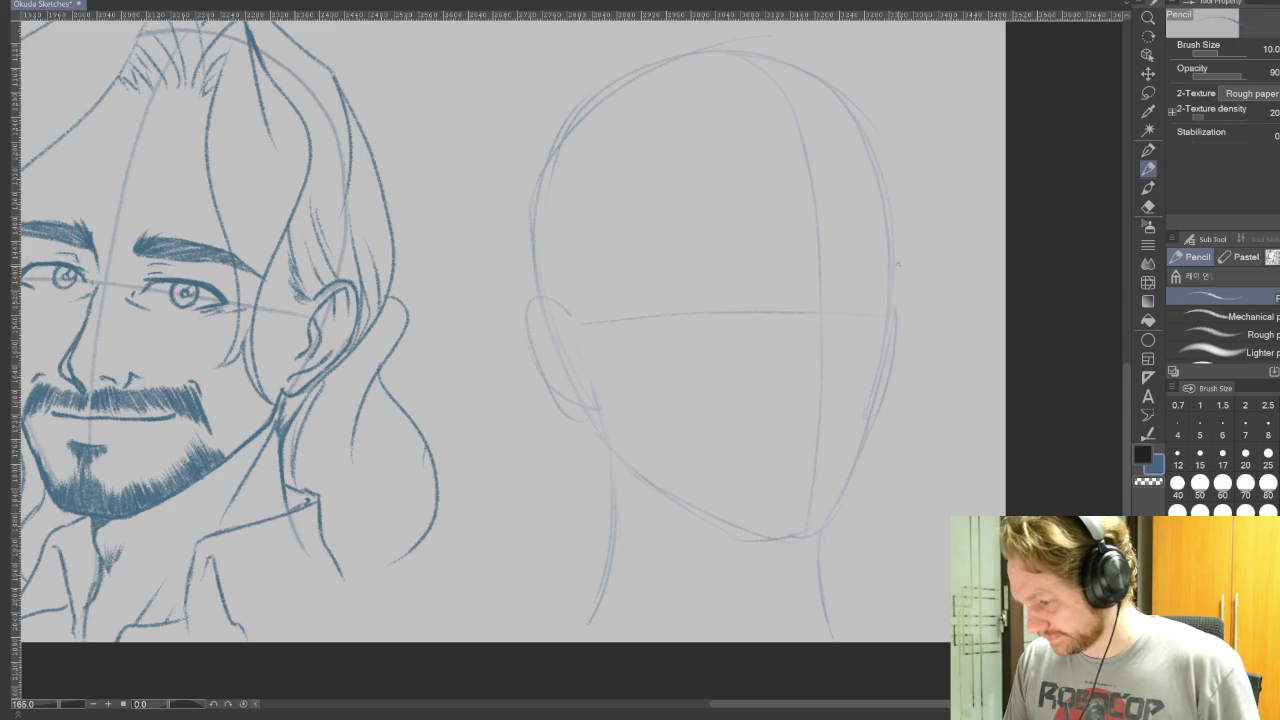
{"action": "left_click_drag", "start_coordinate": [896, 264], "coordinate": [894, 351]}
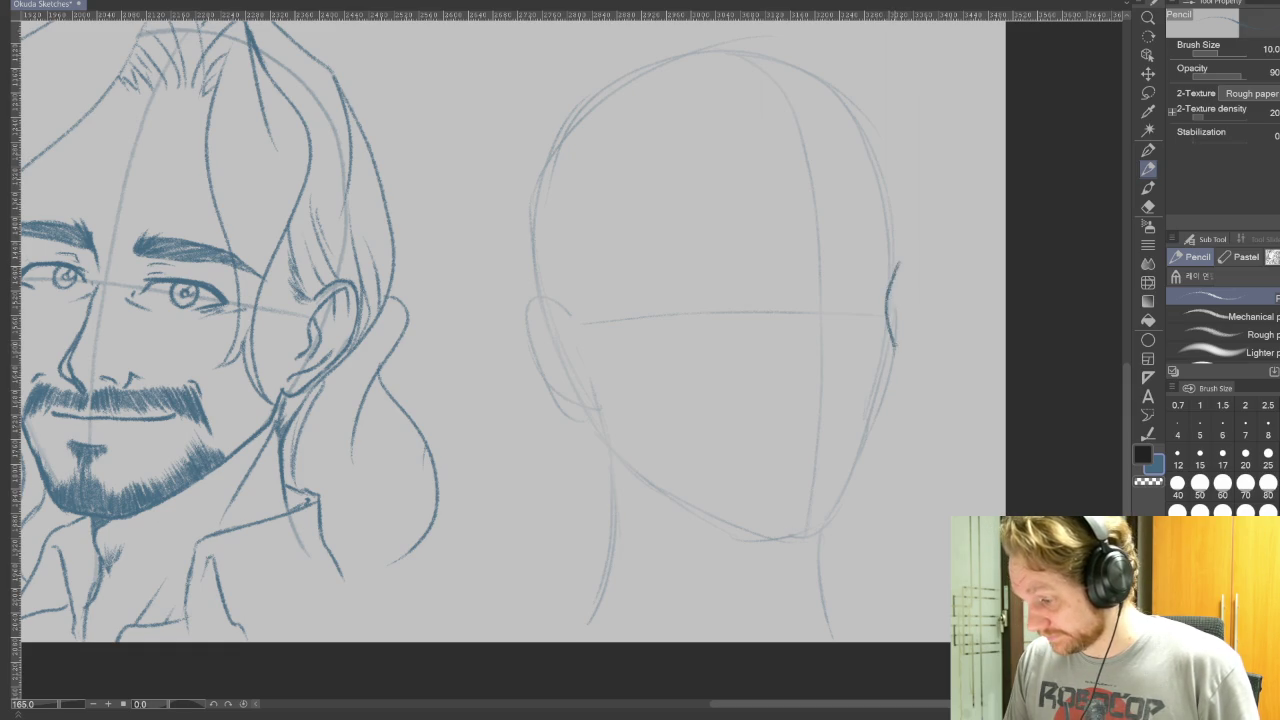
{"action": "mouse_move", "coordinate": [893, 354]}
{"action": "left_mouse_down"}
{"action": "mouse_move", "coordinate": [882, 418]}
{"action": "mouse_move", "coordinate": [838, 514]}
{"action": "left_mouse_up"}
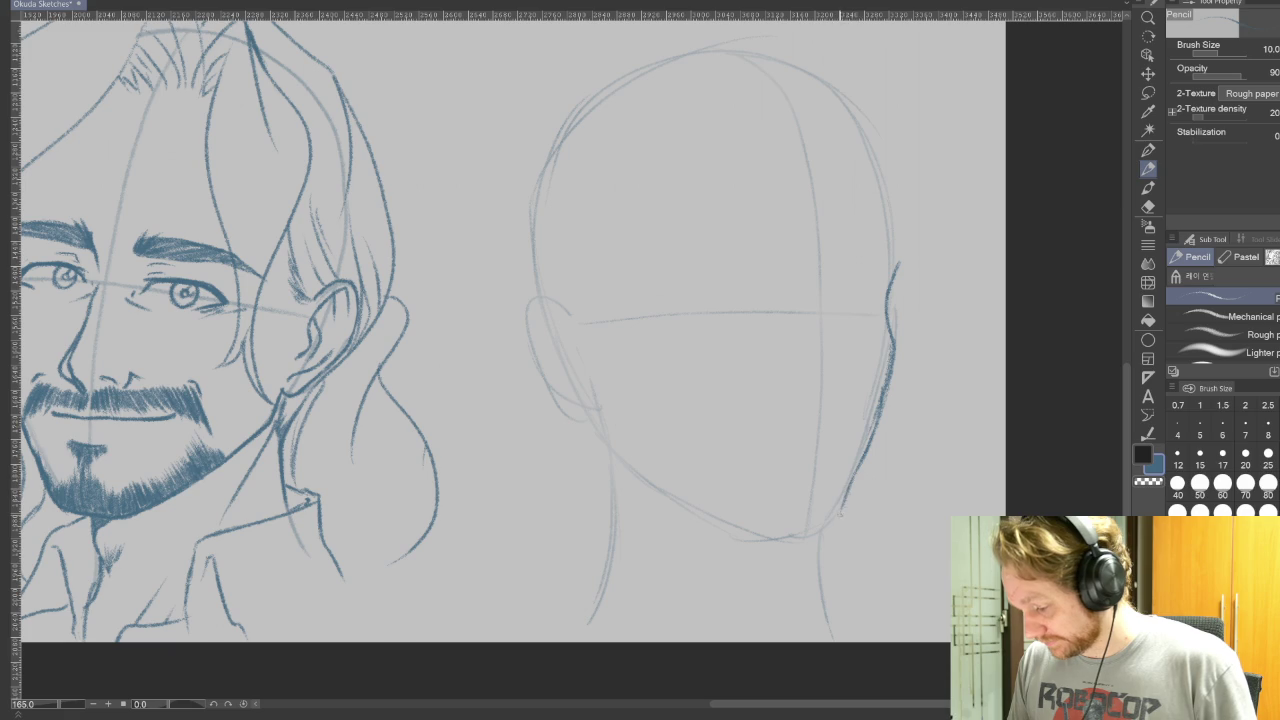
{"action": "left_click_drag", "start_coordinate": [864, 466], "coordinate": [842, 504]}
{"action": "left_click_drag", "start_coordinate": [888, 386], "coordinate": [856, 476]}
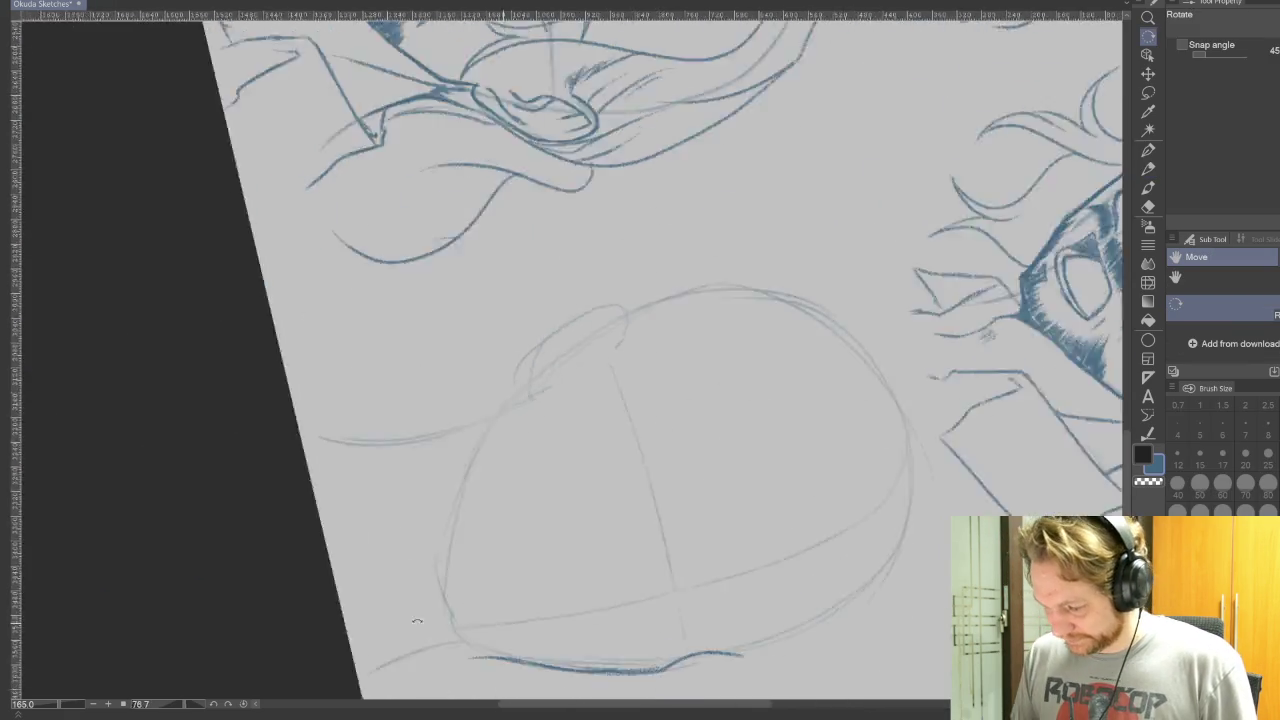
Step: Rotate the view and darken the end and outer edge of the jaw curve
{"action": "left_click_drag", "start_coordinate": [836, 545], "coordinate": [871, 486]}
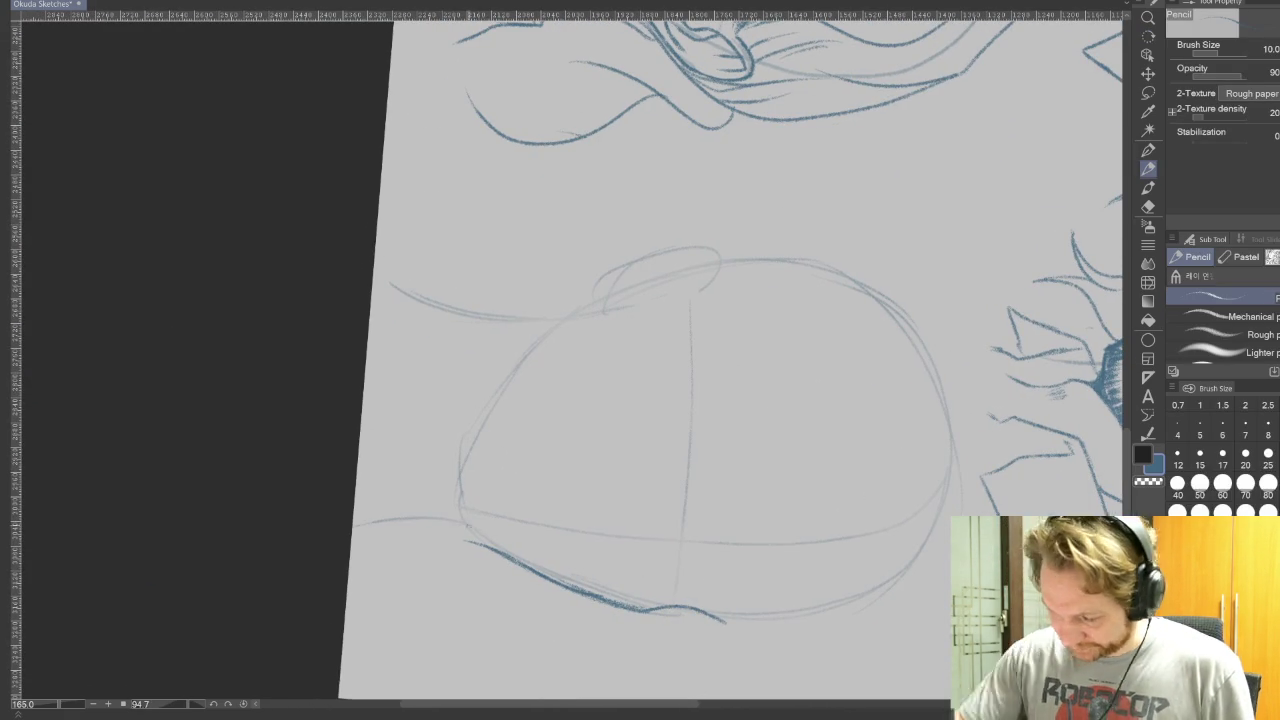
{"action": "mouse_move", "coordinate": [452, 533]}
{"action": "left_mouse_down"}
{"action": "mouse_move", "coordinate": [486, 548]}
{"action": "mouse_move", "coordinate": [445, 482]}
{"action": "mouse_move", "coordinate": [600, 314]}
{"action": "left_mouse_up"}
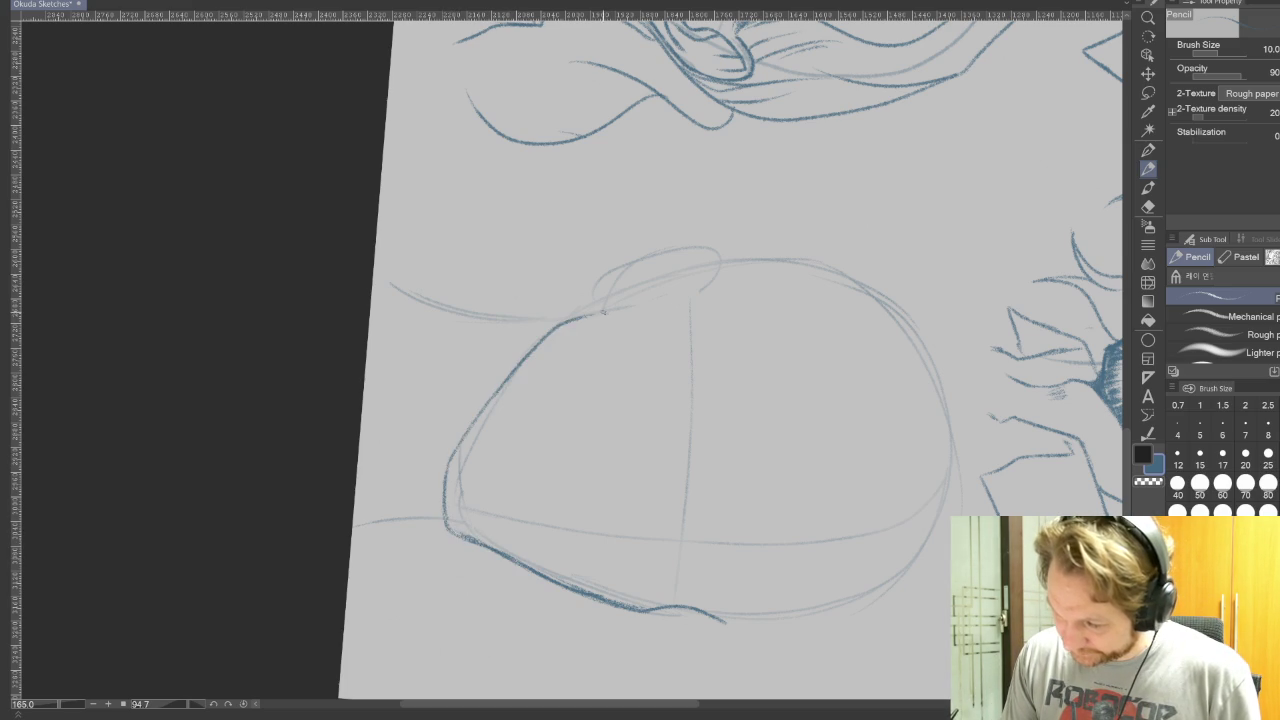
{"action": "left_click_drag", "start_coordinate": [450, 460], "coordinate": [444, 524]}
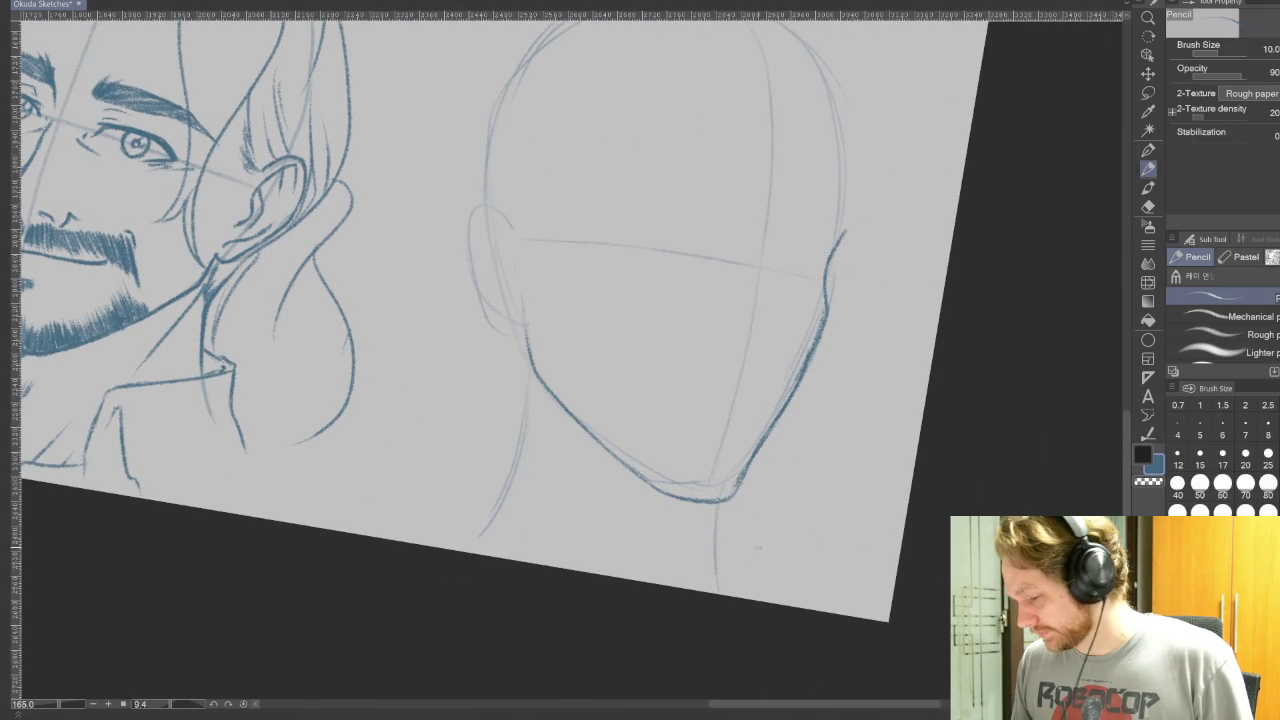
Step: Straighten the canvas and extend the dark outline up the head's right side, undoing a stray arc
{"action": "key", "text": "ctrl+at"}
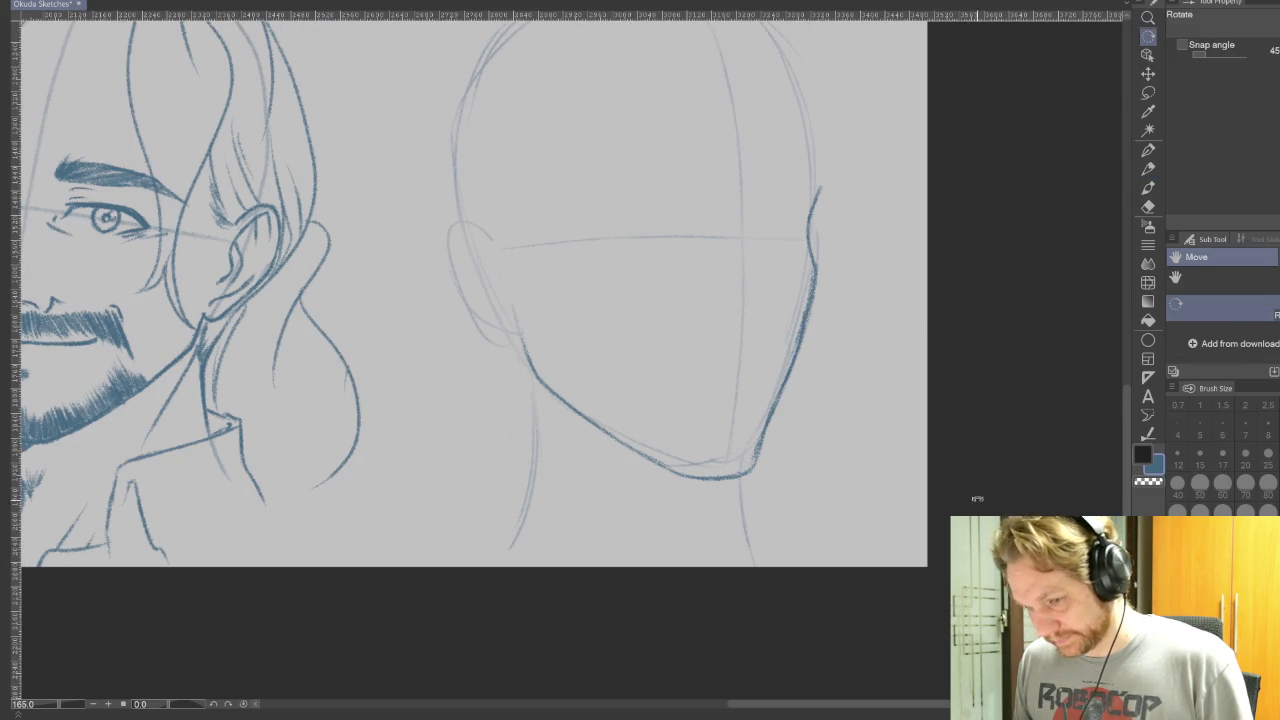
{"action": "left_click_drag", "start_coordinate": [956, 465], "coordinate": [1068, 540]}
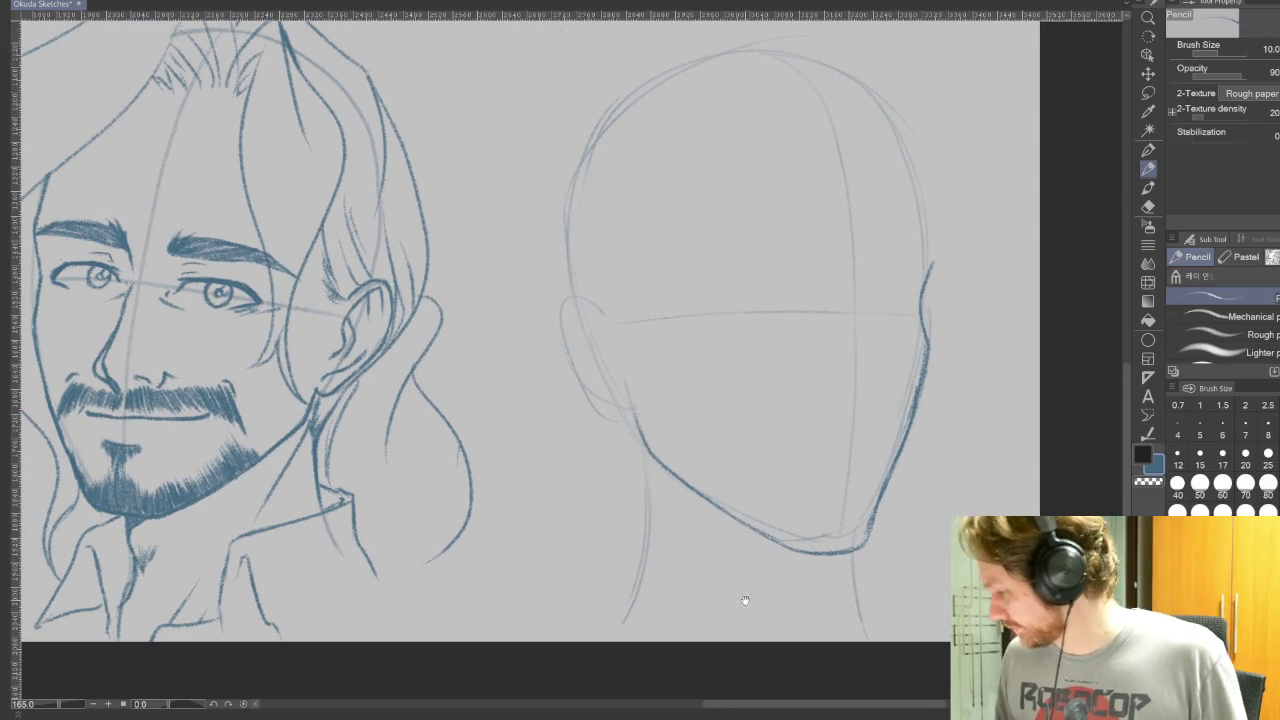
{"action": "left_click_drag", "start_coordinate": [970, 446], "coordinate": [920, 546]}
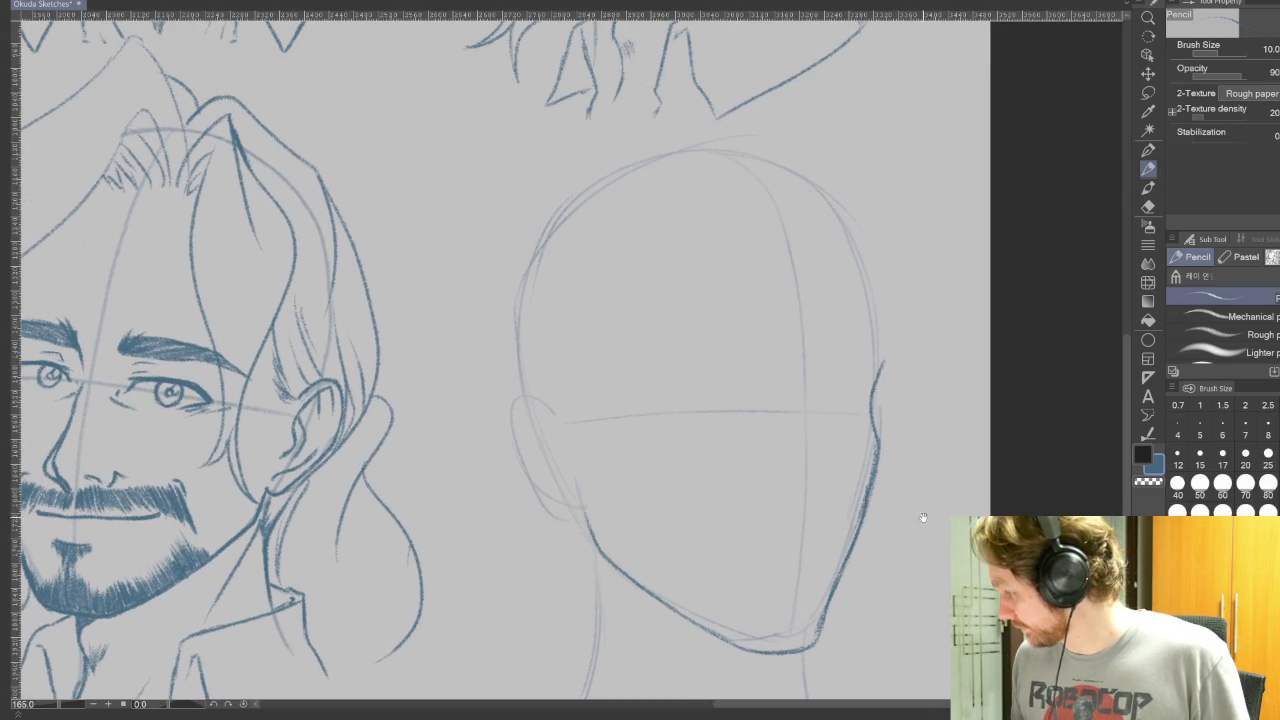
{"action": "left_click_drag", "start_coordinate": [878, 342], "coordinate": [840, 222]}
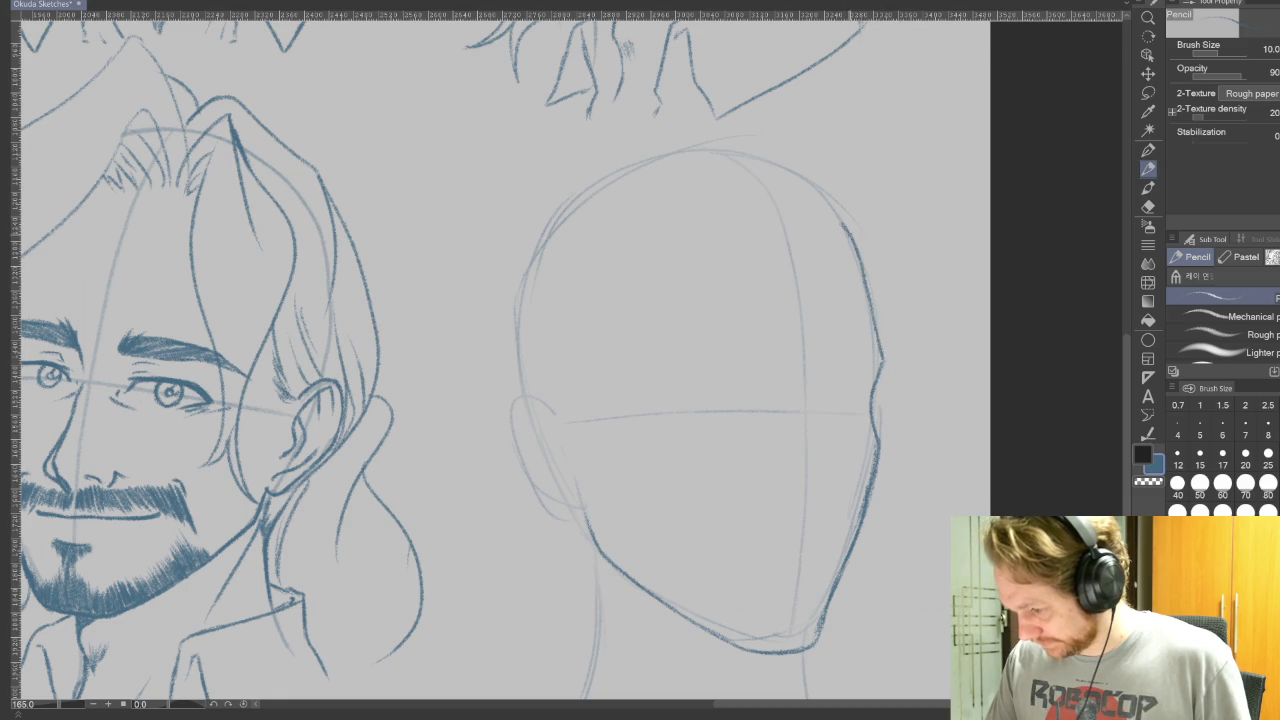
{"action": "left_click_drag", "start_coordinate": [866, 274], "coordinate": [884, 350]}
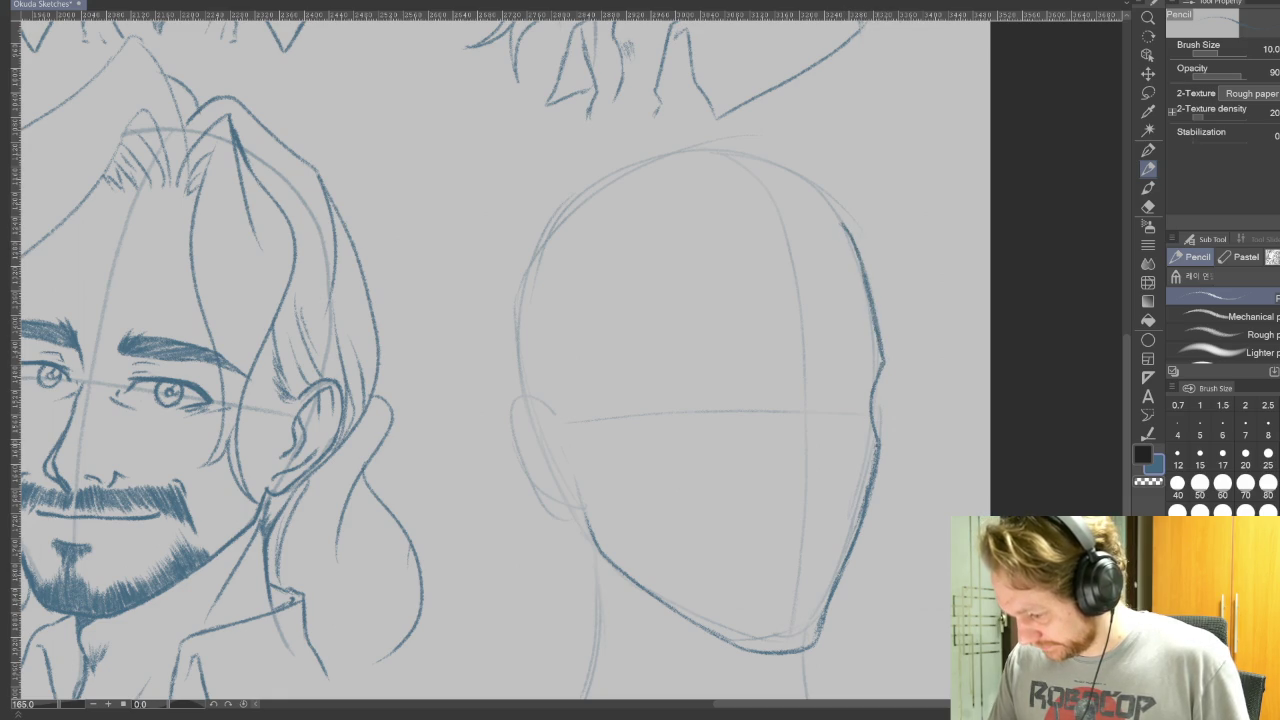
{"action": "left_click_drag", "start_coordinate": [878, 362], "coordinate": [808, 342]}
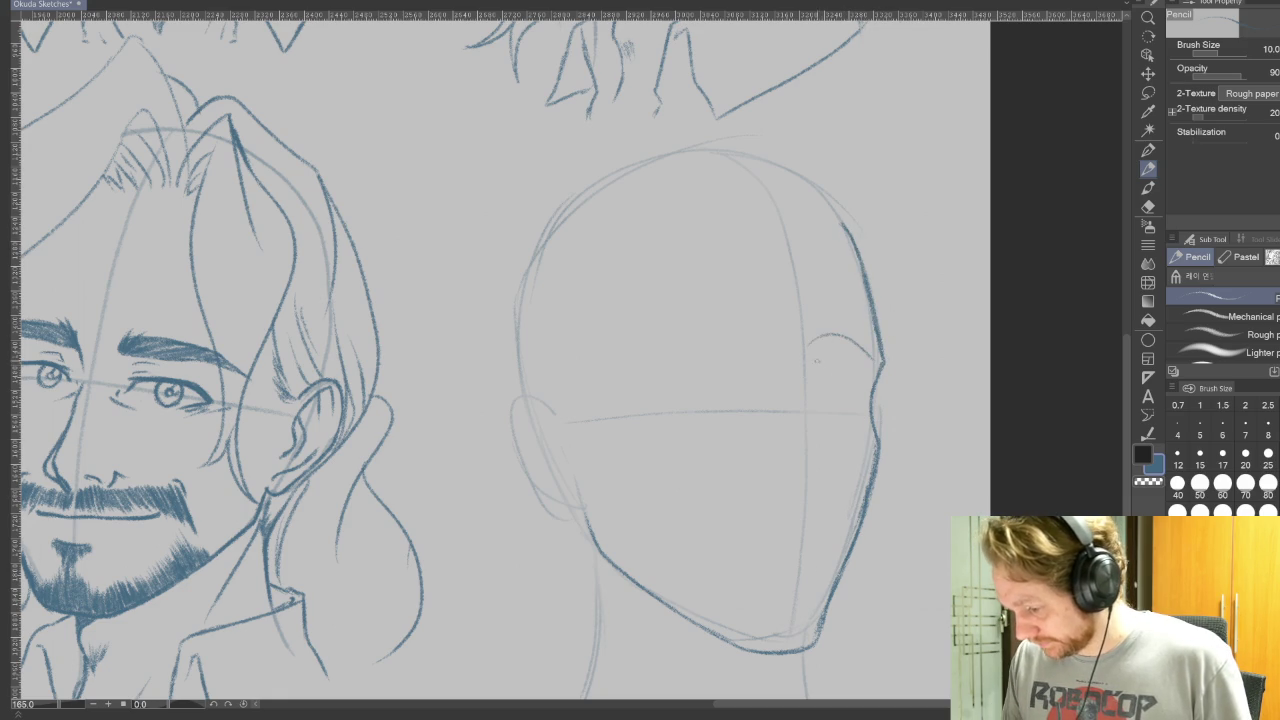
{"action": "key", "text": "ctrl+z"}
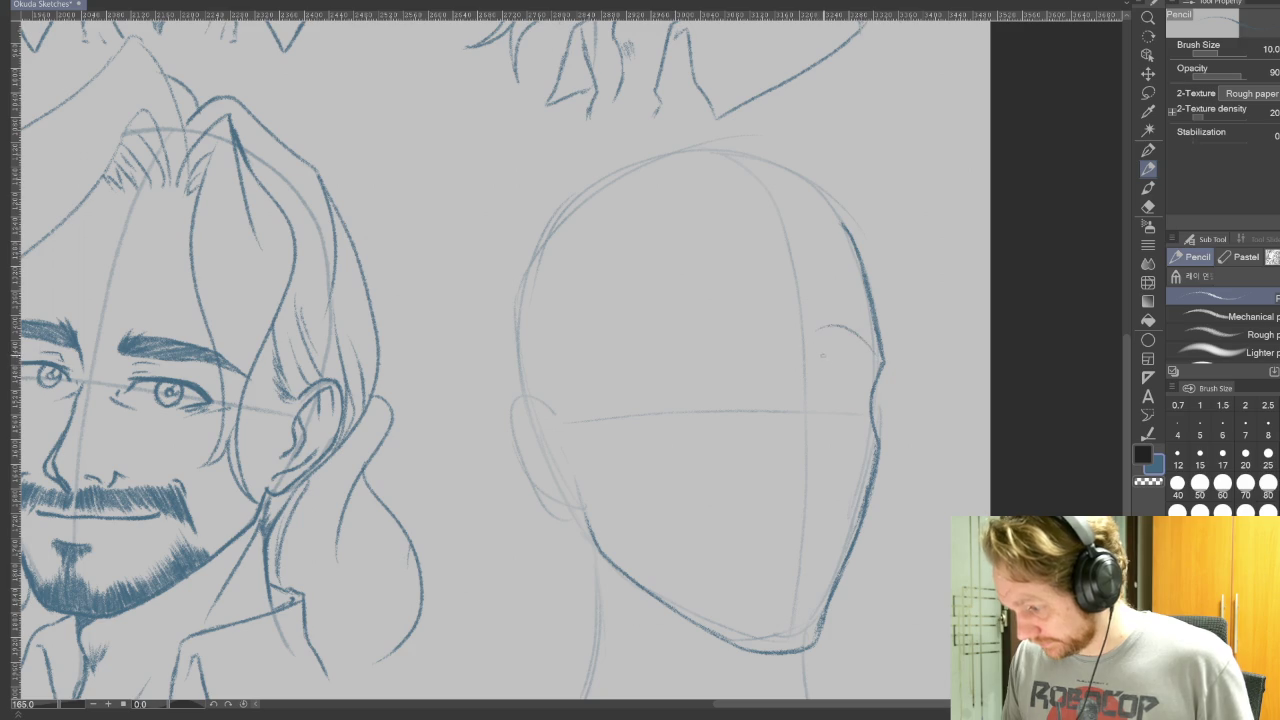
{"action": "left_click_drag", "start_coordinate": [820, 352], "coordinate": [662, 322]}
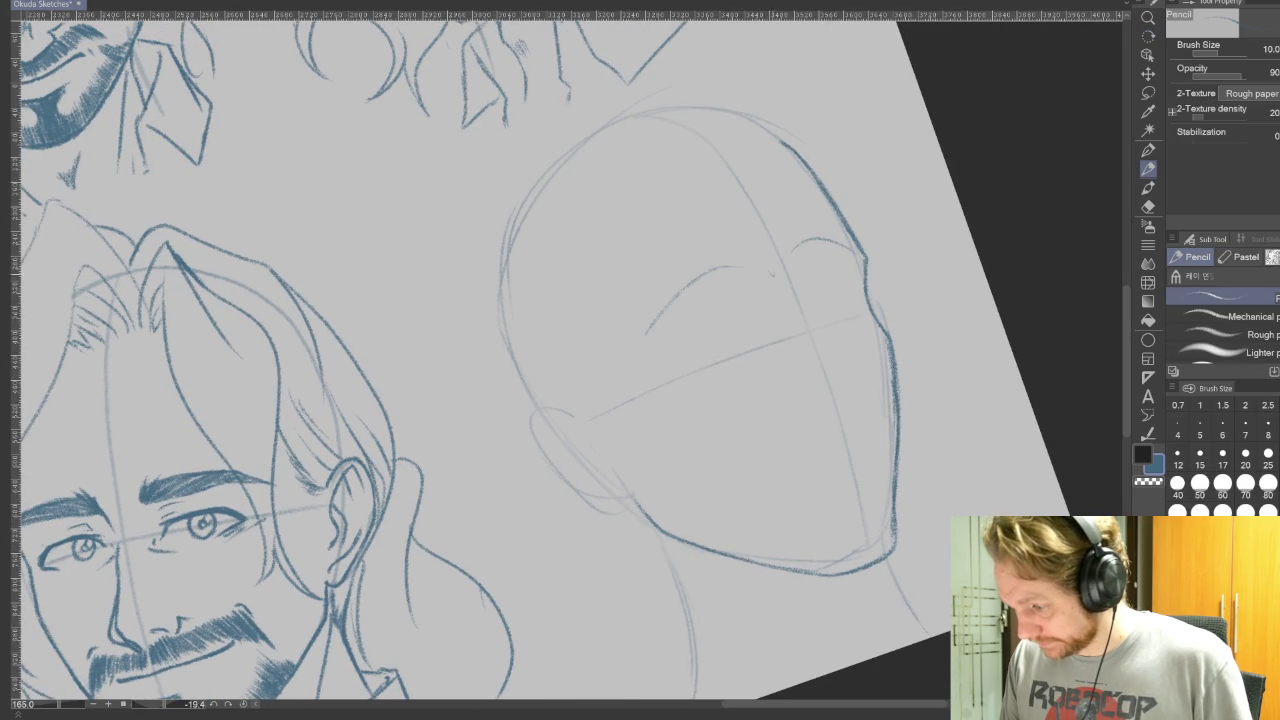
Step: Thicken the left brow arc with repeated strokes, then darken the shorter right brow
{"action": "mouse_move", "coordinate": [646, 332]}
{"action": "left_mouse_down"}
{"action": "mouse_move", "coordinate": [714, 272]}
{"action": "mouse_move", "coordinate": [750, 266]}
{"action": "left_mouse_up"}
{"action": "left_click_drag", "start_coordinate": [648, 328], "coordinate": [688, 290]}
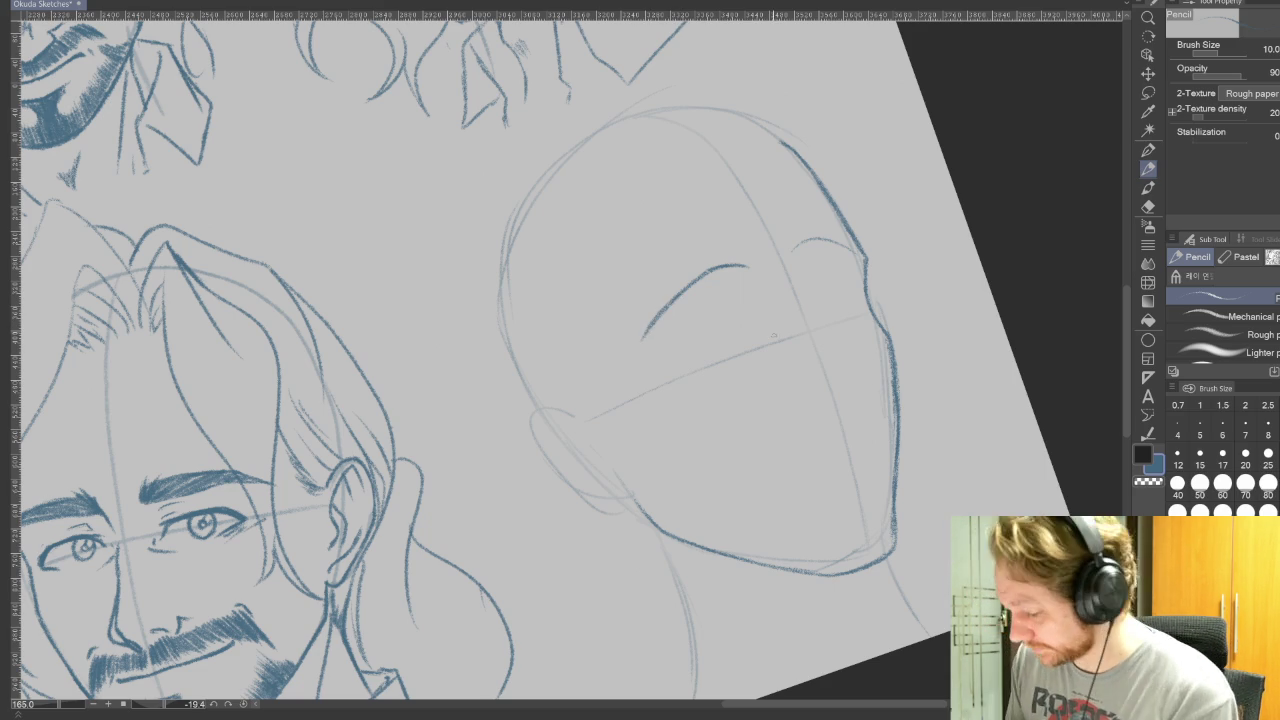
{"action": "left_click_drag", "start_coordinate": [714, 266], "coordinate": [744, 260]}
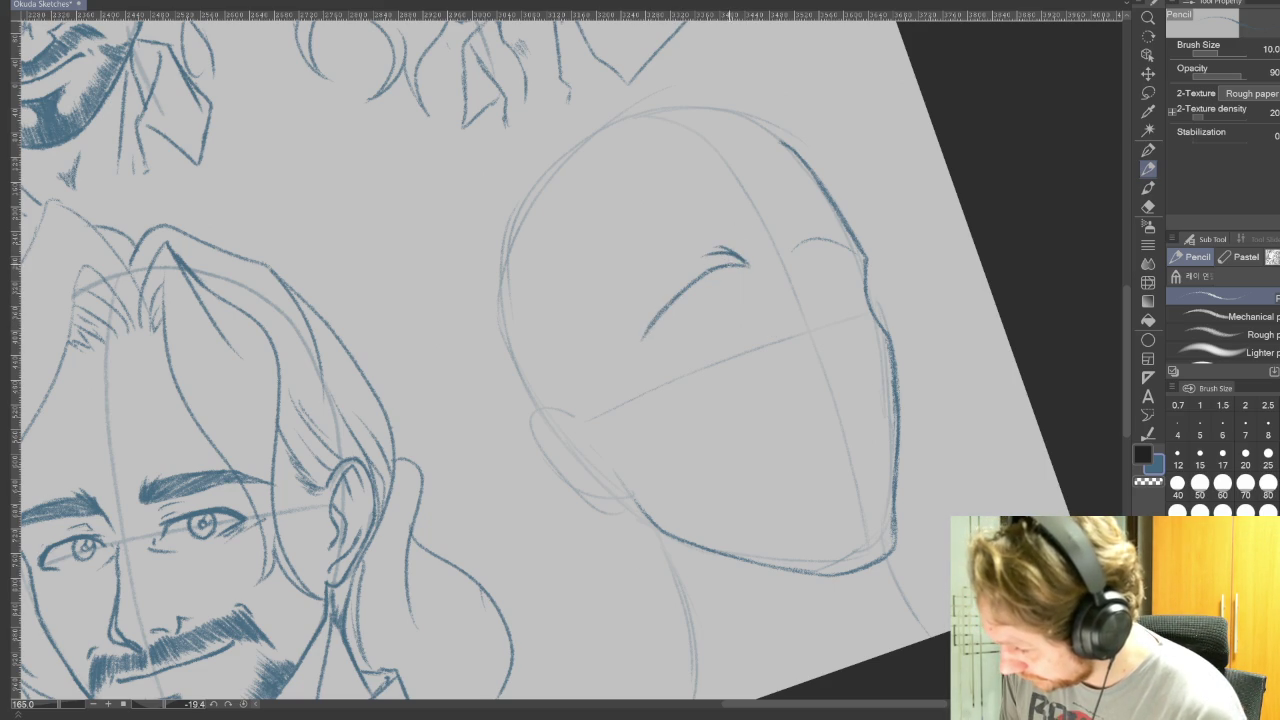
{"action": "left_click_drag", "start_coordinate": [642, 318], "coordinate": [706, 258]}
{"action": "mouse_move", "coordinate": [638, 342]}
{"action": "left_mouse_down"}
{"action": "mouse_move", "coordinate": [674, 274]}
{"action": "mouse_move", "coordinate": [662, 288]}
{"action": "left_mouse_up"}
{"action": "left_click_drag", "start_coordinate": [658, 296], "coordinate": [698, 262]}
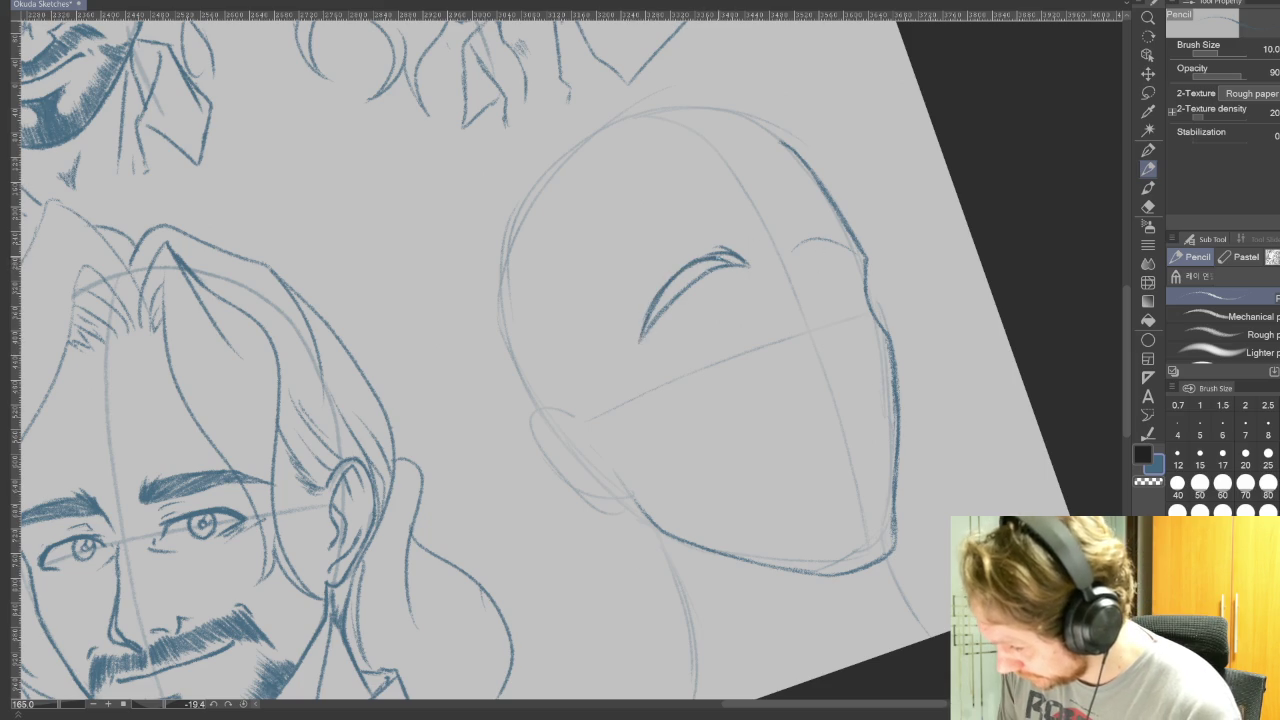
{"action": "left_click_drag", "start_coordinate": [660, 310], "coordinate": [728, 262]}
{"action": "left_click_drag", "start_coordinate": [644, 332], "coordinate": [706, 262]}
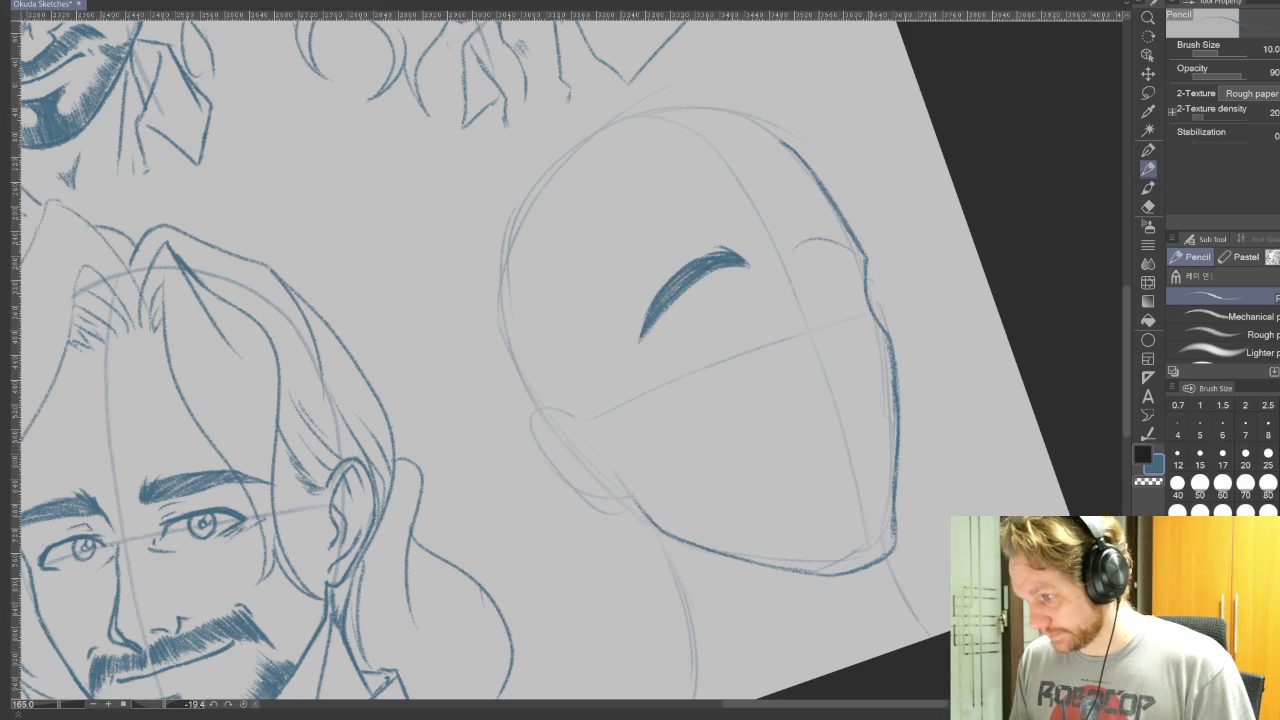
{"action": "mouse_move", "coordinate": [796, 230]}
{"action": "left_mouse_down"}
{"action": "mouse_move", "coordinate": [792, 254]}
{"action": "mouse_move", "coordinate": [848, 244]}
{"action": "mouse_move", "coordinate": [796, 244]}
{"action": "mouse_move", "coordinate": [834, 238]}
{"action": "left_mouse_up"}
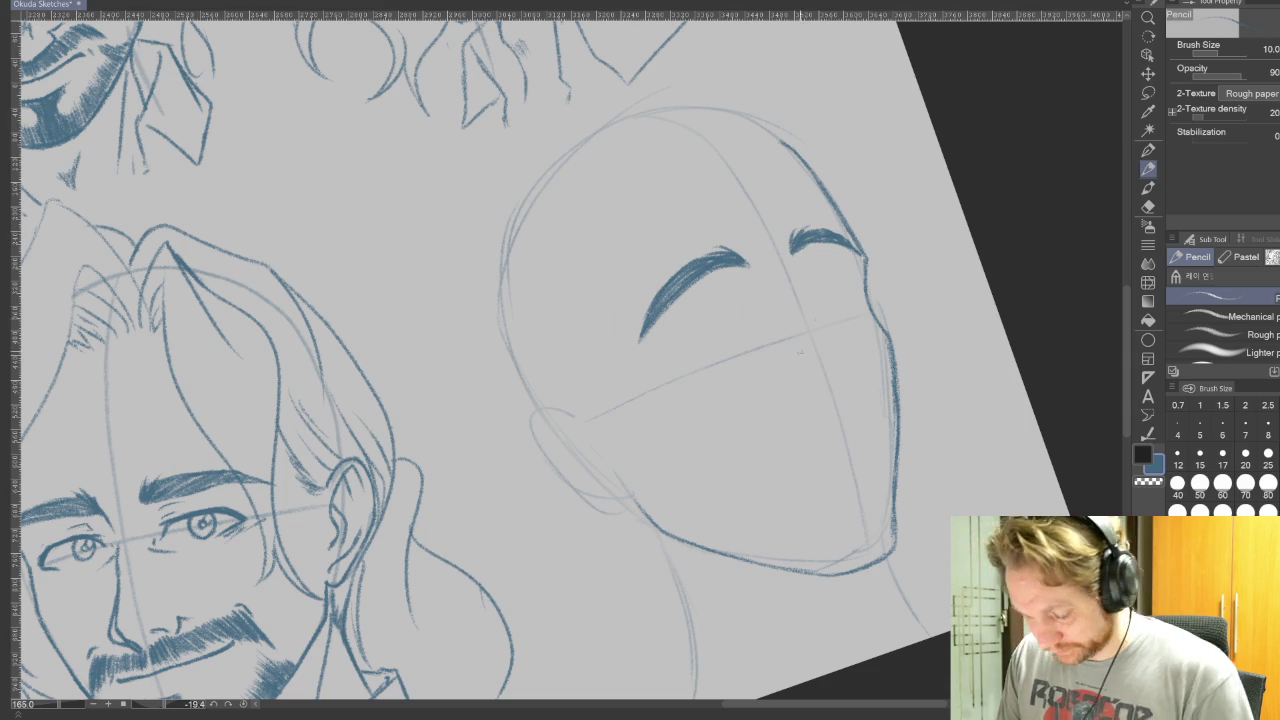
{"action": "key", "text": "at"}
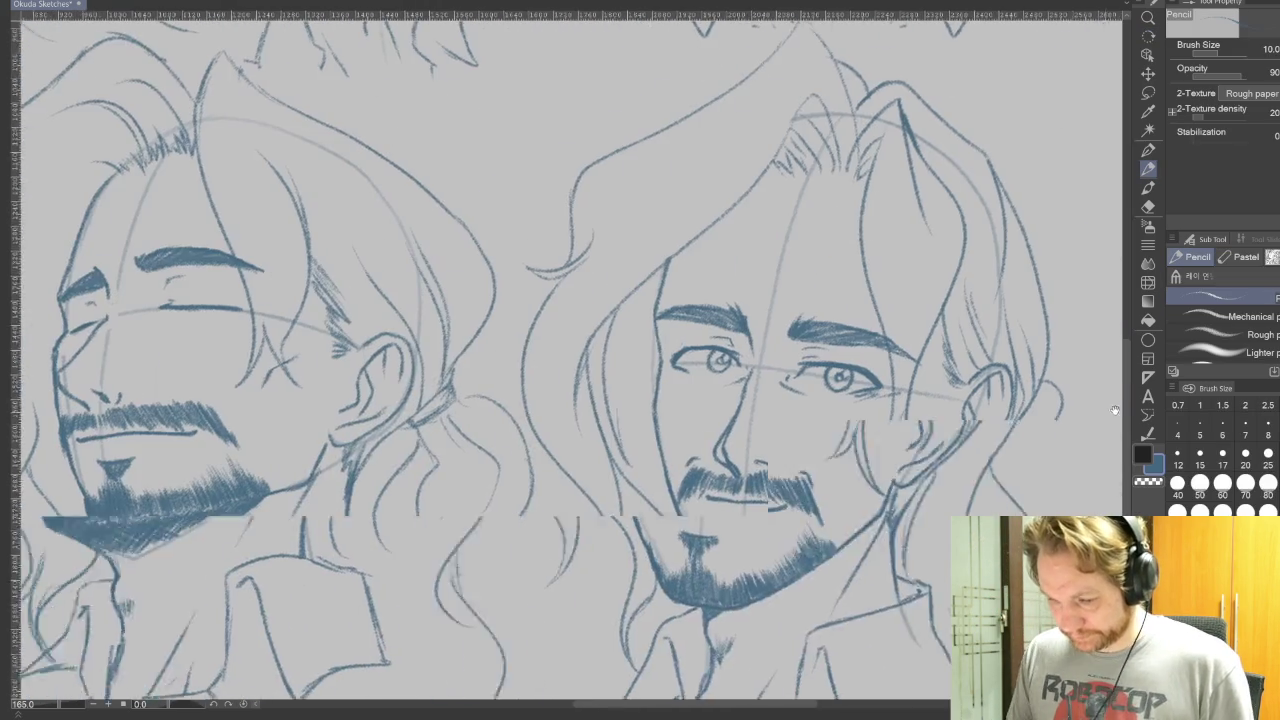
{"action": "left_click_drag", "start_coordinate": [363, 130], "coordinate": [743, 455]}
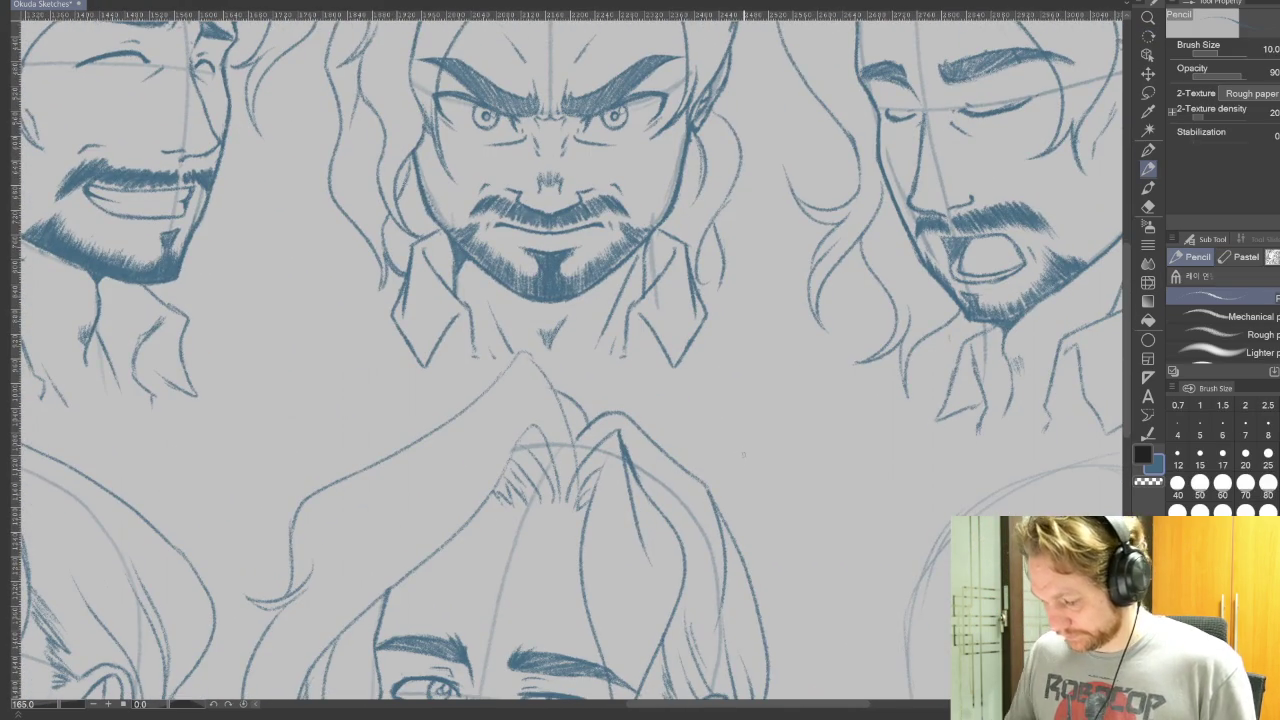
{"action": "scroll", "coordinate": [609, 440], "scroll_direction": "down", "scroll_amount": 2}
{"action": "scroll", "coordinate": [560, 455], "scroll_direction": "down", "scroll_amount": 2}
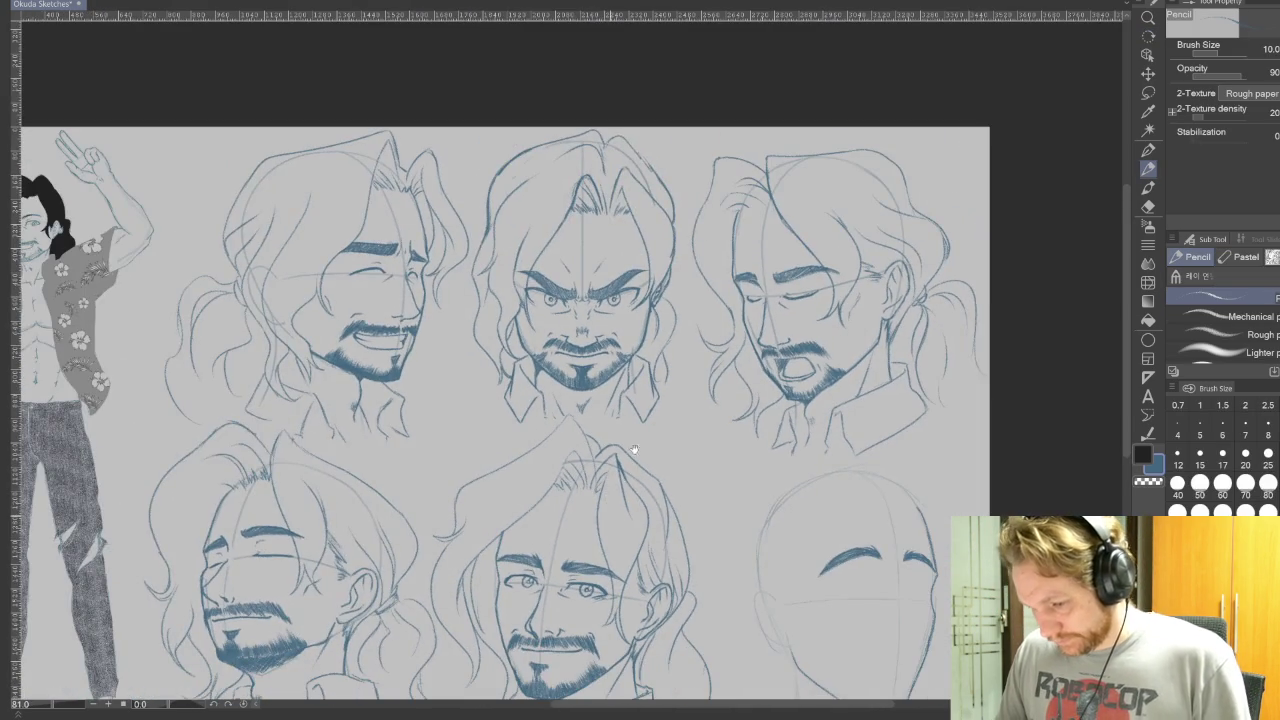
{"action": "left_click_drag", "start_coordinate": [515, 465], "coordinate": [555, 365]}
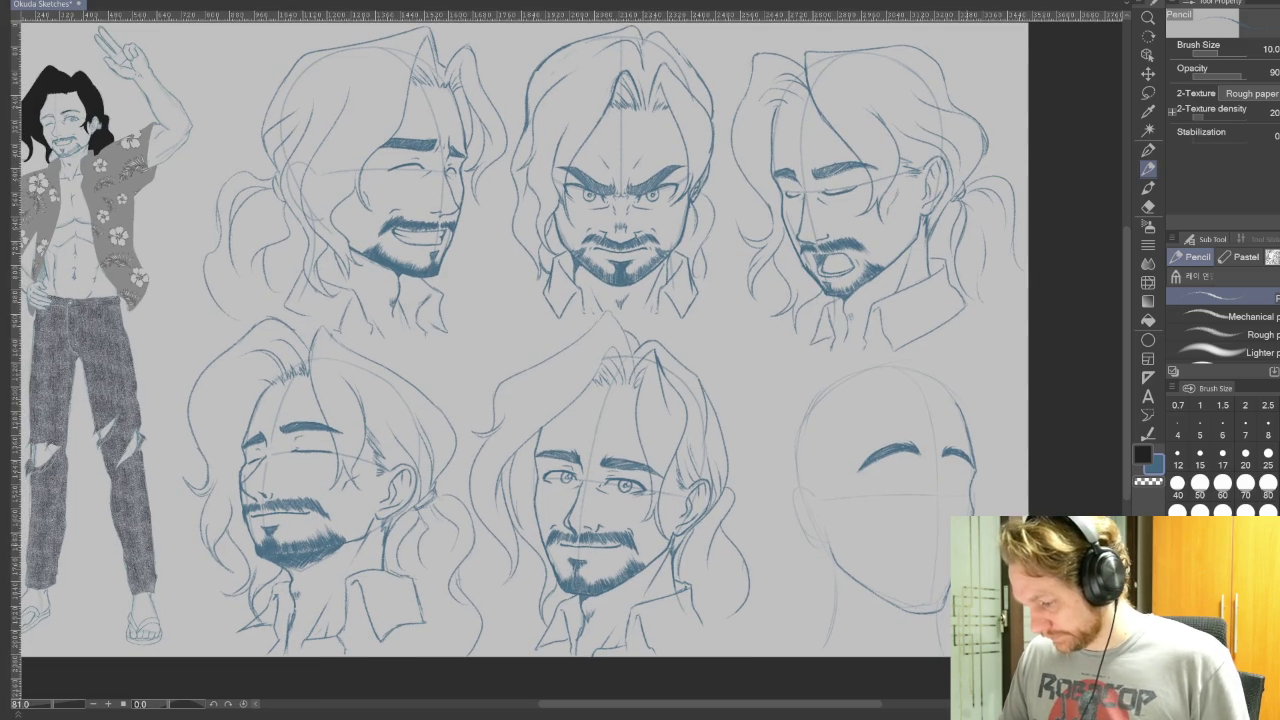
{"action": "scroll", "coordinate": [1000, 550], "scroll_direction": "up", "scroll_amount": 1}
{"action": "scroll", "coordinate": [1000, 550], "scroll_direction": "up", "scroll_amount": 2}
{"action": "scroll", "coordinate": [1000, 550], "scroll_direction": "up", "scroll_amount": 2}
{"action": "left_click_drag", "start_coordinate": [960, 580], "coordinate": [895, 505]}
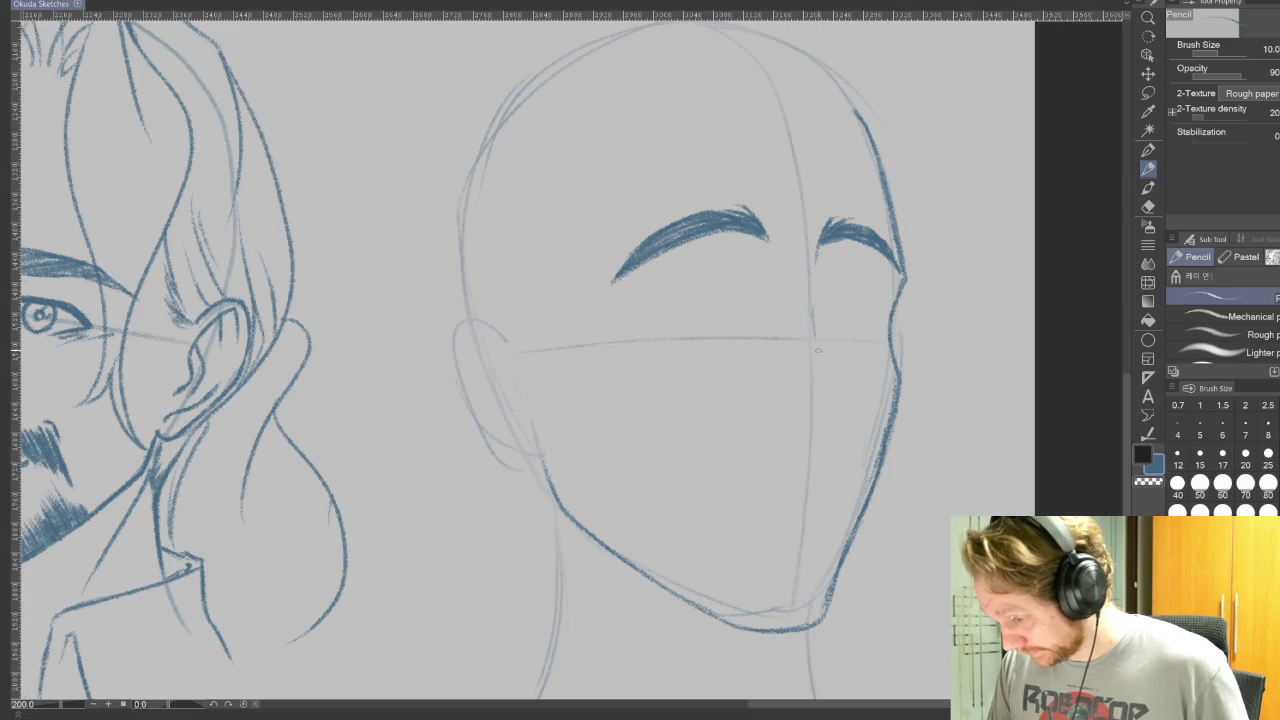
Step: Pencil a cheek line, a curved nose shape and two short nostril strokes on the sixth head
{"action": "mouse_move", "coordinate": [819, 334]}
{"action": "left_mouse_down"}
{"action": "mouse_move", "coordinate": [845, 405]}
{"action": "mouse_move", "coordinate": [834, 434]}
{"action": "mouse_move", "coordinate": [620, 600]}
{"action": "mouse_move", "coordinate": [420, 560]}
{"action": "mouse_move", "coordinate": [330, 450]}
{"action": "left_mouse_up"}
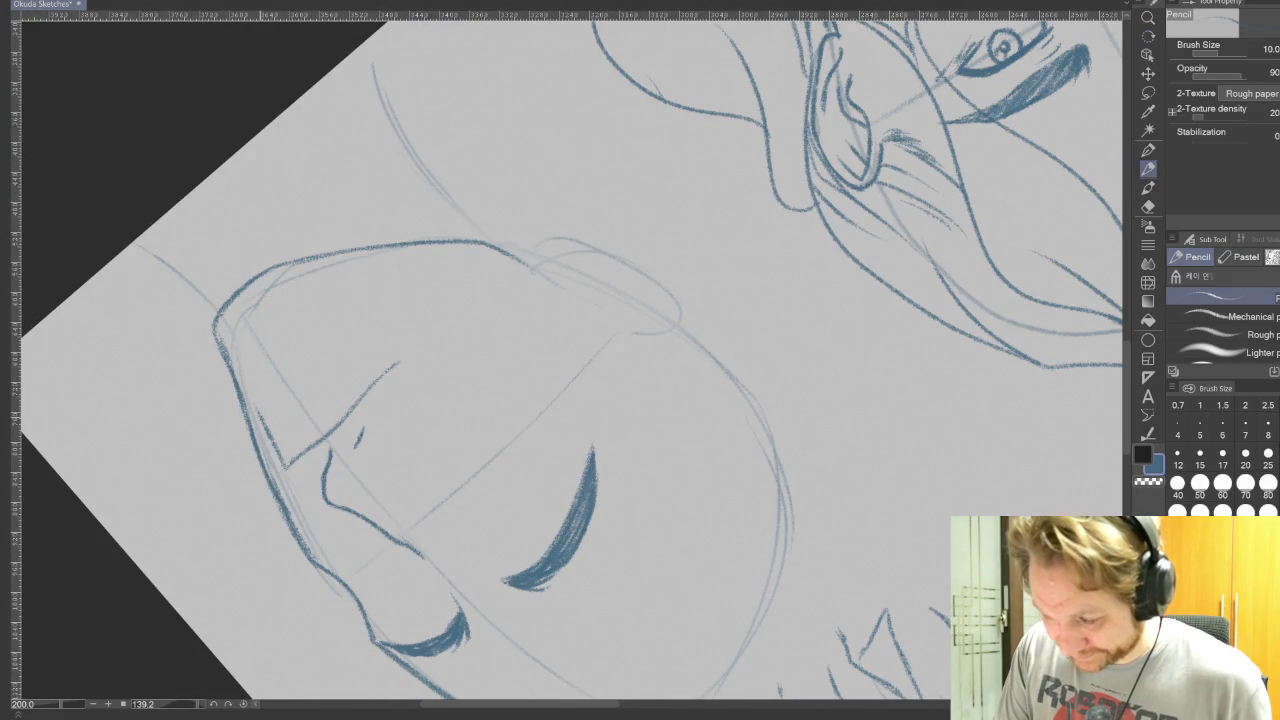
{"action": "mouse_move", "coordinate": [860, 350]}
{"action": "left_mouse_down"}
{"action": "mouse_move", "coordinate": [818, 197]}
{"action": "mouse_move", "coordinate": [924, 330]}
{"action": "left_mouse_up"}
{"action": "key", "text": "p"}
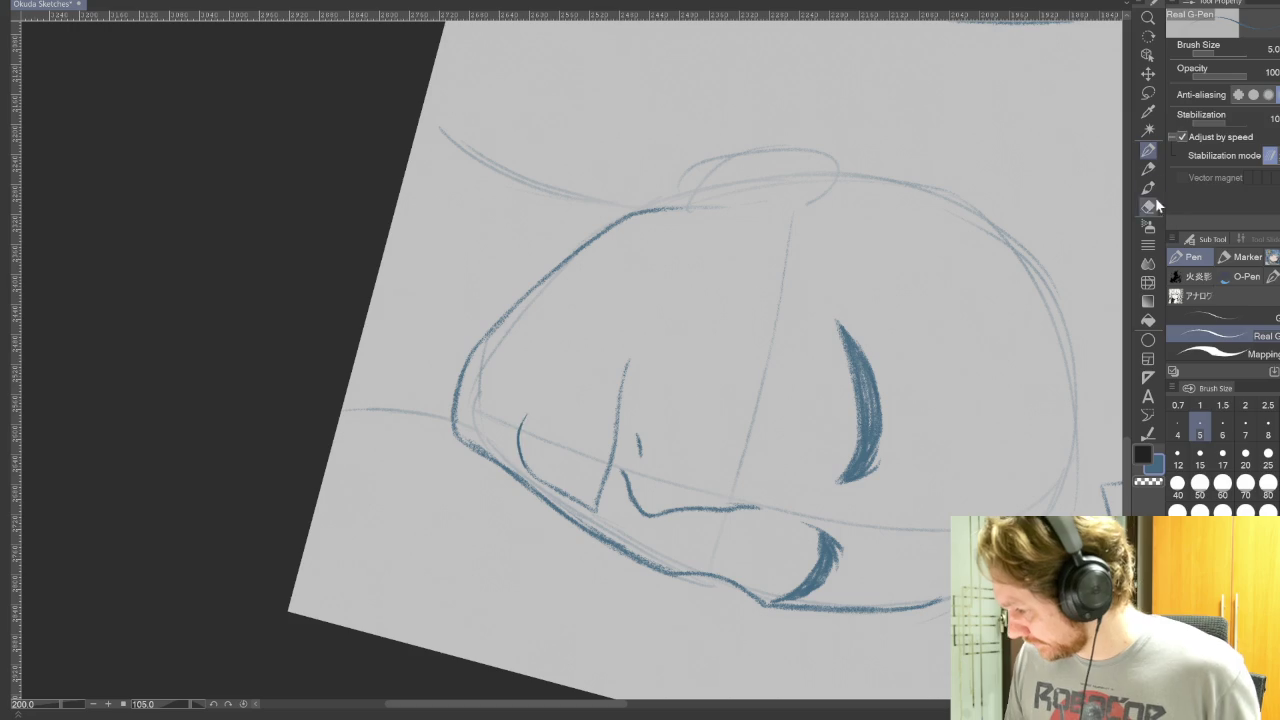
{"action": "key", "text": "ctrl+z"}
{"action": "key", "text": "p"}
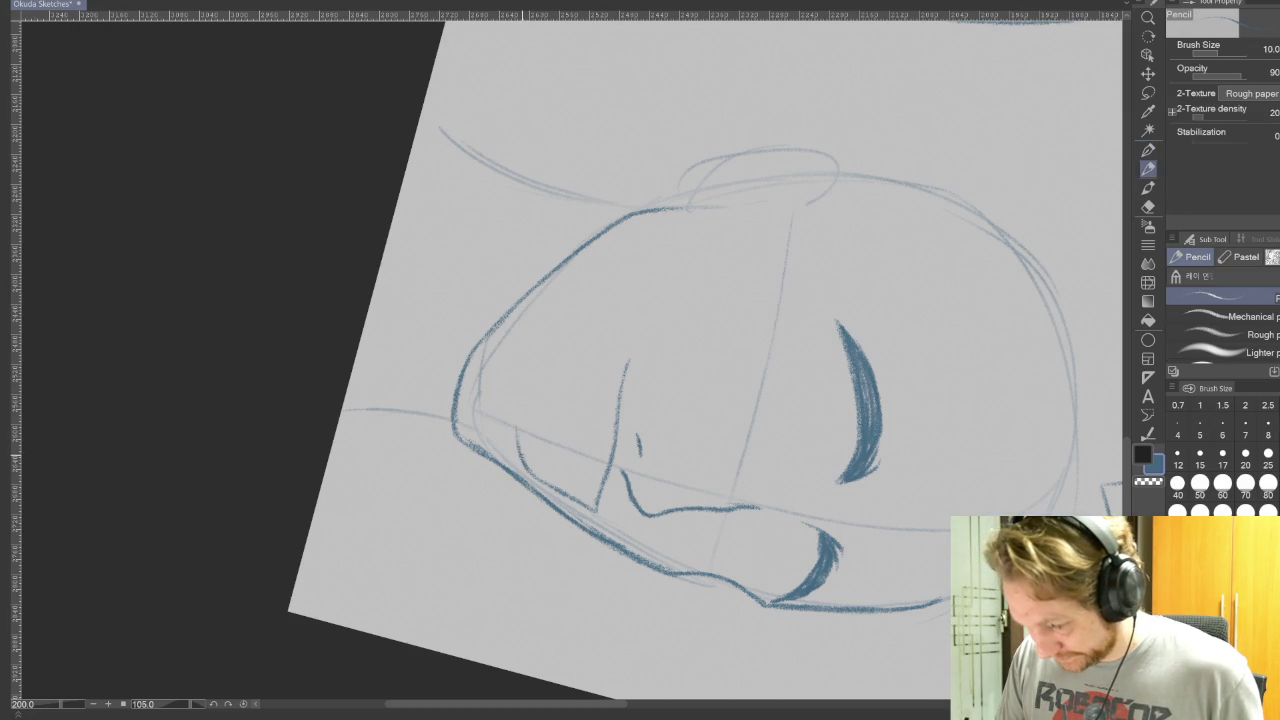
{"action": "left_click_drag", "start_coordinate": [518, 425], "coordinate": [614, 352]}
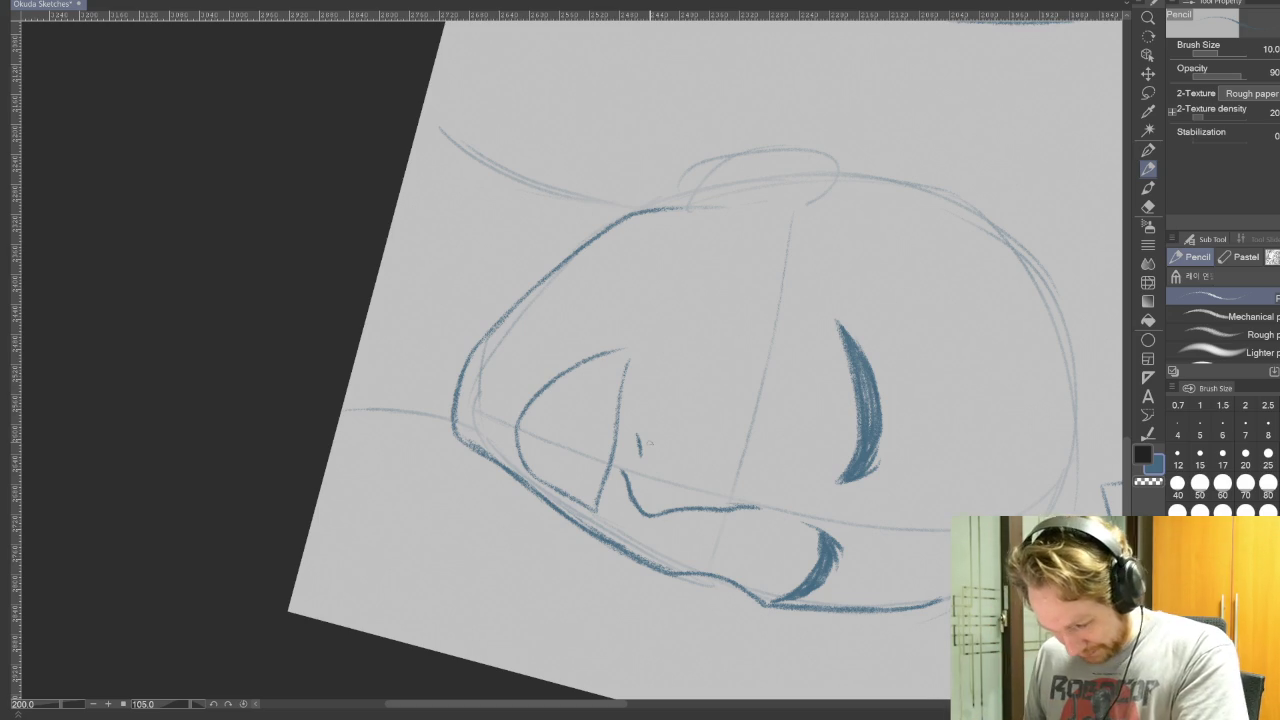
{"action": "left_click_drag", "start_coordinate": [618, 352], "coordinate": [631, 348]}
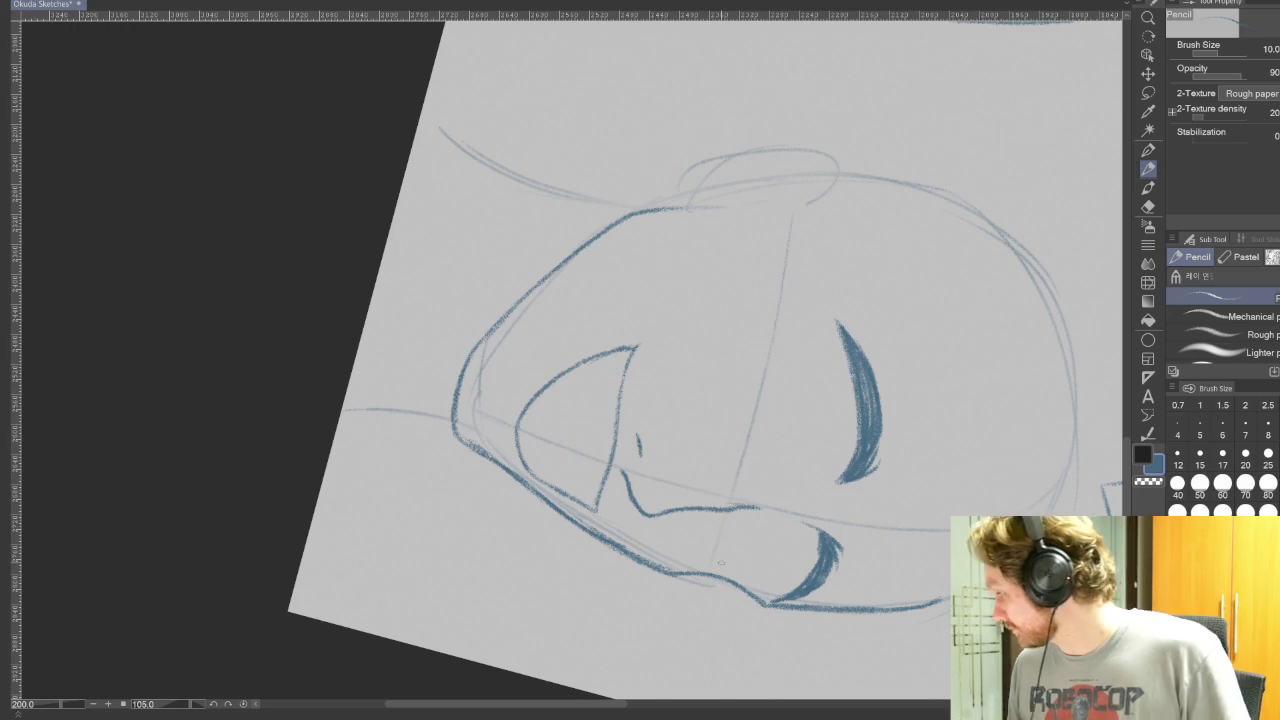
{"action": "mouse_move", "coordinate": [505, 410]}
{"action": "left_mouse_down"}
{"action": "mouse_move", "coordinate": [503, 447]}
{"action": "mouse_move", "coordinate": [499, 433]}
{"action": "left_mouse_up"}
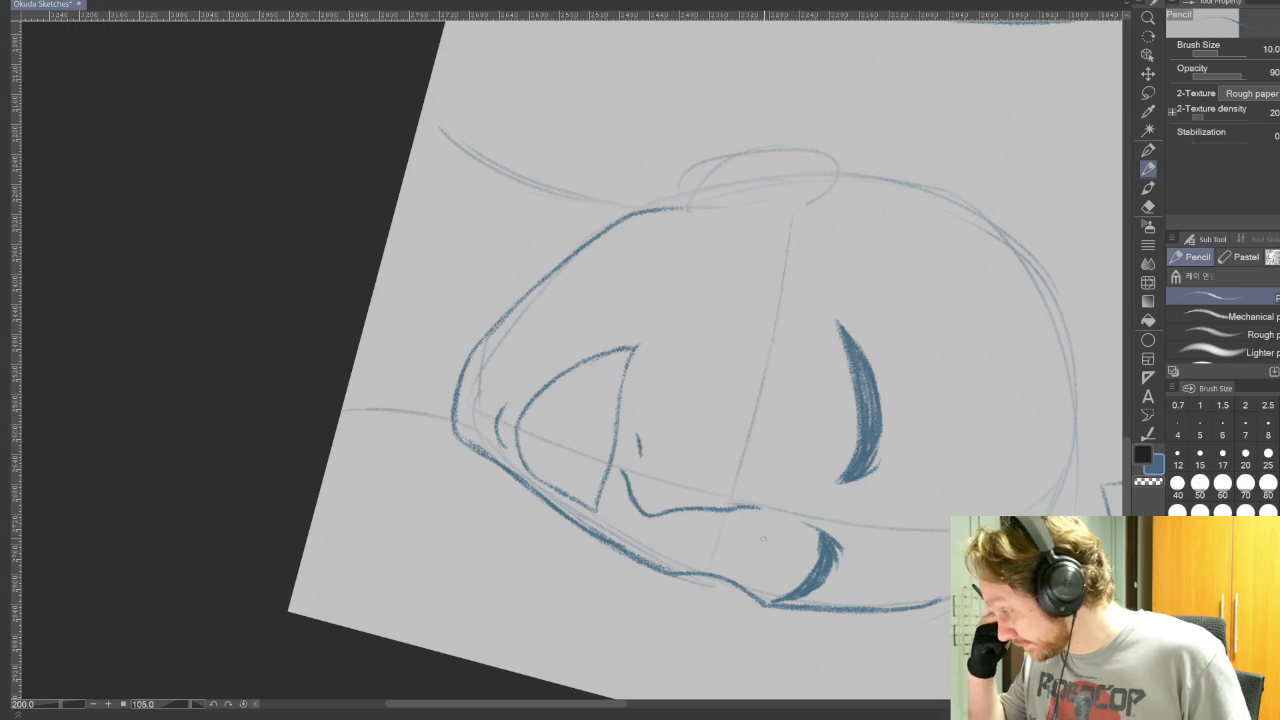
Step: Rotate back to the unfinished head and set up a Hard eraser at size 5
{"action": "mouse_move", "coordinate": [763, 539]}
{"action": "left_mouse_down"}
{"action": "mouse_move", "coordinate": [936, 507]}
{"action": "mouse_move", "coordinate": [560, 700]}
{"action": "left_mouse_up"}
{"action": "mouse_move", "coordinate": [846, 577]}
{"action": "left_mouse_down"}
{"action": "mouse_move", "coordinate": [634, 609]}
{"action": "mouse_move", "coordinate": [985, 690]}
{"action": "left_mouse_up"}
{"action": "key", "text": "p"}
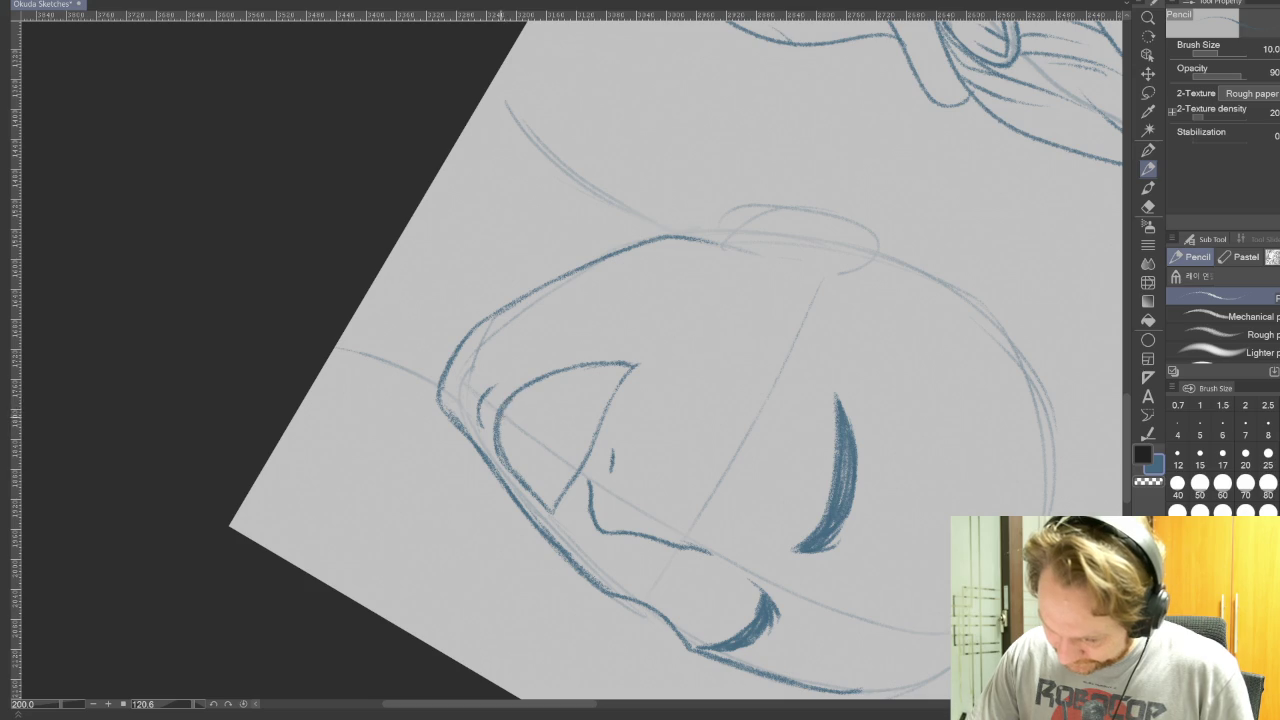
{"action": "key", "text": "e"}
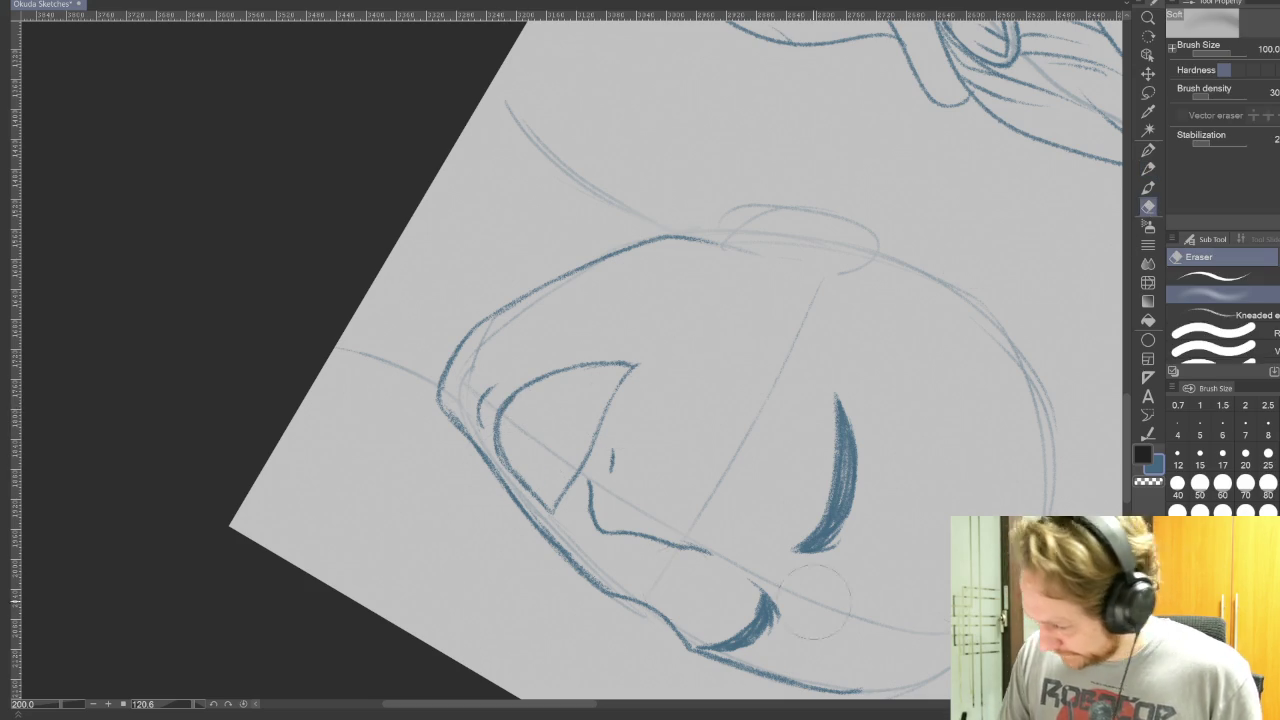
{"action": "left_click", "coordinate": [1215, 277]}
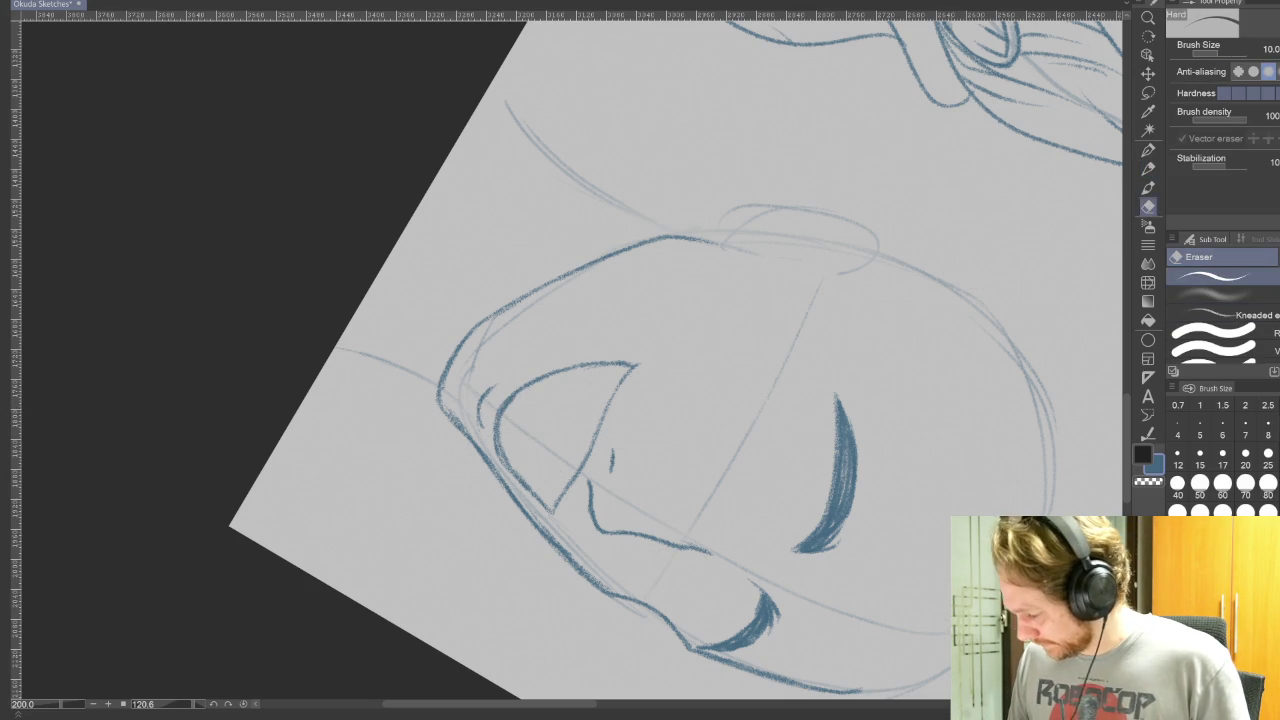
{"action": "left_click", "coordinate": [1200, 426]}
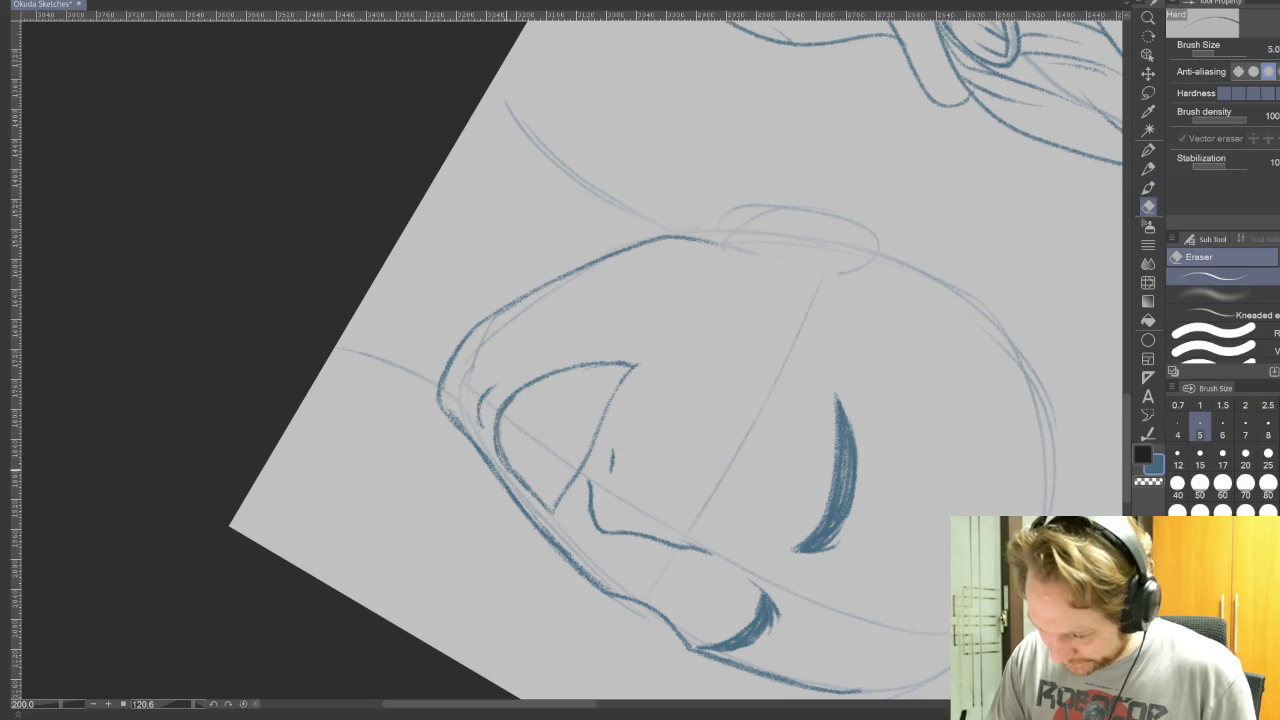
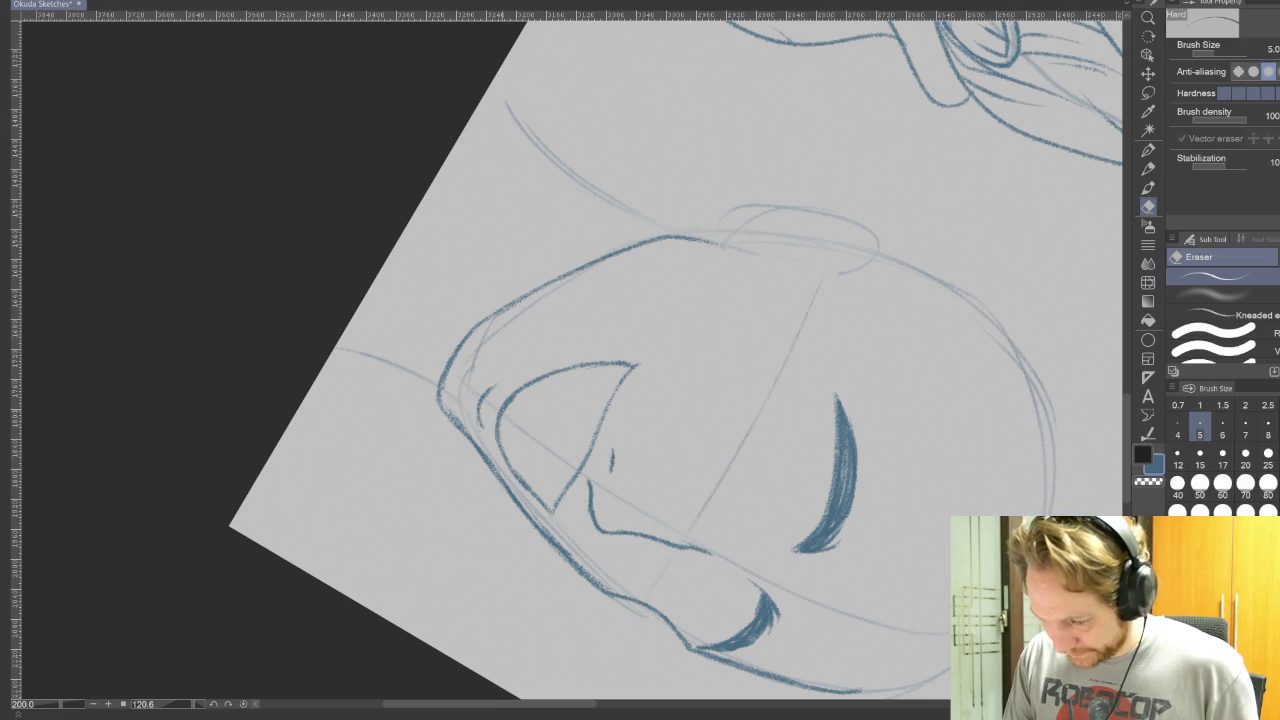
Step: Tilt the canvas around the mouth and sketch a line beside it
{"action": "key", "text": "r"}
{"action": "left_click_drag", "start_coordinate": [906, 471], "coordinate": [1016, 337]}
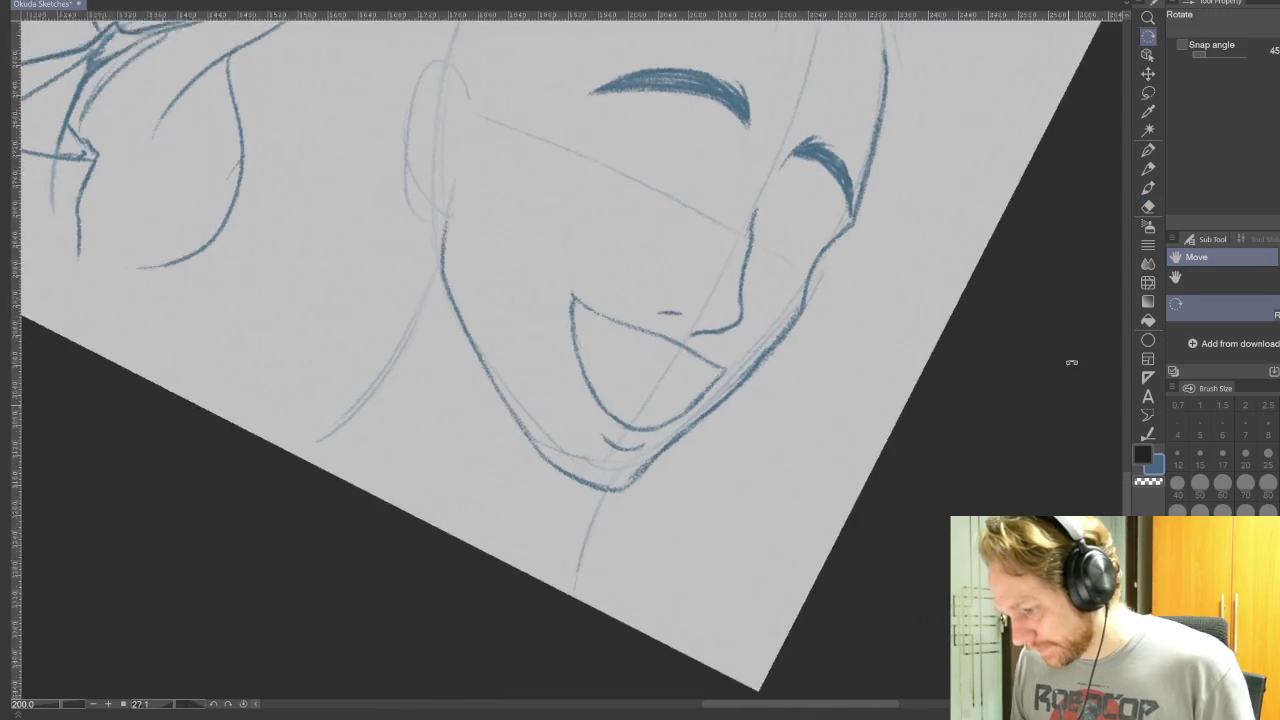
{"action": "left_click_drag", "start_coordinate": [1000, 466], "coordinate": [1025, 357]}
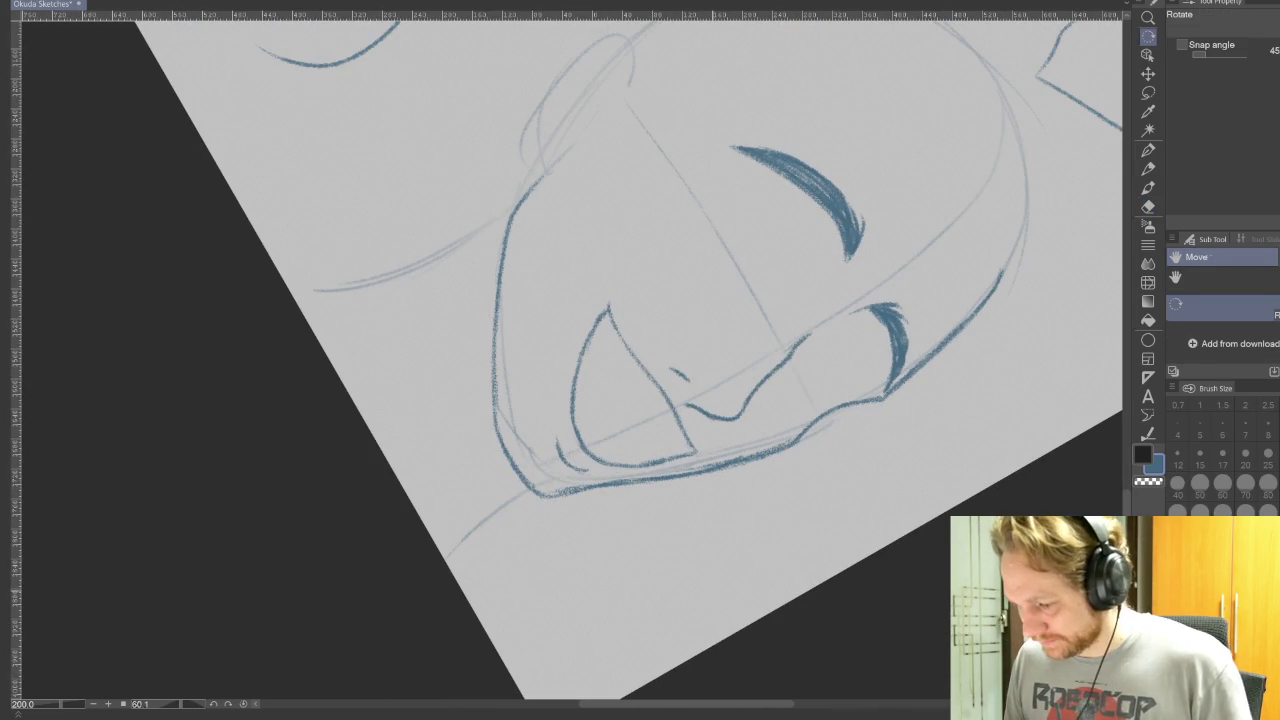
{"action": "key", "text": "e"}
{"action": "left_click", "coordinate": [1150, 169]}
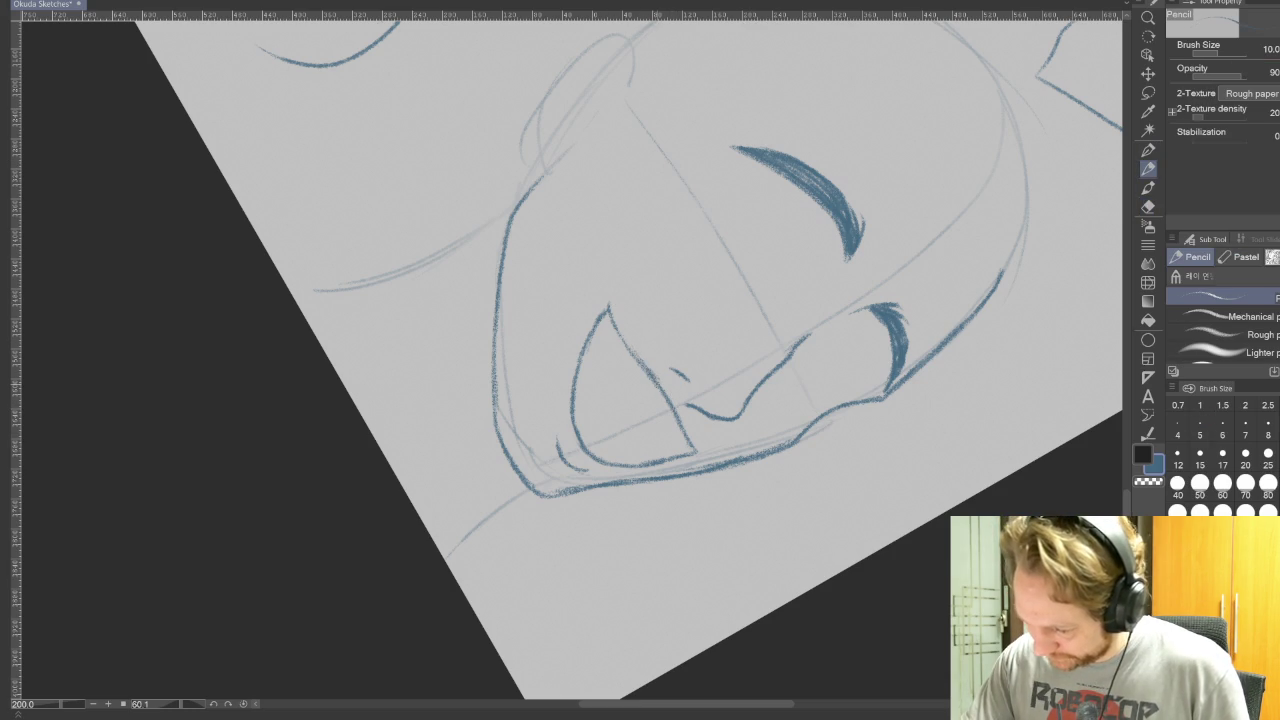
{"action": "left_click_drag", "start_coordinate": [660, 390], "coordinate": [608, 304]}
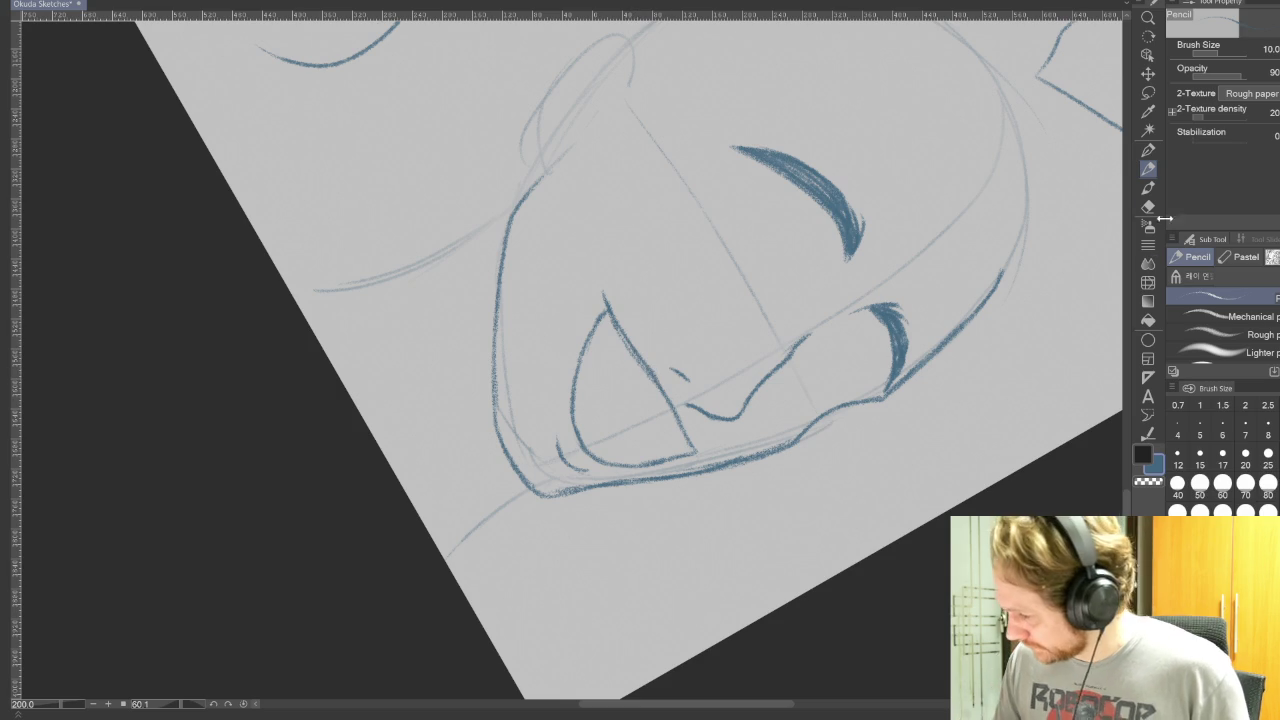
Step: Erase the mouth's lower curve with a size-10 eraser, redraw it cleanly, and reset rotation
{"action": "key", "text": "e"}
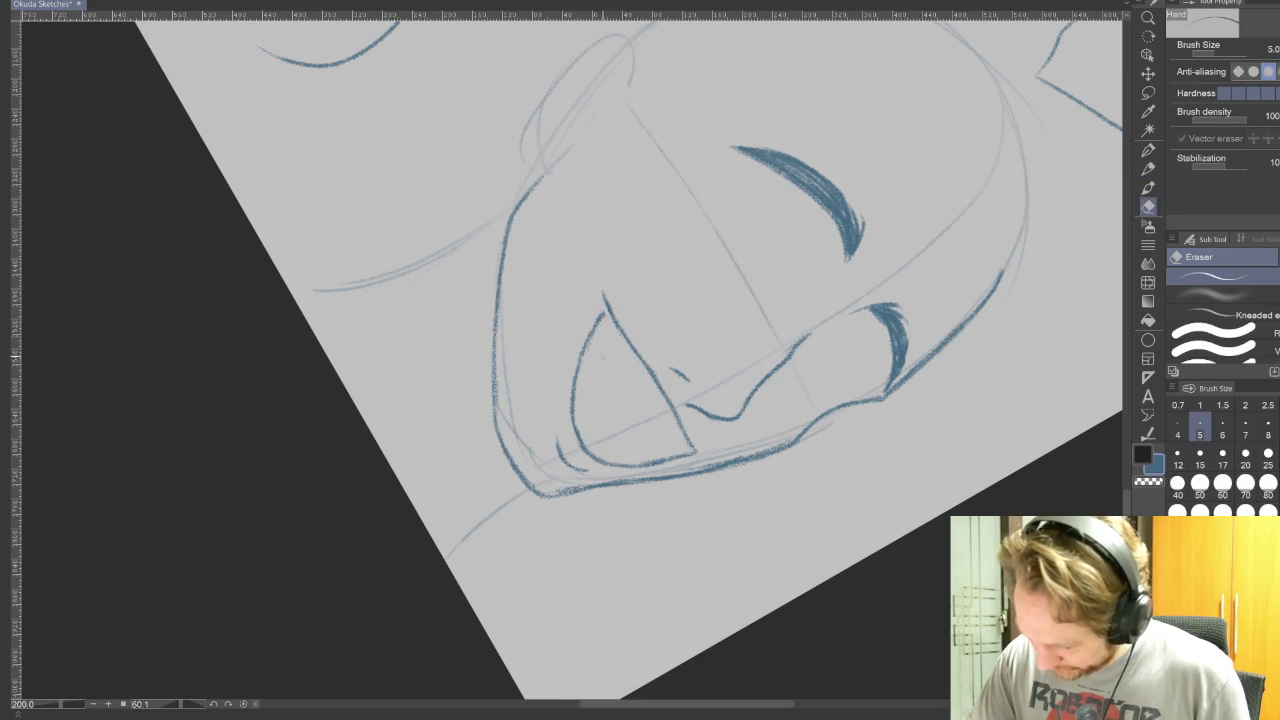
{"action": "key", "text": "bracketright"}
{"action": "key", "text": "bracketright"}
{"action": "key", "text": "bracketright"}
{"action": "left_click_drag", "start_coordinate": [576, 436], "coordinate": [595, 330]}
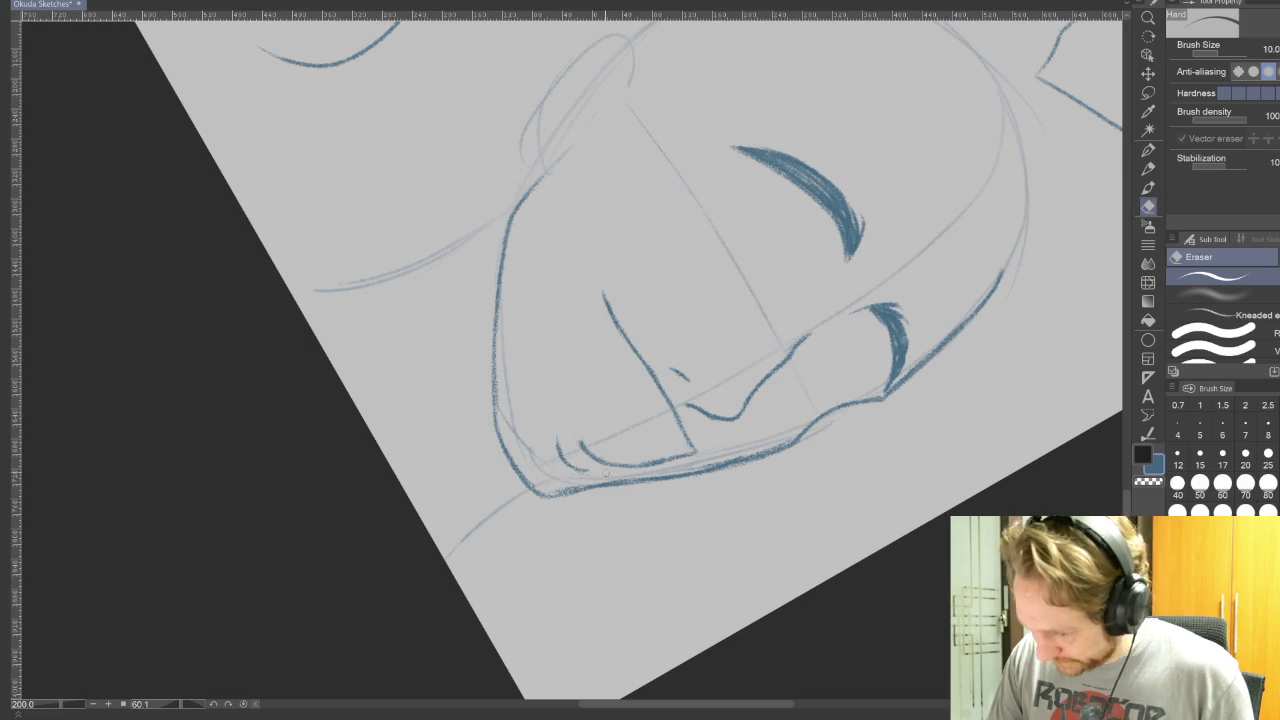
{"action": "key", "text": "p"}
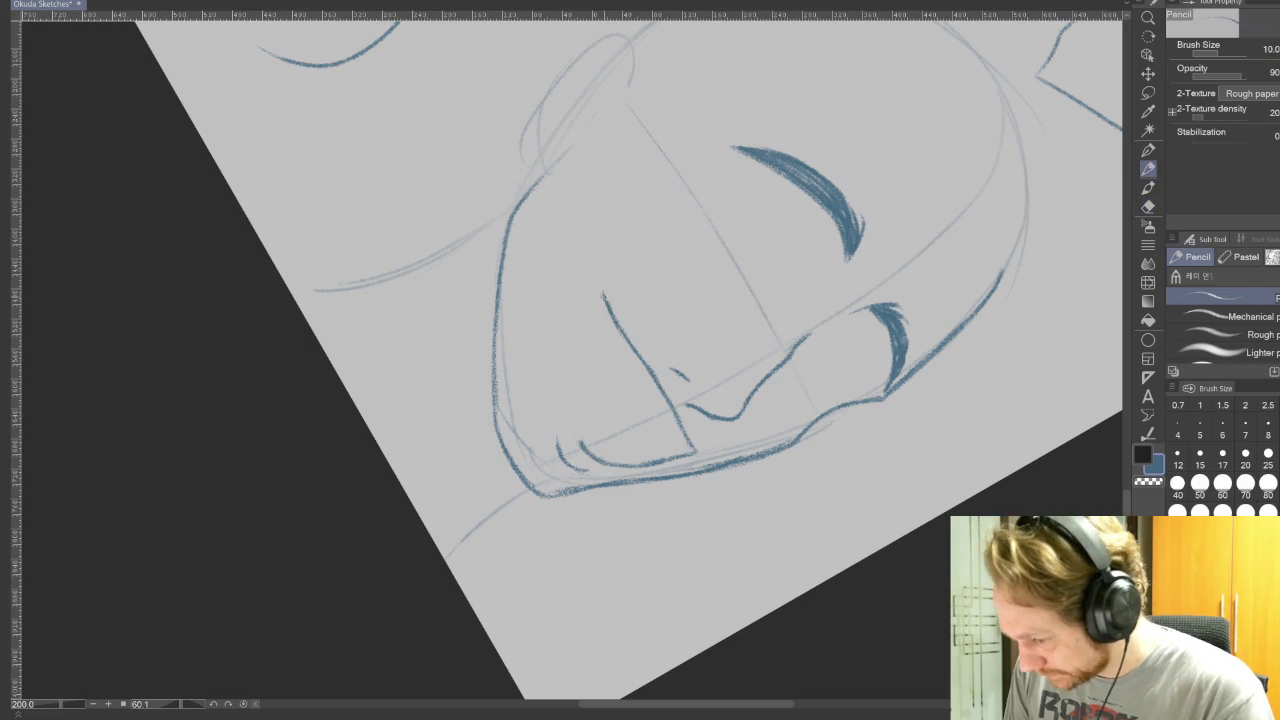
{"action": "left_click_drag", "start_coordinate": [602, 296], "coordinate": [580, 444]}
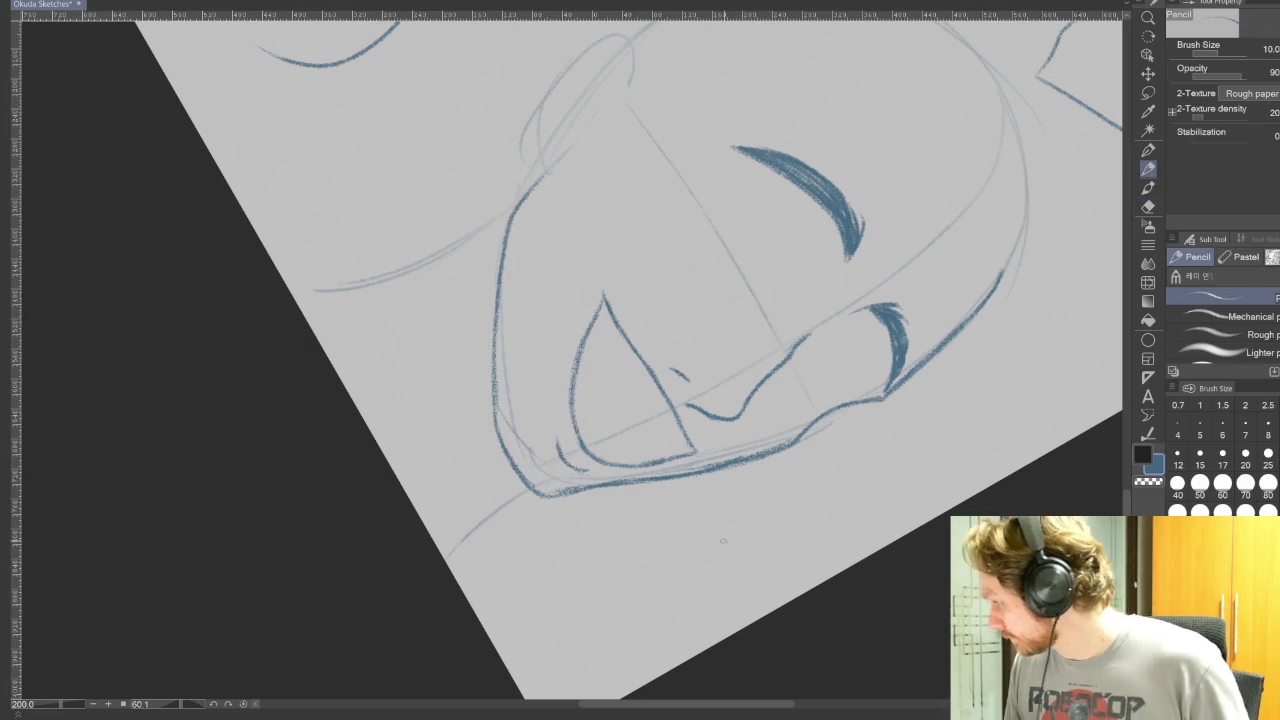
{"action": "key", "text": "ctrl+z"}
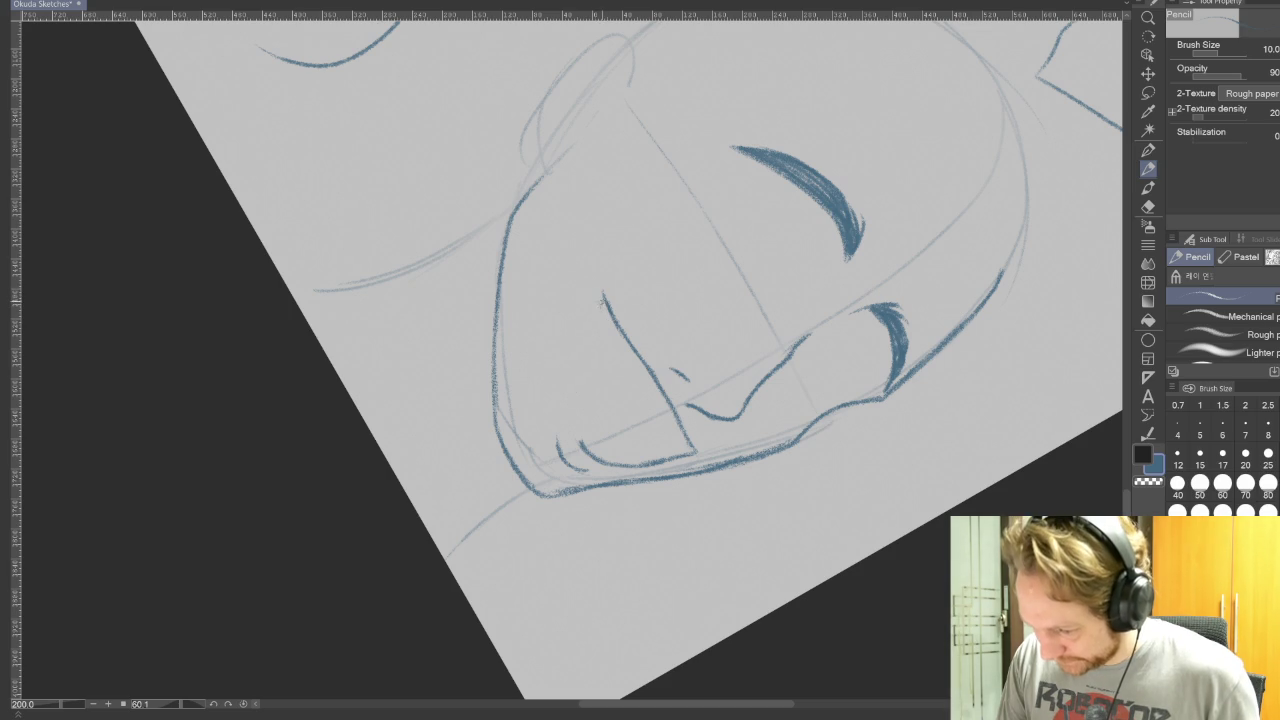
{"action": "mouse_move", "coordinate": [573, 352]}
{"action": "left_mouse_down"}
{"action": "mouse_move", "coordinate": [567, 430]}
{"action": "mouse_move", "coordinate": [581, 326]}
{"action": "mouse_move", "coordinate": [566, 430]}
{"action": "left_mouse_up"}
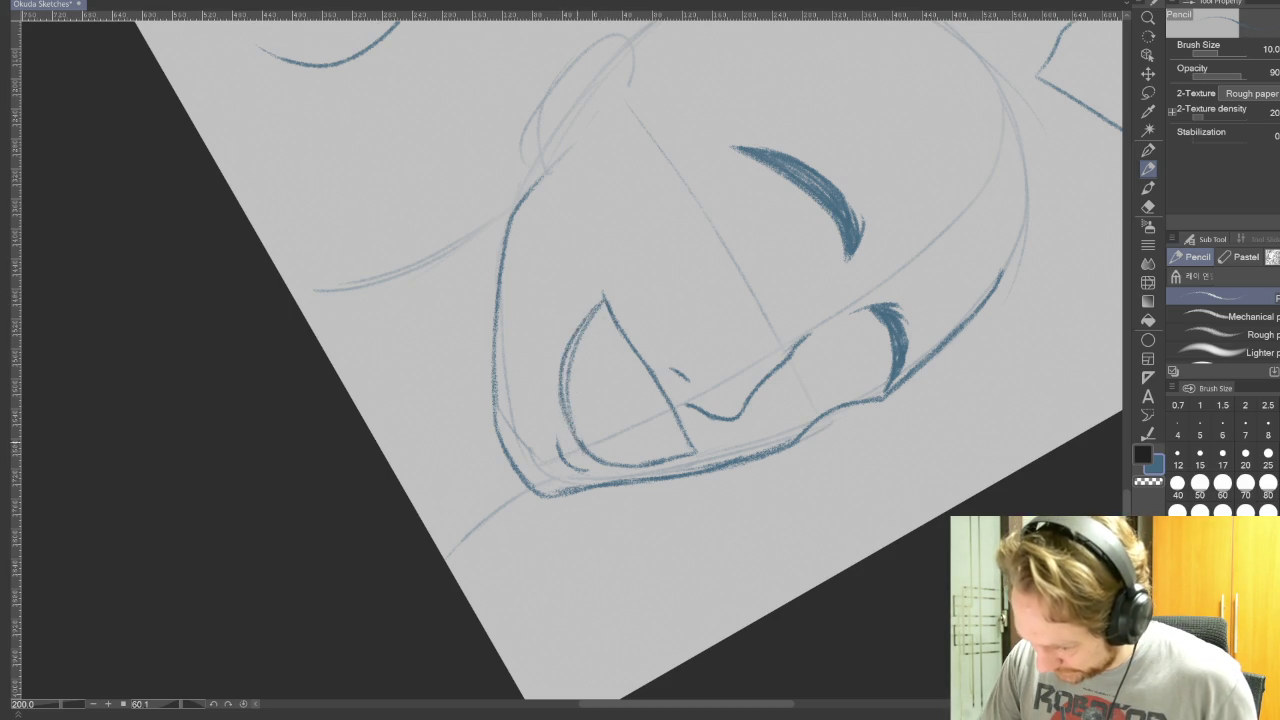
{"action": "key", "text": "e"}
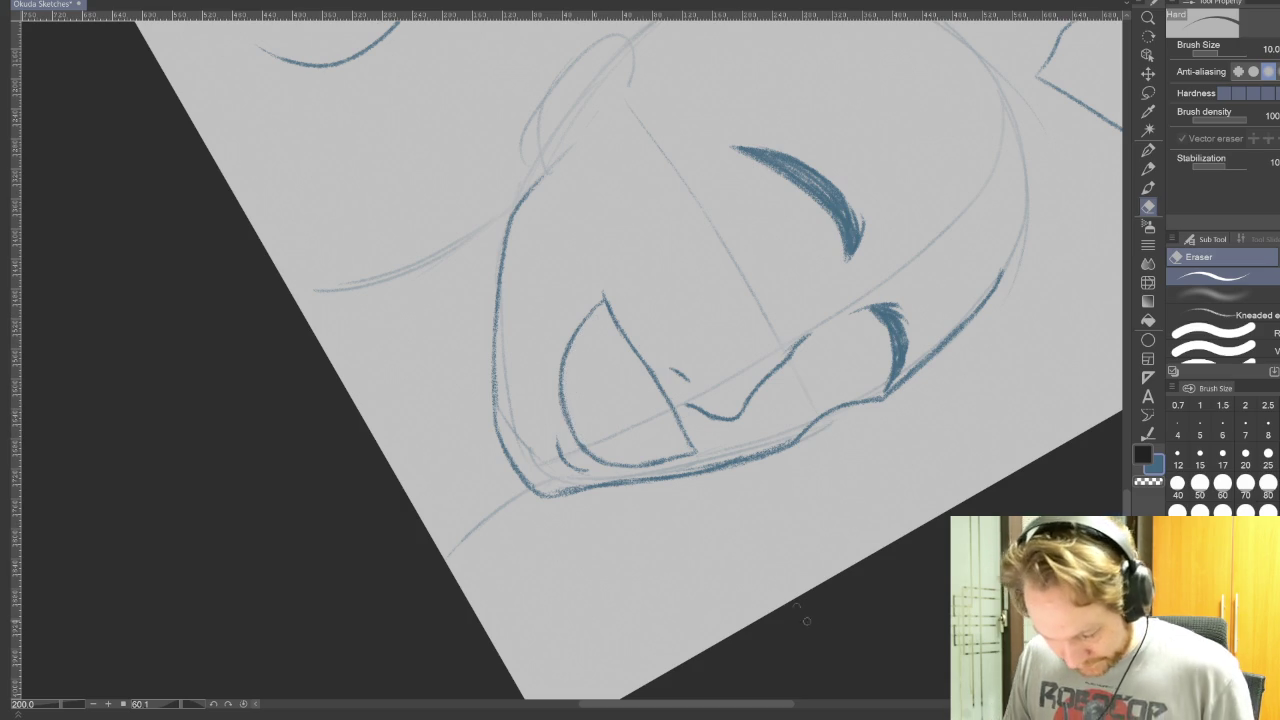
{"action": "key", "text": "ctrl+@"}
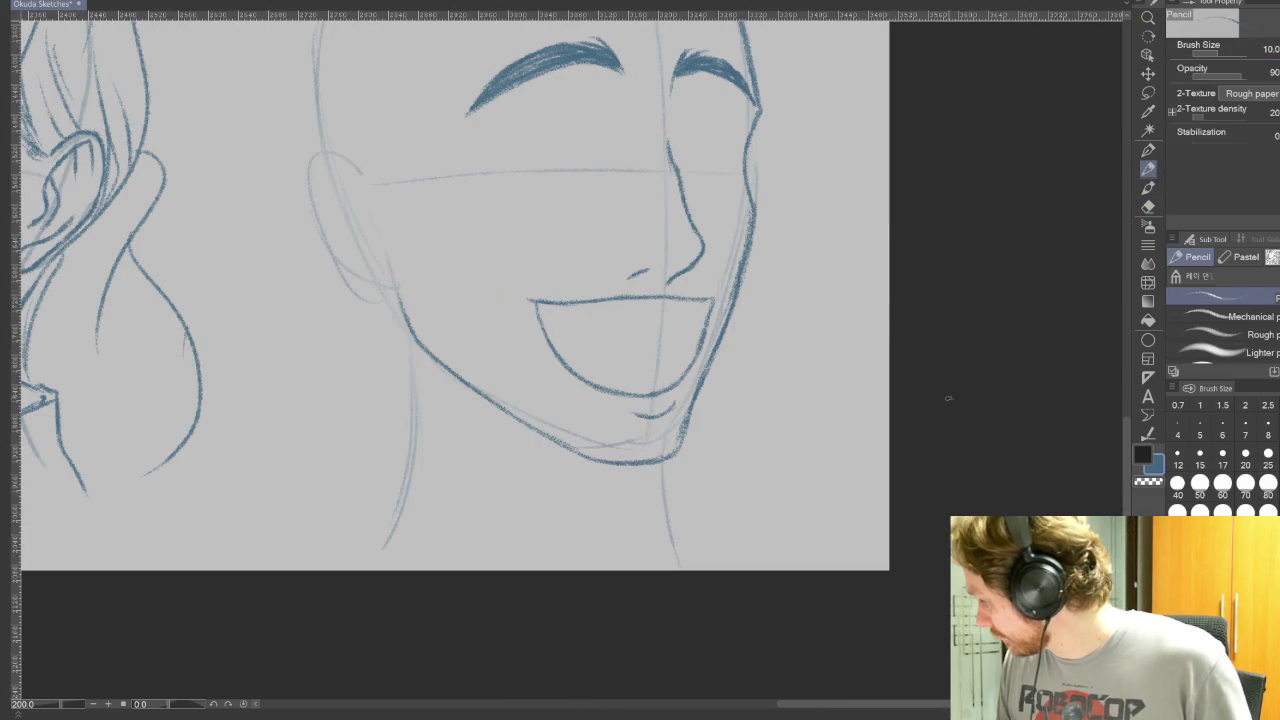
Step: Sketch the upper teeth line and tooth strokes inside the open mouth on a tilted canvas
{"action": "key", "text": "r"}
{"action": "left_click_drag", "start_coordinate": [994, 374], "coordinate": [1000, 300]}
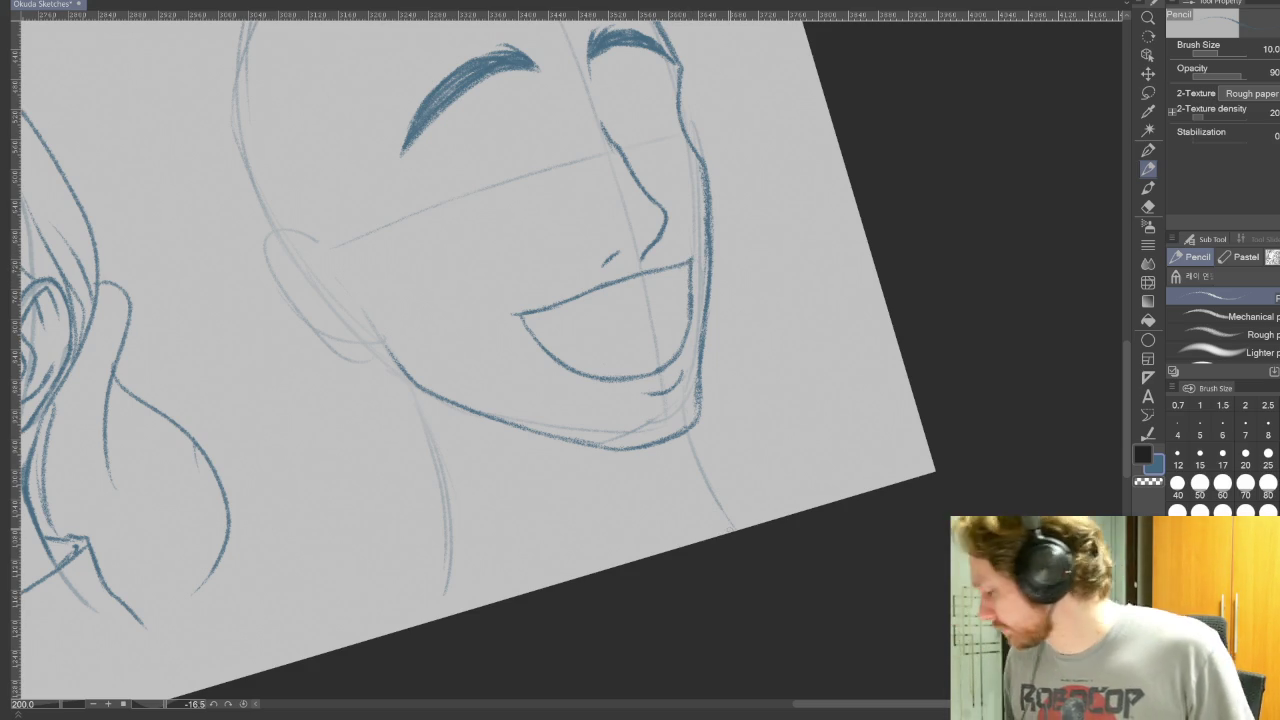
{"action": "left_click_drag", "start_coordinate": [536, 327], "coordinate": [670, 287]}
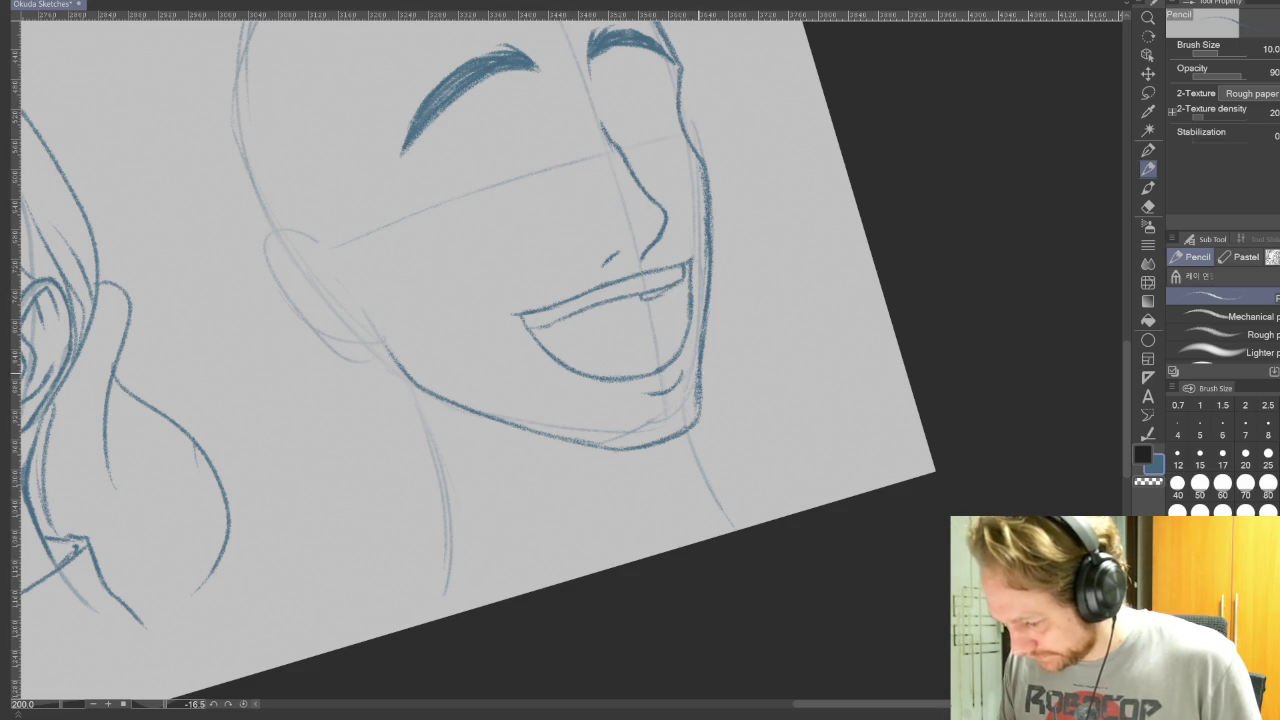
{"action": "left_click_drag", "start_coordinate": [820, 531], "coordinate": [846, 183]}
{"action": "left_click_drag", "start_coordinate": [566, 340], "coordinate": [558, 368]}
{"action": "left_click_drag", "start_coordinate": [590, 294], "coordinate": [564, 342]}
{"action": "left_click_drag", "start_coordinate": [602, 284], "coordinate": [578, 314]}
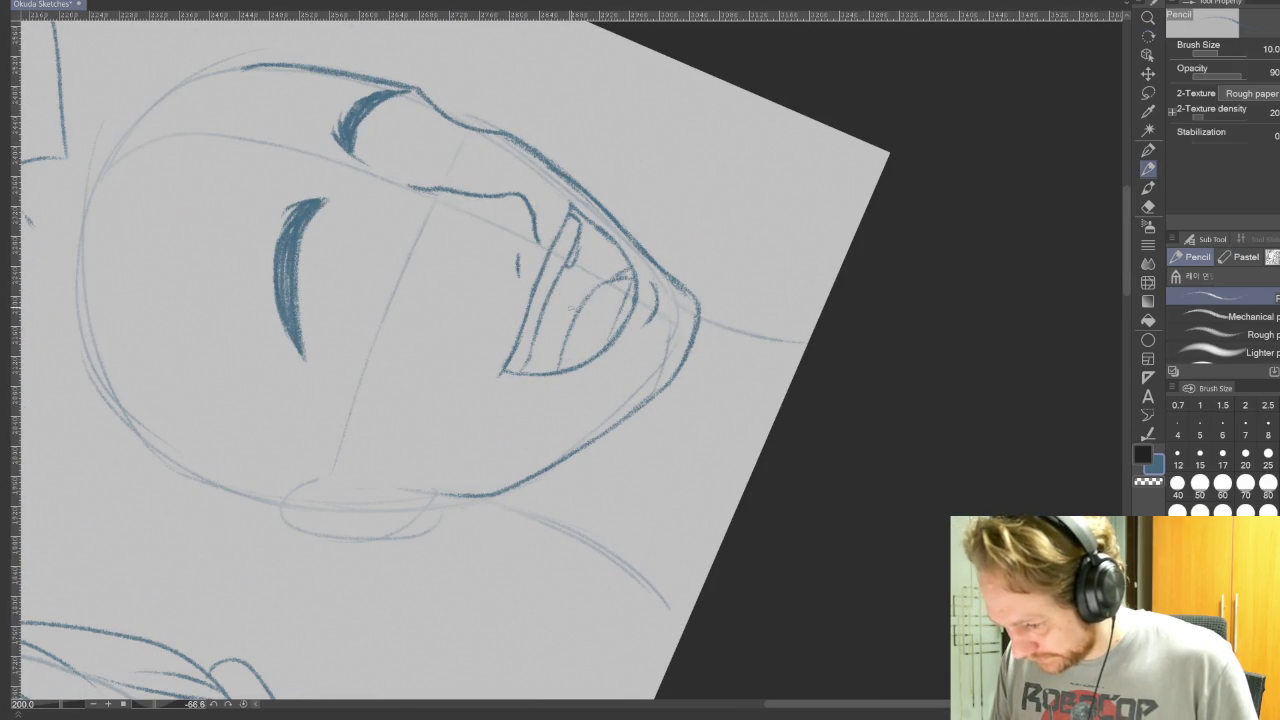
{"action": "key", "text": "at"}
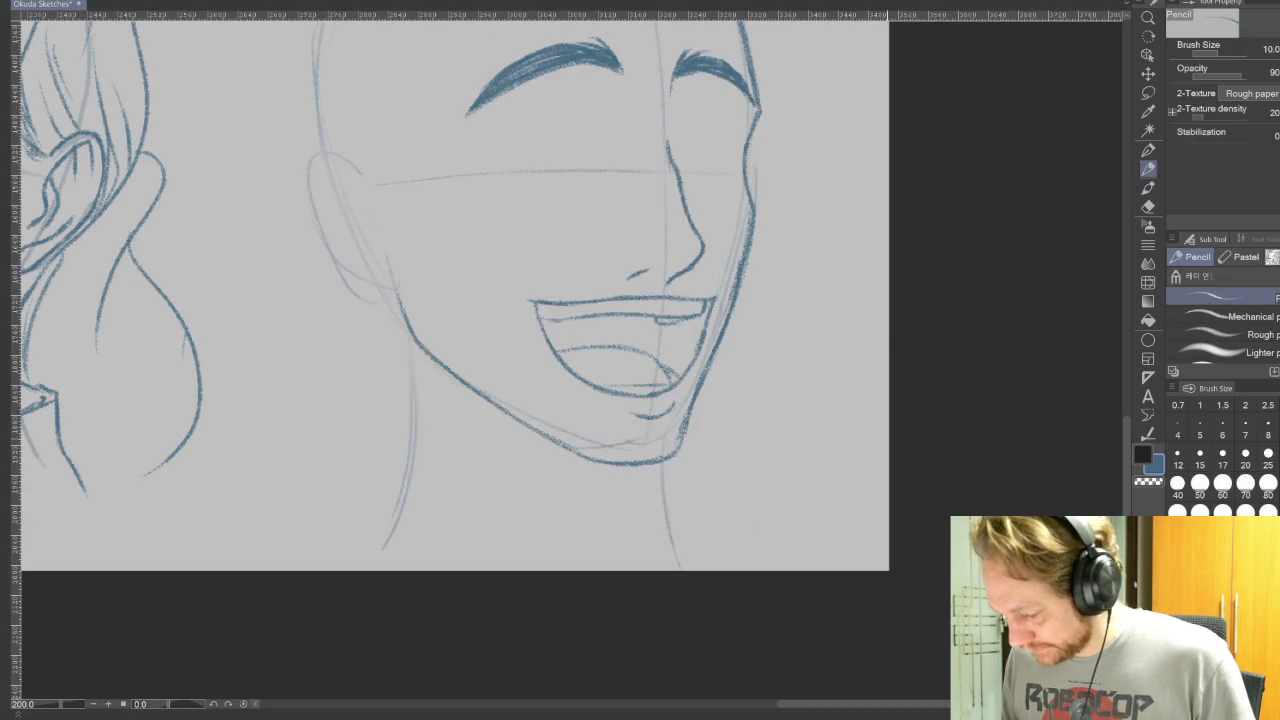
Step: Tilt the canvas to check the mouth, then return it to upright
{"action": "key", "text": "r"}
{"action": "mouse_move", "coordinate": [930, 441]}
{"action": "left_mouse_down"}
{"action": "mouse_move", "coordinate": [1011, 343]}
{"action": "mouse_move", "coordinate": [1000, 310]}
{"action": "left_mouse_up"}
{"action": "key", "text": "at"}
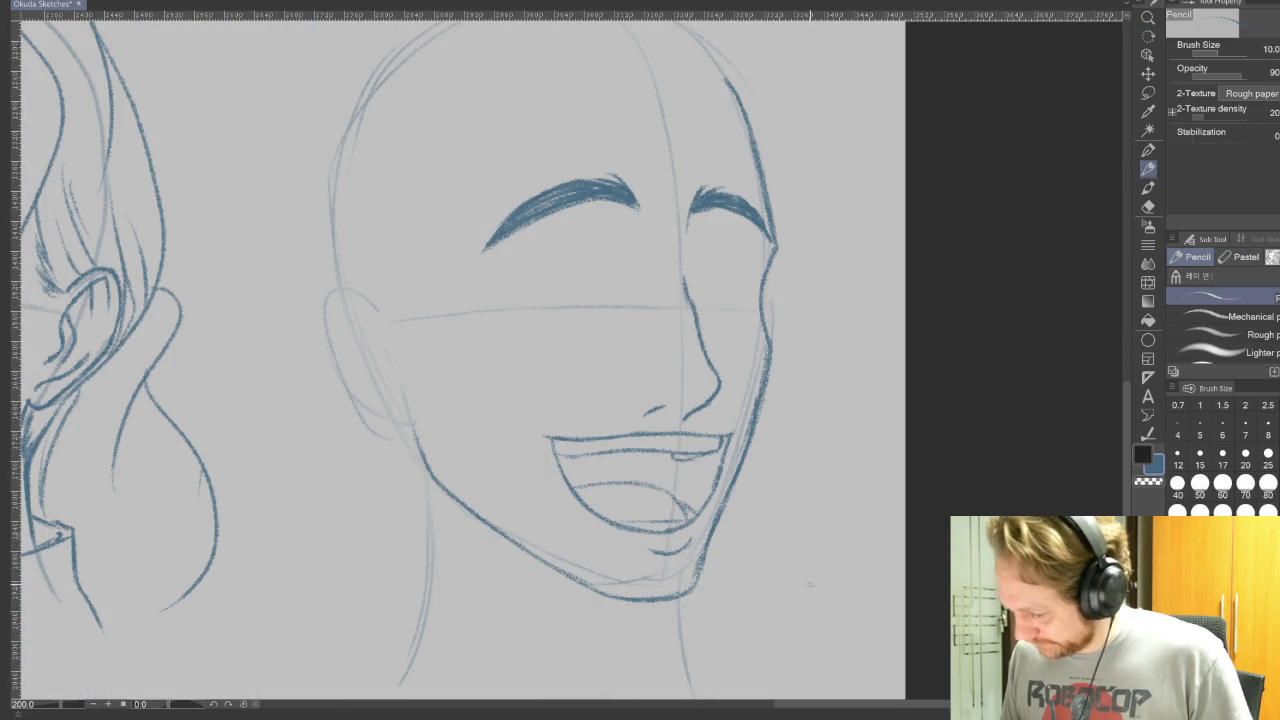
{"action": "left_click", "coordinate": [1148, 95]}
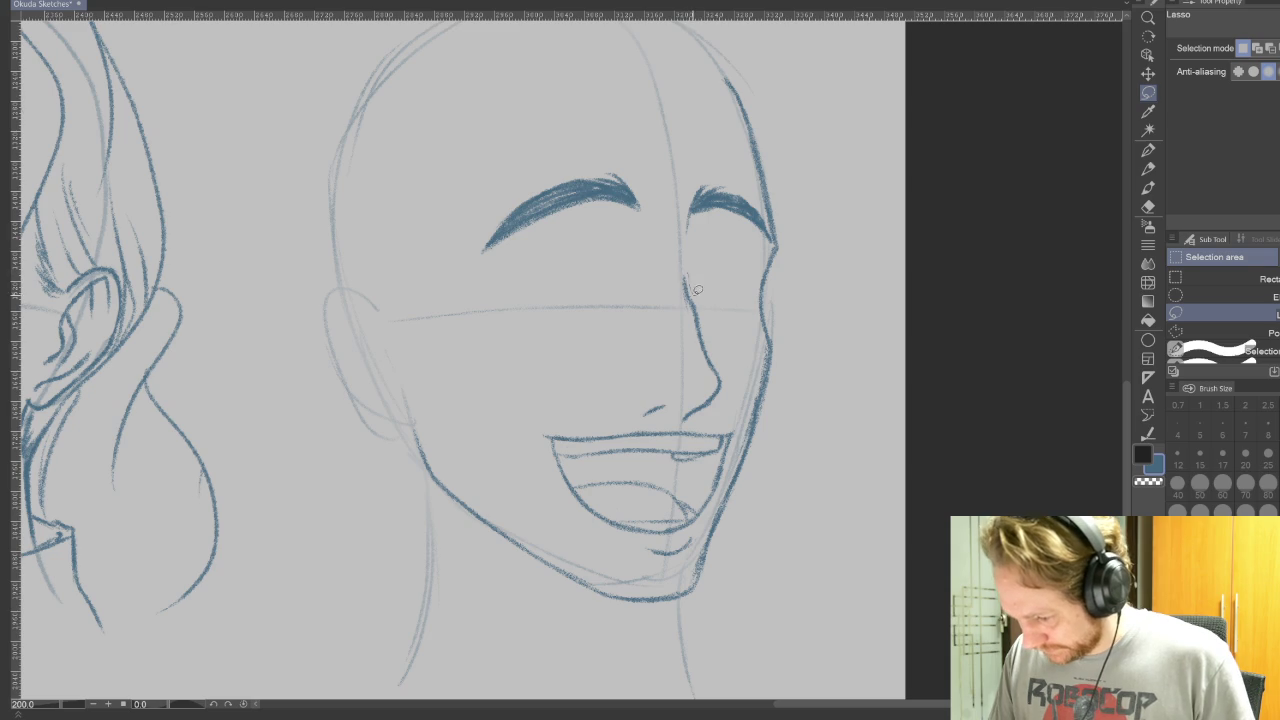
Step: Lasso the nose and scale it to 93% height
{"action": "left_click_drag", "start_coordinate": [710, 325], "coordinate": [727, 388]}
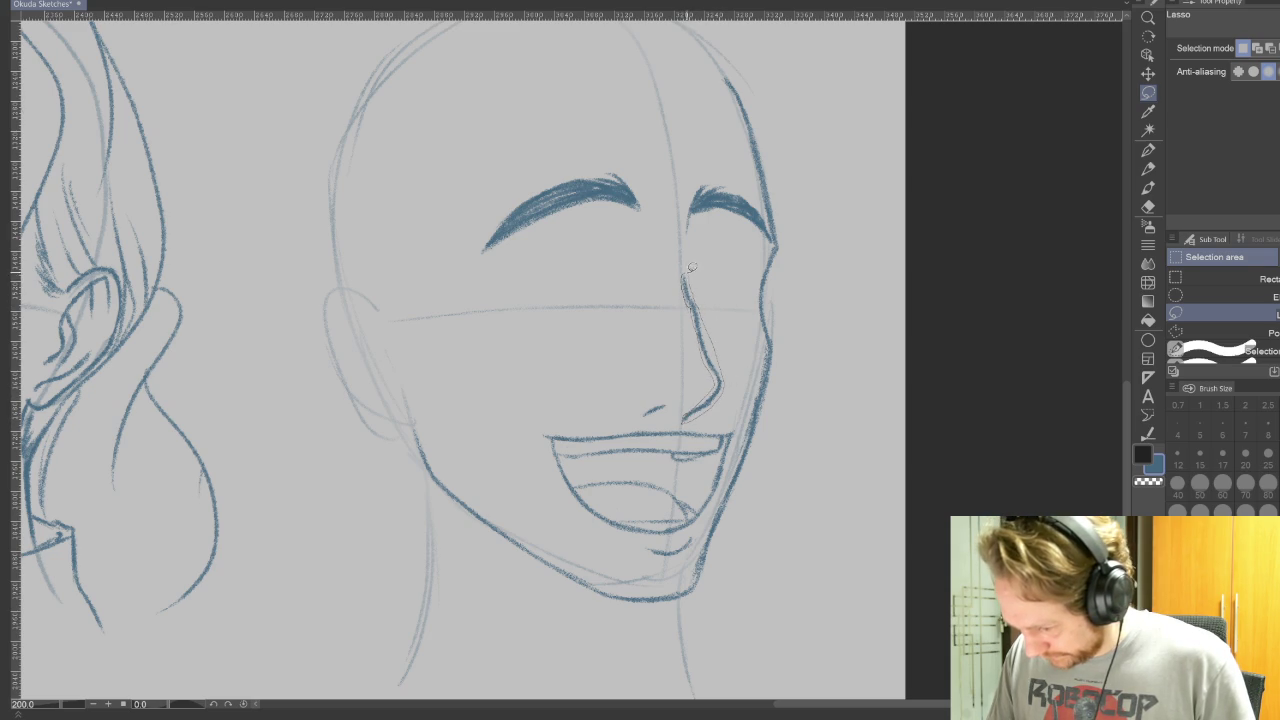
{"action": "left_click_drag", "start_coordinate": [689, 268], "coordinate": [686, 272]}
{"action": "key", "text": "ctrl+t"}
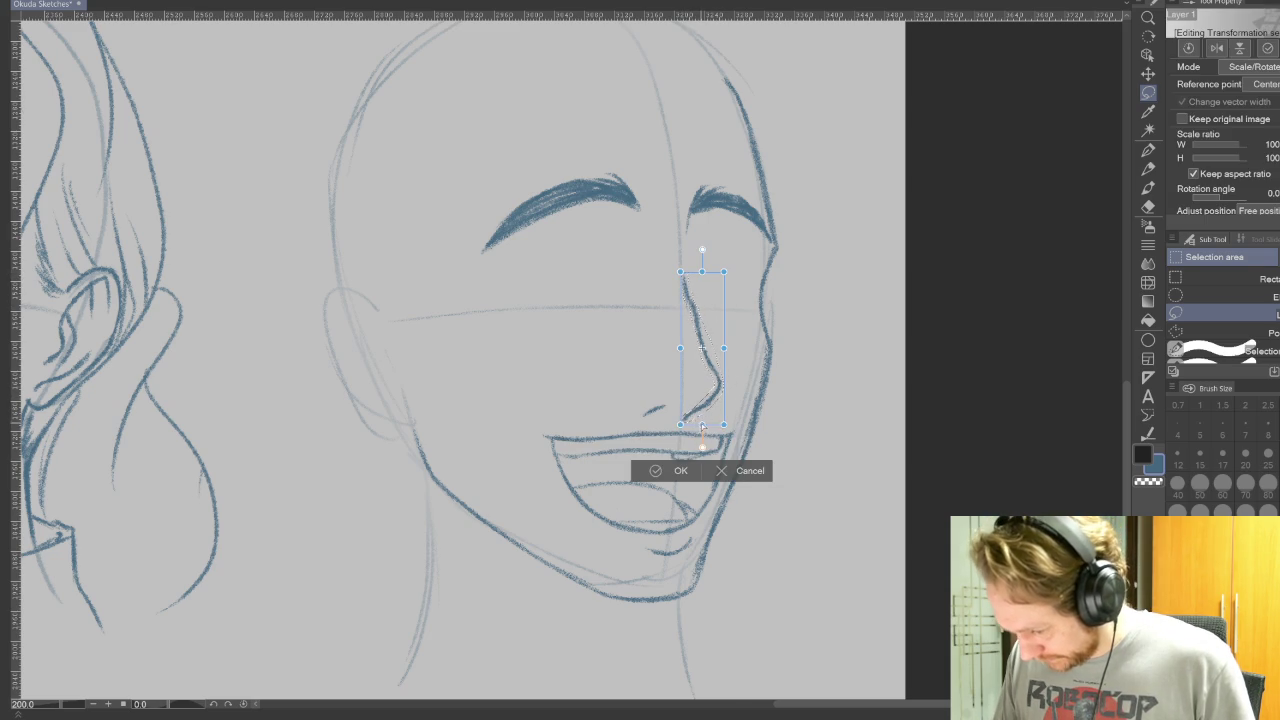
{"action": "left_click_drag", "start_coordinate": [702, 415], "coordinate": [702, 405]}
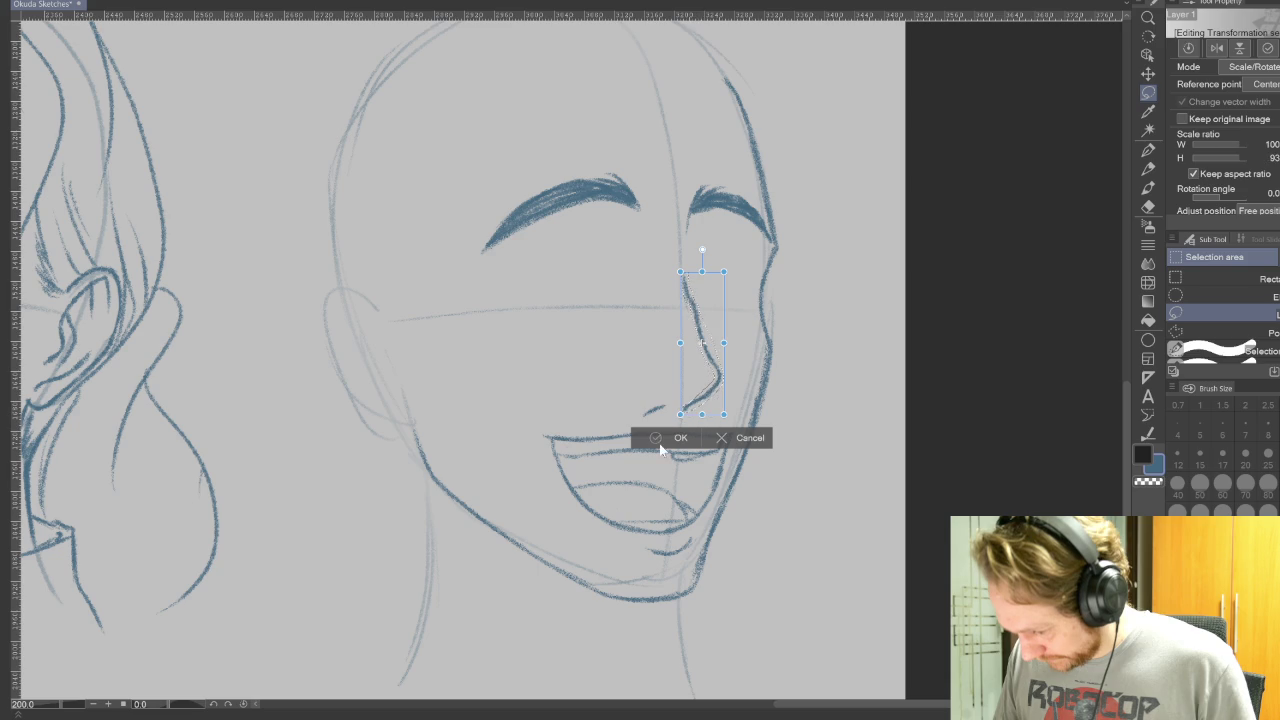
{"action": "left_click", "coordinate": [658, 440]}
{"action": "left_click", "coordinate": [576, 440]}
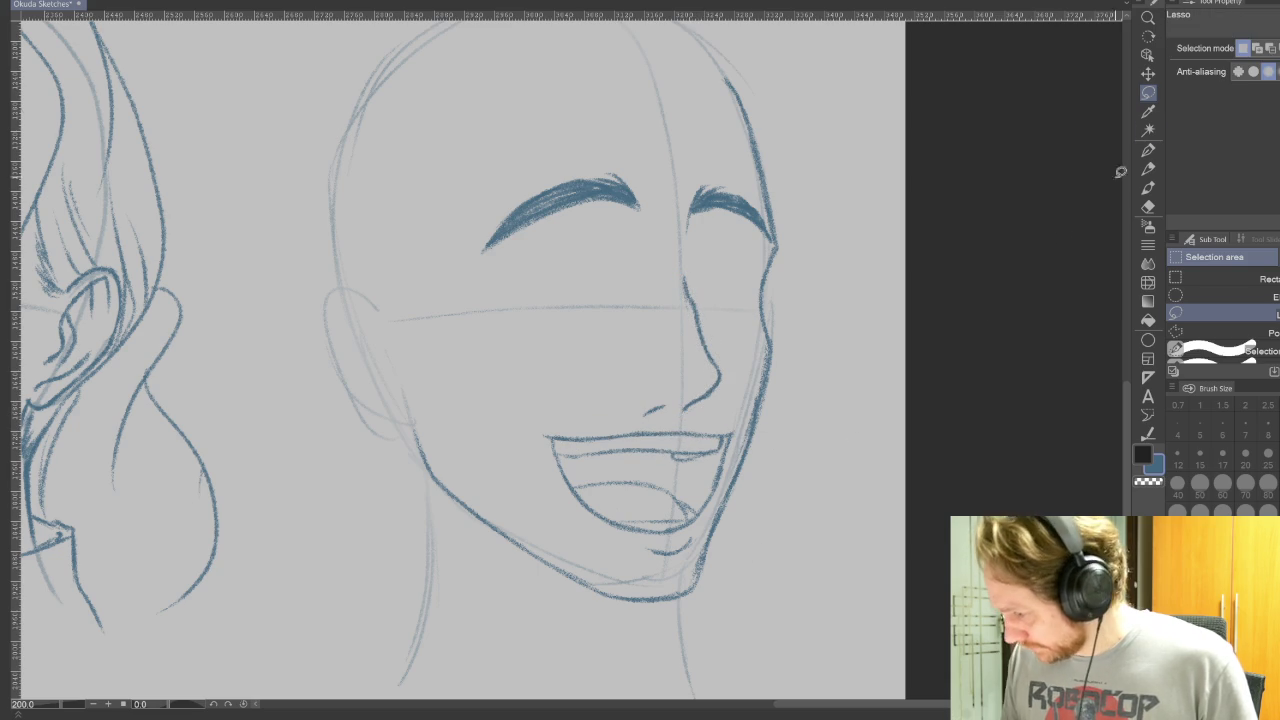
Step: Select and reposition the small nostril stroke, then return to the Pencil
{"action": "left_click_drag", "start_coordinate": [660, 402], "coordinate": [645, 400]}
{"action": "key", "text": "ctrl+t"}
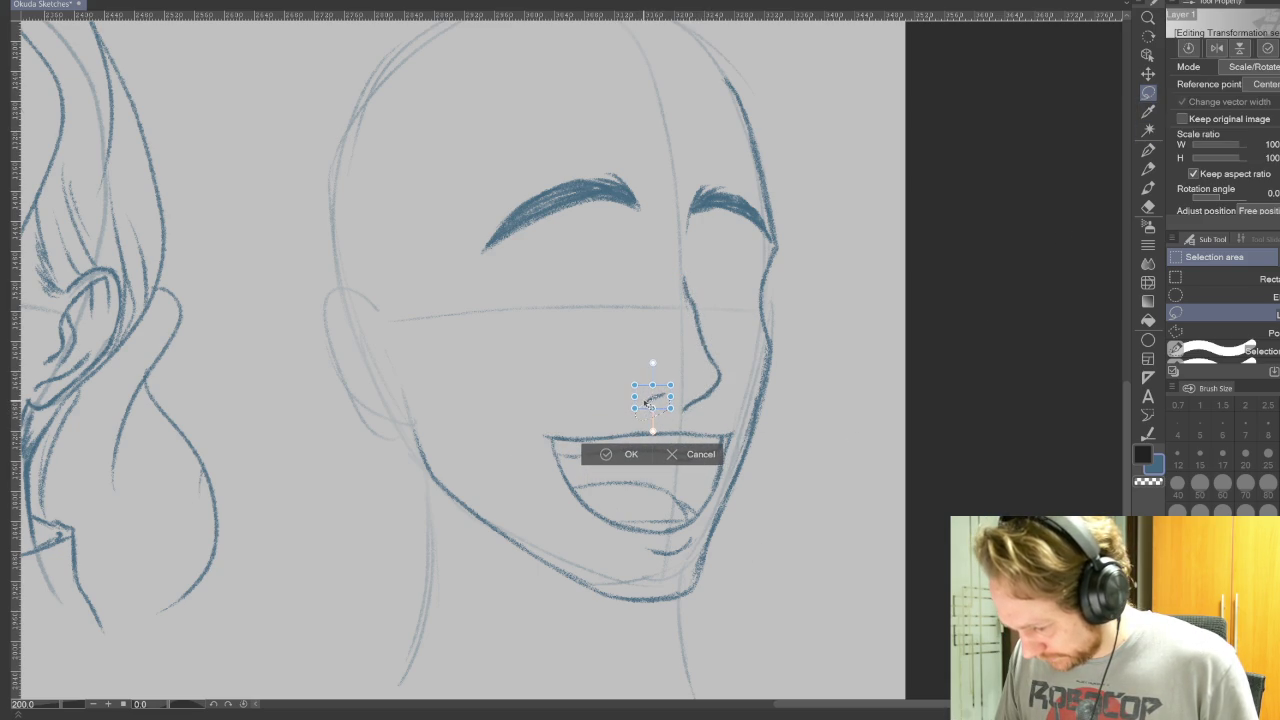
{"action": "left_click", "coordinate": [606, 456]}
{"action": "left_click", "coordinate": [536, 444]}
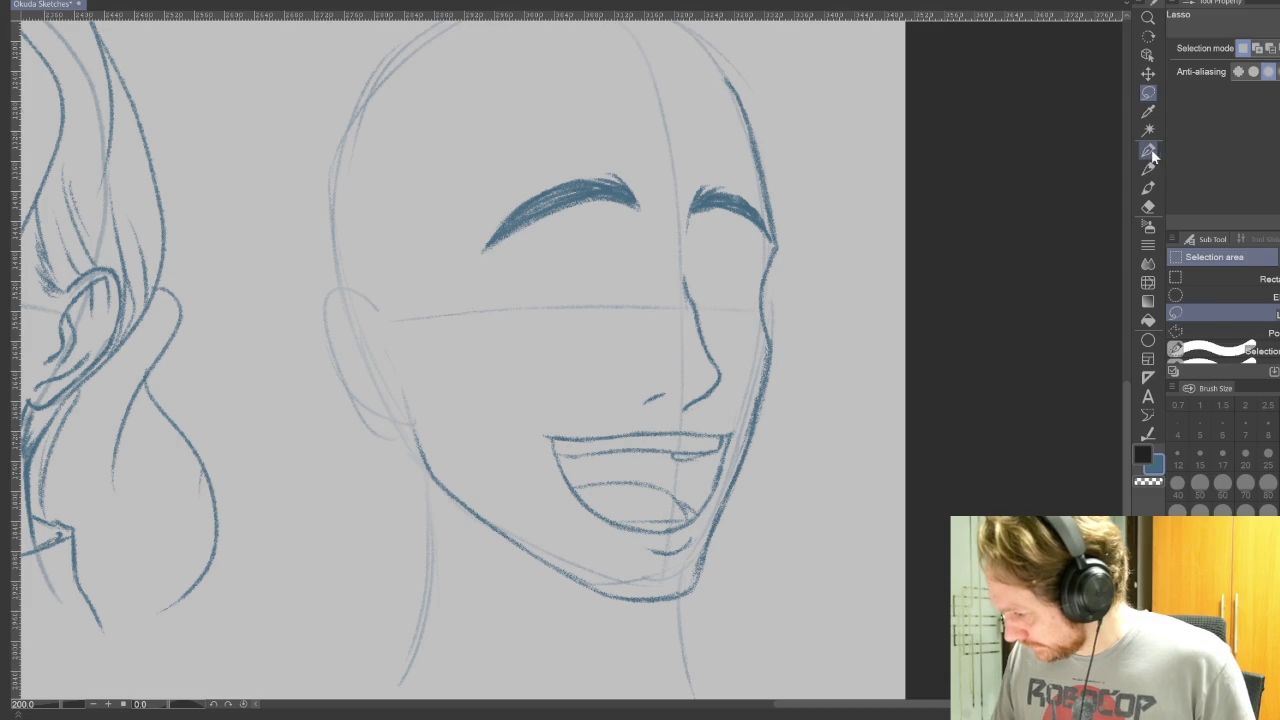
{"action": "left_click", "coordinate": [1148, 168]}
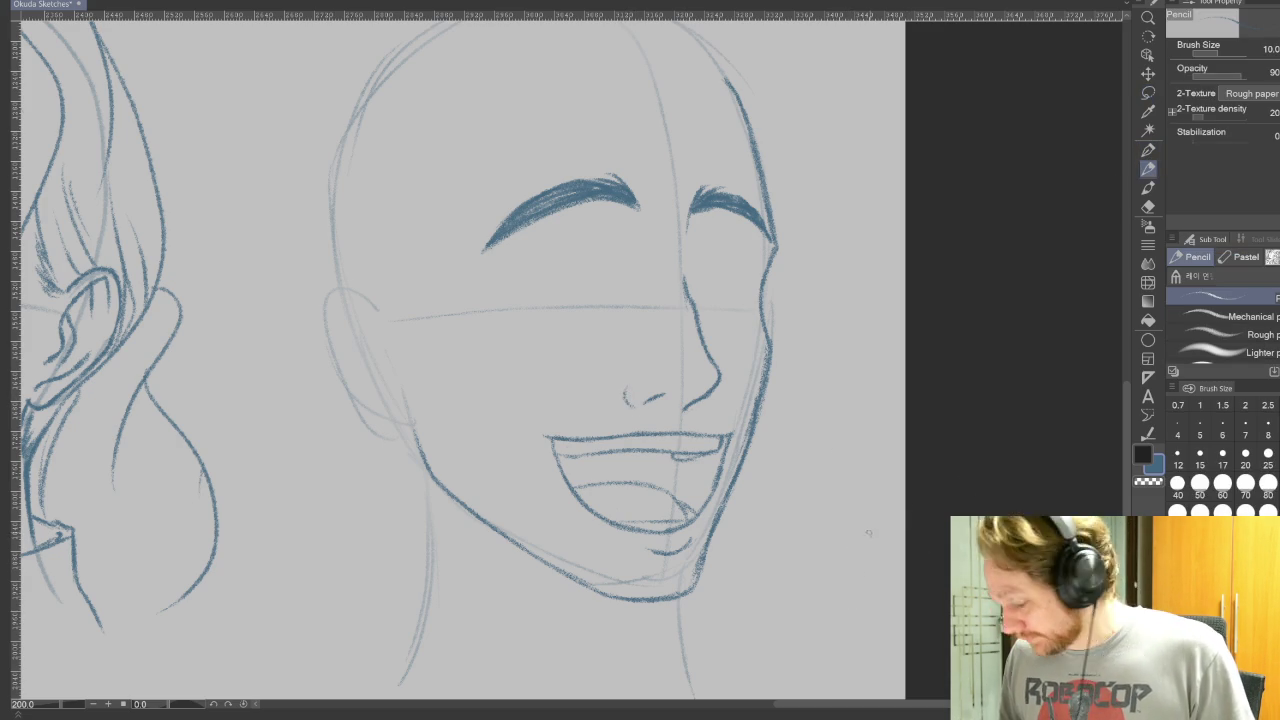
Step: Sketch the curved closed-eye shapes and re-stroke the left eye's lower curve
{"action": "key", "text": "r"}
{"action": "left_click_drag", "start_coordinate": [925, 460], "coordinate": [906, 201]}
{"action": "key", "text": "p"}
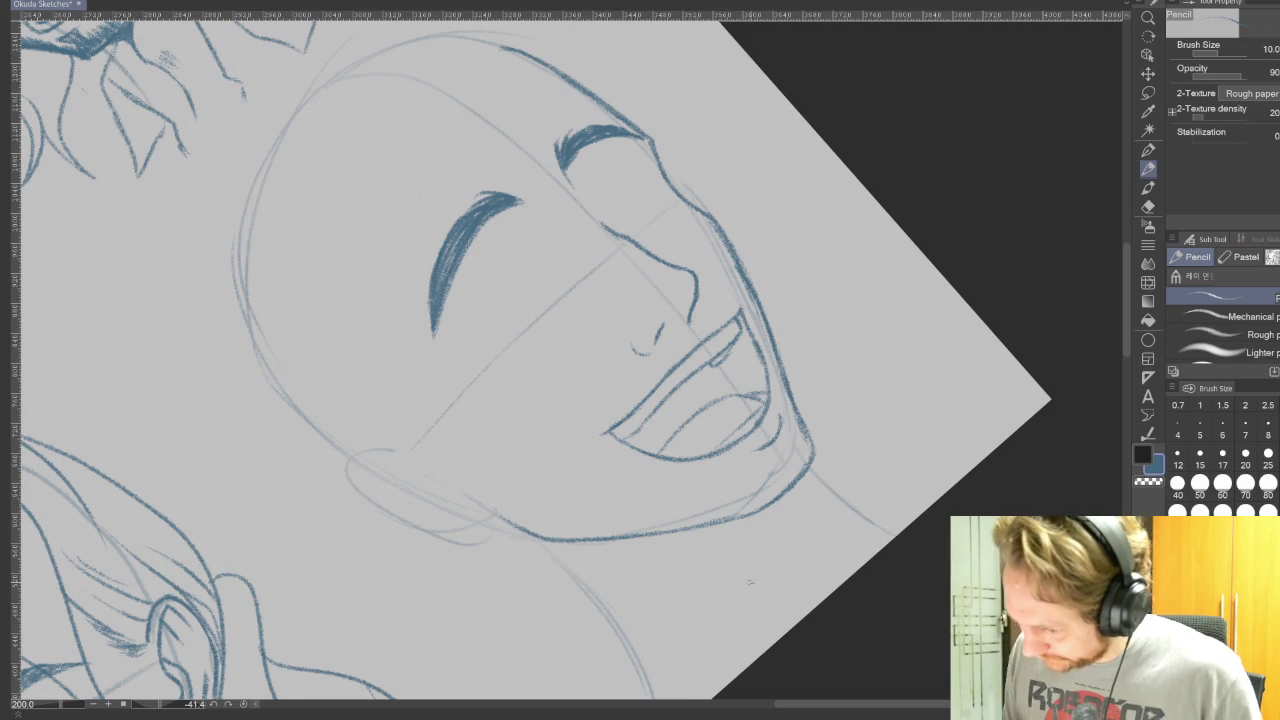
{"action": "mouse_move", "coordinate": [490, 320]}
{"action": "left_mouse_down"}
{"action": "mouse_move", "coordinate": [538, 266]}
{"action": "mouse_move", "coordinate": [556, 266]}
{"action": "left_mouse_up"}
{"action": "mouse_move", "coordinate": [528, 270]}
{"action": "left_mouse_down"}
{"action": "mouse_move", "coordinate": [490, 342]}
{"action": "mouse_move", "coordinate": [498, 358]}
{"action": "mouse_move", "coordinate": [530, 354]}
{"action": "mouse_move", "coordinate": [500, 360]}
{"action": "left_mouse_up"}
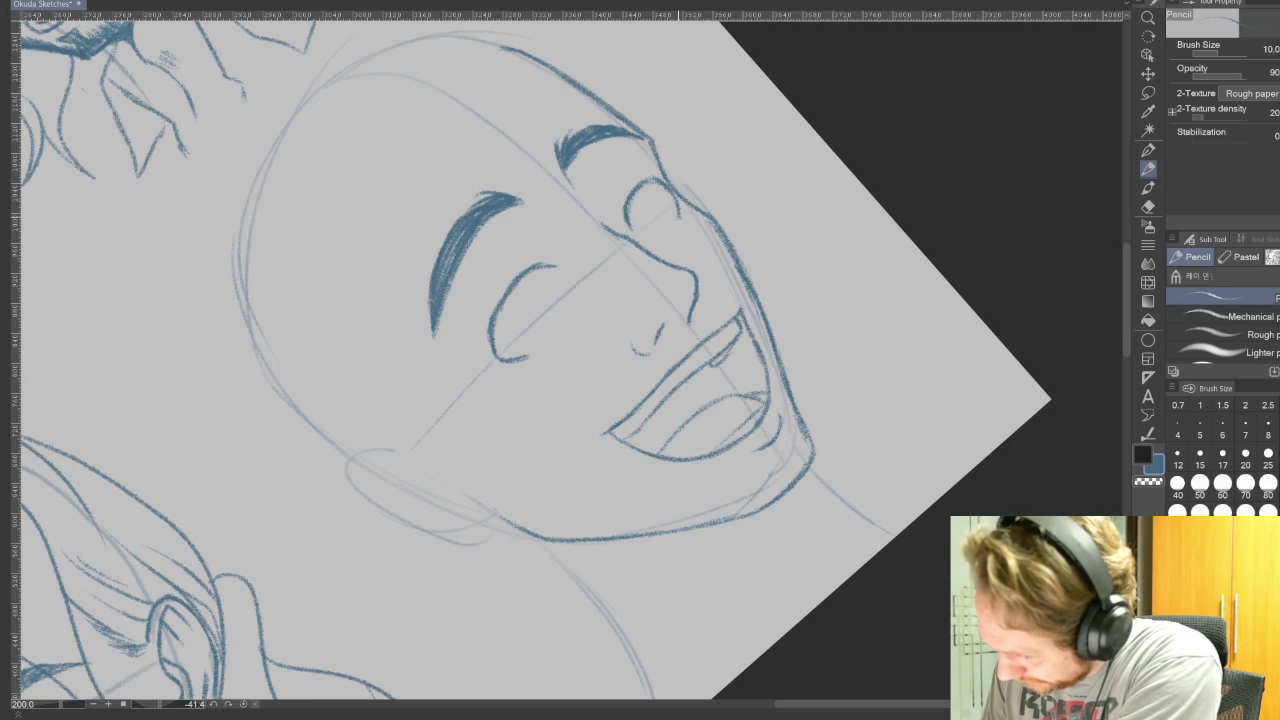
{"action": "left_click_drag", "start_coordinate": [628, 198], "coordinate": [622, 216]}
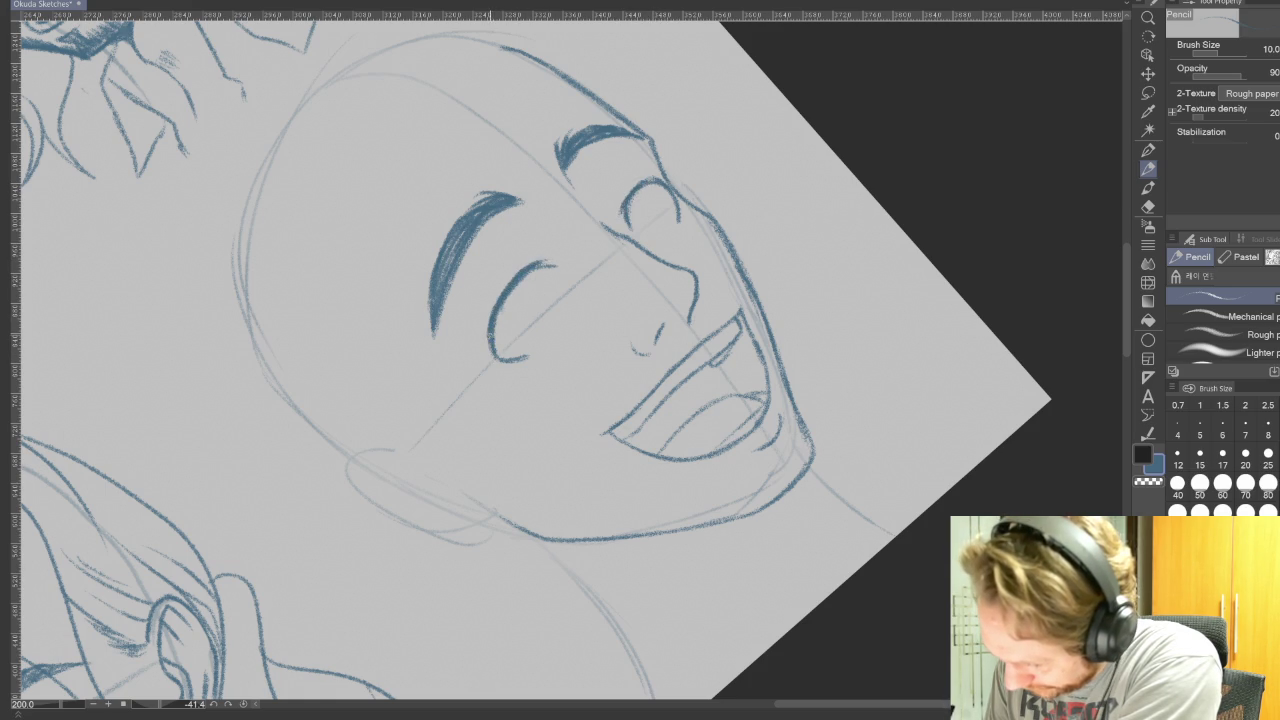
{"action": "left_click_drag", "start_coordinate": [490, 318], "coordinate": [498, 360]}
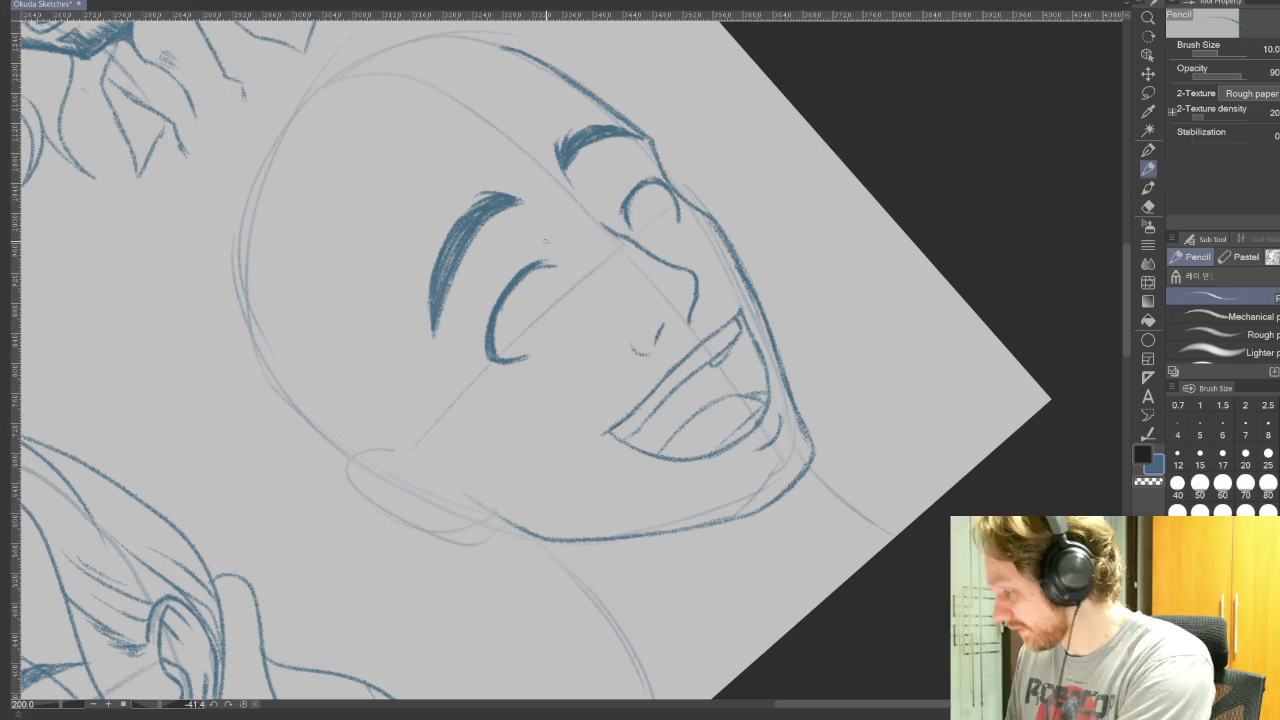
Step: Turn the canvas back upright and alternate between Pencil and Eraser
{"action": "key", "text": "r"}
{"action": "left_click_drag", "start_coordinate": [840, 380], "coordinate": [804, 575]}
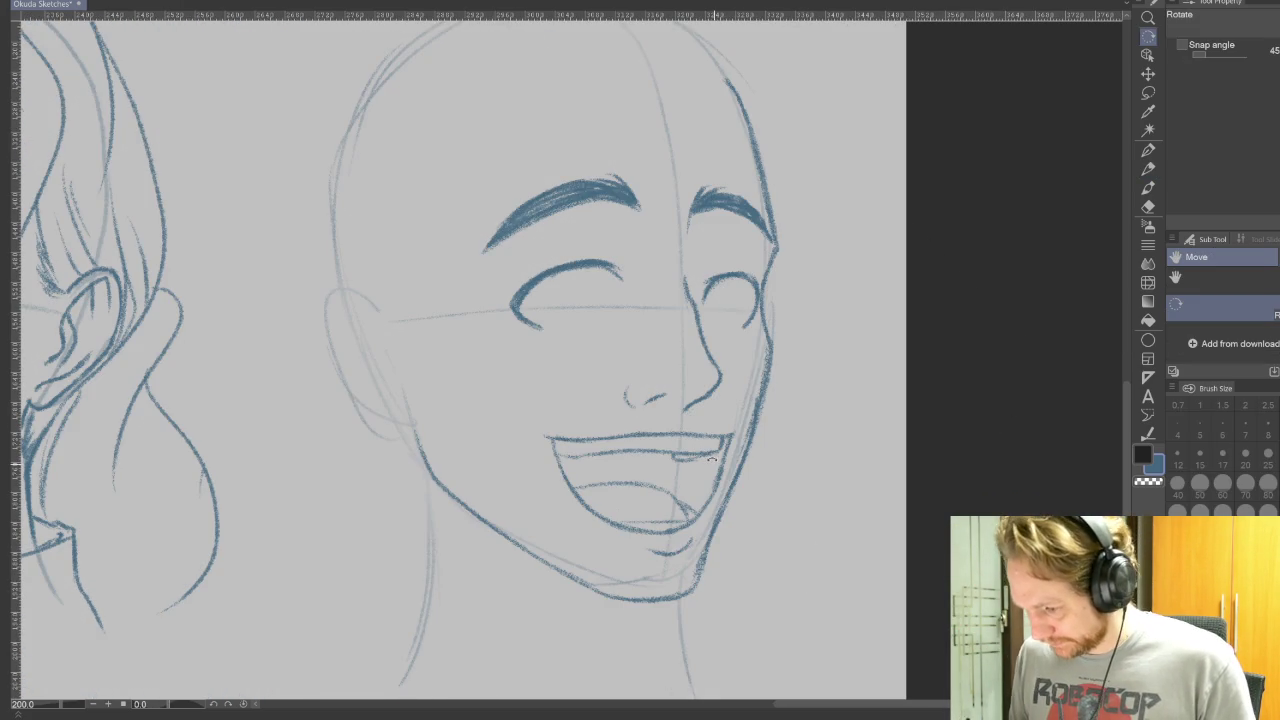
{"action": "key", "text": "p"}
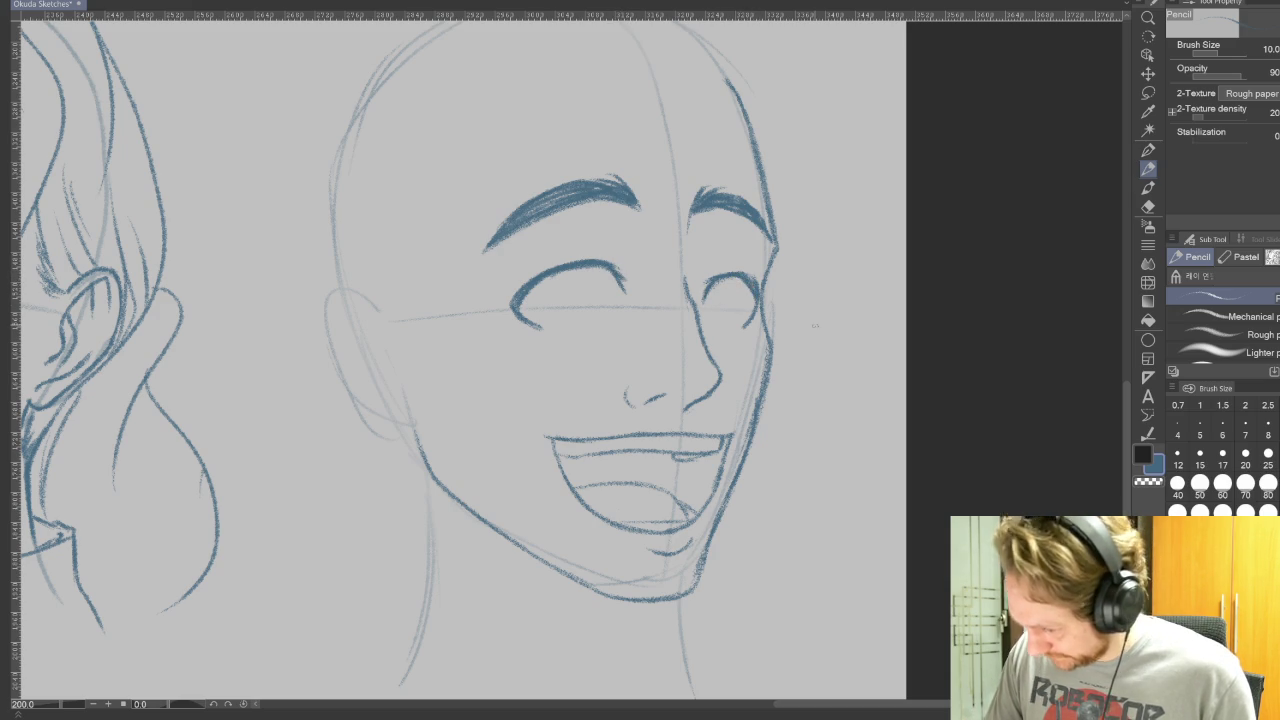
{"action": "left_click", "coordinate": [1149, 207]}
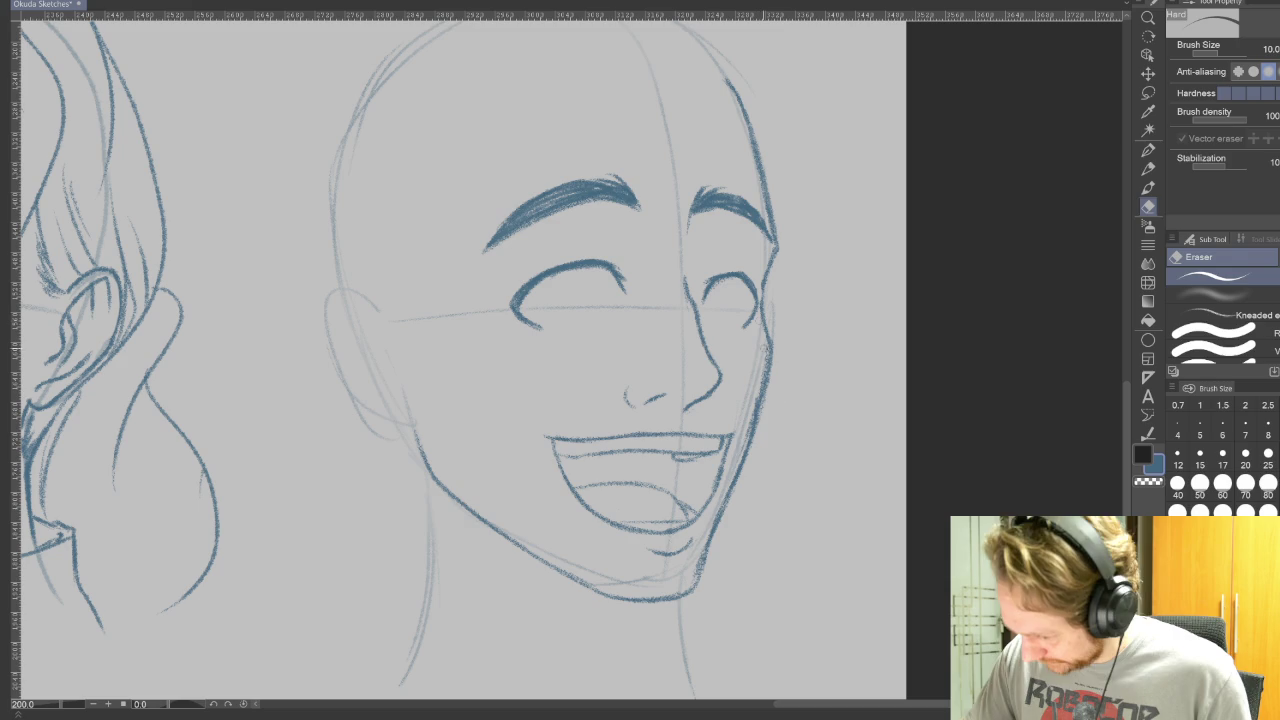
{"action": "key", "text": "p"}
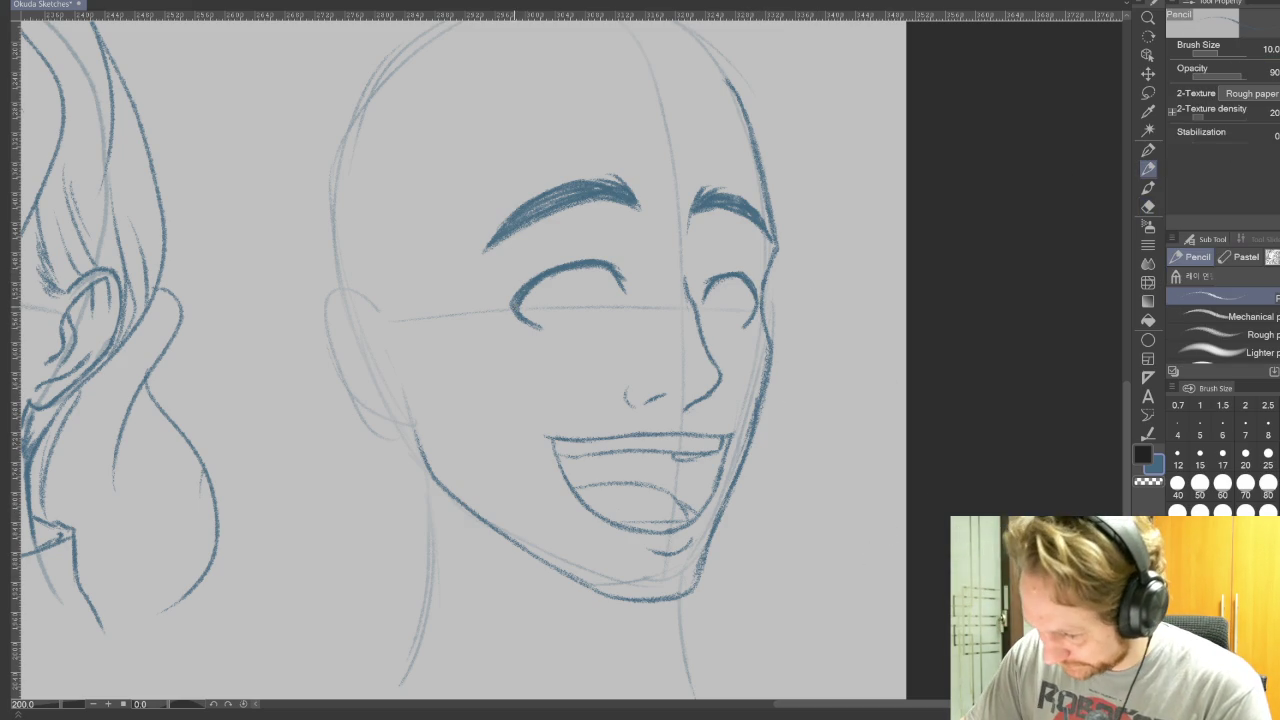
{"action": "left_click", "coordinate": [1142, 207]}
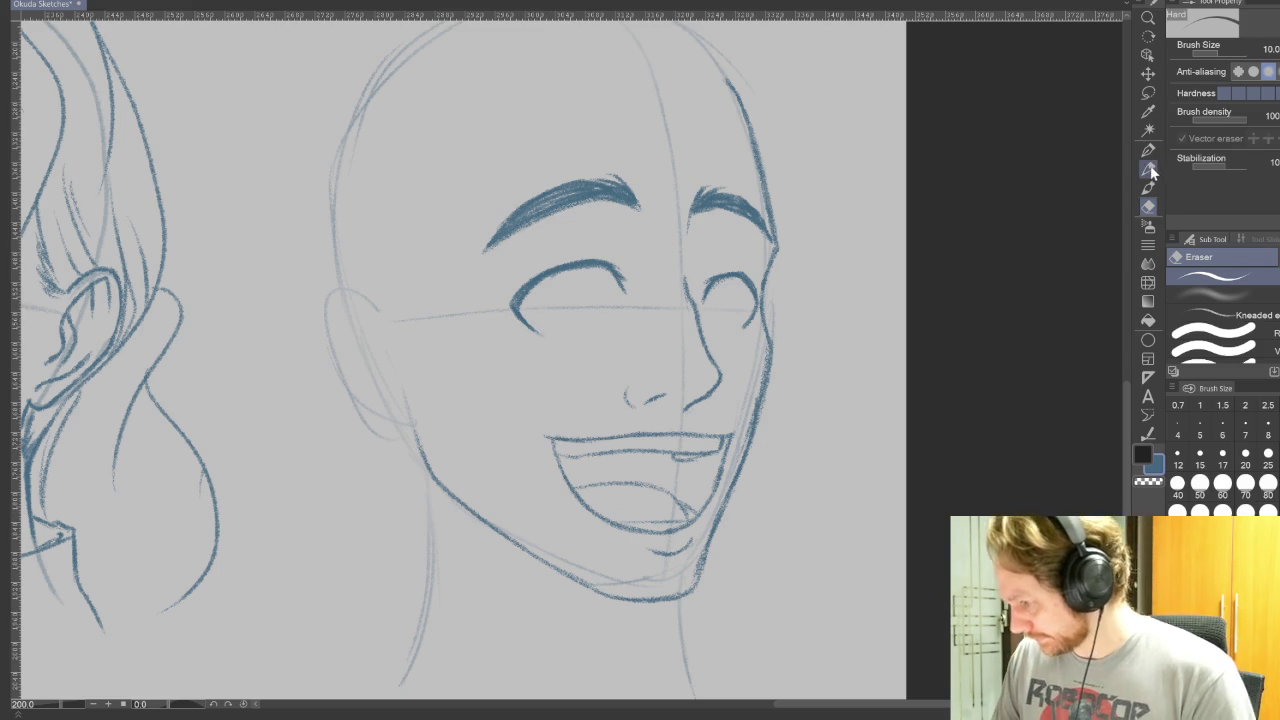
Step: Draw oval pupils in both eyes, undo them, redraw the right pupil, and thin the pencil
{"action": "key", "text": "p"}
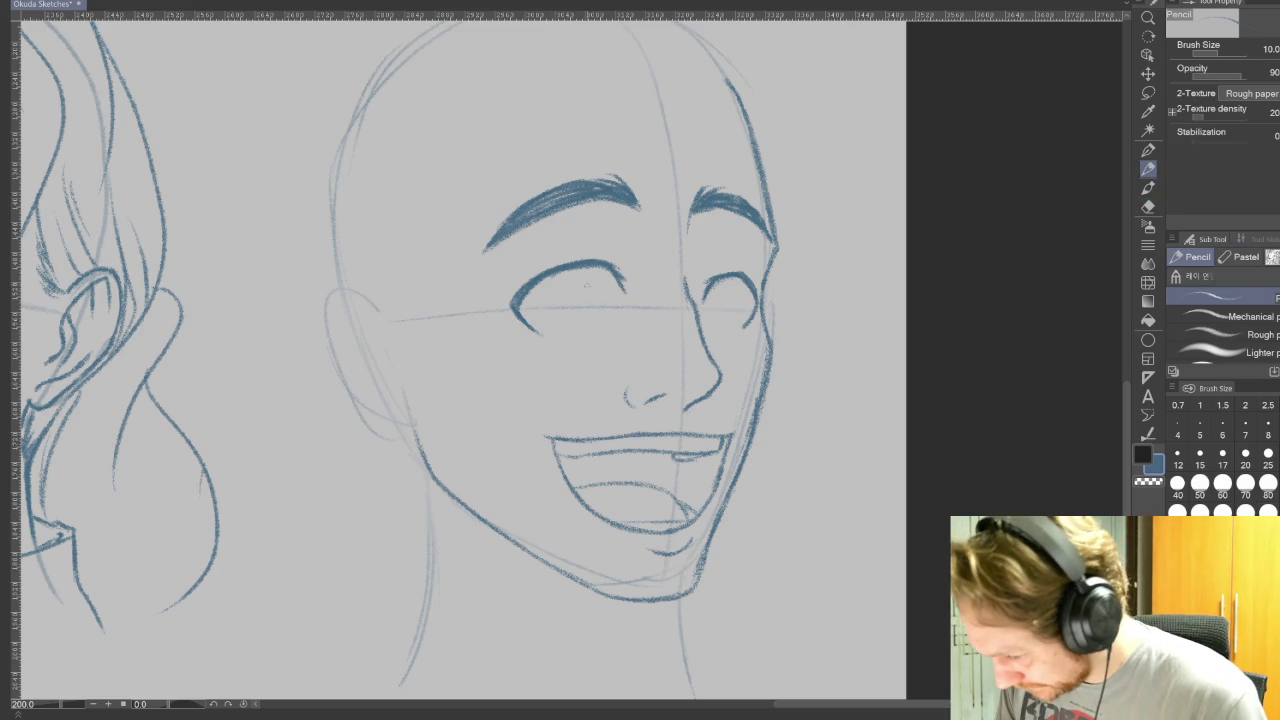
{"action": "left_click_drag", "start_coordinate": [578, 278], "coordinate": [598, 326]}
{"action": "mouse_move", "coordinate": [728, 286]}
{"action": "left_mouse_down"}
{"action": "mouse_move", "coordinate": [724, 320]}
{"action": "mouse_move", "coordinate": [742, 322]}
{"action": "left_mouse_up"}
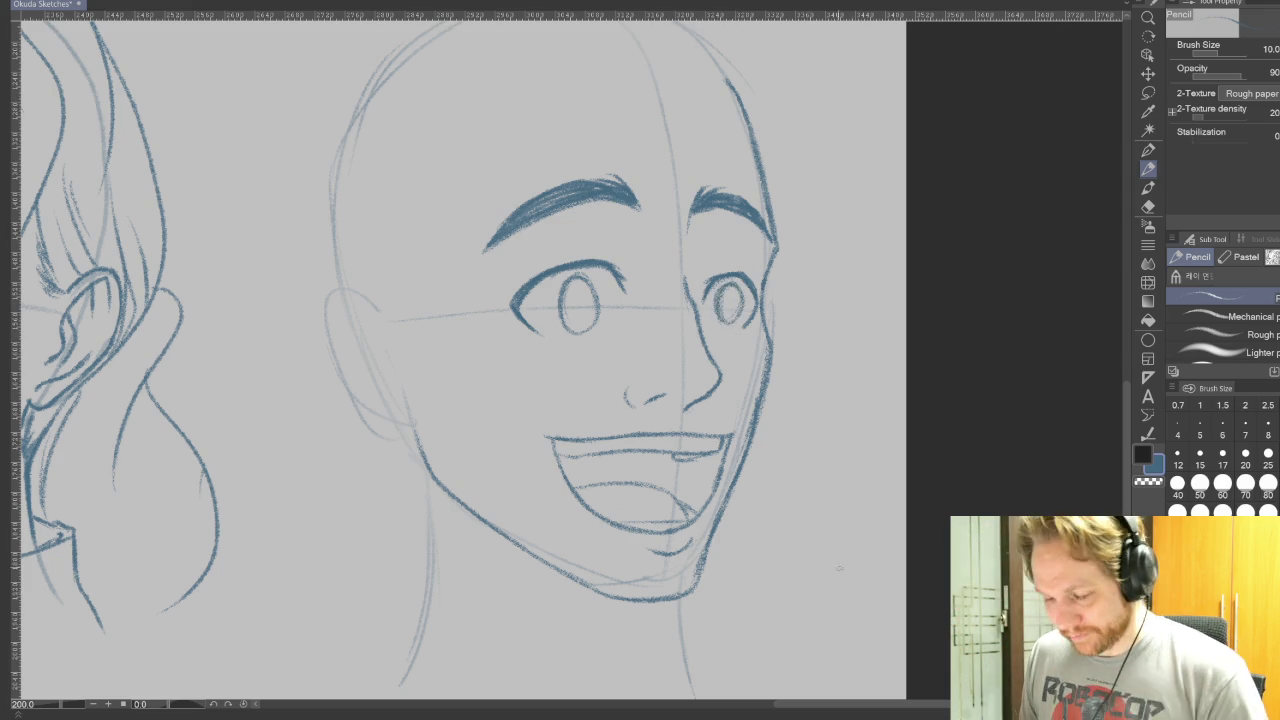
{"action": "key", "text": "ctrl+z"}
{"action": "key", "text": "ctrl+z"}
{"action": "key", "text": "ctrl+z"}
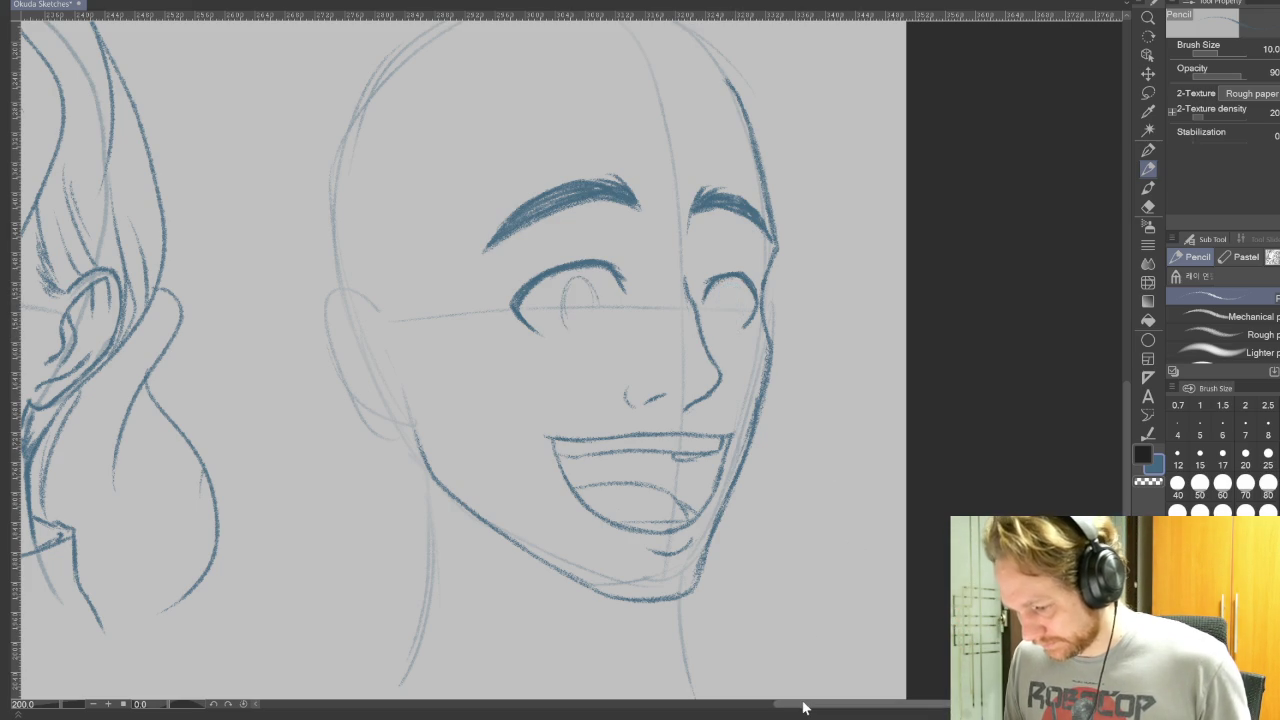
{"action": "key", "text": "ctrl+z"}
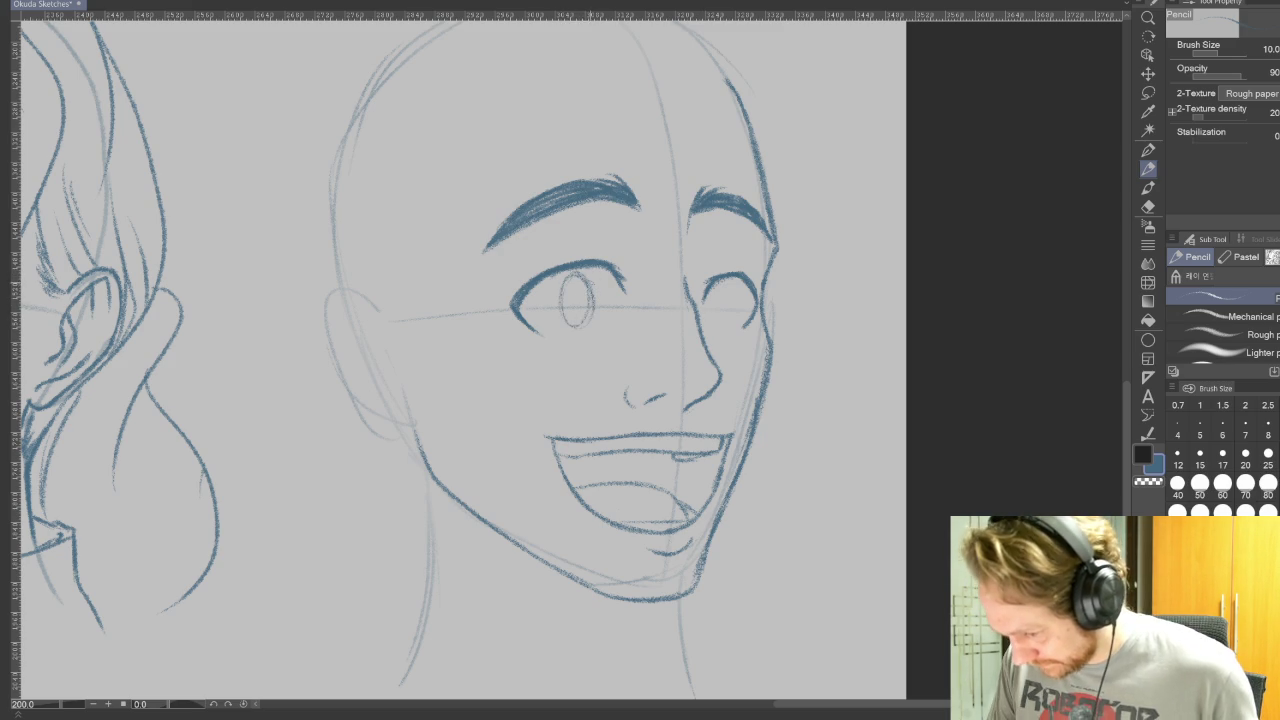
{"action": "left_click_drag", "start_coordinate": [728, 284], "coordinate": [736, 288]}
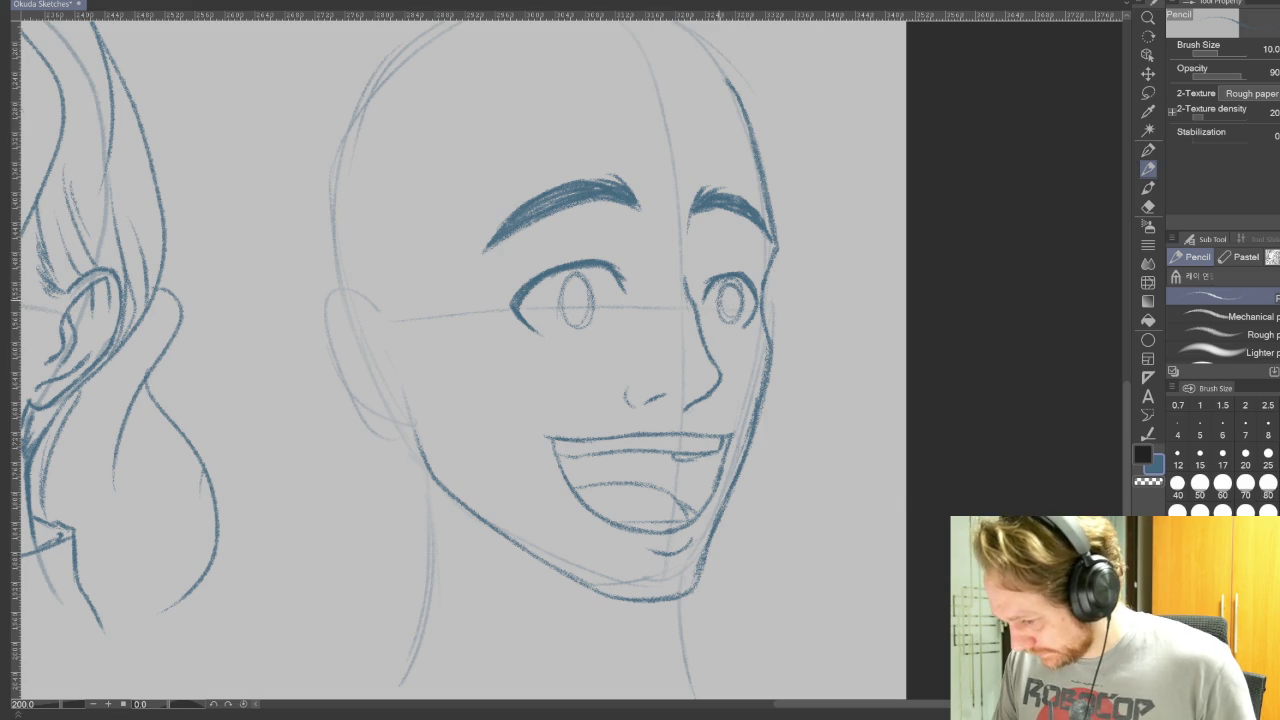
{"action": "key", "text": "e"}
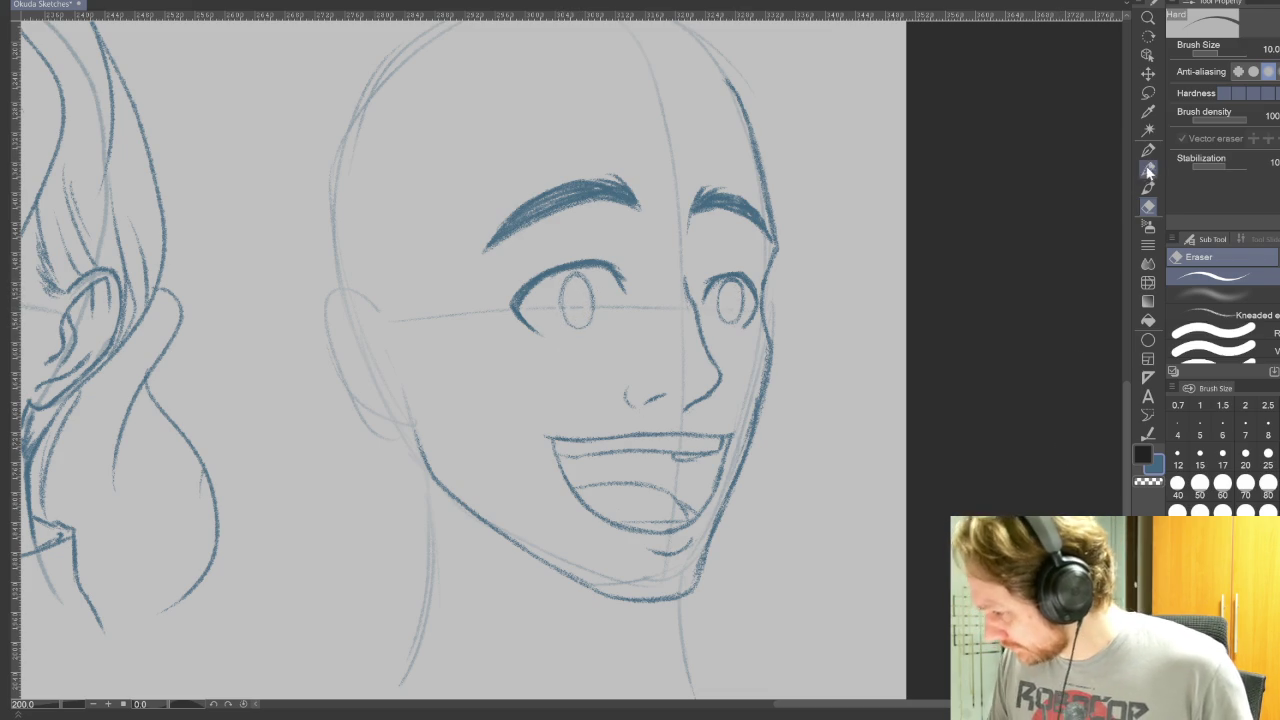
{"action": "key", "text": "p"}
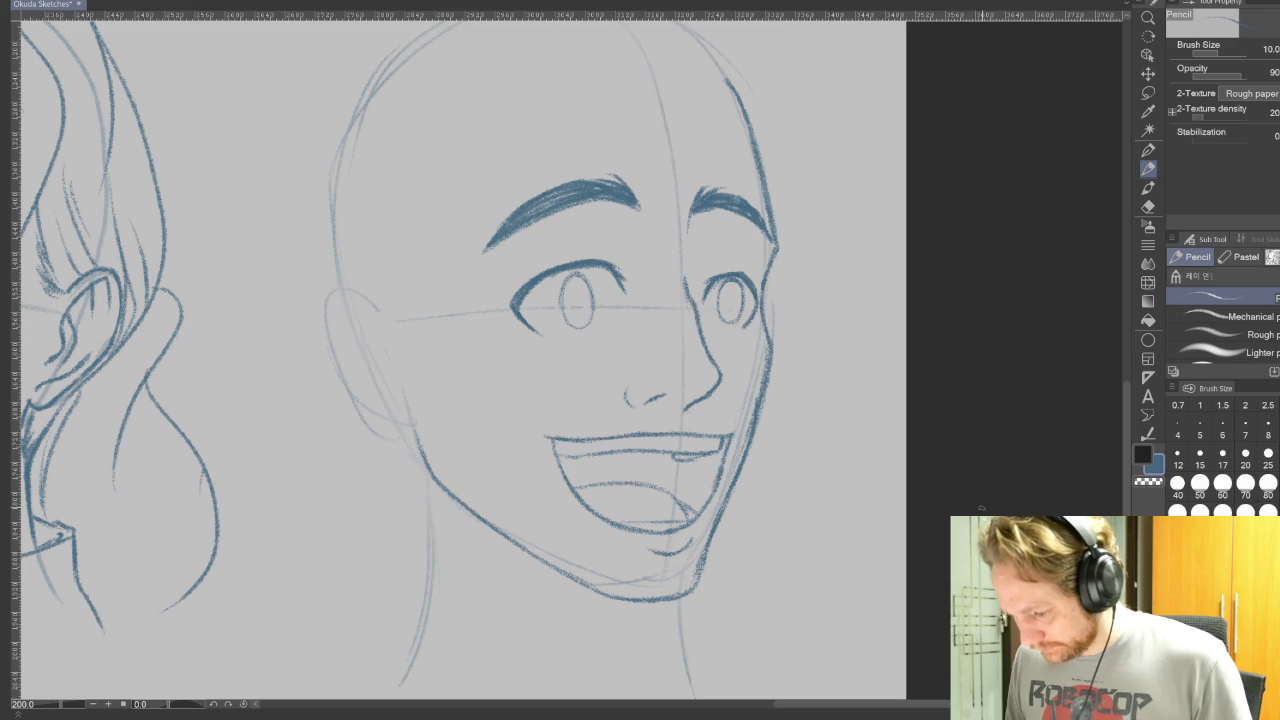
{"action": "key", "text": "bracketleft"}
{"action": "key", "text": "bracketleft"}
{"action": "key", "text": "bracketleft"}
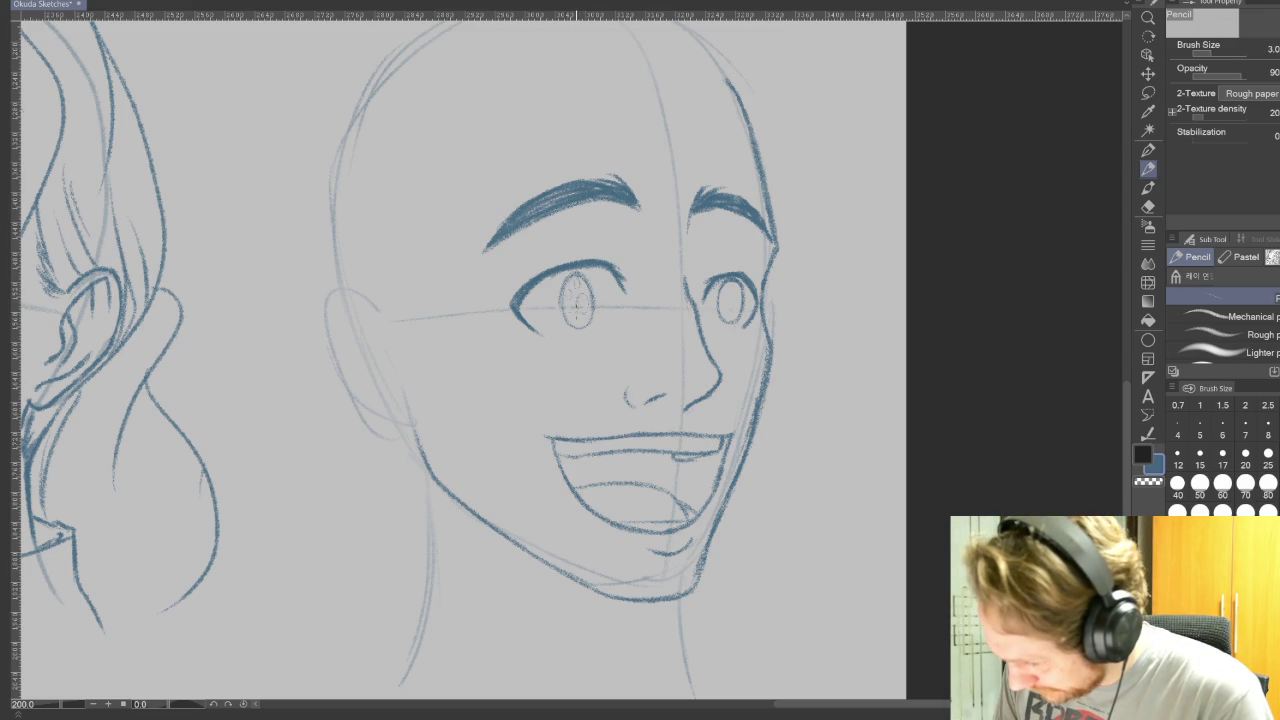
Step: Add iris strokes at pencil size 5, then a smile crease and chin stubble at size 8
{"action": "left_click_drag", "start_coordinate": [724, 289], "coordinate": [721, 292]}
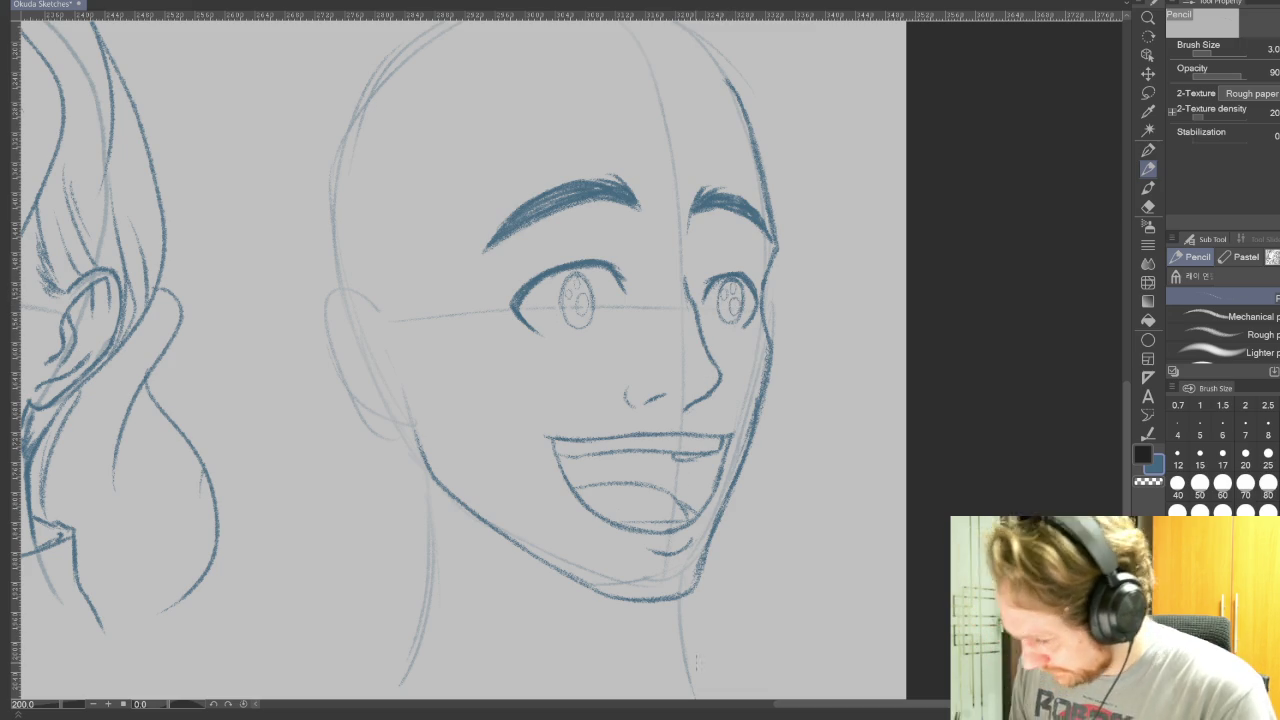
{"action": "left_click", "coordinate": [1200, 428]}
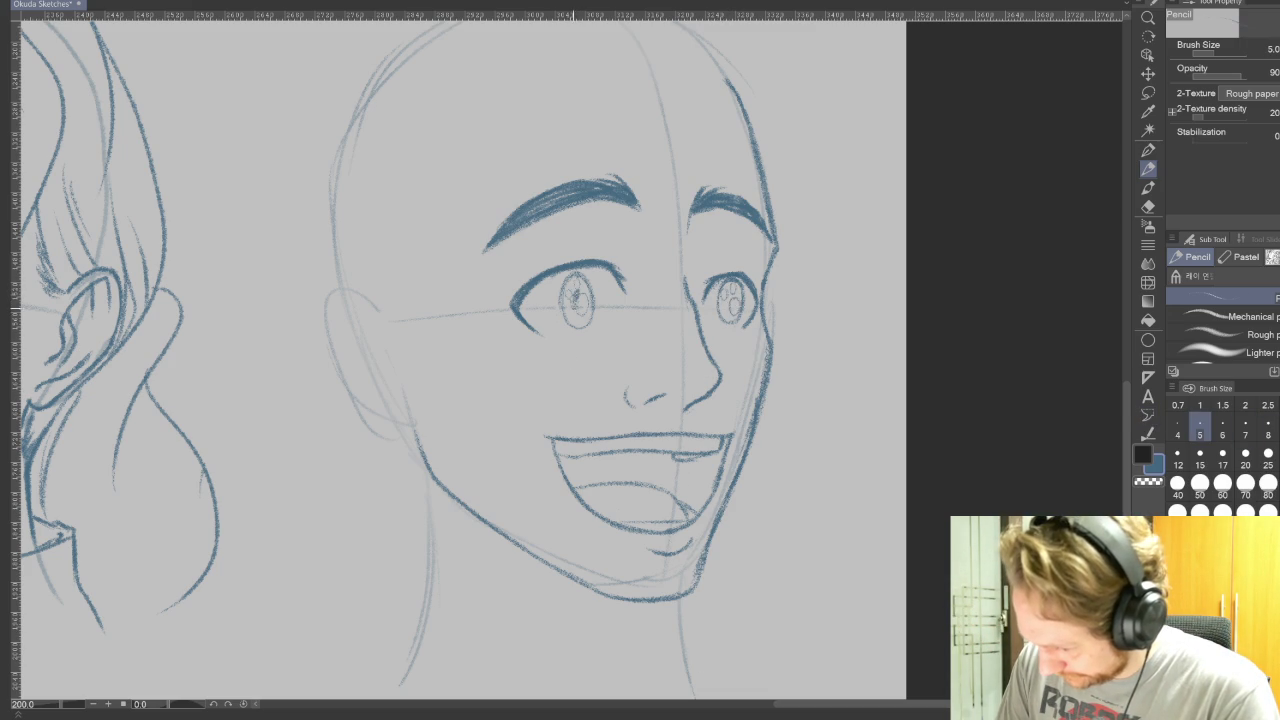
{"action": "left_click_drag", "start_coordinate": [727, 297], "coordinate": [727, 315]}
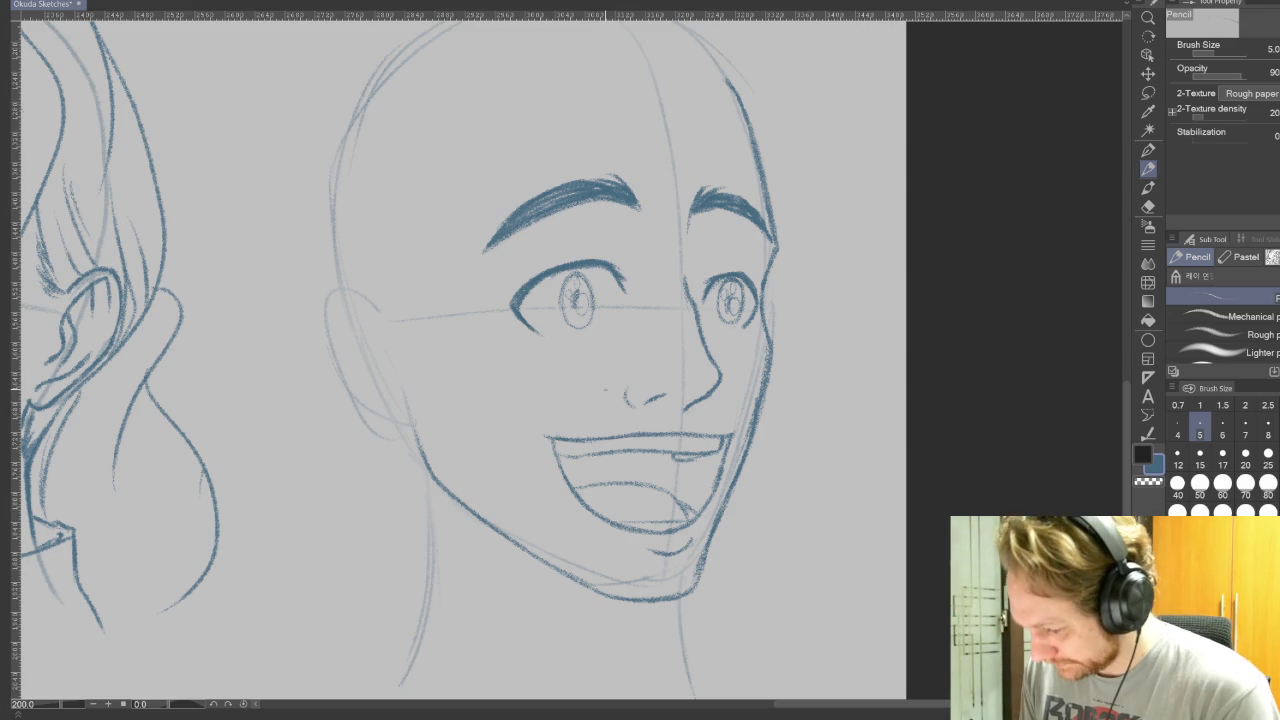
{"action": "key", "text": "bracketright"}
{"action": "key", "text": "bracketright"}
{"action": "key", "text": "bracketright"}
{"action": "mouse_move", "coordinate": [536, 403]}
{"action": "left_mouse_down"}
{"action": "mouse_move", "coordinate": [549, 398]}
{"action": "mouse_move", "coordinate": [538, 400]}
{"action": "left_mouse_up"}
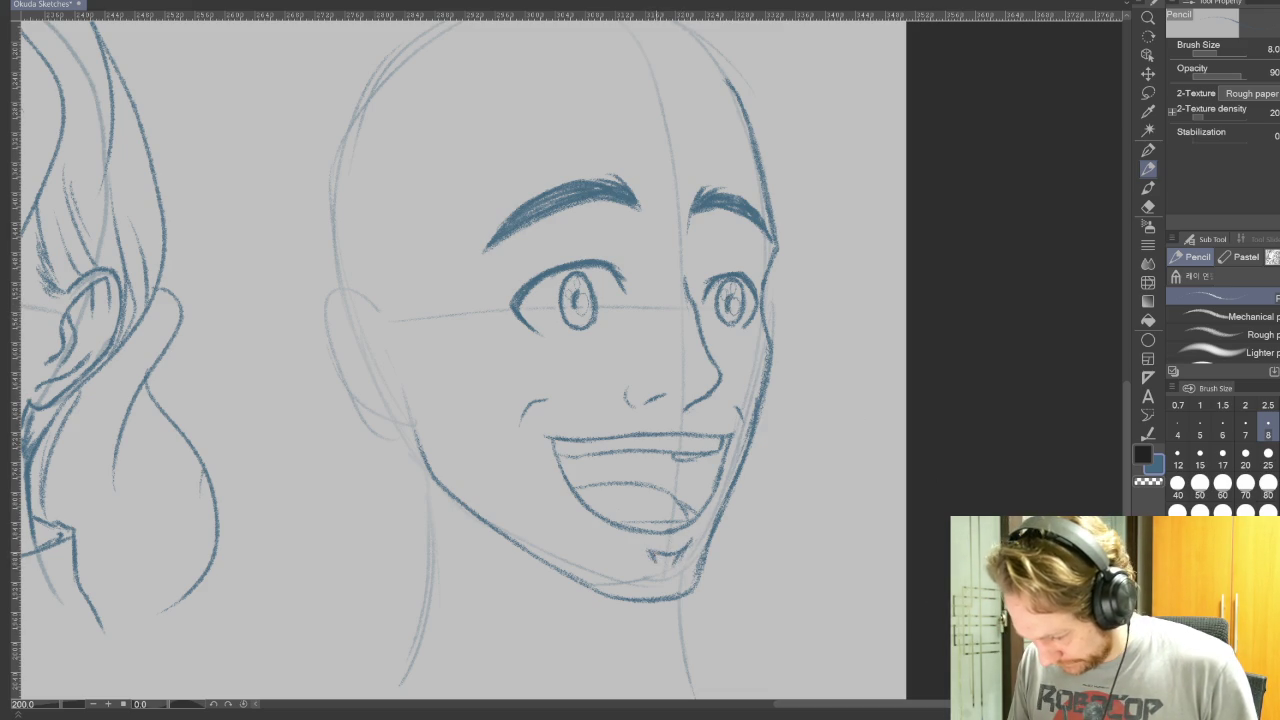
{"action": "mouse_move", "coordinate": [672, 560]}
{"action": "left_mouse_down"}
{"action": "mouse_move", "coordinate": [670, 598]}
{"action": "mouse_move", "coordinate": [684, 596]}
{"action": "left_mouse_up"}
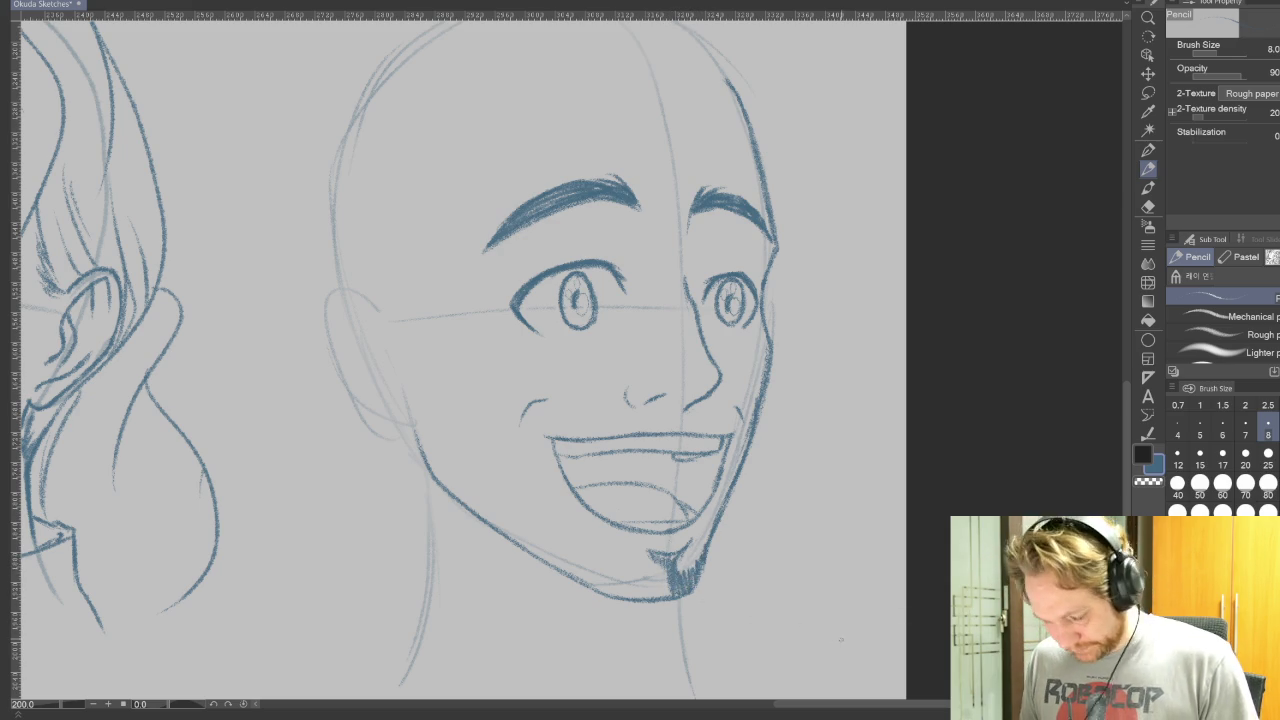
Step: Turn the canvas upside down and hatch the first moustache strokes above the upper lip
{"action": "left_click_drag", "start_coordinate": [851, 638], "coordinate": [580, 36]}
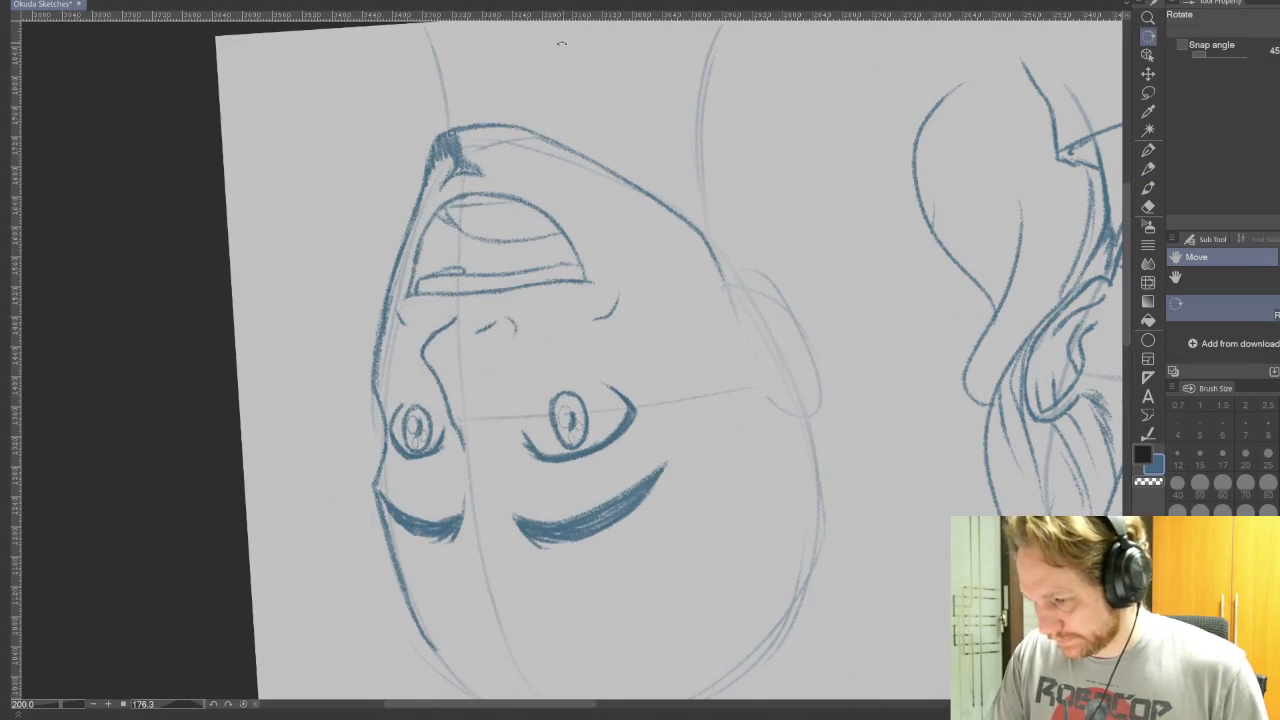
{"action": "left_click_drag", "start_coordinate": [470, 140], "coordinate": [420, 169]}
{"action": "key", "text": "p"}
{"action": "mouse_move", "coordinate": [418, 192]}
{"action": "left_mouse_down"}
{"action": "mouse_move", "coordinate": [428, 168]}
{"action": "mouse_move", "coordinate": [452, 160]}
{"action": "left_mouse_up"}
{"action": "mouse_move", "coordinate": [450, 180]}
{"action": "left_mouse_down"}
{"action": "mouse_move", "coordinate": [460, 160]}
{"action": "mouse_move", "coordinate": [490, 183]}
{"action": "mouse_move", "coordinate": [762, 67]}
{"action": "mouse_move", "coordinate": [895, 240]}
{"action": "left_mouse_up"}
Step: Extend the moustache hatching along the lip and darken its far end
{"action": "key", "text": "r"}
{"action": "key", "text": "p"}
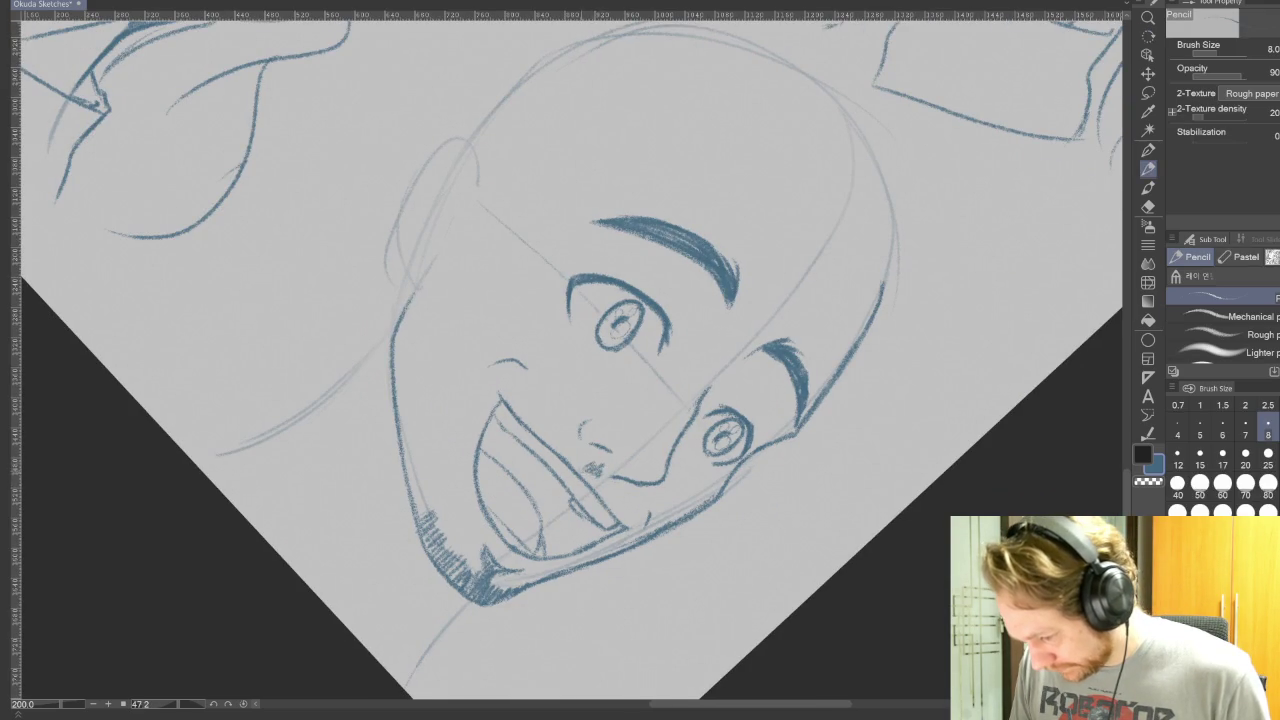
{"action": "key", "text": "r"}
{"action": "left_click_drag", "start_coordinate": [584, 462], "coordinate": [229, 486]}
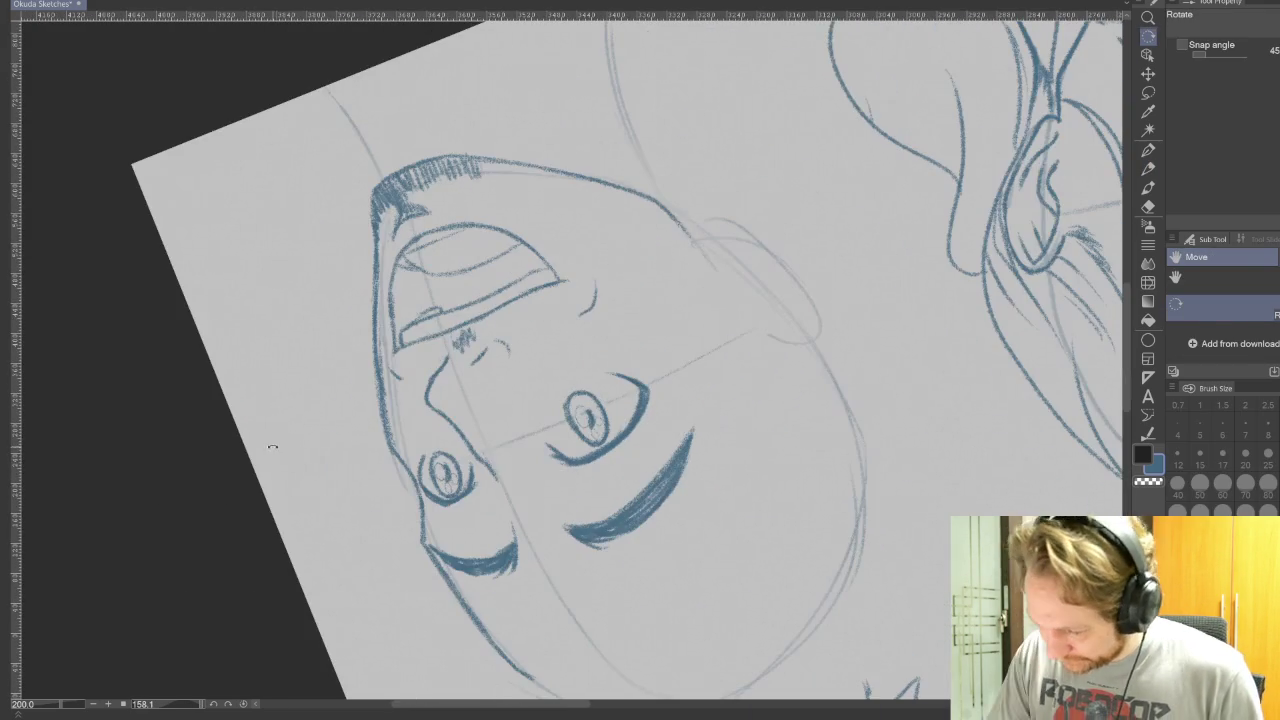
{"action": "key", "text": "p"}
{"action": "mouse_move", "coordinate": [484, 320]}
{"action": "left_mouse_down"}
{"action": "mouse_move", "coordinate": [470, 342]}
{"action": "mouse_move", "coordinate": [490, 334]}
{"action": "left_mouse_up"}
{"action": "left_click_drag", "start_coordinate": [540, 298], "coordinate": [522, 322]}
{"action": "mouse_move", "coordinate": [546, 299]}
{"action": "left_mouse_down"}
{"action": "mouse_move", "coordinate": [533, 315]}
{"action": "mouse_move", "coordinate": [564, 308]}
{"action": "left_mouse_up"}
{"action": "left_click_drag", "start_coordinate": [590, 270], "coordinate": [578, 300]}
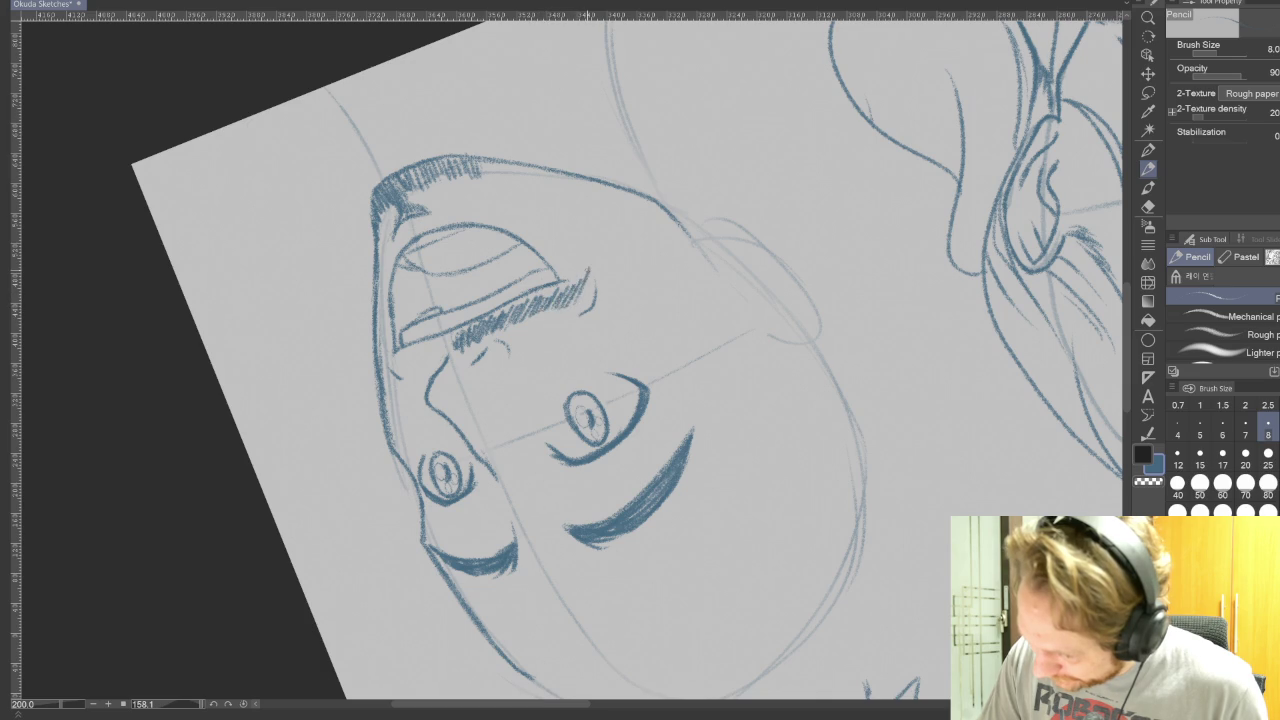
{"action": "left_click_drag", "start_coordinate": [592, 256], "coordinate": [576, 300]}
{"action": "mouse_move", "coordinate": [586, 267]}
{"action": "left_mouse_down"}
{"action": "mouse_move", "coordinate": [561, 299]}
{"action": "mouse_move", "coordinate": [585, 304]}
{"action": "left_mouse_up"}
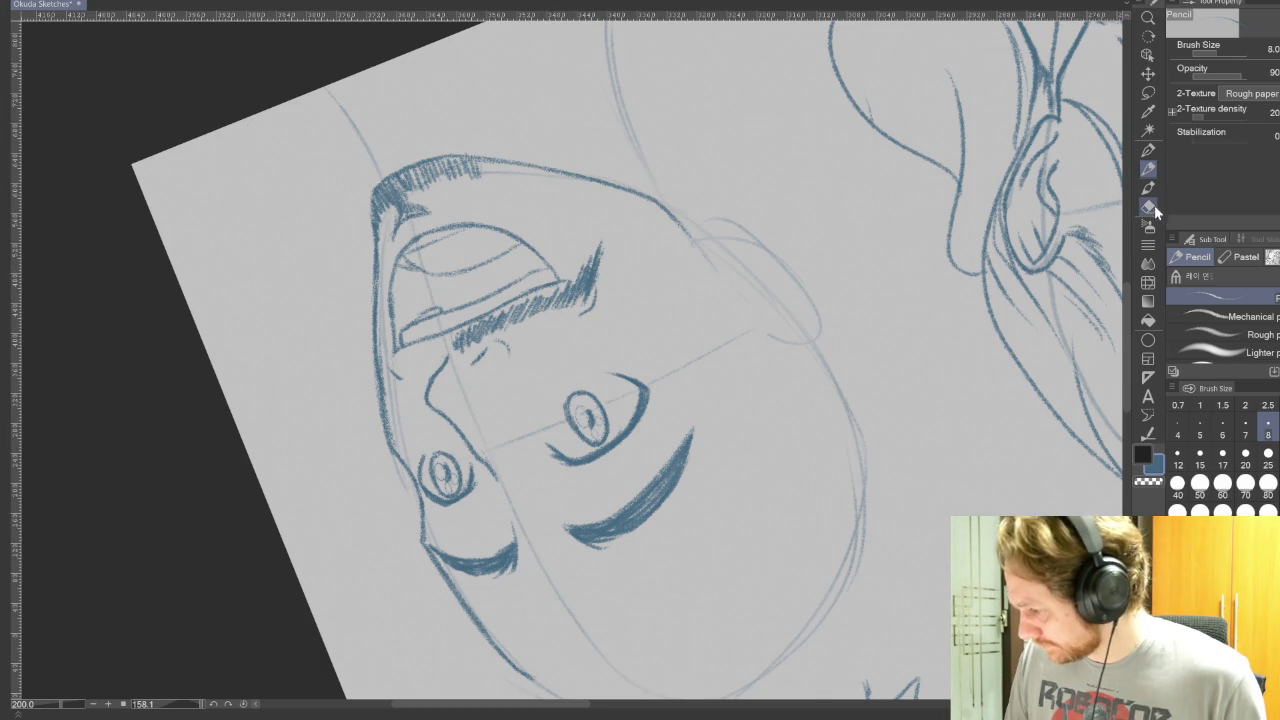
{"action": "left_click", "coordinate": [1150, 205]}
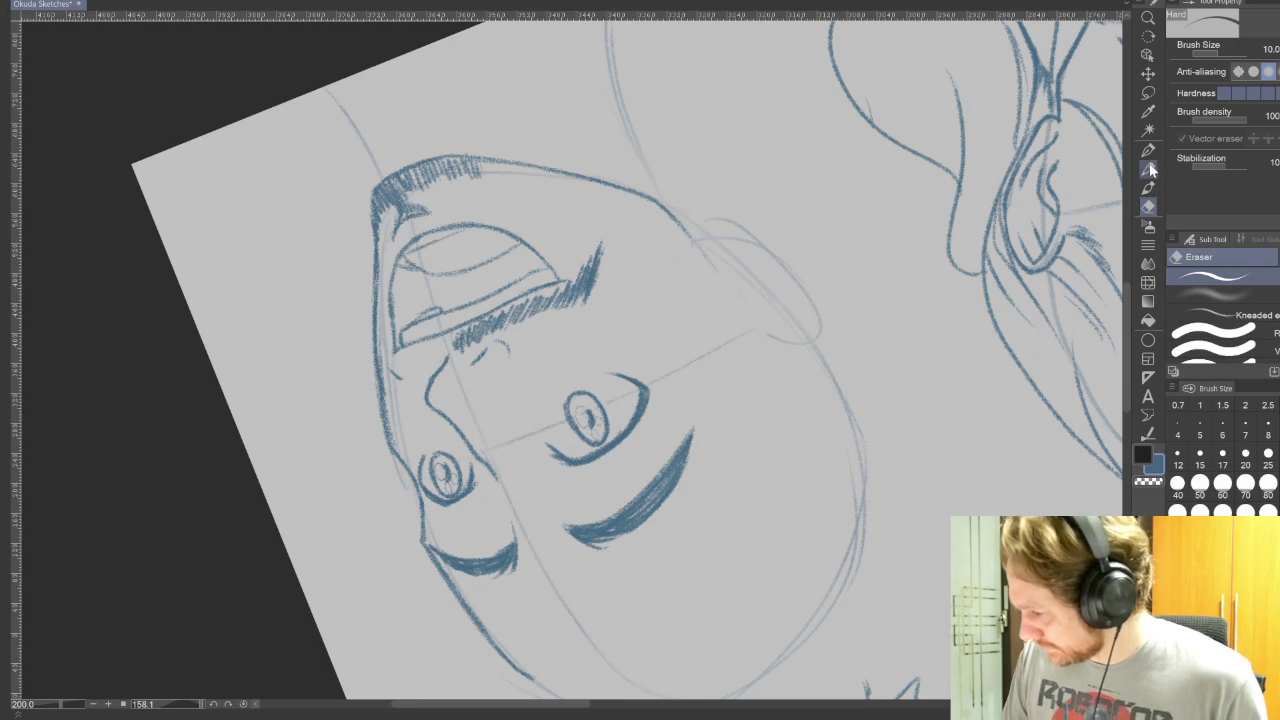
Step: Turn the face upright and hatch beard strokes on the chin
{"action": "key", "text": "r"}
{"action": "mouse_move", "coordinate": [648, 316]}
{"action": "left_mouse_down"}
{"action": "mouse_move", "coordinate": [716, 183]}
{"action": "mouse_move", "coordinate": [528, 134]}
{"action": "left_mouse_up"}
{"action": "key", "text": "p"}
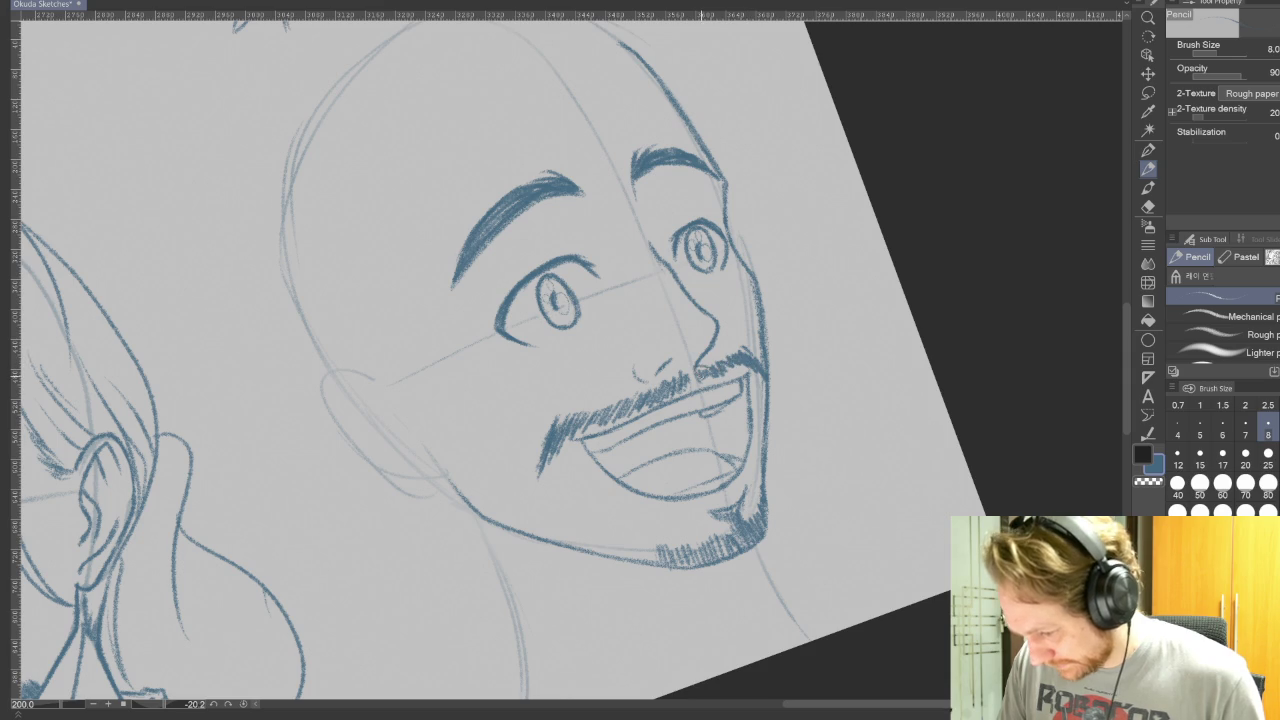
{"action": "left_click_drag", "start_coordinate": [908, 486], "coordinate": [948, 326]}
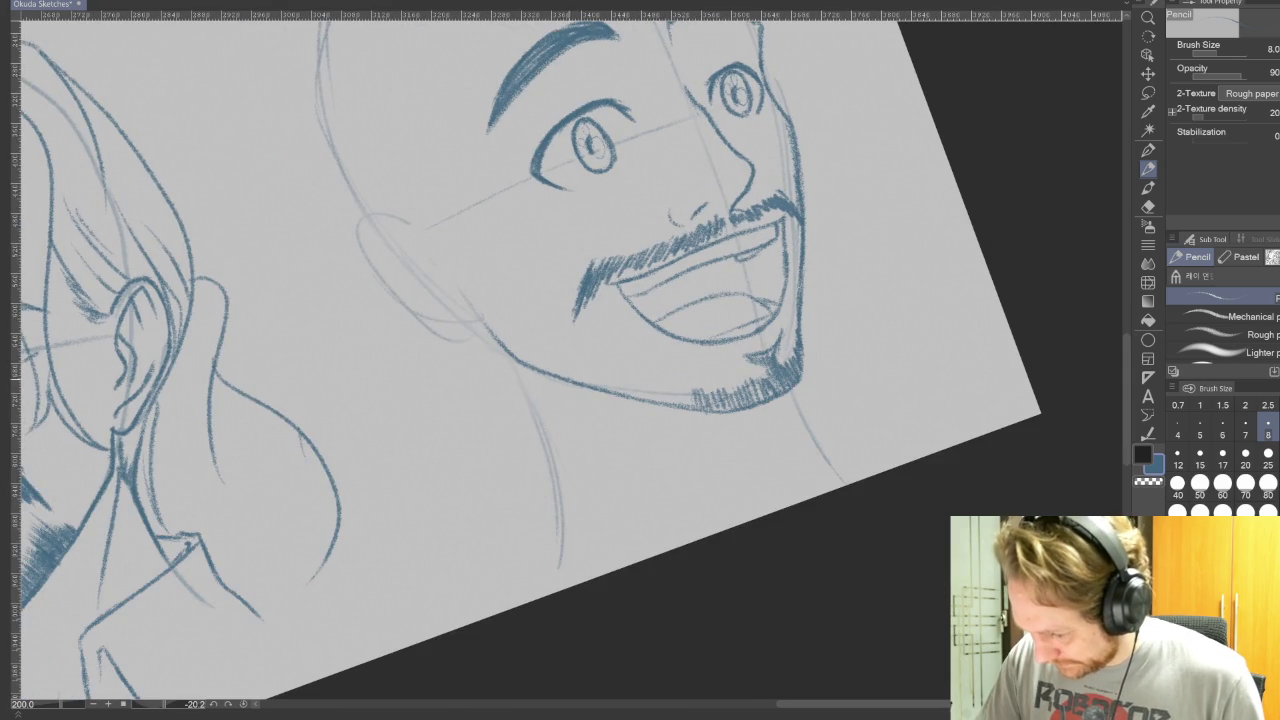
{"action": "mouse_move", "coordinate": [590, 334]}
{"action": "left_mouse_down"}
{"action": "mouse_move", "coordinate": [576, 380]}
{"action": "mouse_move", "coordinate": [586, 384]}
{"action": "left_mouse_up"}
{"action": "left_click_drag", "start_coordinate": [604, 360], "coordinate": [598, 386]}
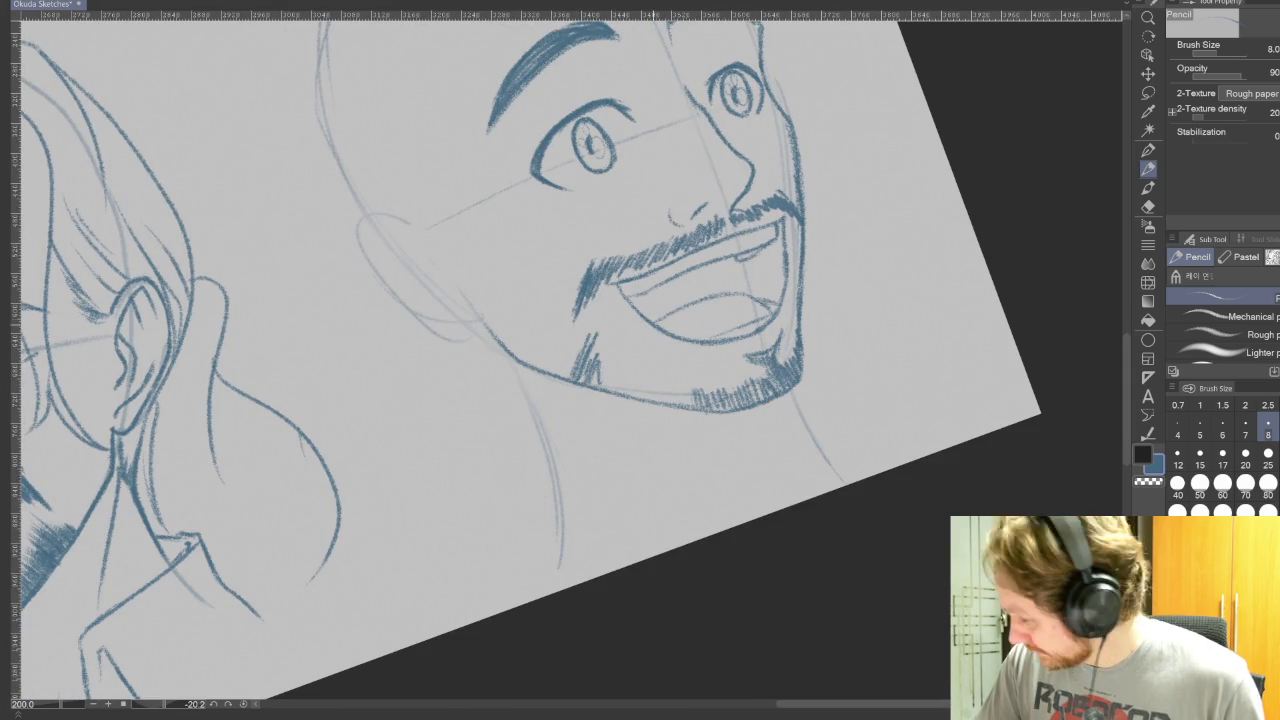
Step: Hatch stubble along the jaw contour on a rotated canvas, then straighten the view
{"action": "key", "text": "r"}
{"action": "mouse_move", "coordinate": [843, 527]}
{"action": "left_mouse_down"}
{"action": "mouse_move", "coordinate": [532, 564]}
{"action": "mouse_move", "coordinate": [452, 370]}
{"action": "left_mouse_up"}
{"action": "key", "text": "p"}
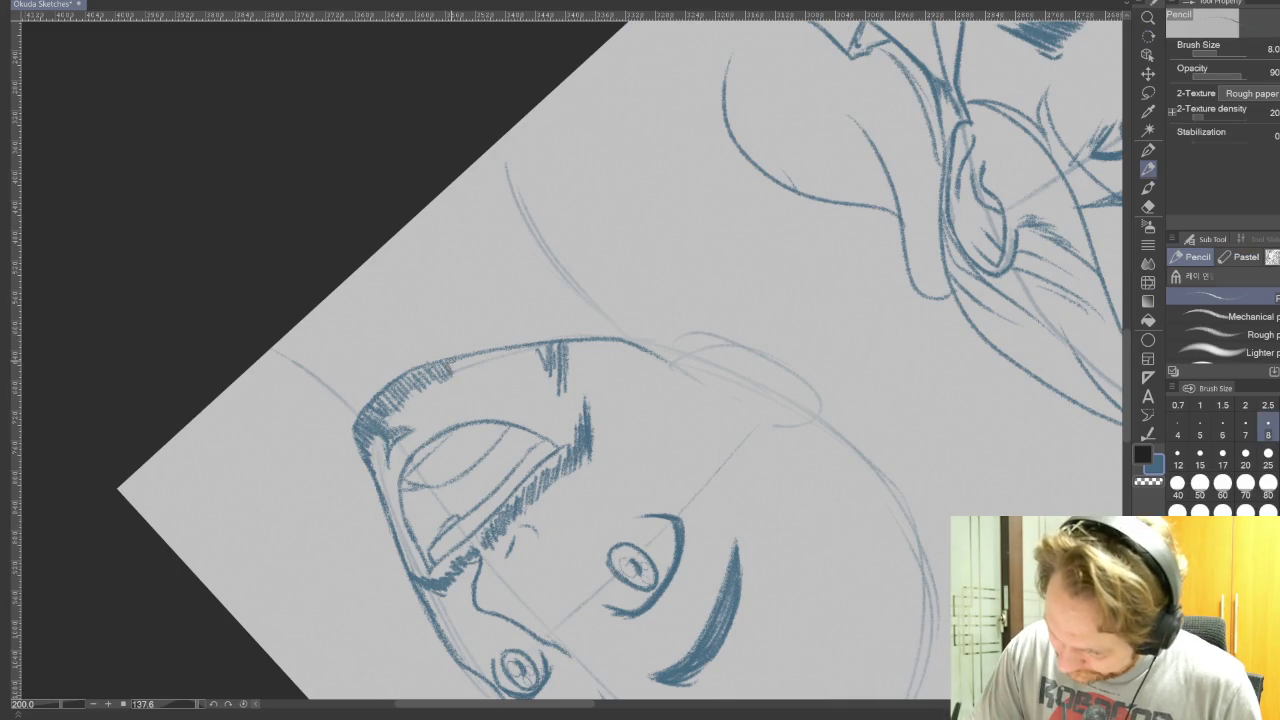
{"action": "mouse_move", "coordinate": [482, 354]}
{"action": "left_mouse_down"}
{"action": "mouse_move", "coordinate": [478, 372]}
{"action": "mouse_move", "coordinate": [524, 370]}
{"action": "mouse_move", "coordinate": [552, 390]}
{"action": "left_mouse_up"}
{"action": "left_click_drag", "start_coordinate": [566, 344], "coordinate": [563, 390]}
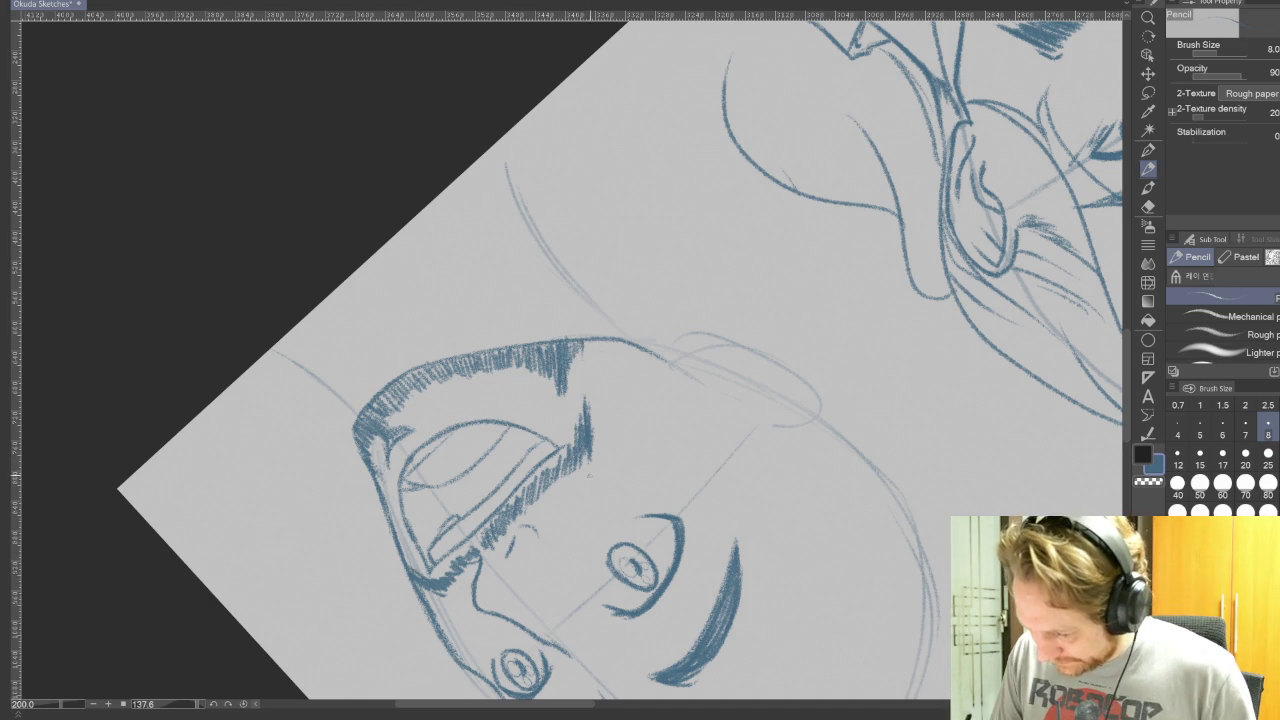
{"action": "left_click_drag", "start_coordinate": [700, 250], "coordinate": [450, 450]}
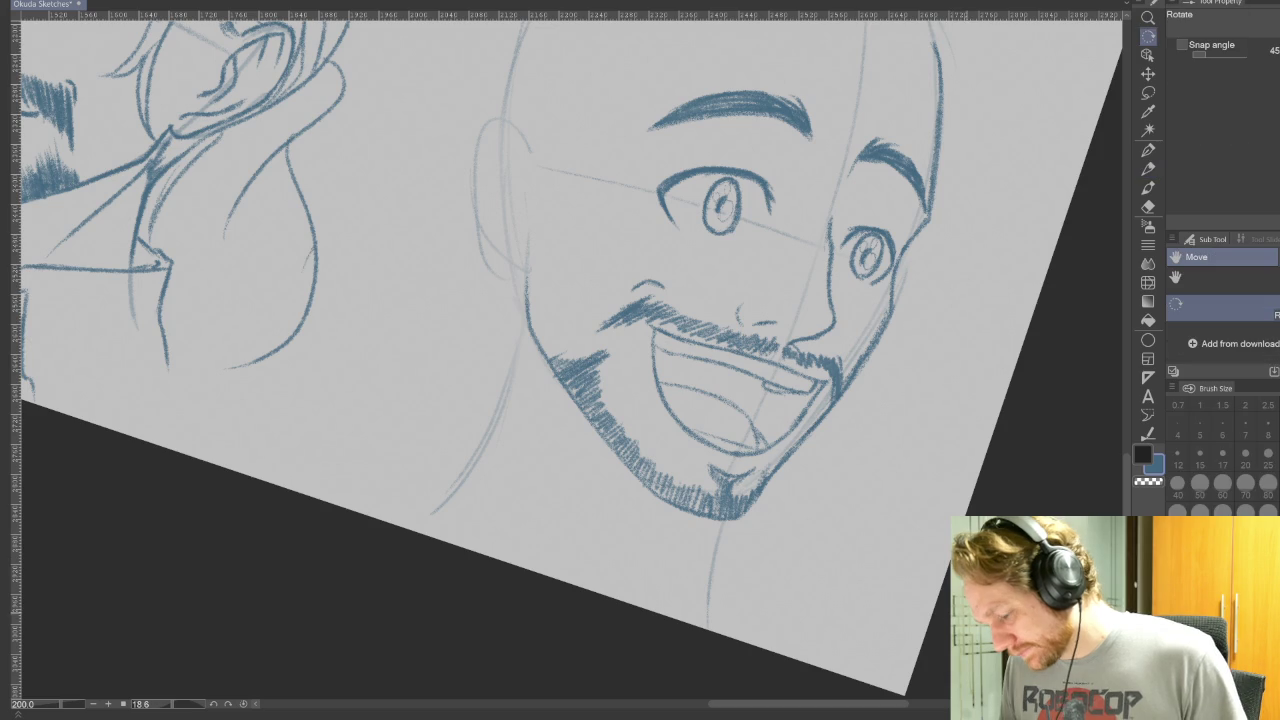
{"action": "left_click_drag", "start_coordinate": [700, 300], "coordinate": [640, 260]}
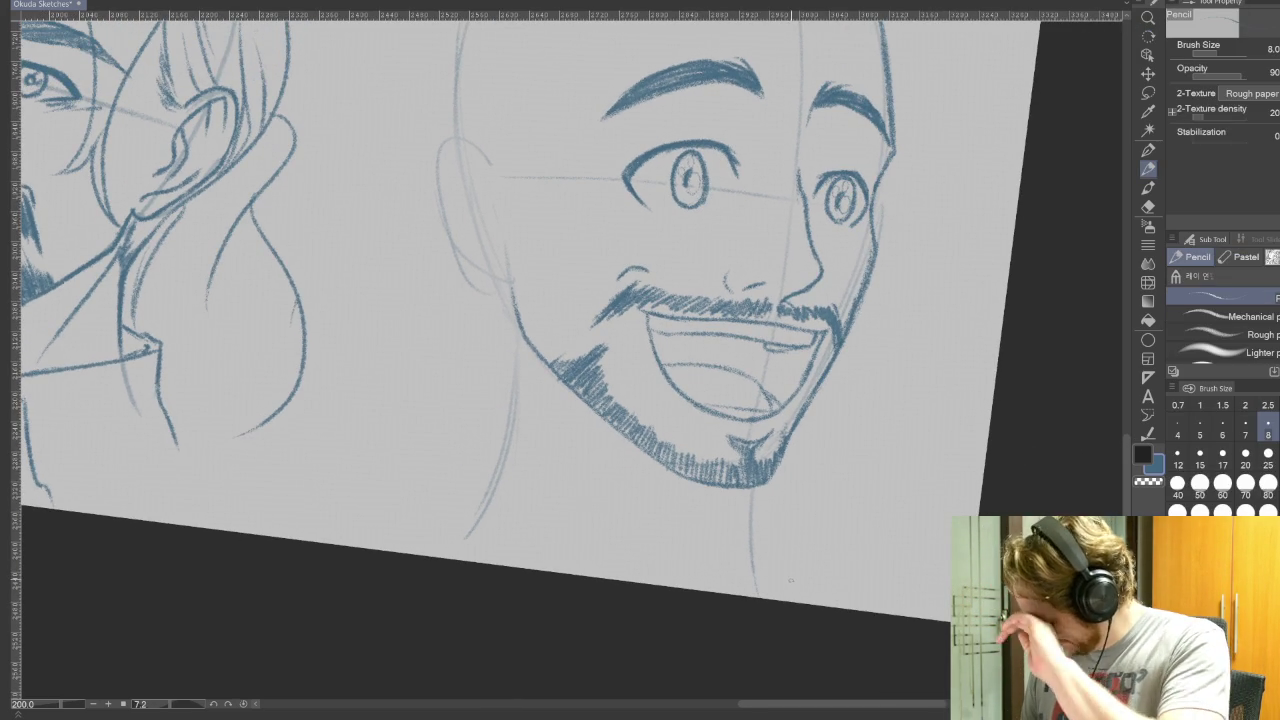
{"action": "mouse_move", "coordinate": [711, 441]}
{"action": "left_mouse_down"}
{"action": "mouse_move", "coordinate": [830, 510]}
{"action": "mouse_move", "coordinate": [1002, 482]}
{"action": "left_mouse_up"}
{"action": "scroll", "coordinate": [1002, 482], "scroll_direction": "down", "scroll_amount": 1}
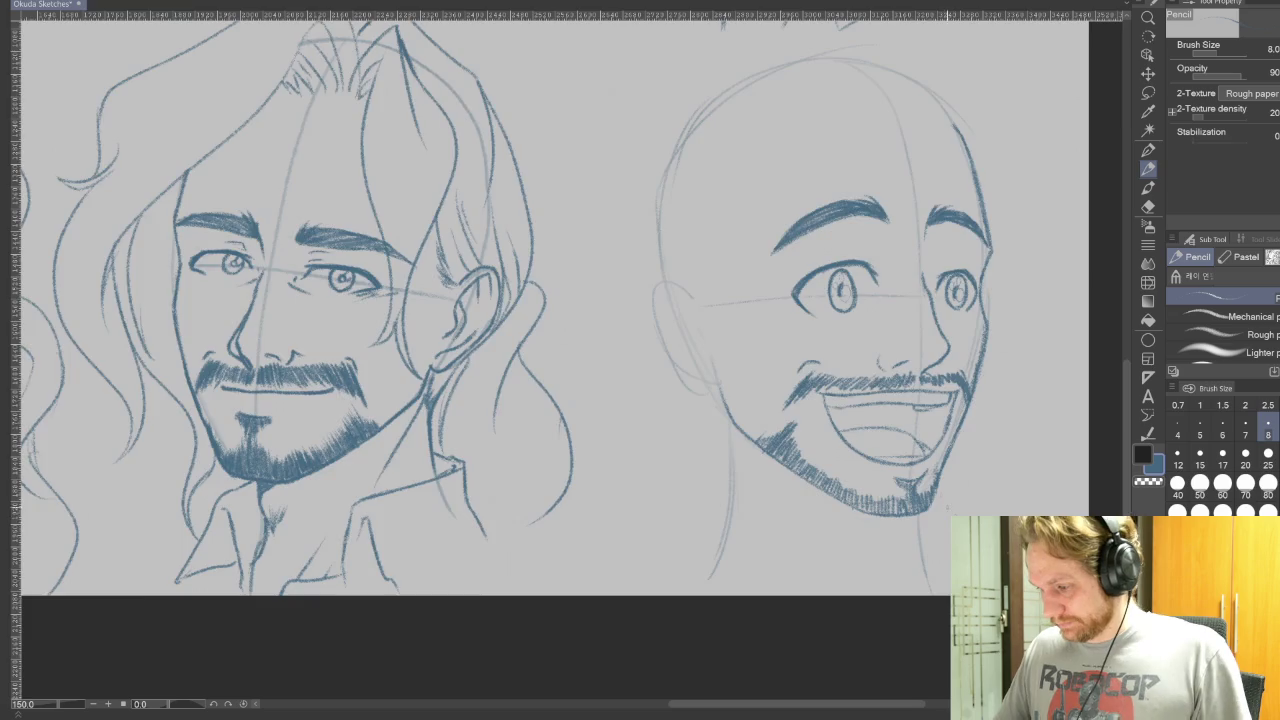
Step: Zoom in on the bald face and draw its left jaw and neck line, redoing once
{"action": "scroll", "coordinate": [1002, 482], "scroll_direction": "down", "scroll_amount": 1}
{"action": "scroll", "coordinate": [1002, 482], "scroll_direction": "down", "scroll_amount": 1}
{"action": "scroll", "coordinate": [1002, 482], "scroll_direction": "down", "scroll_amount": 1}
{"action": "scroll", "coordinate": [913, 461], "scroll_direction": "down", "scroll_amount": 1}
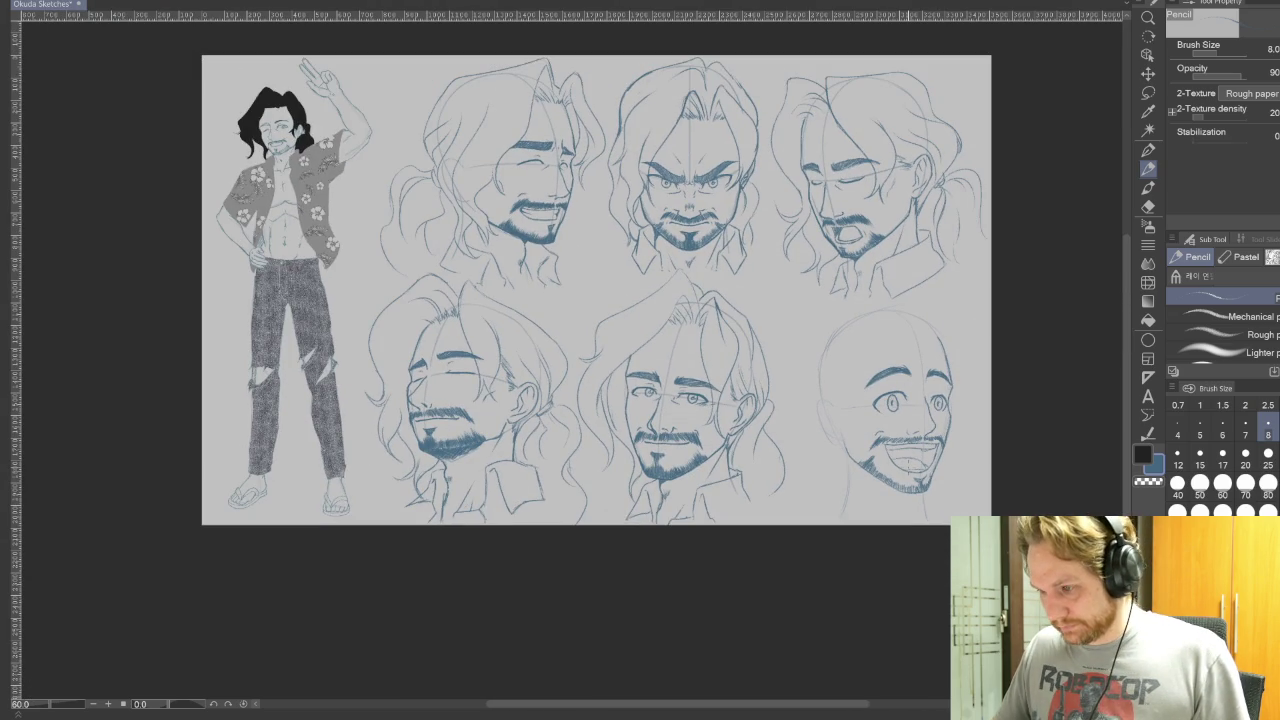
{"action": "scroll", "coordinate": [908, 458], "scroll_direction": "up", "scroll_amount": 1}
{"action": "scroll", "coordinate": [908, 458], "scroll_direction": "up", "scroll_amount": 1}
{"action": "scroll", "coordinate": [908, 458], "scroll_direction": "up", "scroll_amount": 2}
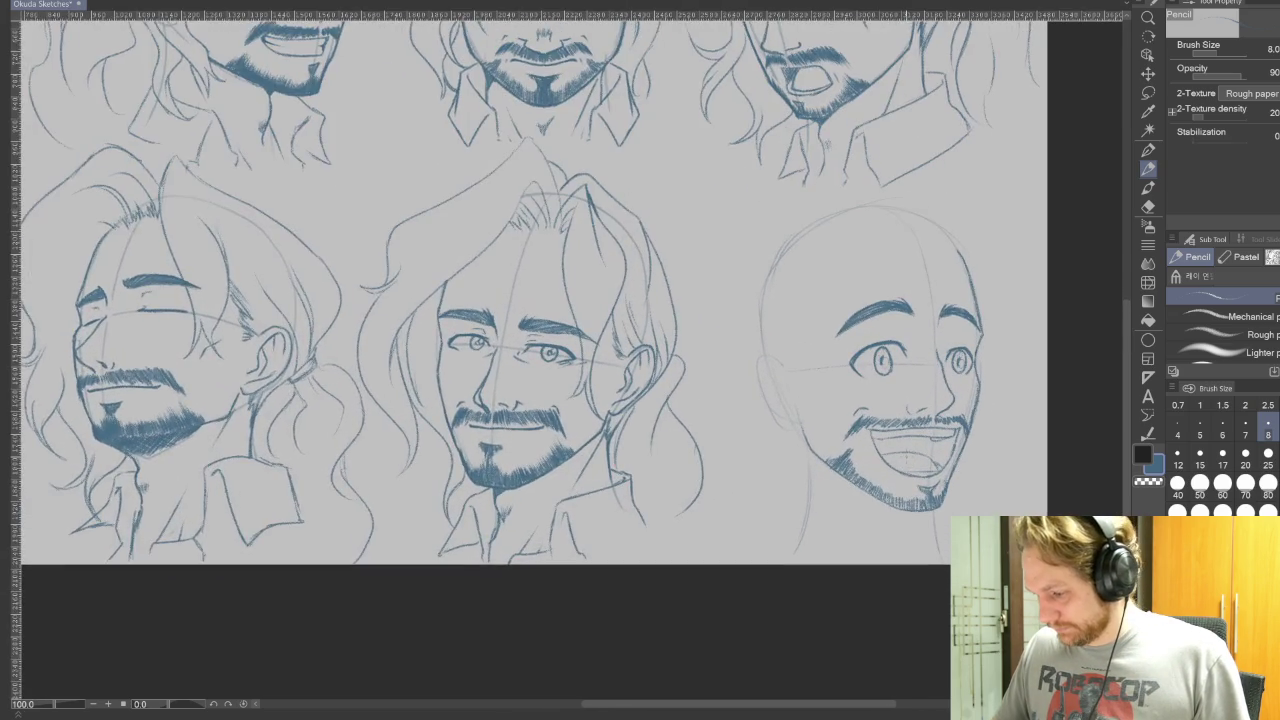
{"action": "scroll", "coordinate": [908, 458], "scroll_direction": "up", "scroll_amount": 1}
{"action": "left_click_drag", "start_coordinate": [1002, 486], "coordinate": [914, 457]}
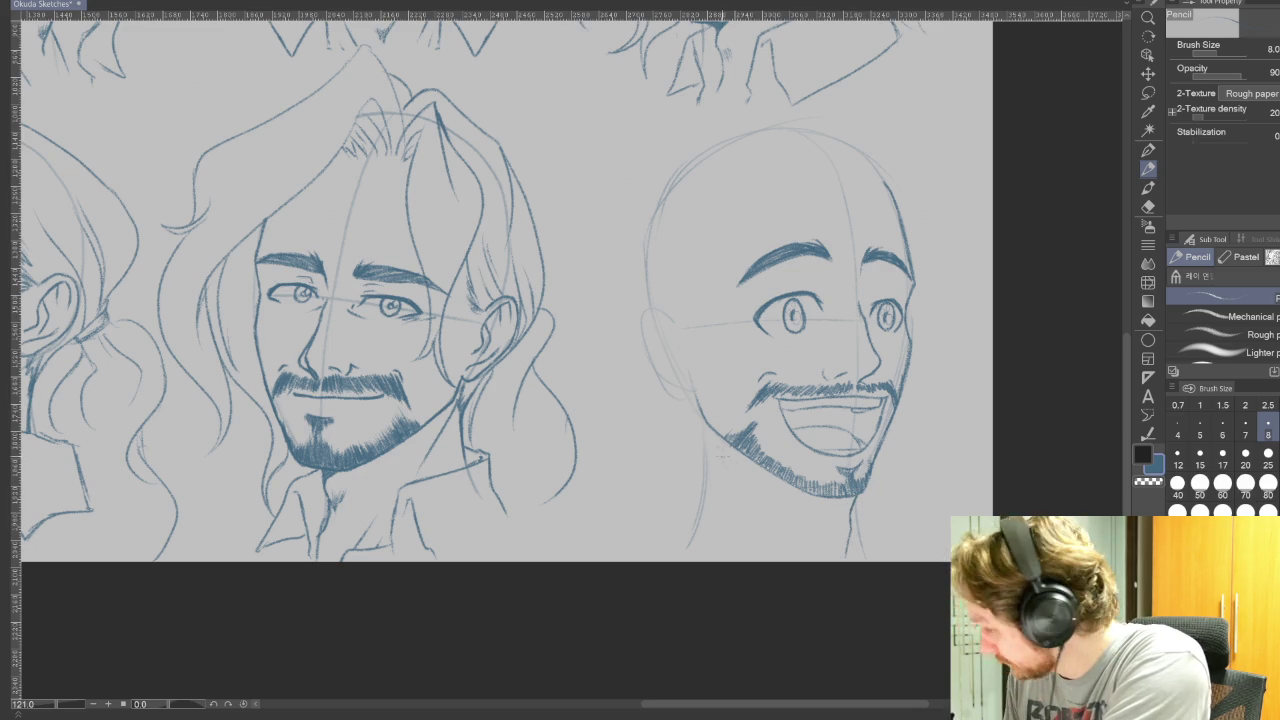
{"action": "left_click_drag", "start_coordinate": [698, 404], "coordinate": [709, 544]}
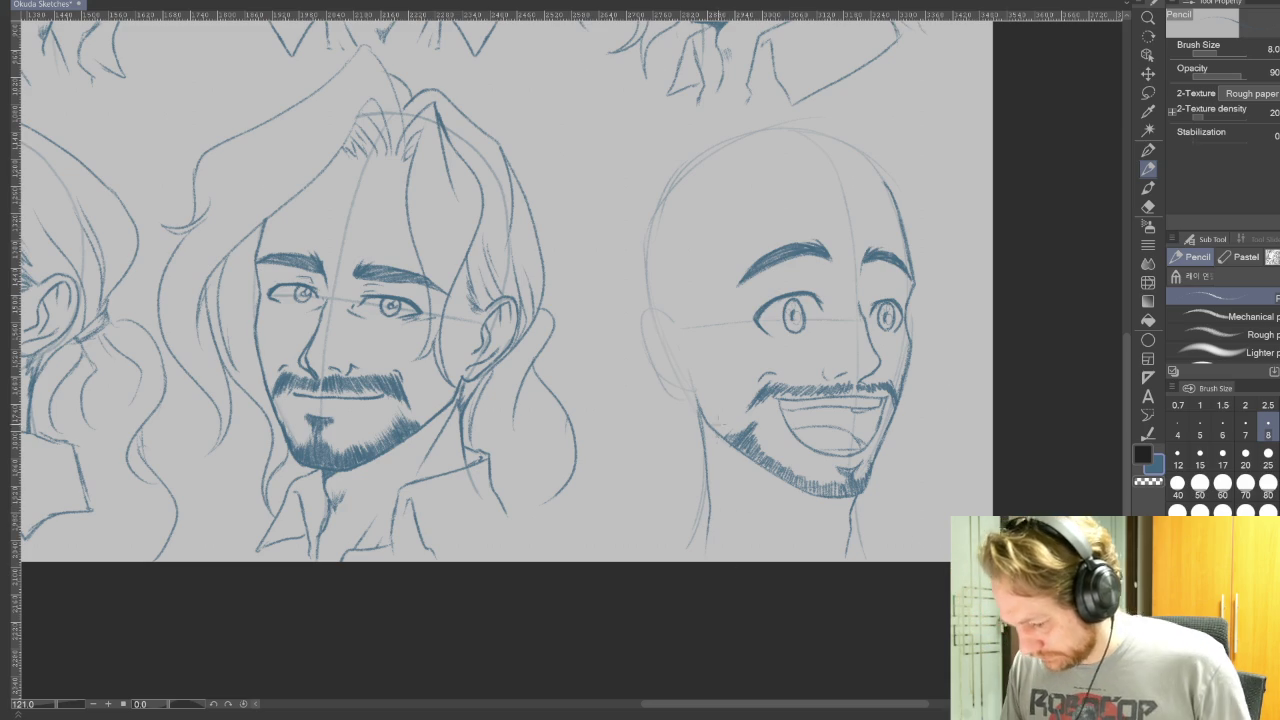
{"action": "key", "text": "ctrl+z"}
{"action": "left_click_drag", "start_coordinate": [706, 438], "coordinate": [694, 544]}
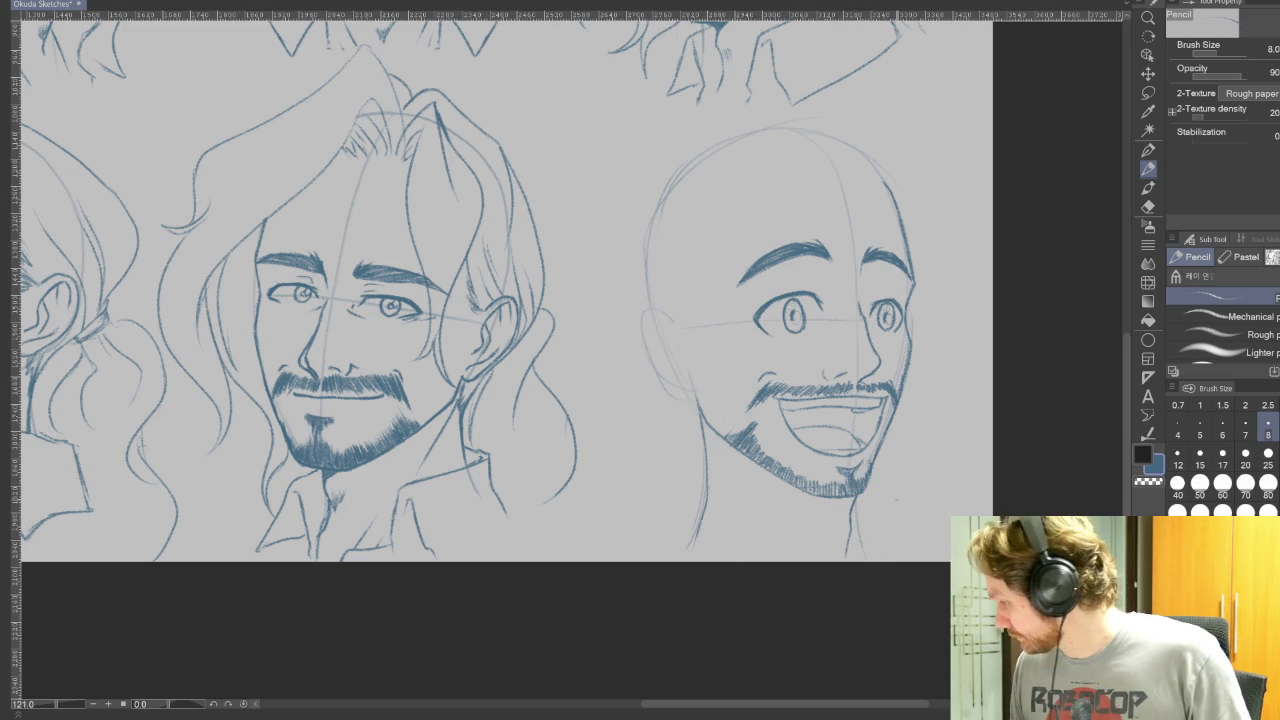
Step: Sketch the collar line below the chin and touch it up
{"action": "mouse_move", "coordinate": [656, 498]}
{"action": "left_mouse_down"}
{"action": "mouse_move", "coordinate": [730, 490]}
{"action": "mouse_move", "coordinate": [742, 548]}
{"action": "left_mouse_up"}
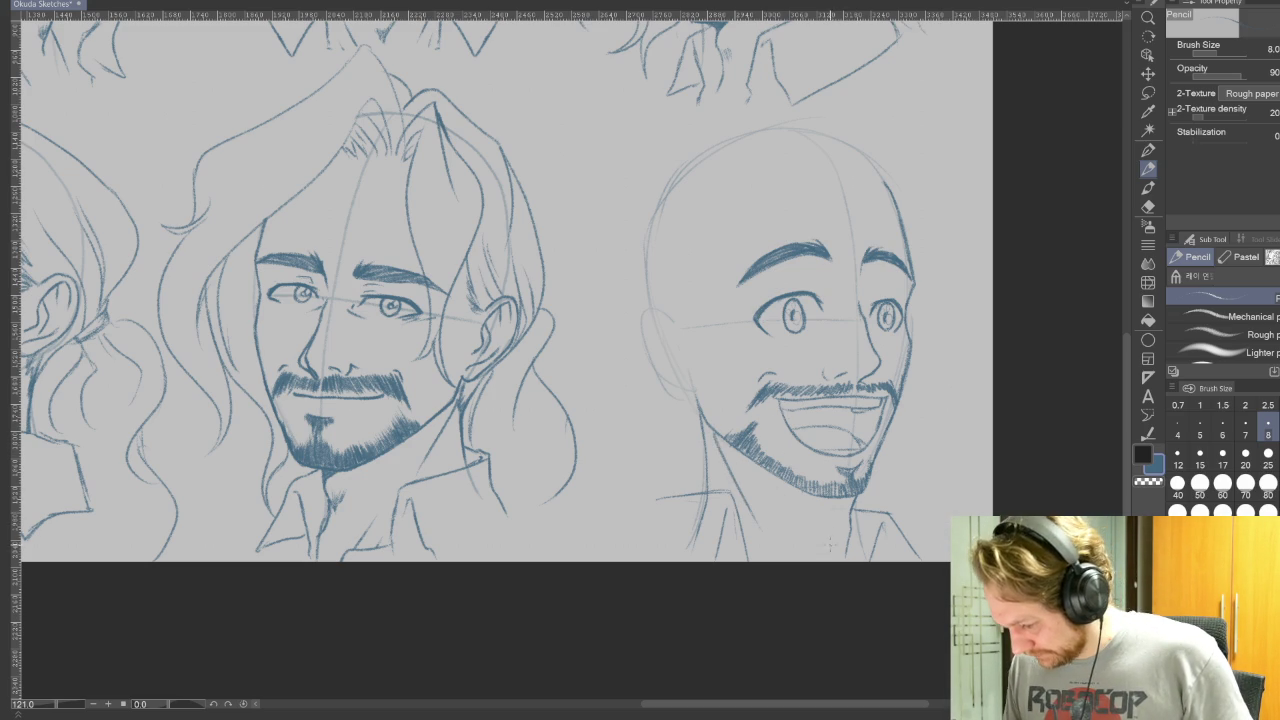
{"action": "left_click_drag", "start_coordinate": [839, 527], "coordinate": [842, 543]}
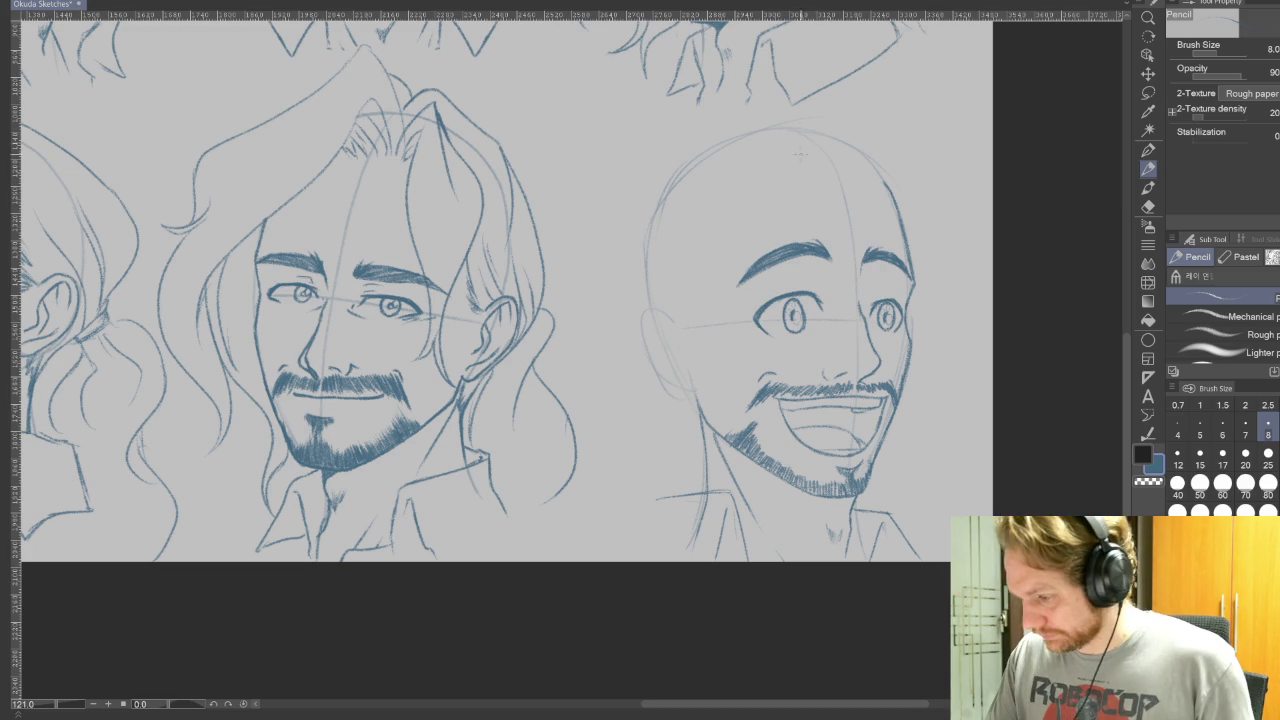
{"action": "left_click_drag", "start_coordinate": [775, 165], "coordinate": [925, 455]}
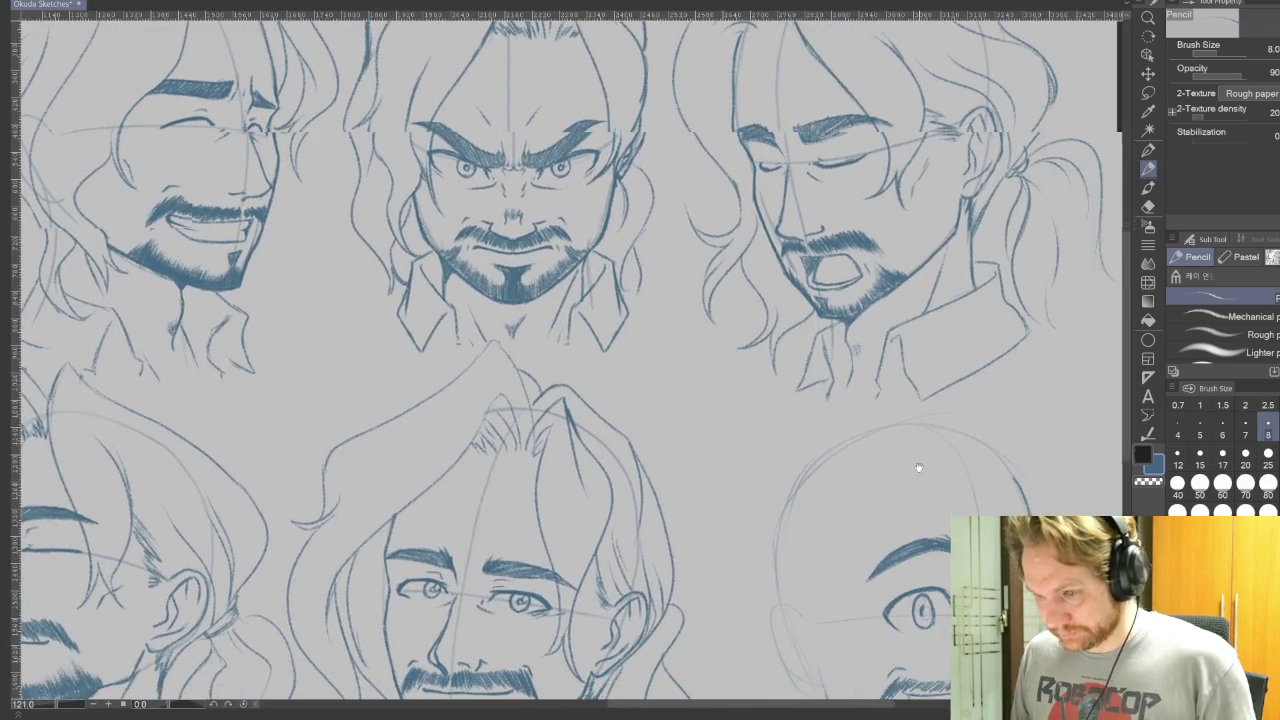
Step: Try and undo a line atop the bald head, then sketch hair along its right side
{"action": "scroll", "coordinate": [925, 455], "scroll_direction": "down", "scroll_amount": 2}
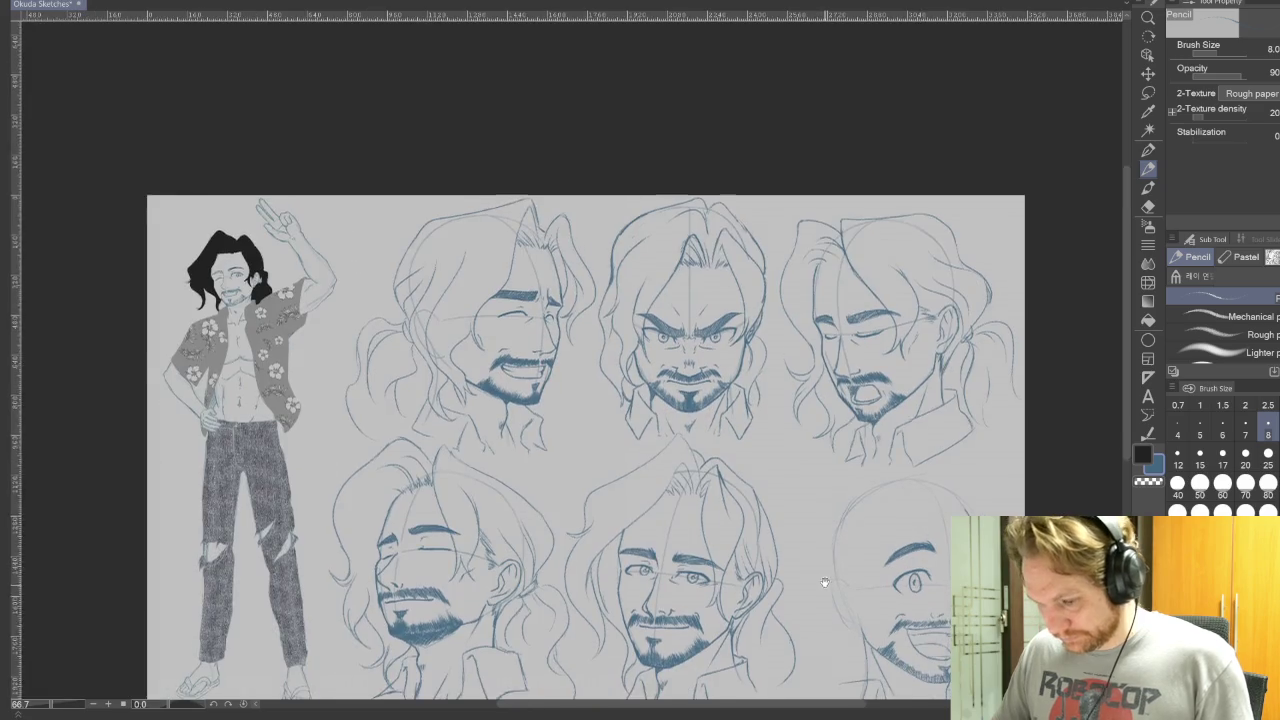
{"action": "scroll", "coordinate": [792, 461], "scroll_direction": "down", "scroll_amount": 1}
{"action": "left_click_drag", "start_coordinate": [792, 461], "coordinate": [764, 458]}
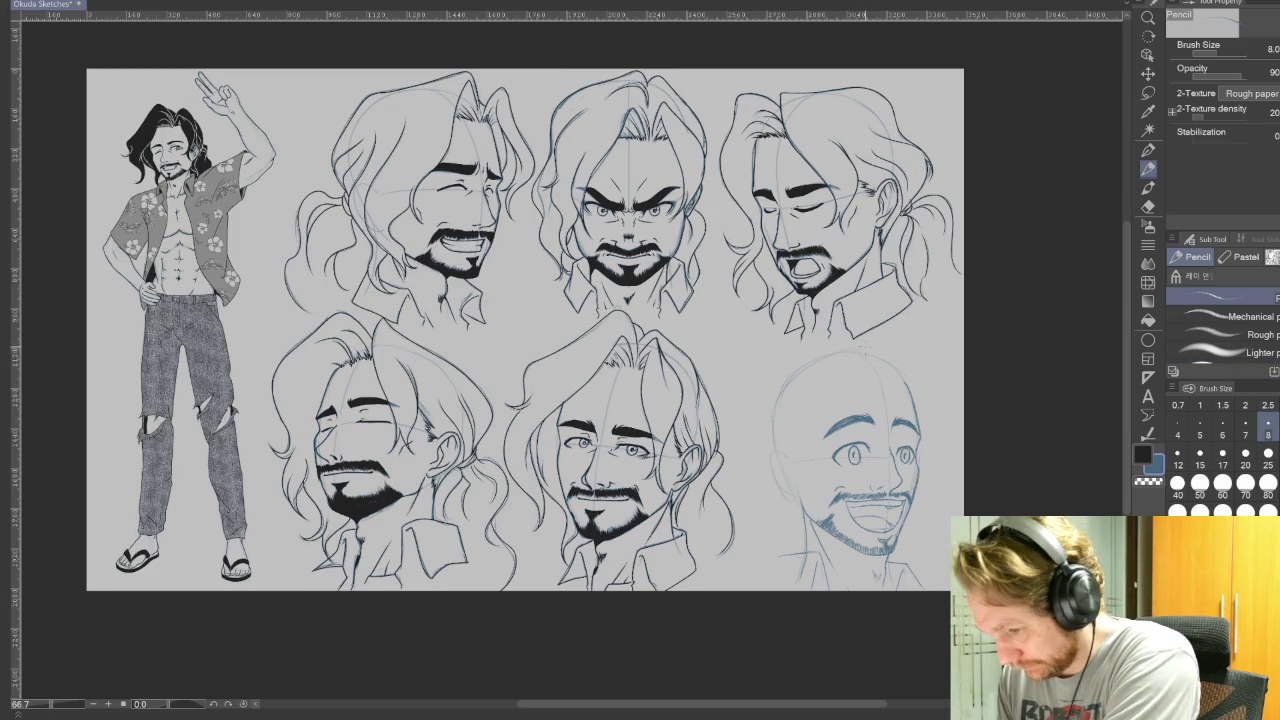
{"action": "left_click_drag", "start_coordinate": [865, 343], "coordinate": [824, 474]}
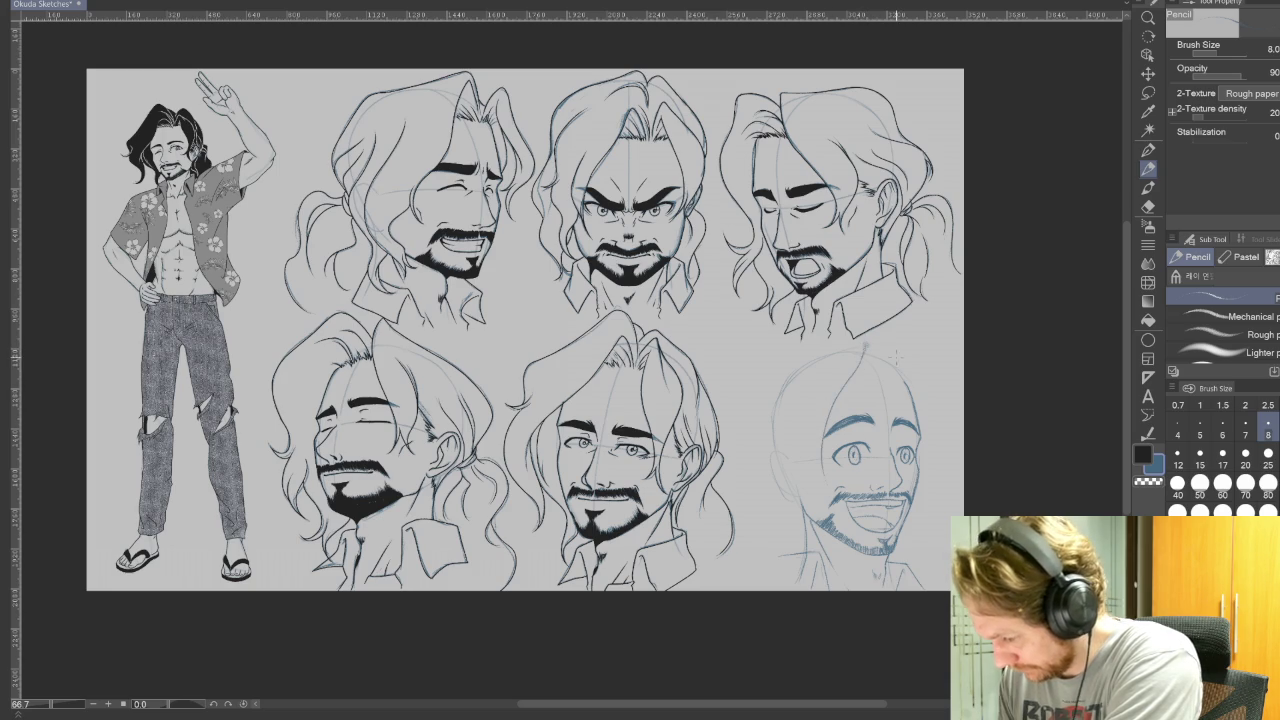
{"action": "key", "text": "ctrl+z"}
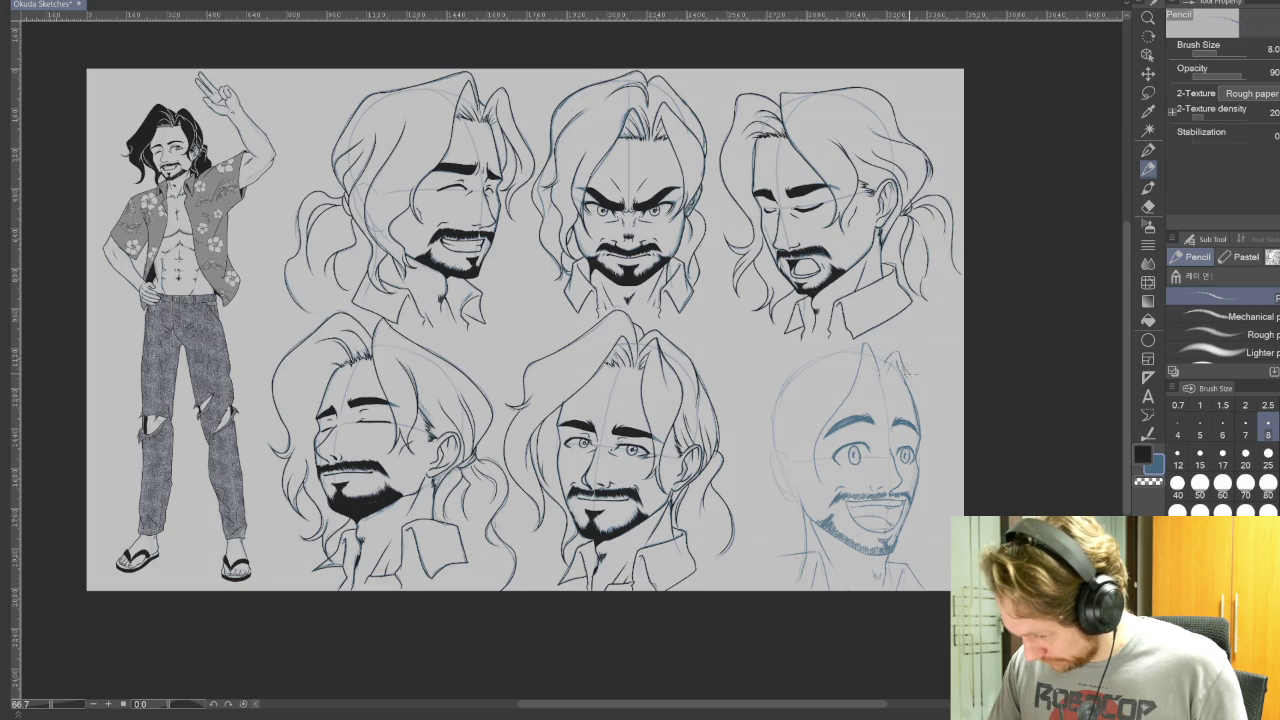
{"action": "left_click_drag", "start_coordinate": [921, 384], "coordinate": [936, 462]}
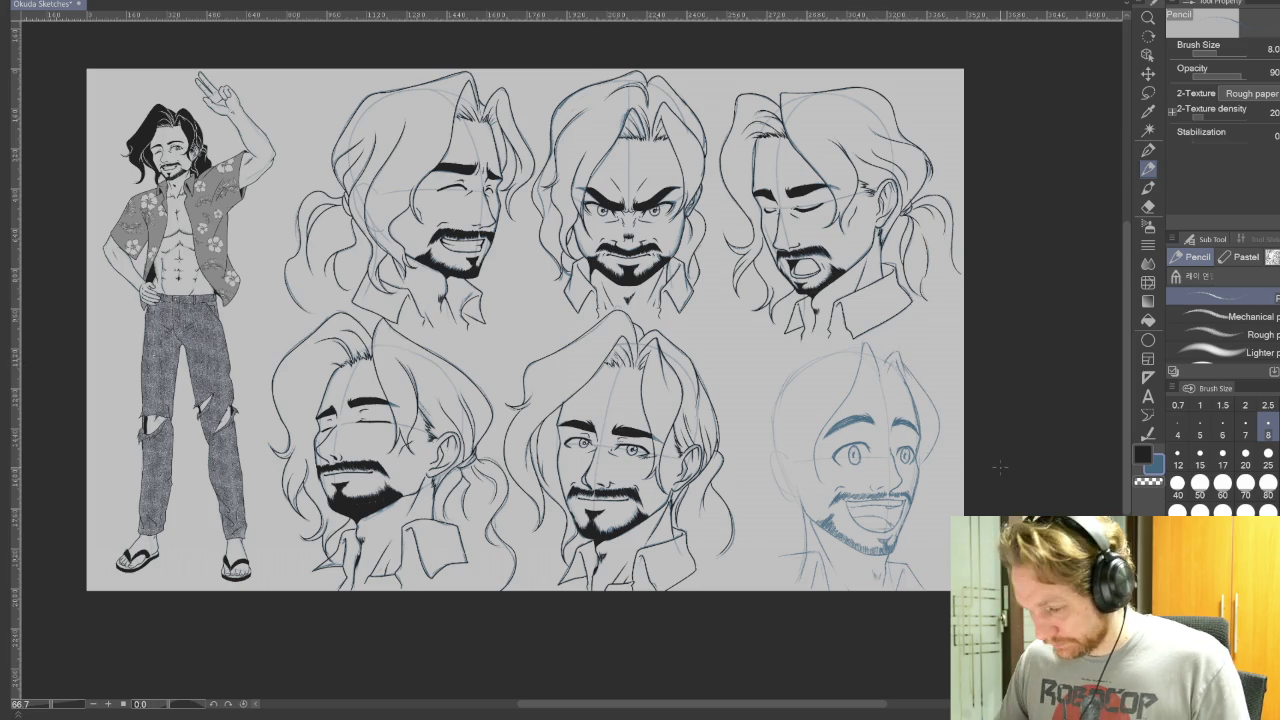
{"action": "scroll", "coordinate": [995, 465], "scroll_direction": "up", "scroll_amount": 1}
{"action": "scroll", "coordinate": [995, 465], "scroll_direction": "up", "scroll_amount": 1}
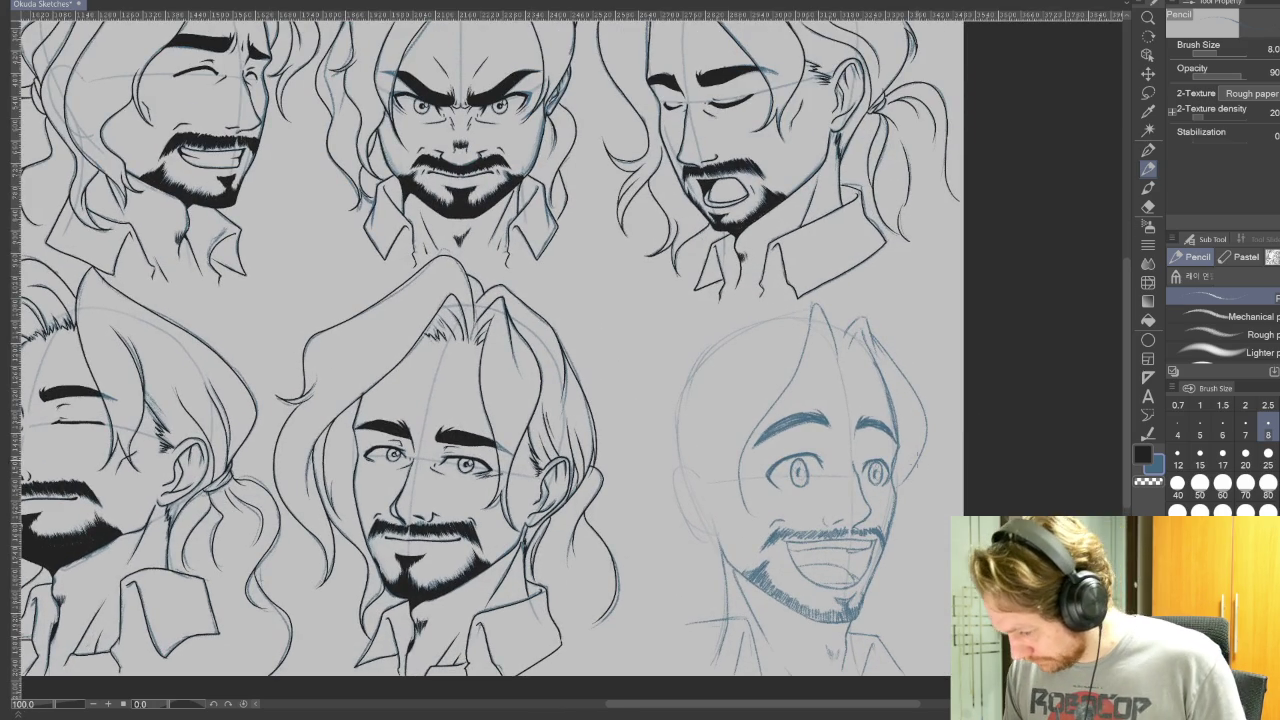
Step: Redraw the hair line down the laughing head's right side, undoing the stray ear and hair strokes
{"action": "left_click_drag", "start_coordinate": [919, 454], "coordinate": [905, 510]}
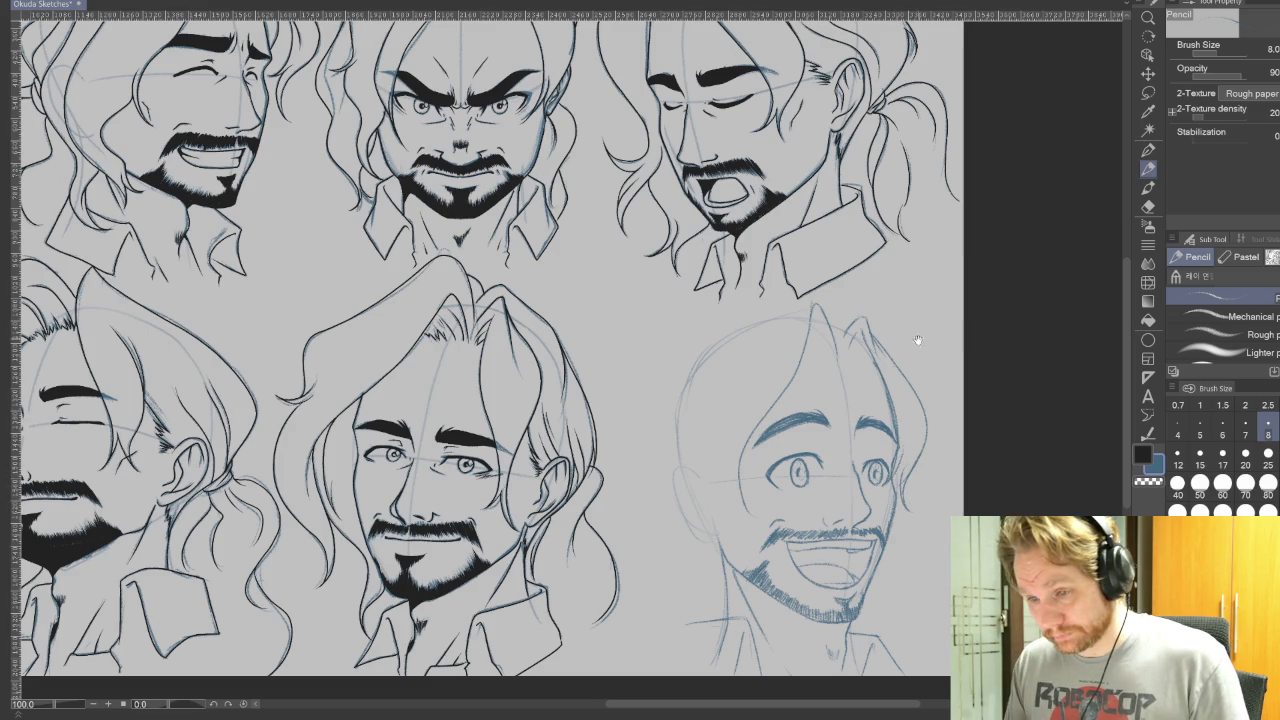
{"action": "scroll", "coordinate": [914, 329], "scroll_direction": "up", "scroll_amount": 2}
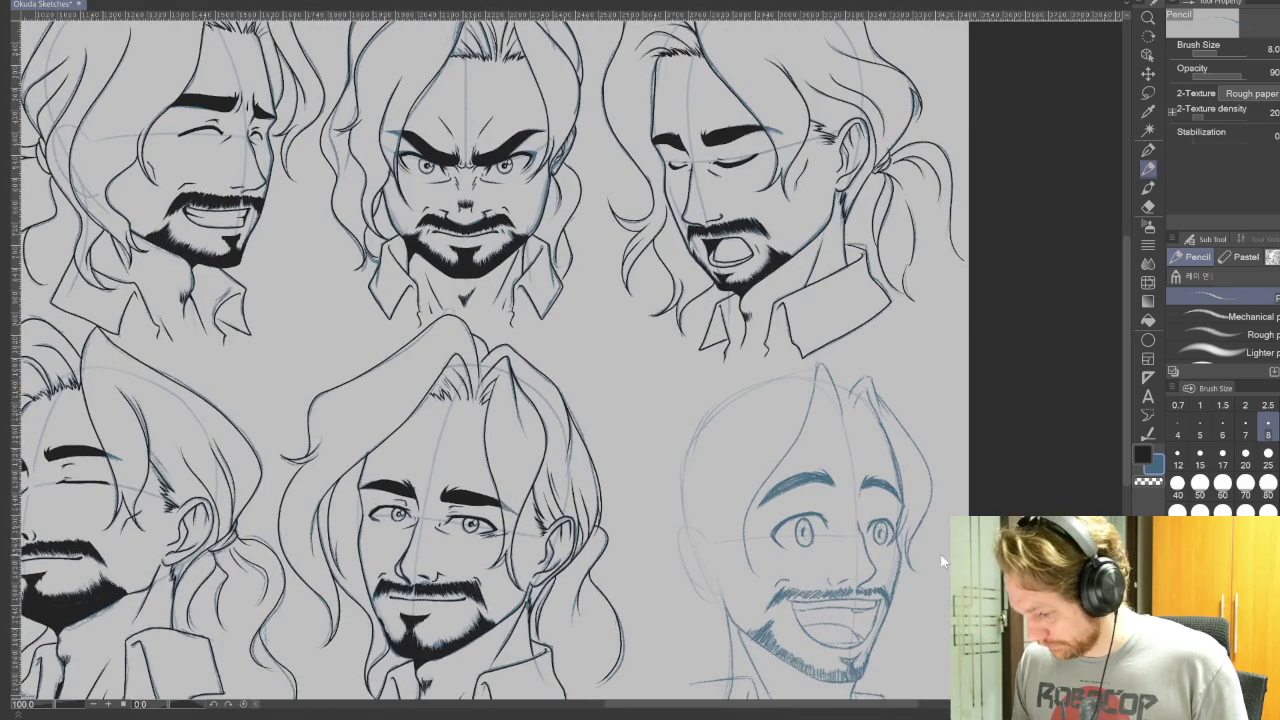
{"action": "key", "text": "ctrl+z"}
{"action": "key", "text": "ctrl+z"}
{"action": "key", "text": "ctrl+z"}
{"action": "scroll", "coordinate": [955, 462], "scroll_direction": "up", "scroll_amount": 2}
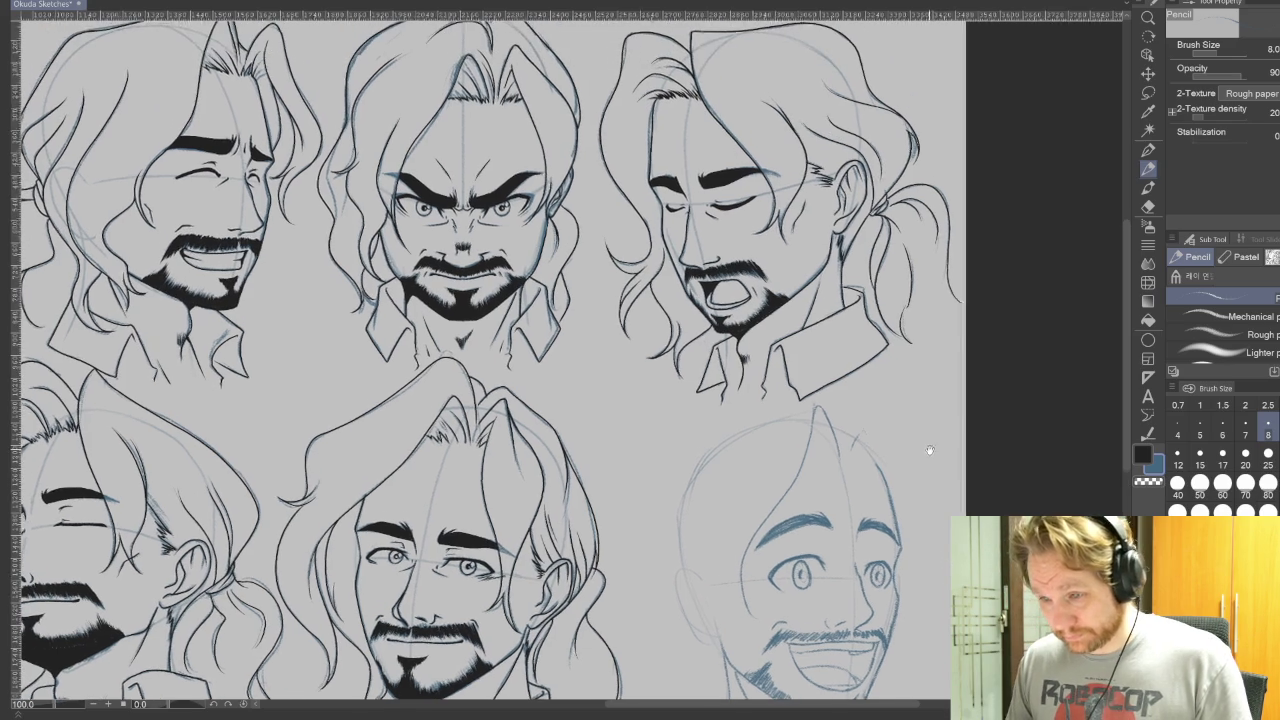
{"action": "left_click_drag", "start_coordinate": [864, 422], "coordinate": [912, 568]}
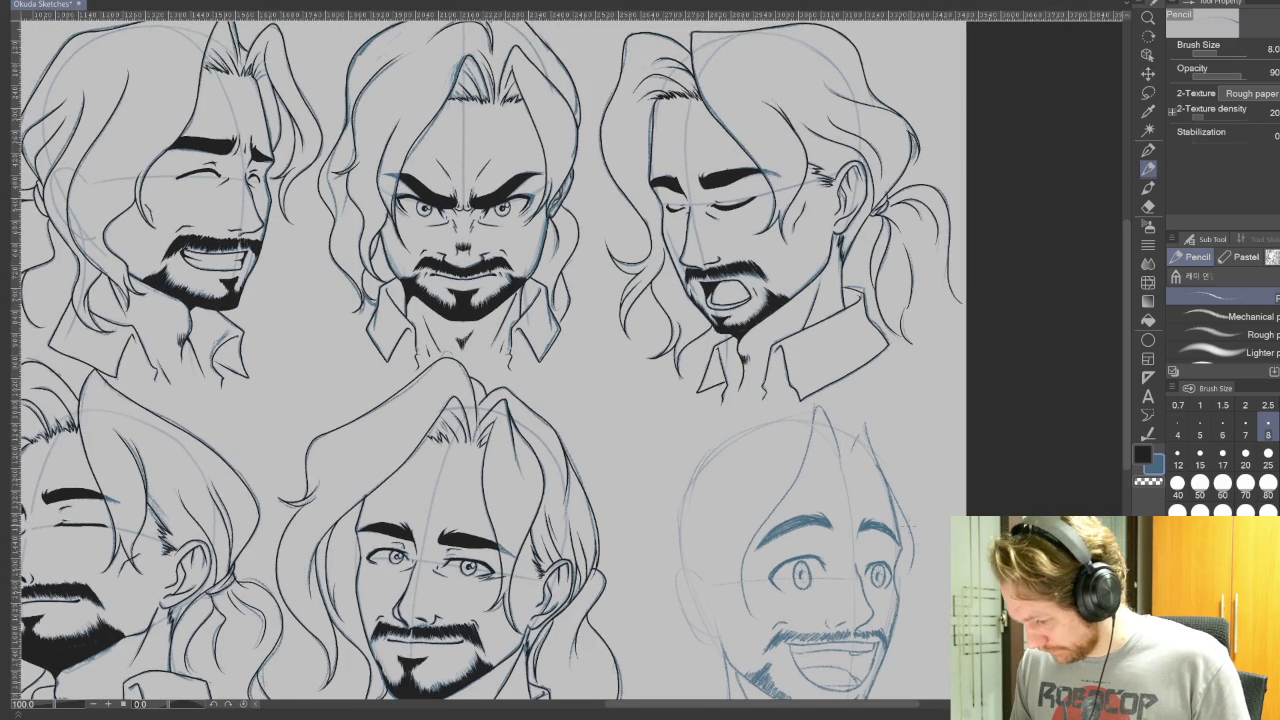
{"action": "mouse_move", "coordinate": [896, 532]}
{"action": "left_mouse_down"}
{"action": "mouse_move", "coordinate": [884, 596]}
{"action": "mouse_move", "coordinate": [902, 596]}
{"action": "mouse_move", "coordinate": [914, 642]}
{"action": "mouse_move", "coordinate": [908, 476]}
{"action": "left_mouse_up"}
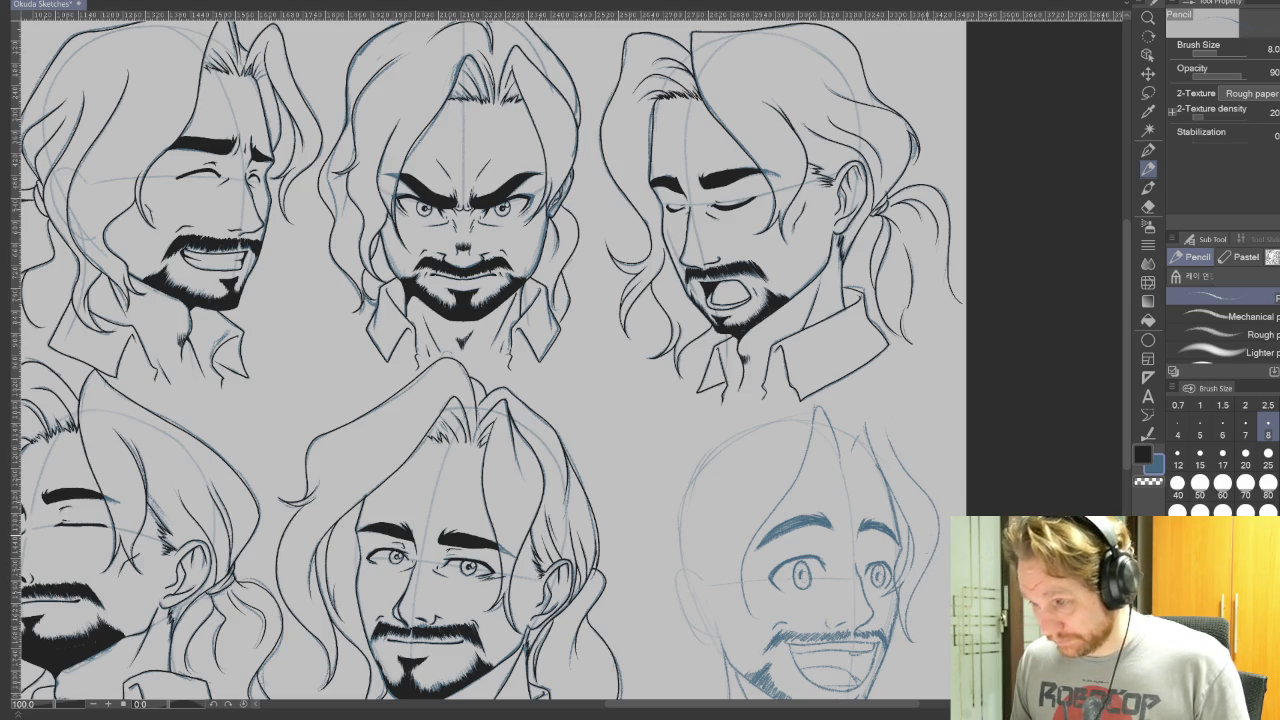
{"action": "key", "text": "ctrl+z"}
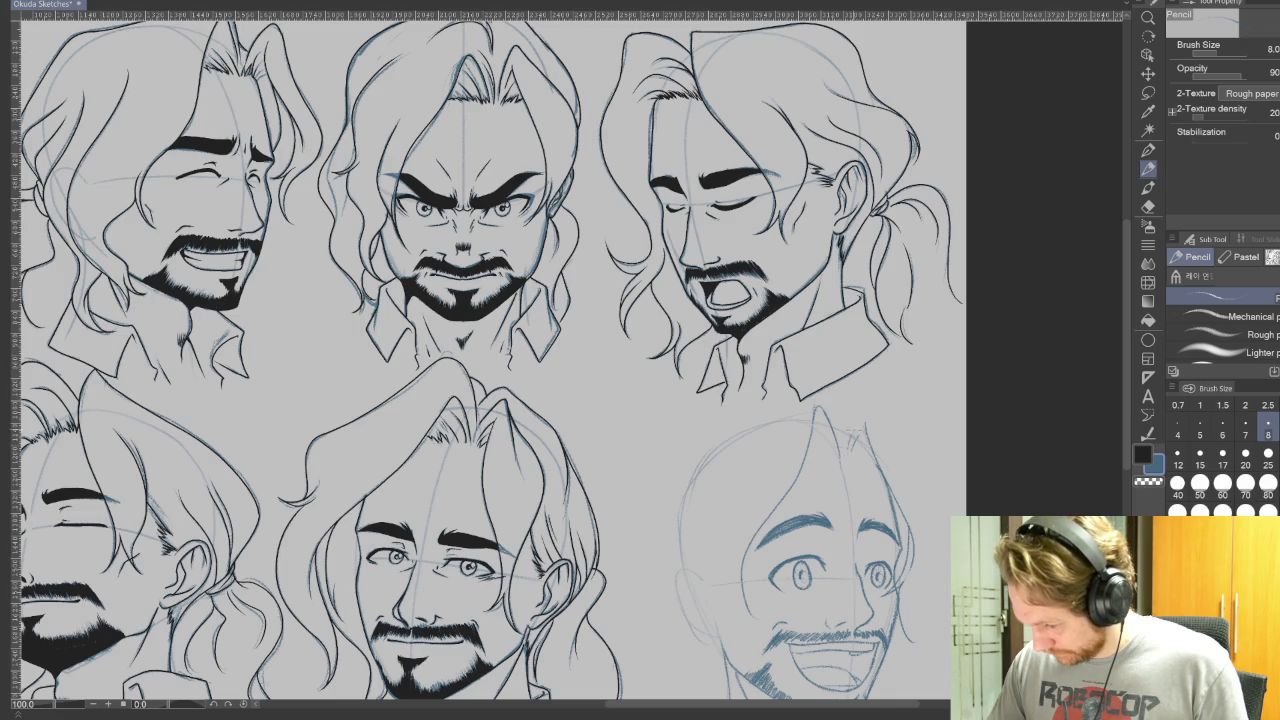
{"action": "left_click_drag", "start_coordinate": [910, 465], "coordinate": [910, 636]}
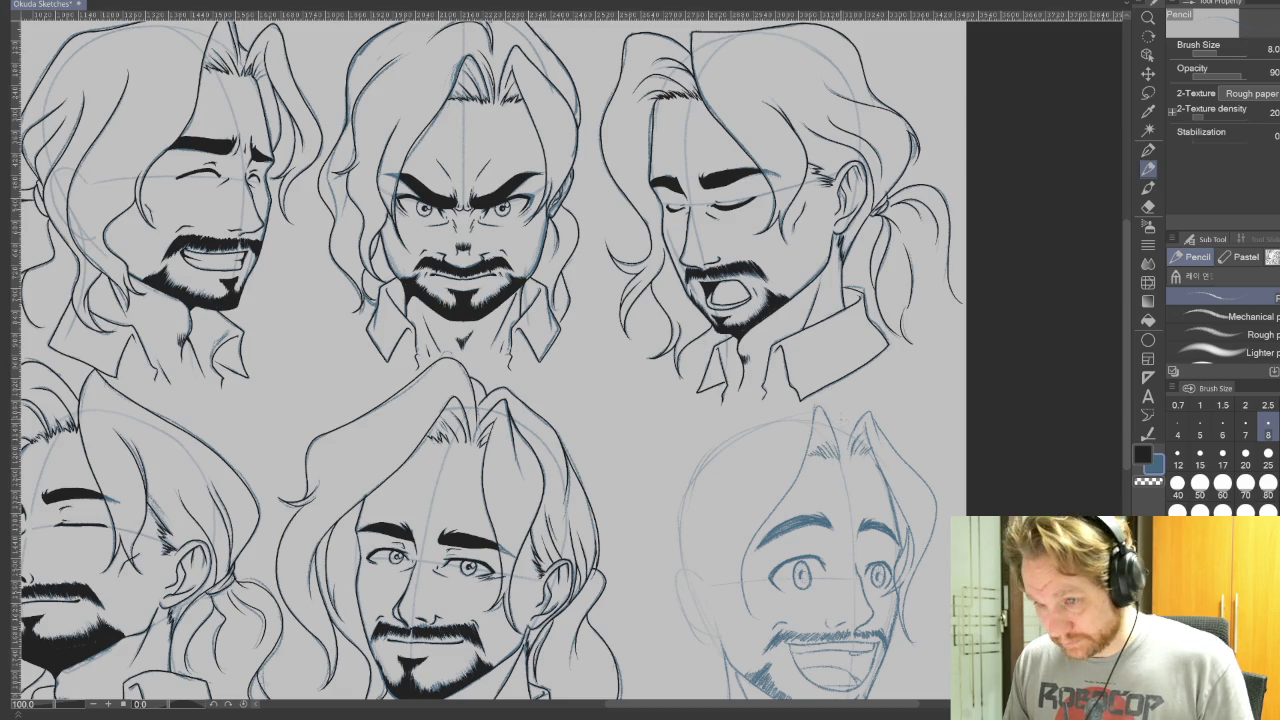
Step: Add strands at the top of the lower-right head's hair and undo the stray left-edge strokes
{"action": "left_click_drag", "start_coordinate": [490, 360], "coordinate": [547, 385]}
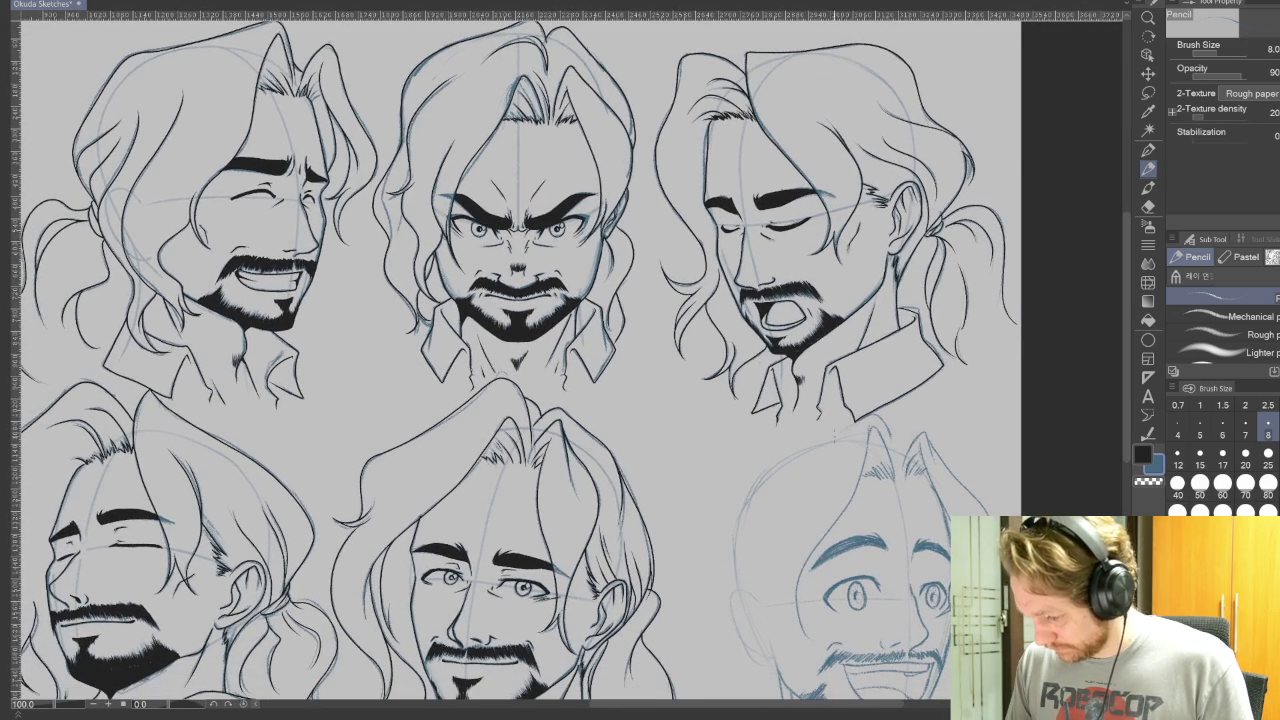
{"action": "mouse_move", "coordinate": [895, 448]}
{"action": "left_mouse_down"}
{"action": "mouse_move", "coordinate": [864, 402]}
{"action": "mouse_move", "coordinate": [750, 467]}
{"action": "mouse_move", "coordinate": [718, 552]}
{"action": "mouse_move", "coordinate": [731, 603]}
{"action": "left_mouse_up"}
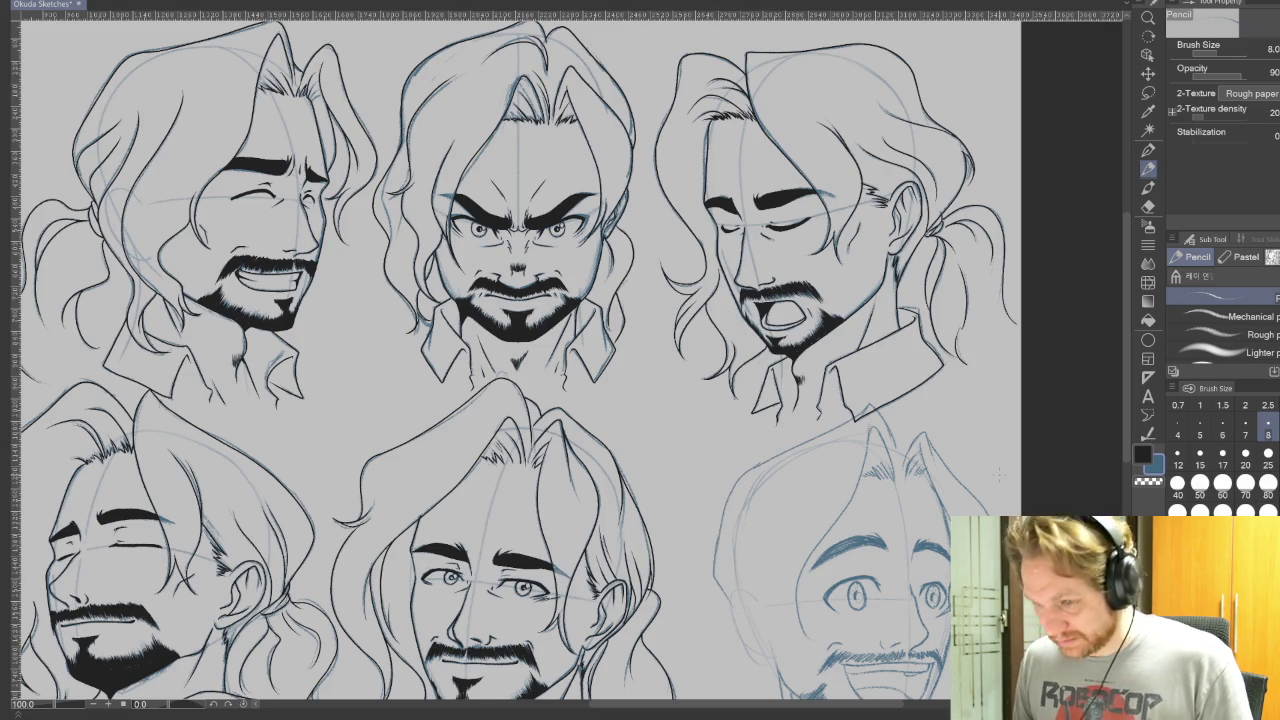
{"action": "key", "text": "ctrl+z"}
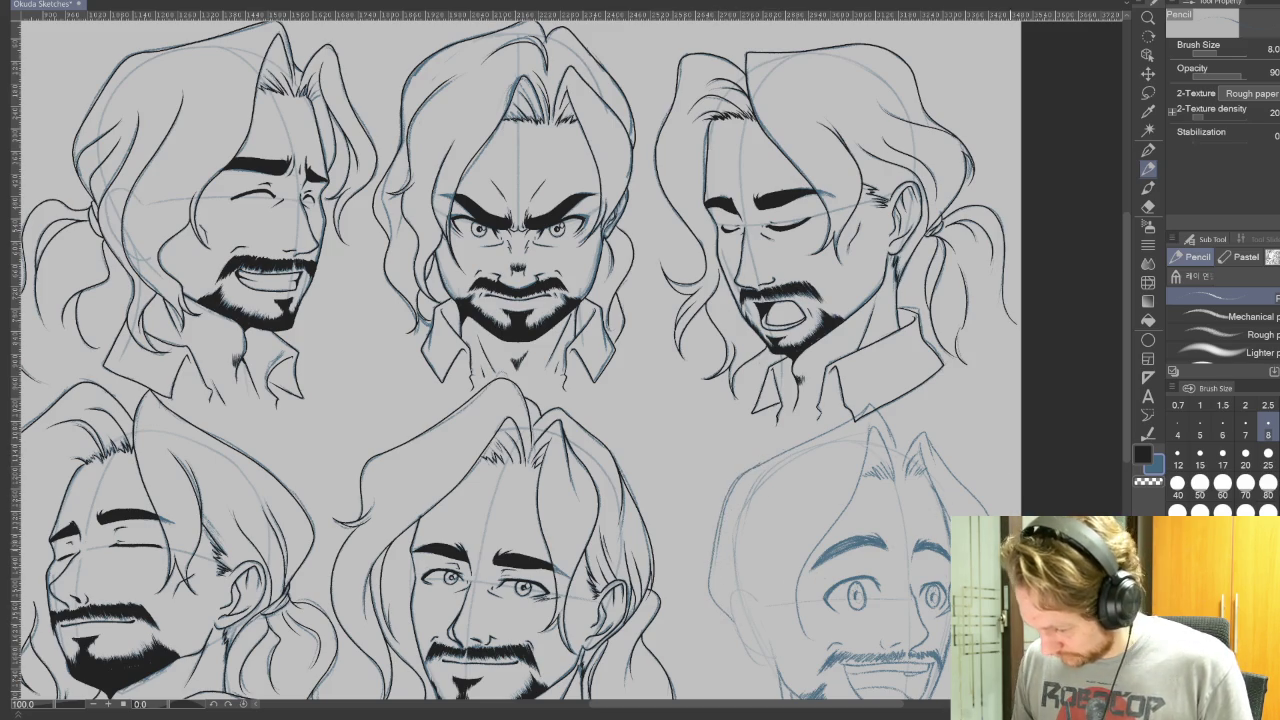
{"action": "left_click_drag", "start_coordinate": [1040, 470], "coordinate": [1038, 500]}
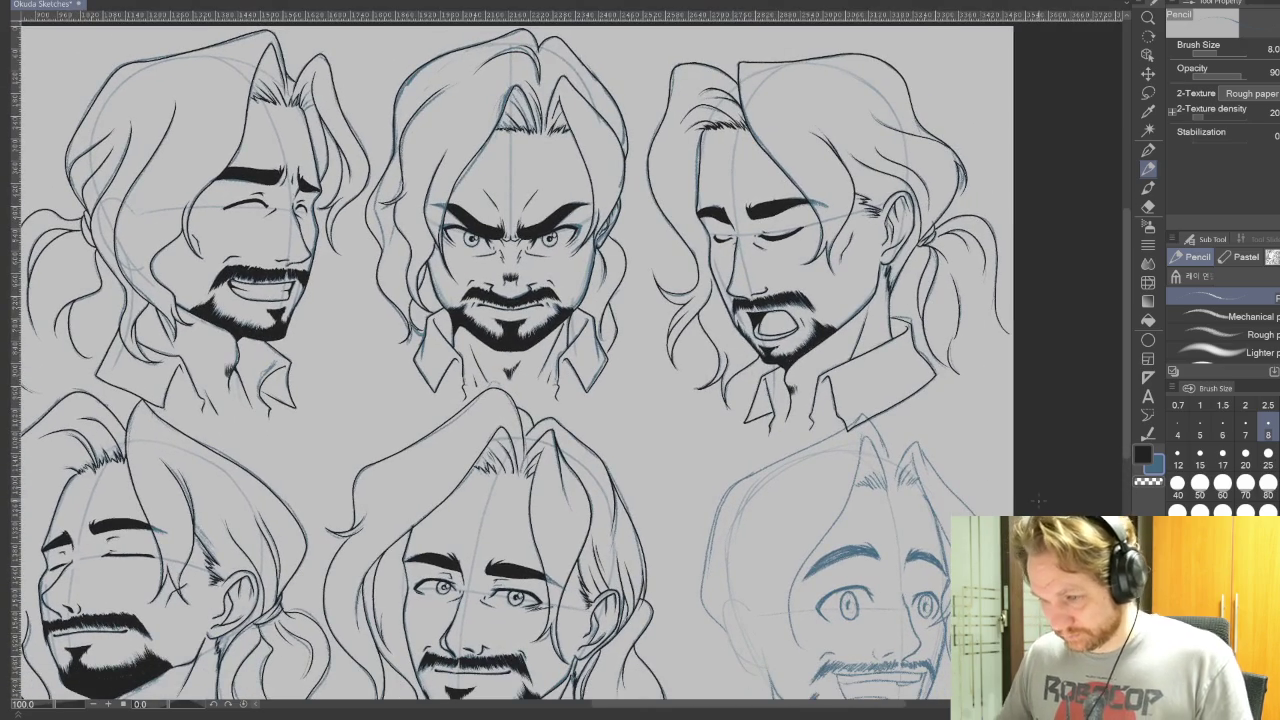
{"action": "scroll", "coordinate": [1017, 501], "scroll_direction": "down", "scroll_amount": 3}
Step: Zoom to the laughing face and sketch thin hair strands down its left side
{"action": "scroll", "coordinate": [1017, 501], "scroll_direction": "down", "scroll_amount": 2}
{"action": "scroll", "coordinate": [800, 462], "scroll_direction": "up", "scroll_amount": 1}
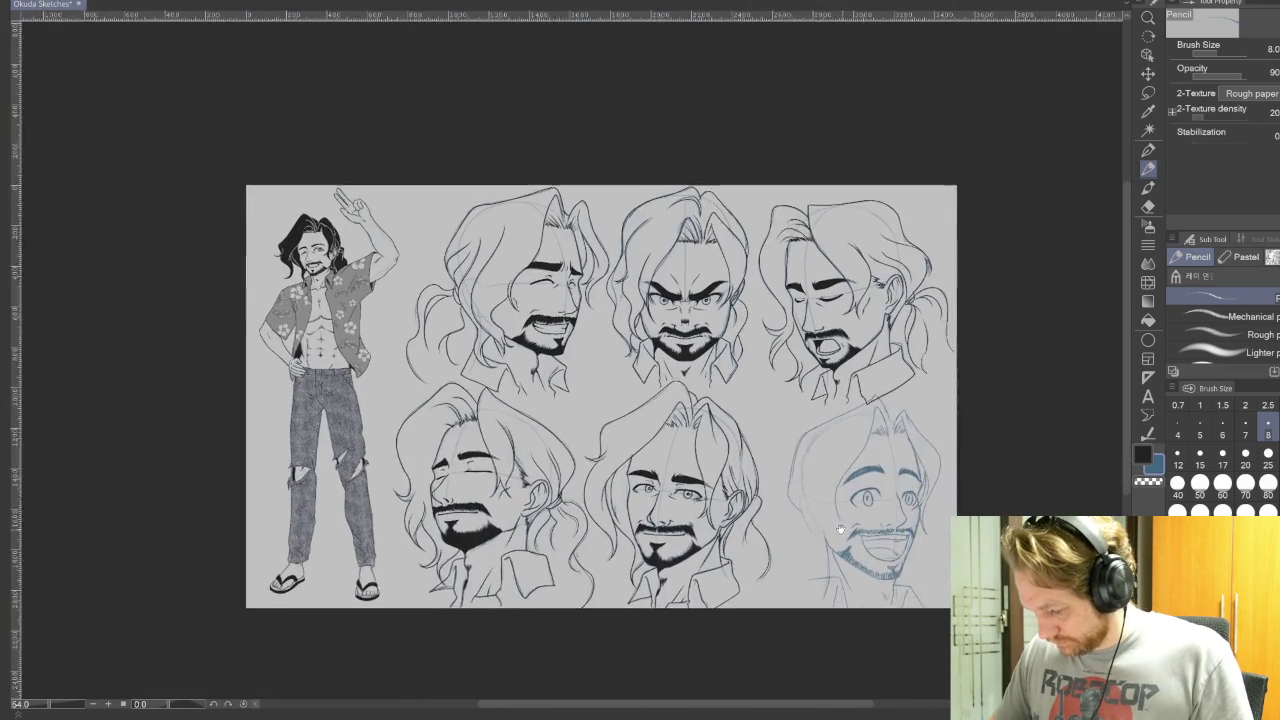
{"action": "scroll", "coordinate": [800, 462], "scroll_direction": "up", "scroll_amount": 1}
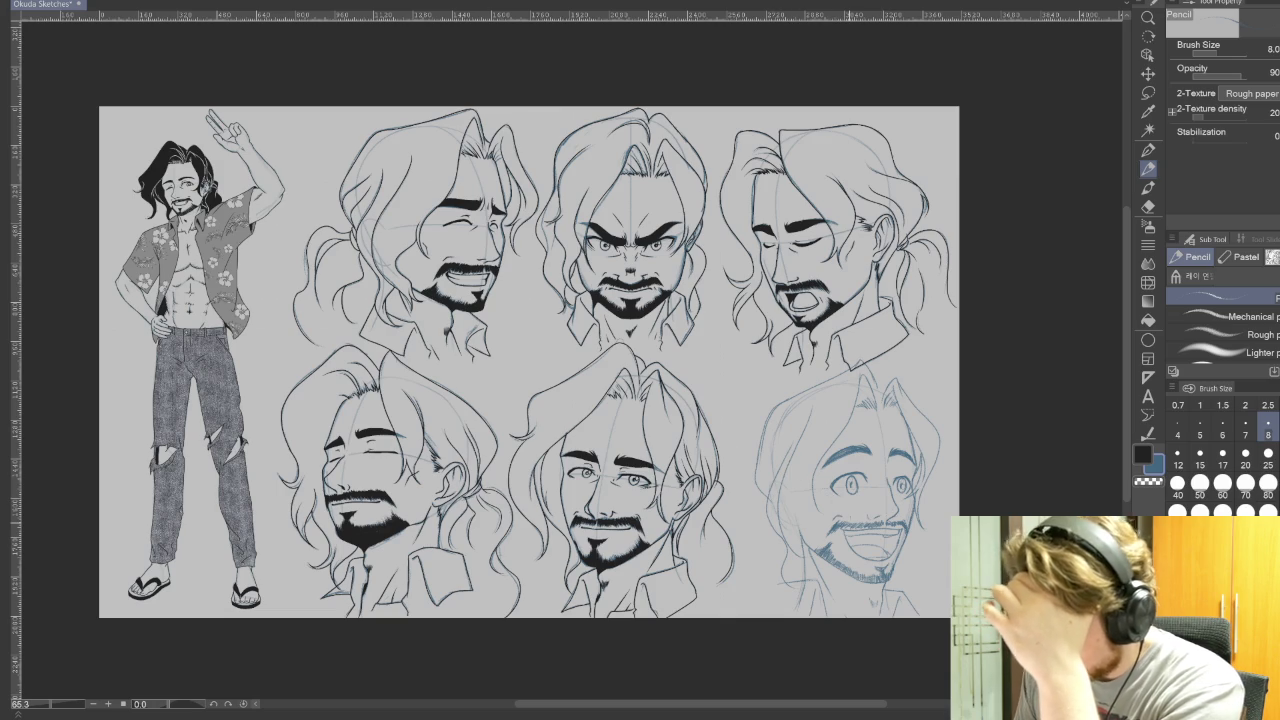
{"action": "scroll", "coordinate": [808, 453], "scroll_direction": "up", "scroll_amount": 2}
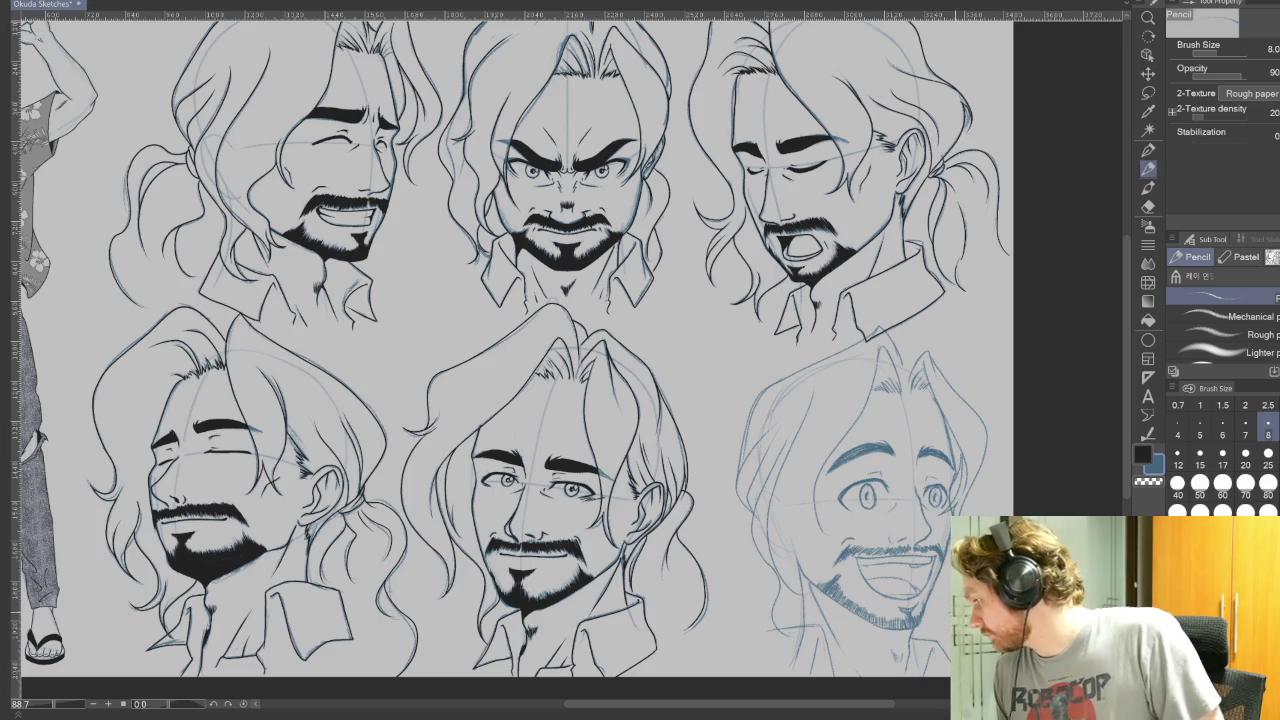
{"action": "scroll", "coordinate": [512, 350], "scroll_direction": "down", "scroll_amount": 2}
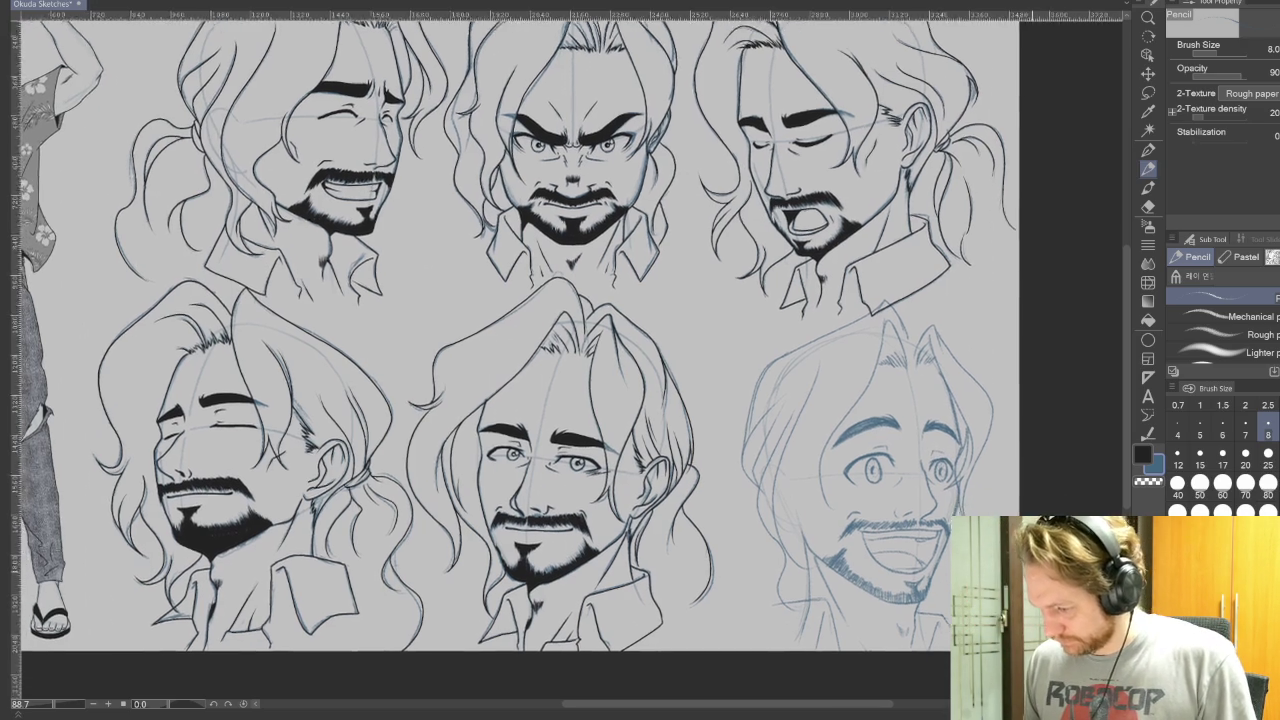
{"action": "scroll", "coordinate": [512, 320], "scroll_direction": "down", "scroll_amount": 1}
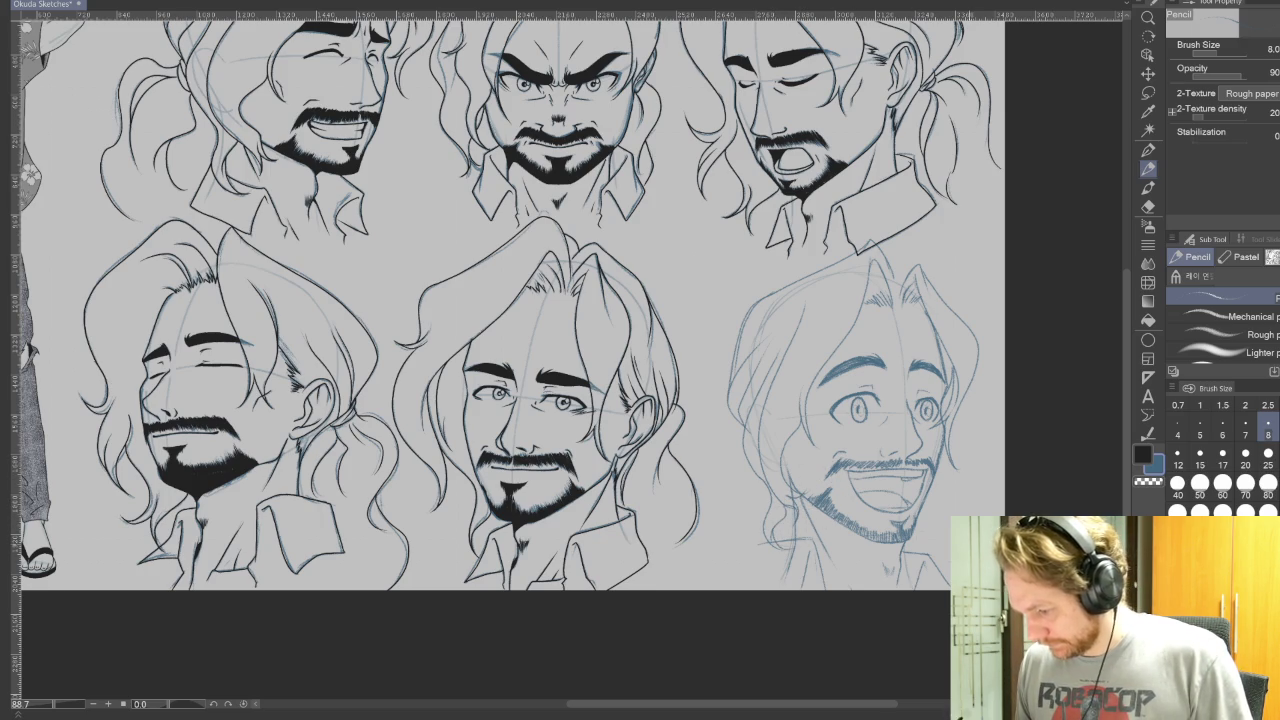
{"action": "scroll", "coordinate": [938, 585], "scroll_direction": "down", "scroll_amount": 2}
{"action": "scroll", "coordinate": [938, 585], "scroll_direction": "up", "scroll_amount": 1}
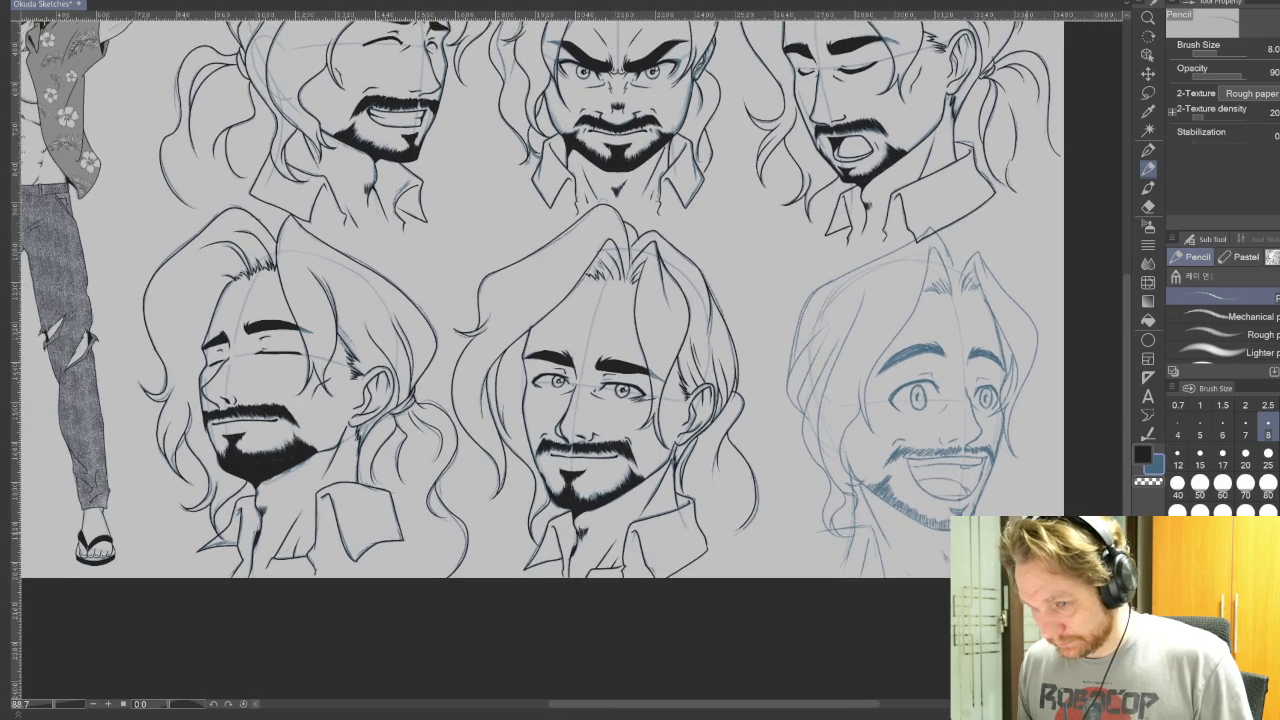
{"action": "scroll", "coordinate": [938, 585], "scroll_direction": "up", "scroll_amount": 1}
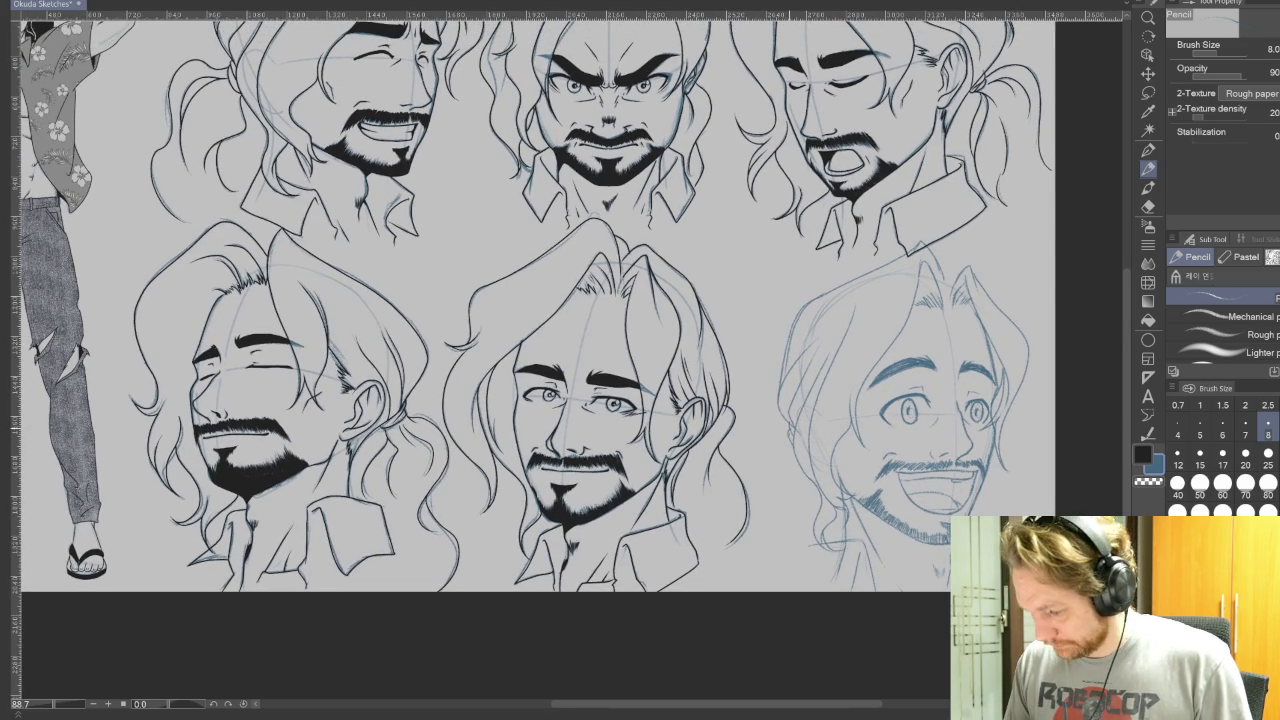
{"action": "left_click_drag", "start_coordinate": [762, 456], "coordinate": [746, 576]}
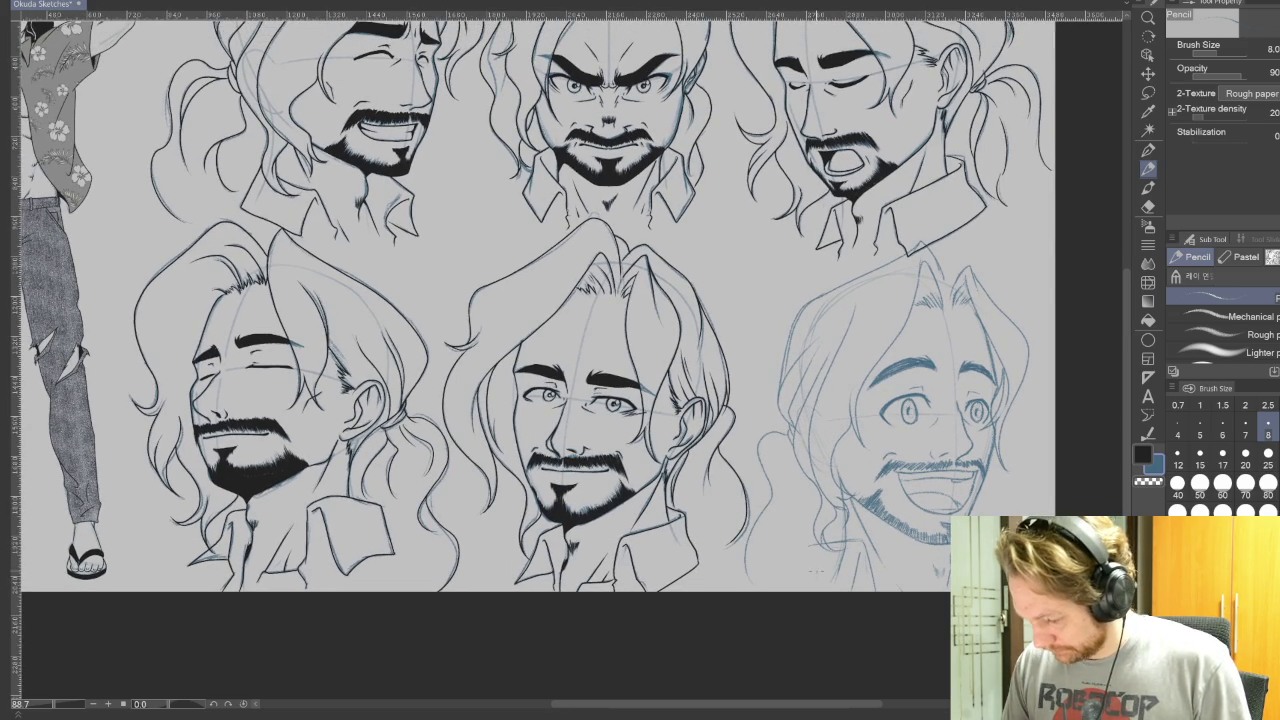
{"action": "left_click_drag", "start_coordinate": [798, 460], "coordinate": [784, 518]}
{"action": "left_click_drag", "start_coordinate": [788, 452], "coordinate": [782, 536]}
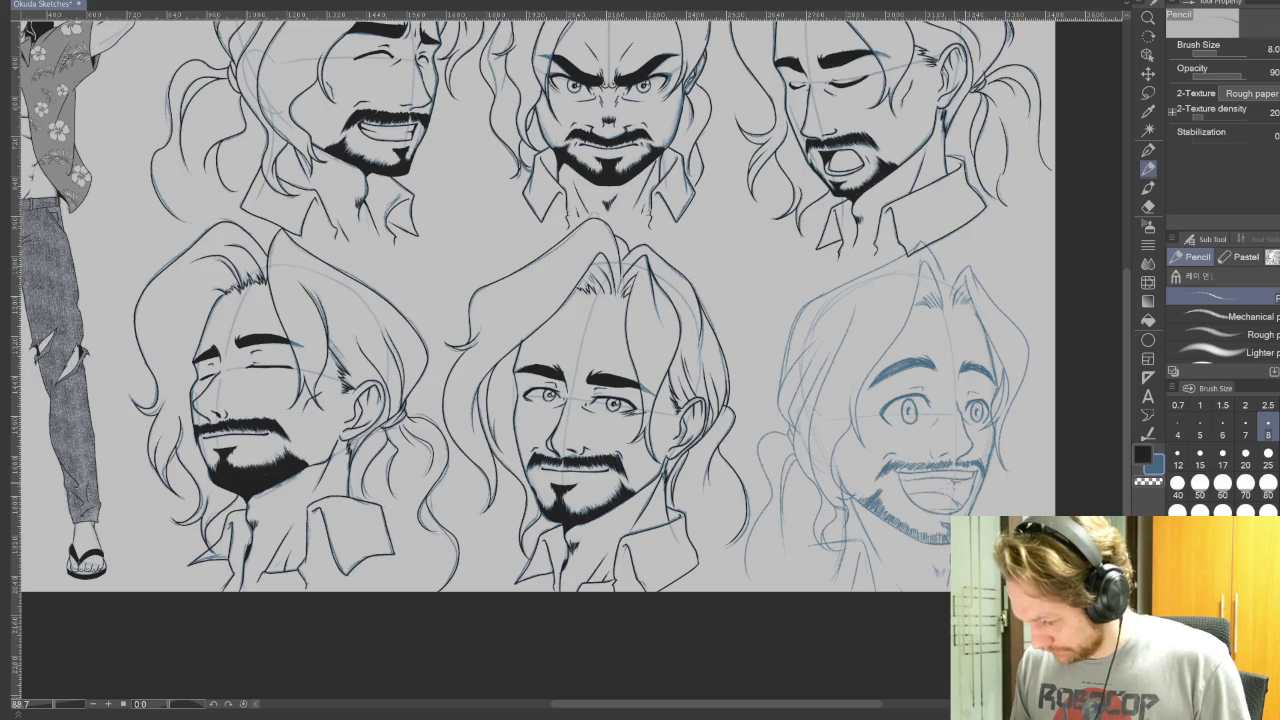
Step: Undo a faint strand and sketch more wavy strands in the lower-left hair toward the collar
{"action": "key", "text": "ctrl+z"}
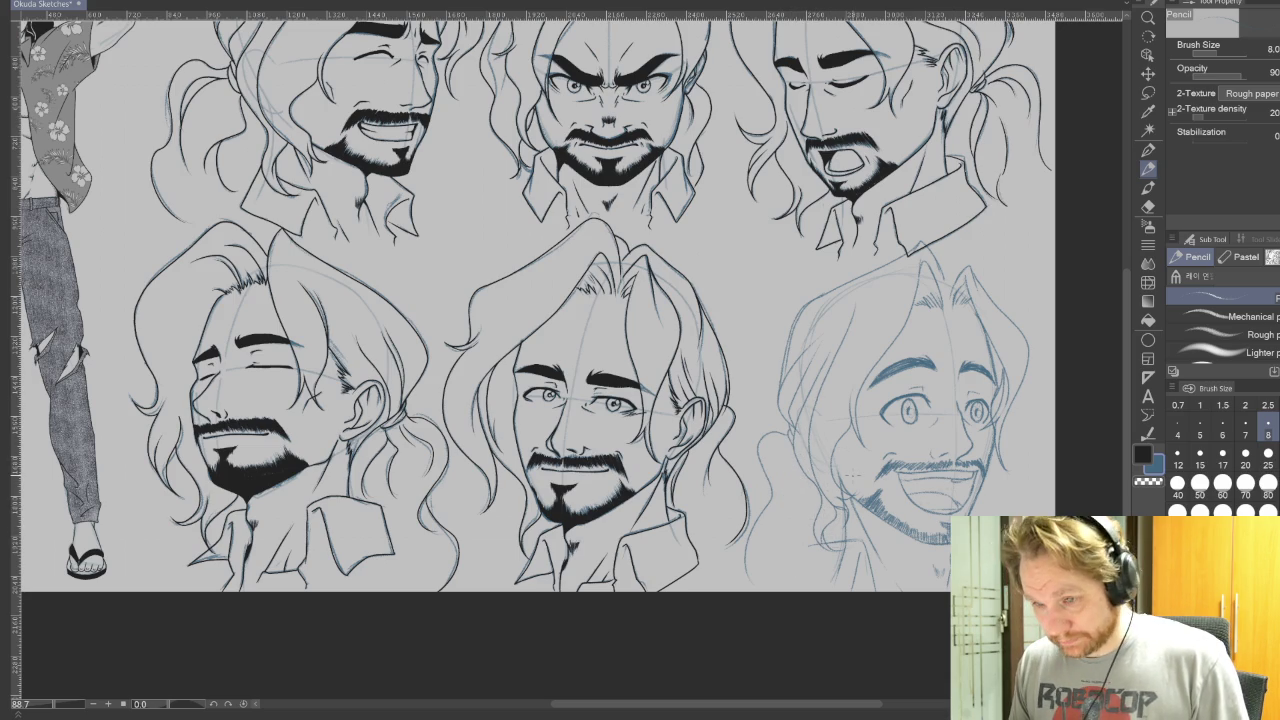
{"action": "left_click_drag", "start_coordinate": [808, 520], "coordinate": [788, 566]}
{"action": "left_click_drag", "start_coordinate": [824, 524], "coordinate": [800, 578]}
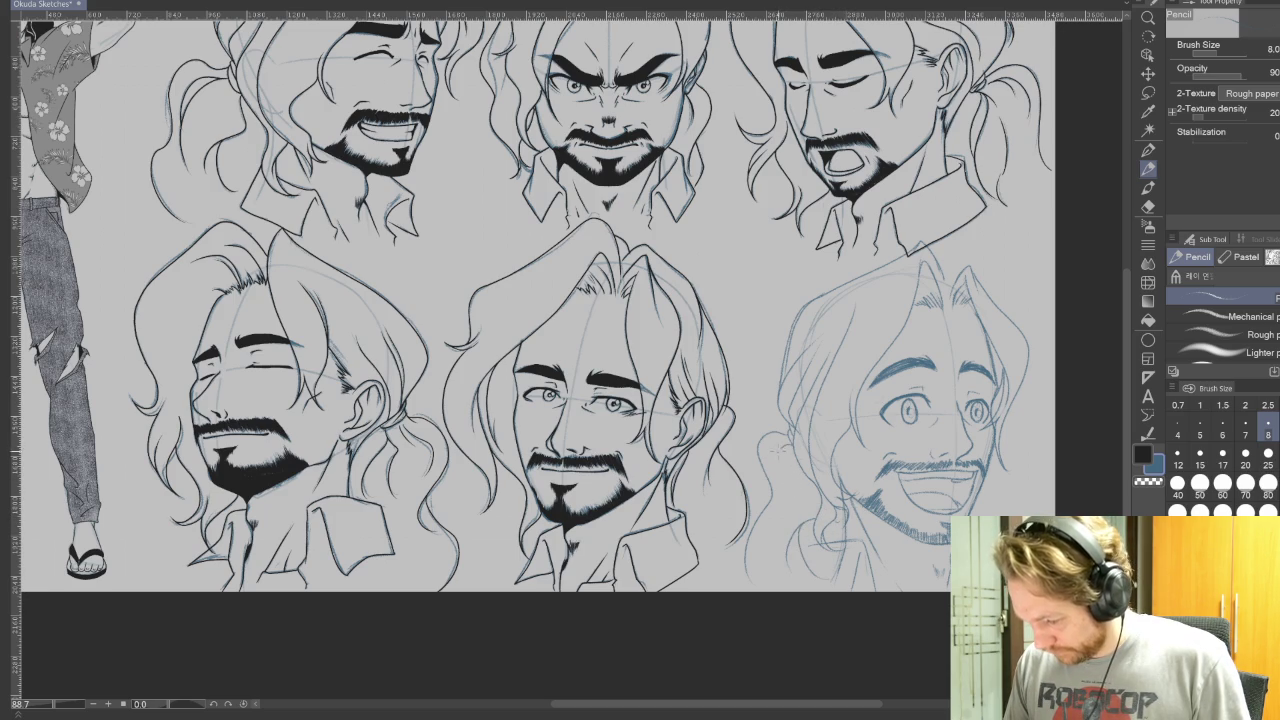
{"action": "left_click_drag", "start_coordinate": [784, 468], "coordinate": [770, 528]}
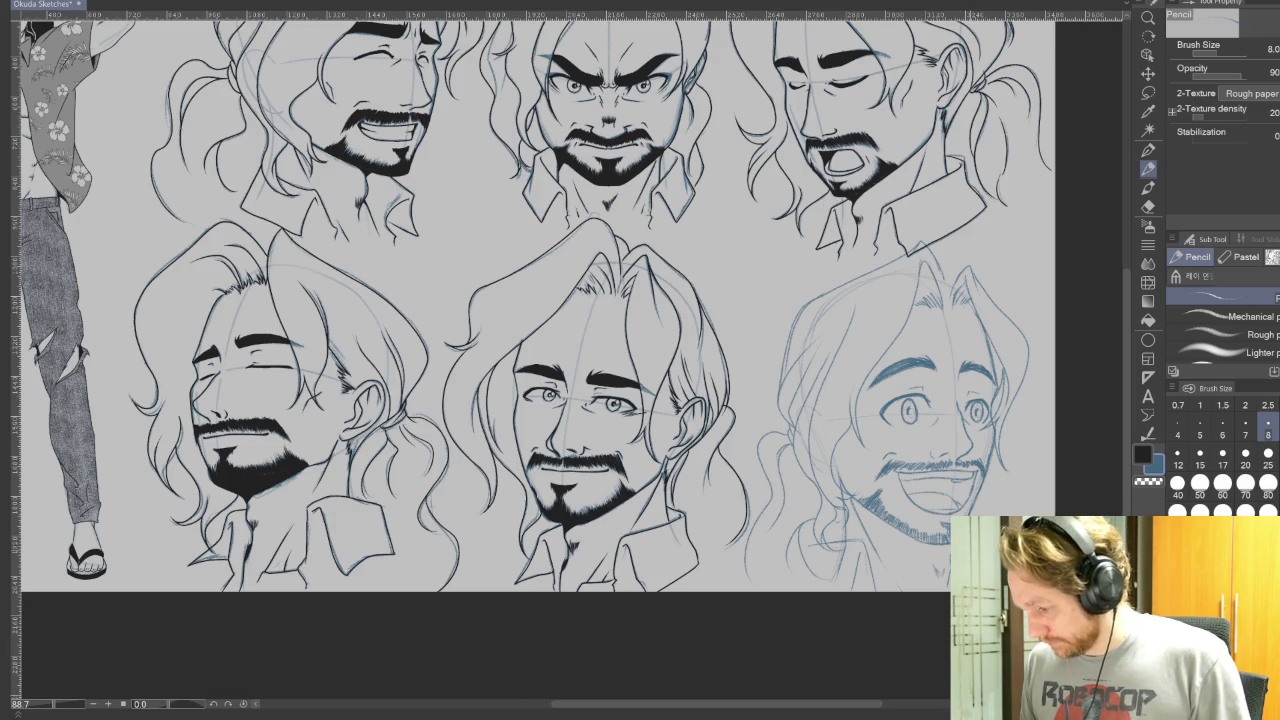
{"action": "scroll", "coordinate": [600, 400], "scroll_direction": "up", "scroll_amount": 3}
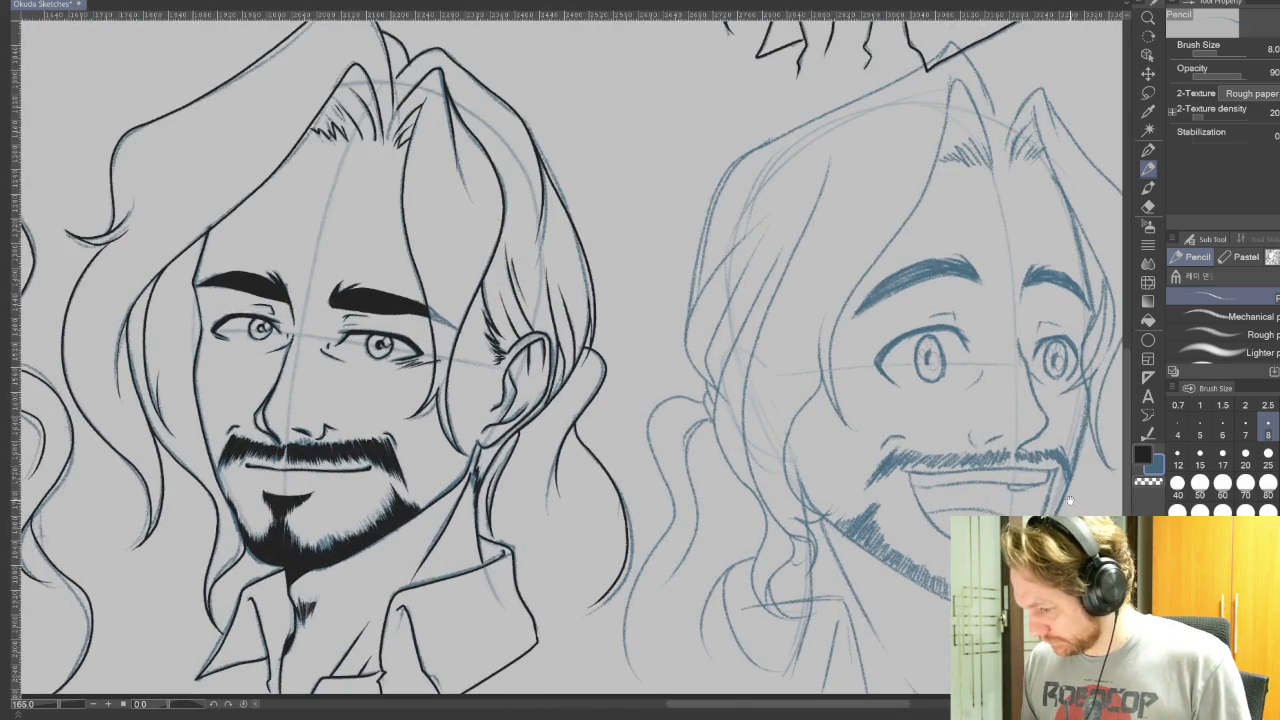
{"action": "left_click_drag", "start_coordinate": [900, 300], "coordinate": [620, 370]}
{"action": "mouse_move", "coordinate": [900, 400]}
{"action": "left_mouse_down"}
{"action": "mouse_move", "coordinate": [934, 287]}
{"action": "mouse_move", "coordinate": [794, 60]}
{"action": "left_mouse_up"}
{"action": "key", "text": "p"}
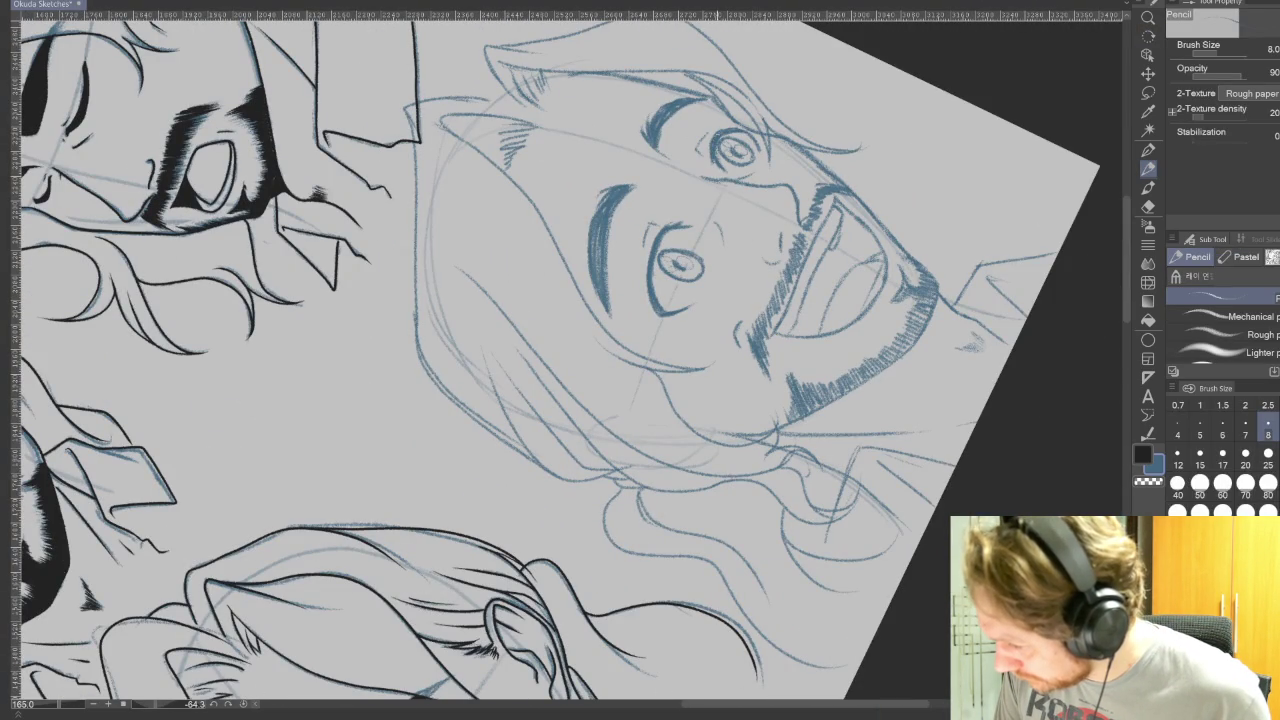
{"action": "key", "text": "r"}
{"action": "mouse_move", "coordinate": [928, 211]}
{"action": "left_mouse_down"}
{"action": "mouse_move", "coordinate": [1137, 212]}
{"action": "mouse_move", "coordinate": [1000, 60]}
{"action": "left_mouse_up"}
{"action": "key", "text": "p"}
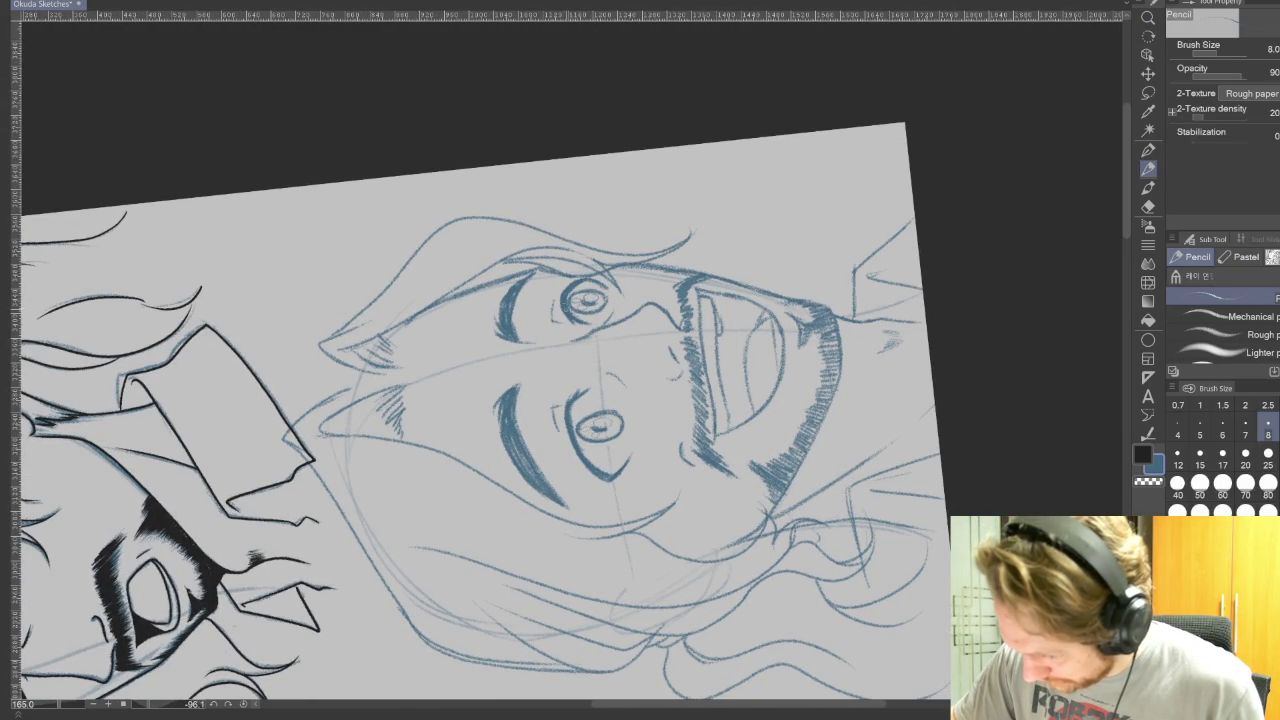
{"action": "key", "text": "ctrl+@"}
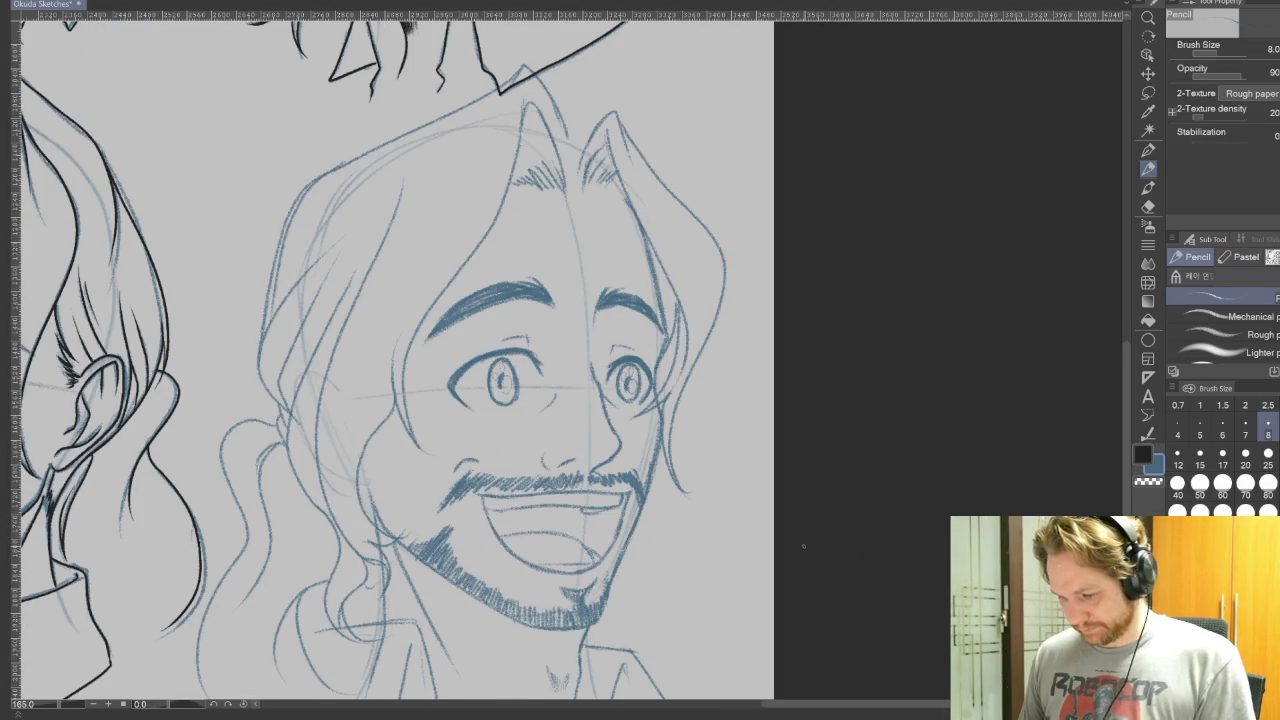
{"action": "left_click_drag", "start_coordinate": [789, 641], "coordinate": [963, 471]}
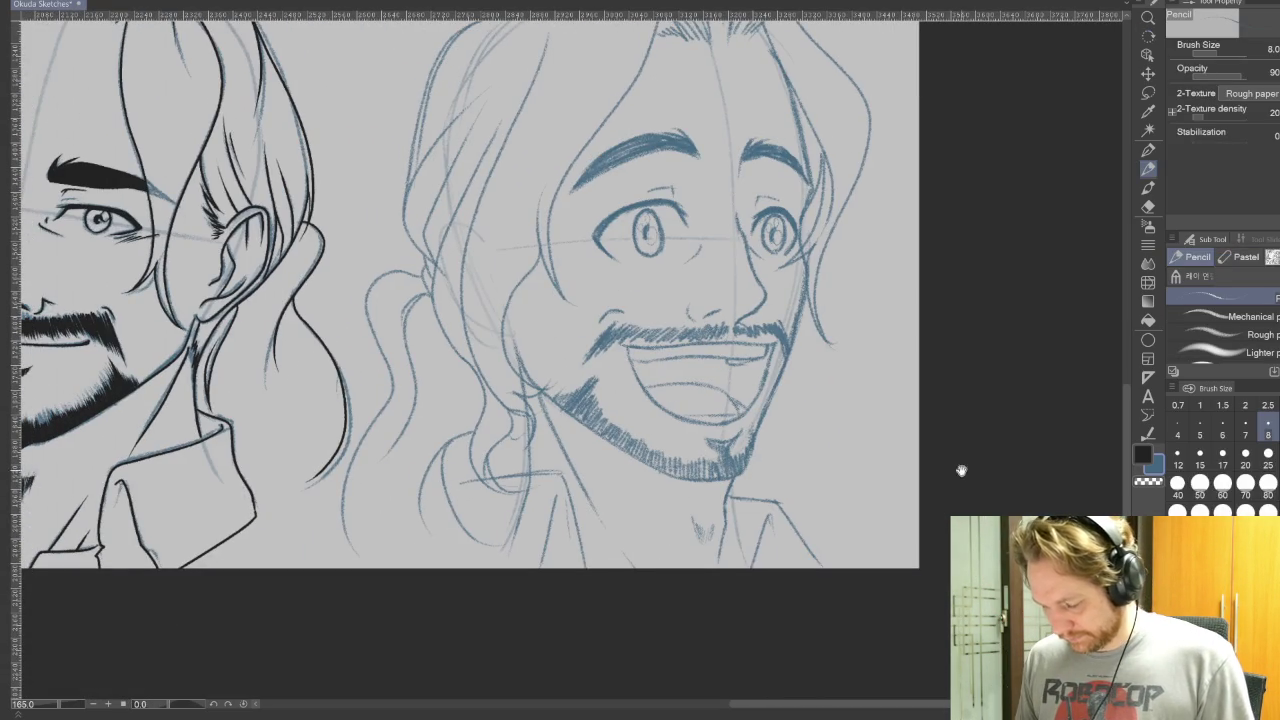
{"action": "left_click_drag", "start_coordinate": [926, 580], "coordinate": [940, 545]}
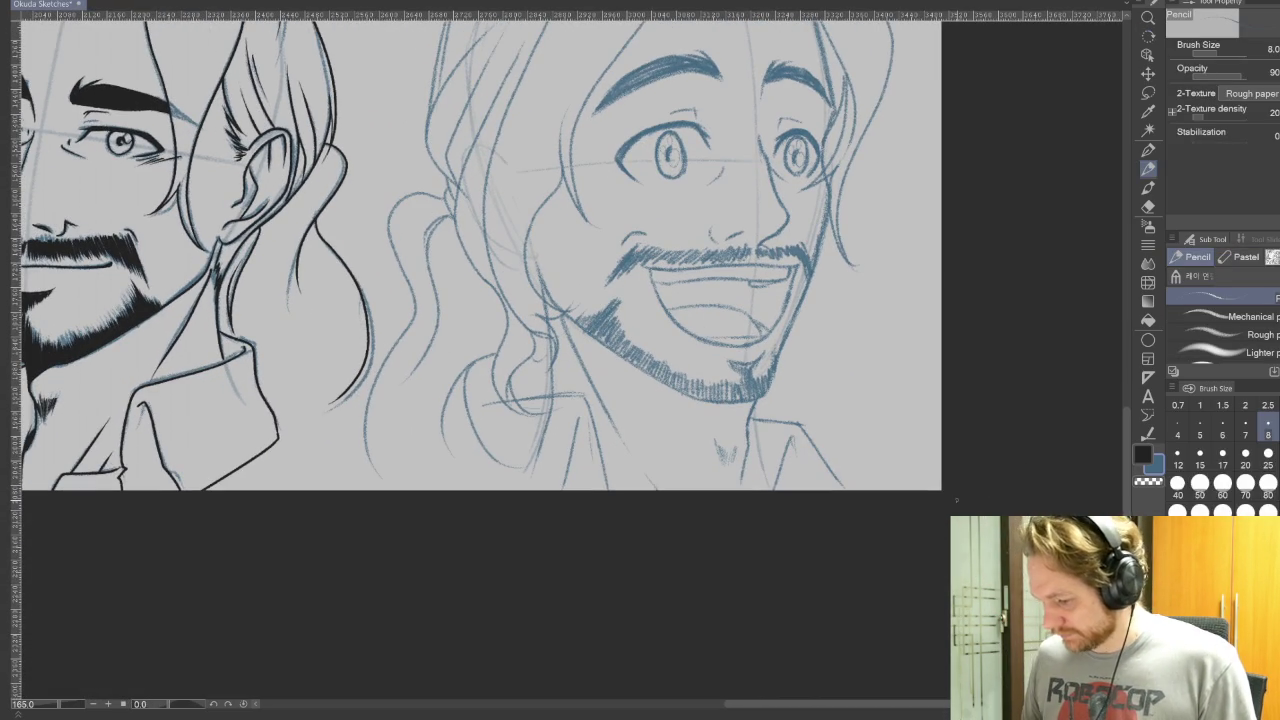
{"action": "scroll", "coordinate": [940, 545], "scroll_direction": "down", "scroll_amount": 3}
{"action": "scroll", "coordinate": [940, 490], "scroll_direction": "down", "scroll_amount": 3}
Step: Review the upper and lower rows of faces across the sheet, then pick the Real G-Pen for inking
{"action": "scroll", "coordinate": [940, 490], "scroll_direction": "down", "scroll_amount": 1}
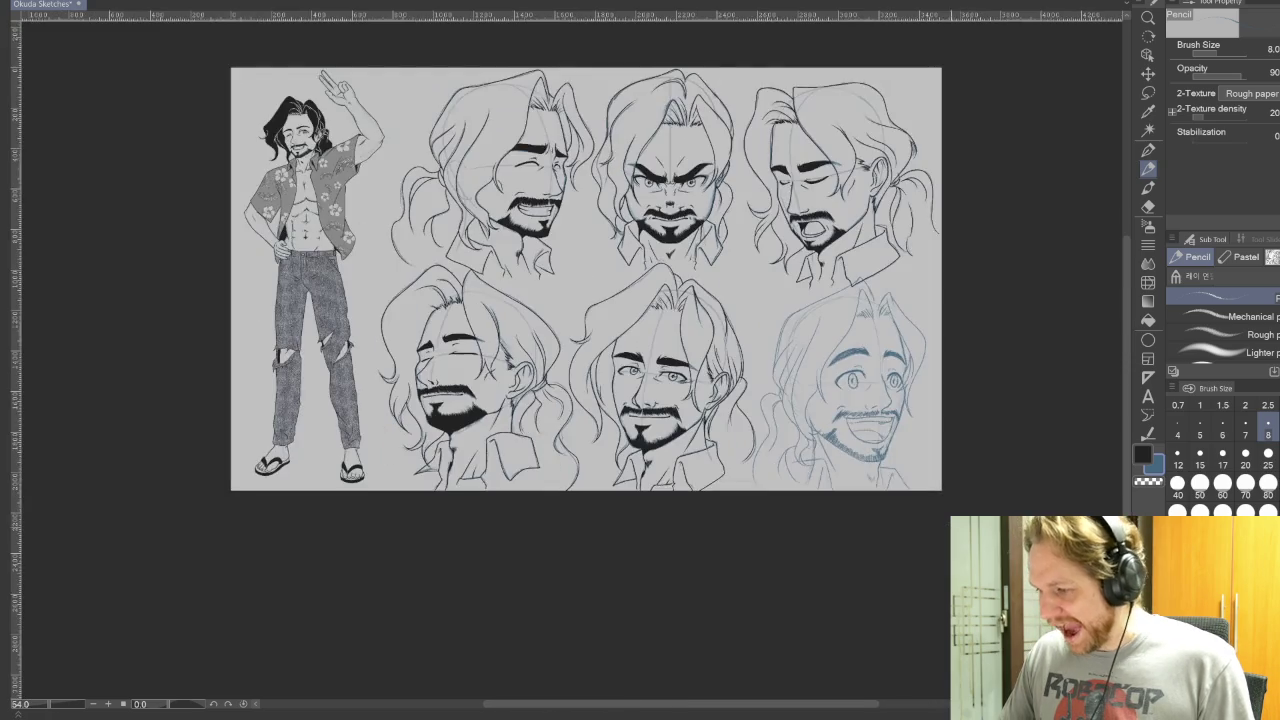
{"action": "mouse_move", "coordinate": [663, 491]}
{"action": "left_mouse_down"}
{"action": "mouse_move", "coordinate": [620, 531]}
{"action": "mouse_move", "coordinate": [653, 563]}
{"action": "left_mouse_up"}
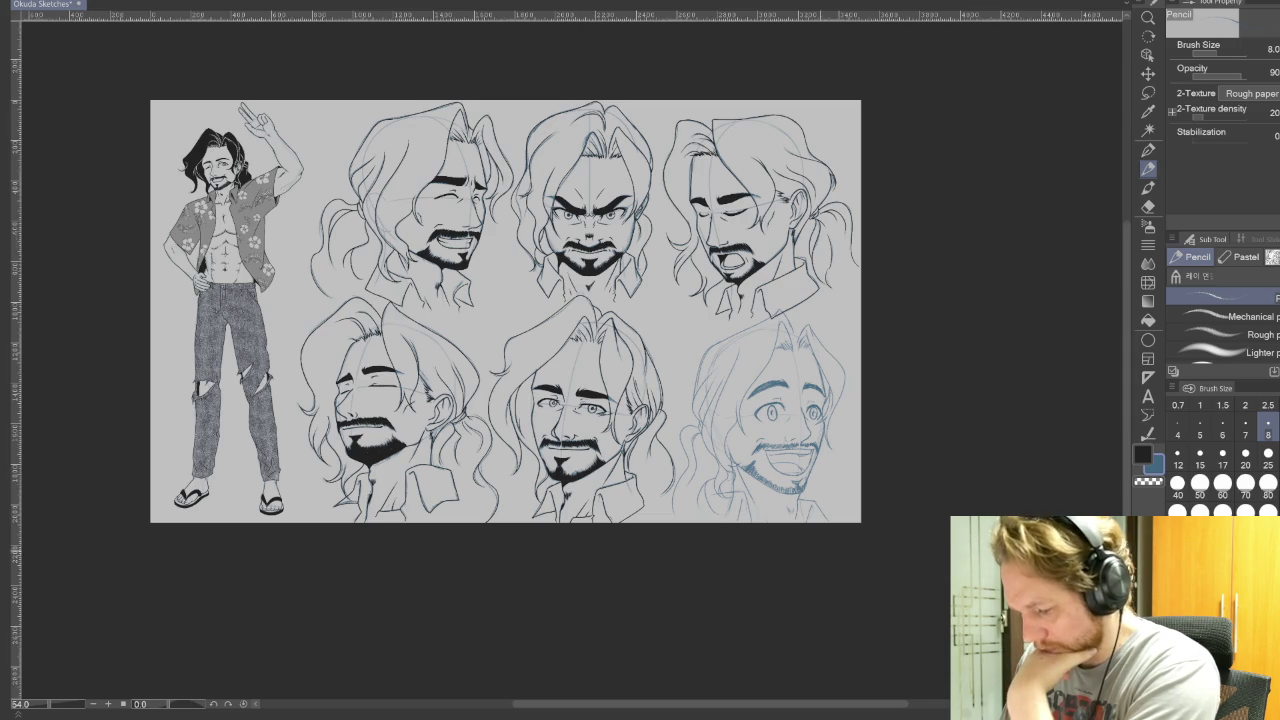
{"action": "scroll", "coordinate": [814, 450], "scroll_direction": "up", "scroll_amount": 2}
{"action": "scroll", "coordinate": [814, 450], "scroll_direction": "up", "scroll_amount": 1}
{"action": "scroll", "coordinate": [814, 450], "scroll_direction": "up", "scroll_amount": 1}
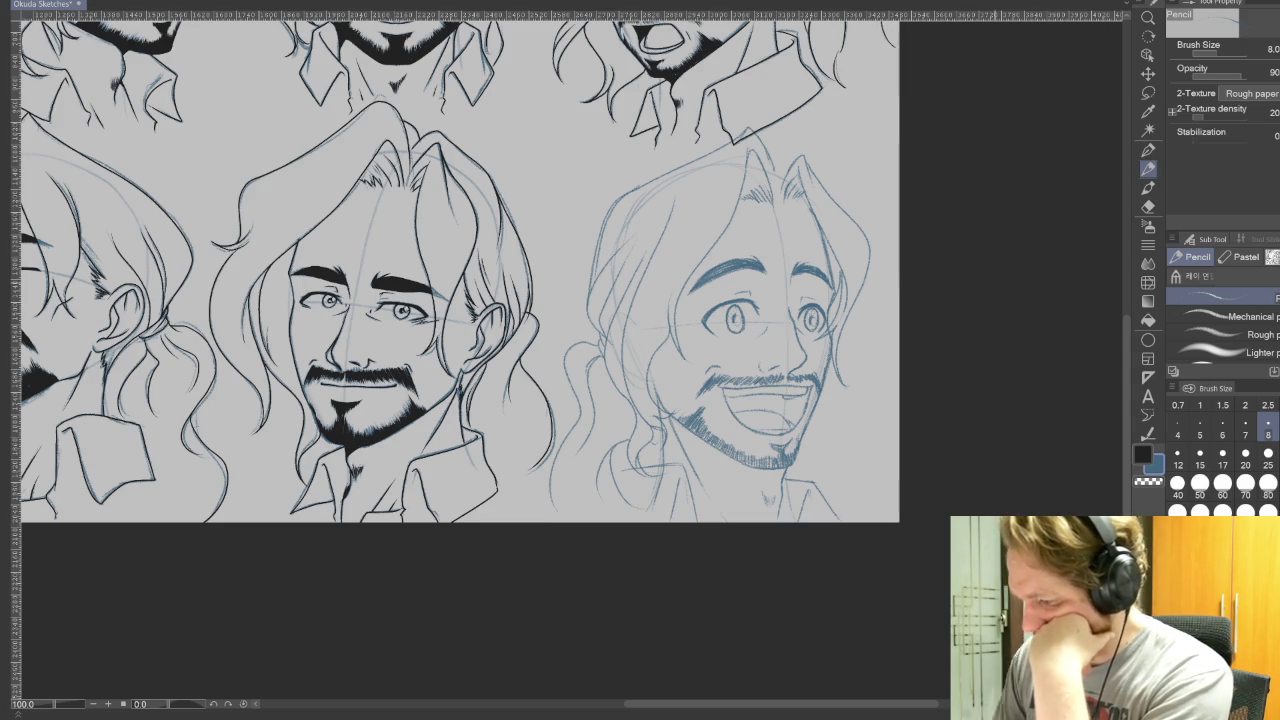
{"action": "mouse_move", "coordinate": [914, 243]}
{"action": "left_mouse_down"}
{"action": "mouse_move", "coordinate": [1024, 583]}
{"action": "mouse_move", "coordinate": [900, 318]}
{"action": "left_mouse_up"}
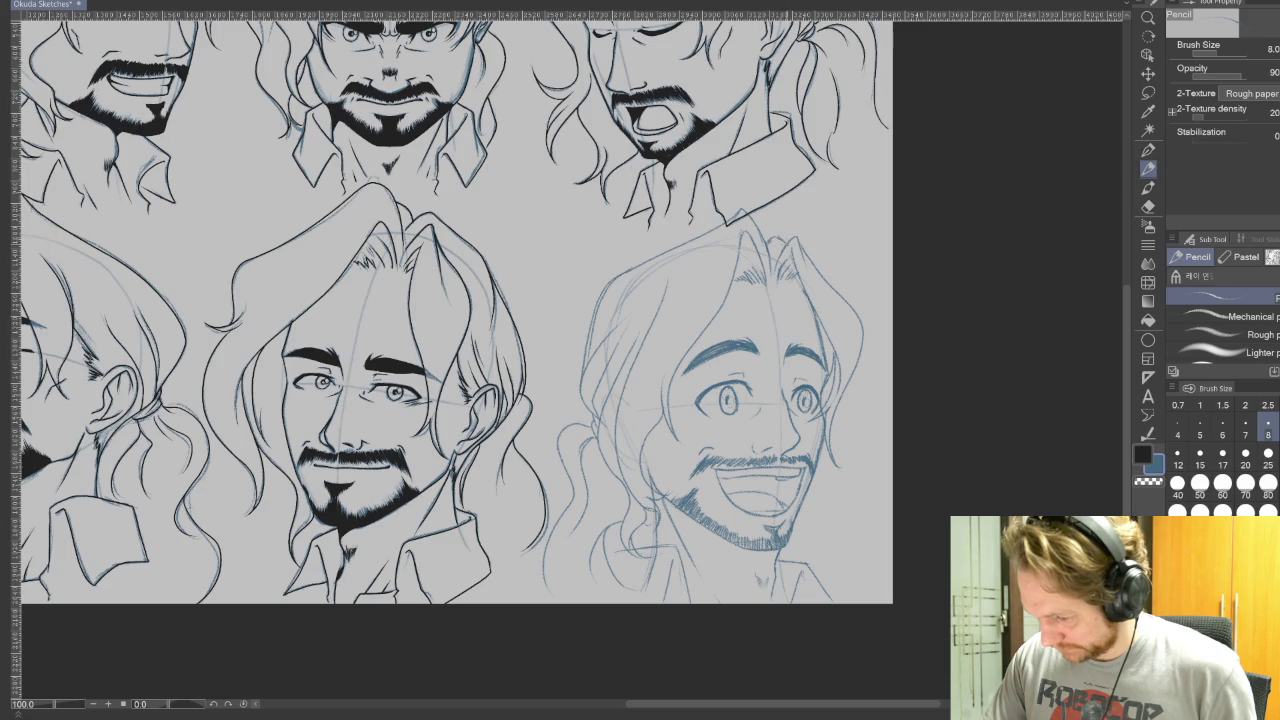
{"action": "mouse_move", "coordinate": [937, 571]}
{"action": "left_mouse_down"}
{"action": "mouse_move", "coordinate": [1002, 511]}
{"action": "mouse_move", "coordinate": [1006, 487]}
{"action": "left_mouse_up"}
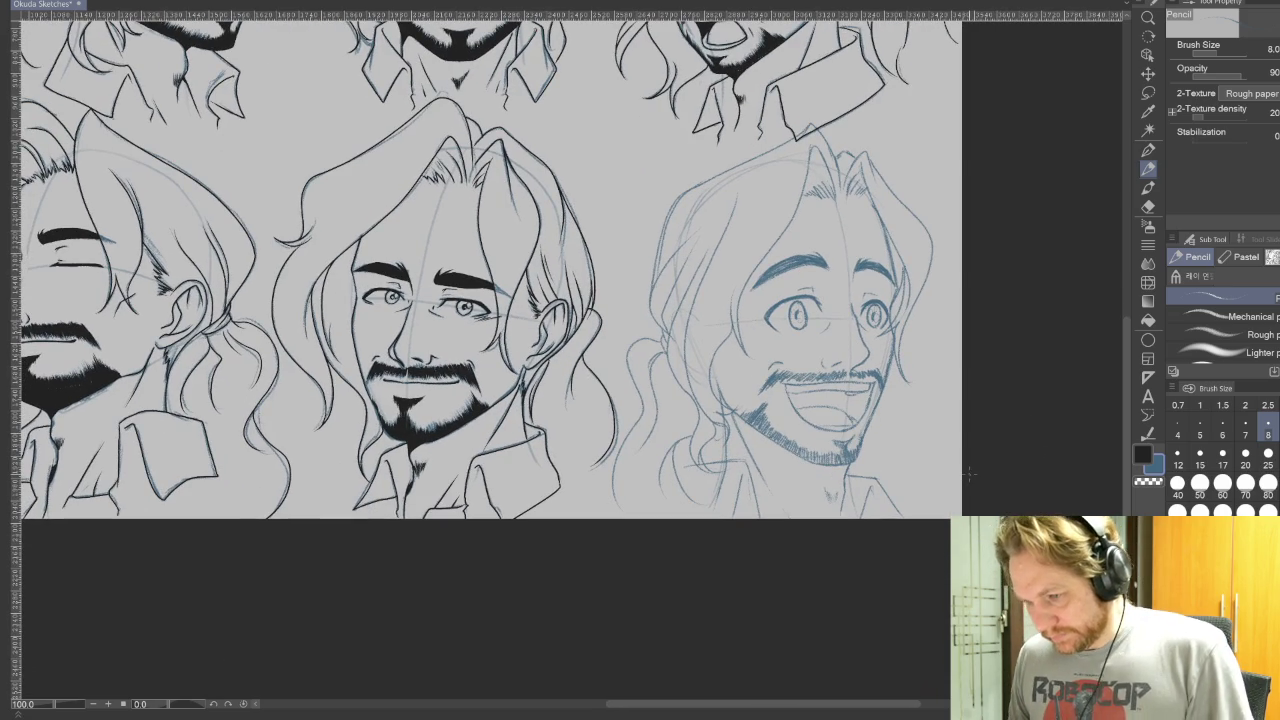
{"action": "scroll", "coordinate": [968, 474], "scroll_direction": "down", "scroll_amount": 1}
{"action": "scroll", "coordinate": [968, 474], "scroll_direction": "down", "scroll_amount": 1}
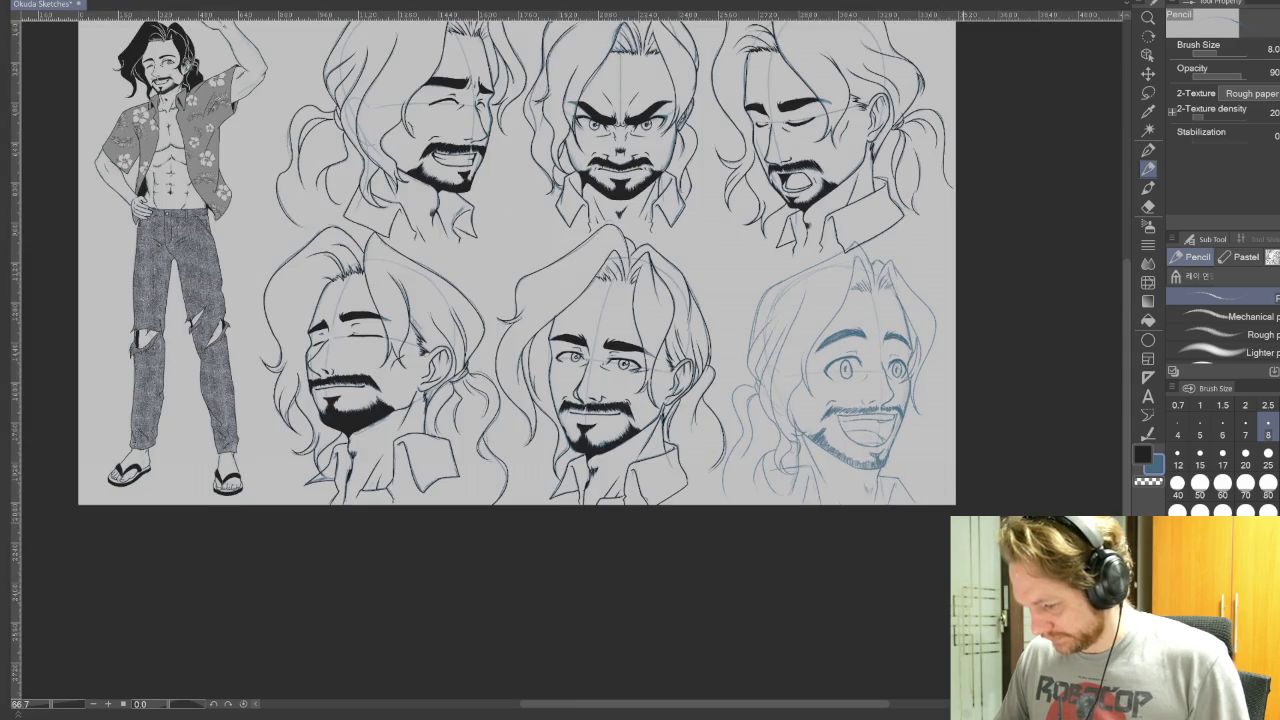
{"action": "left_click_drag", "start_coordinate": [947, 497], "coordinate": [941, 519]}
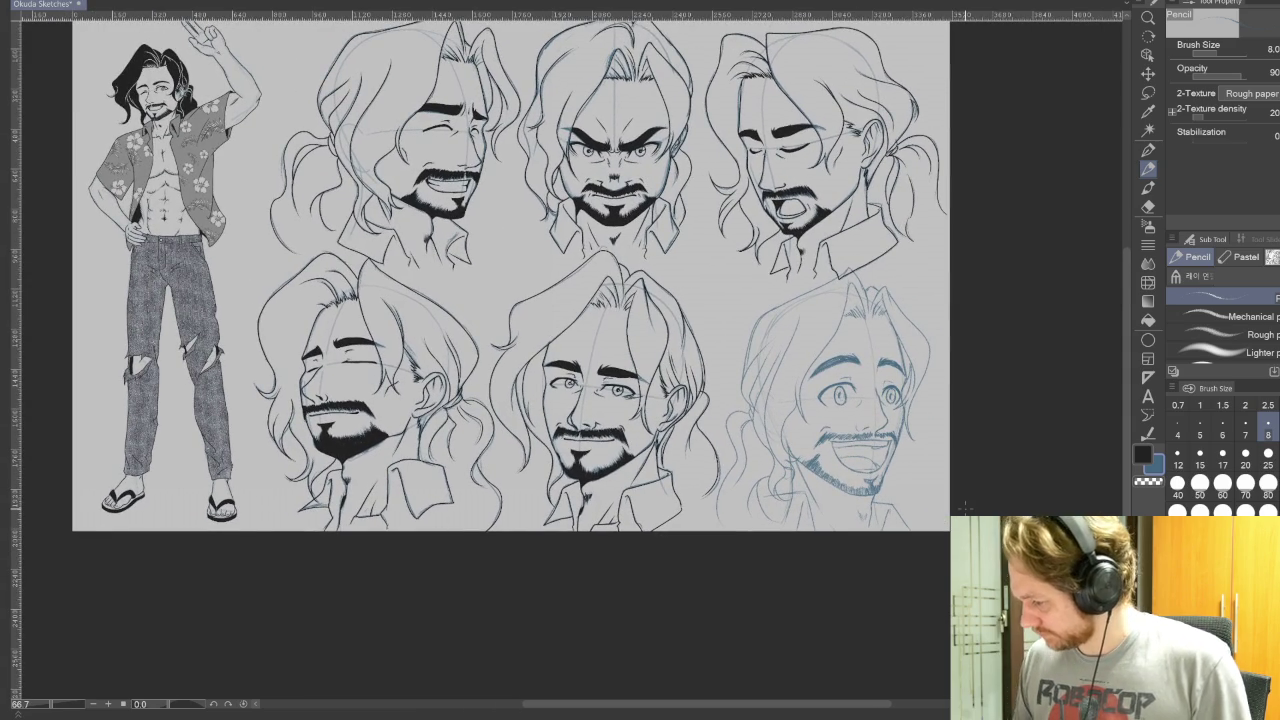
{"action": "left_click", "coordinate": [1148, 150]}
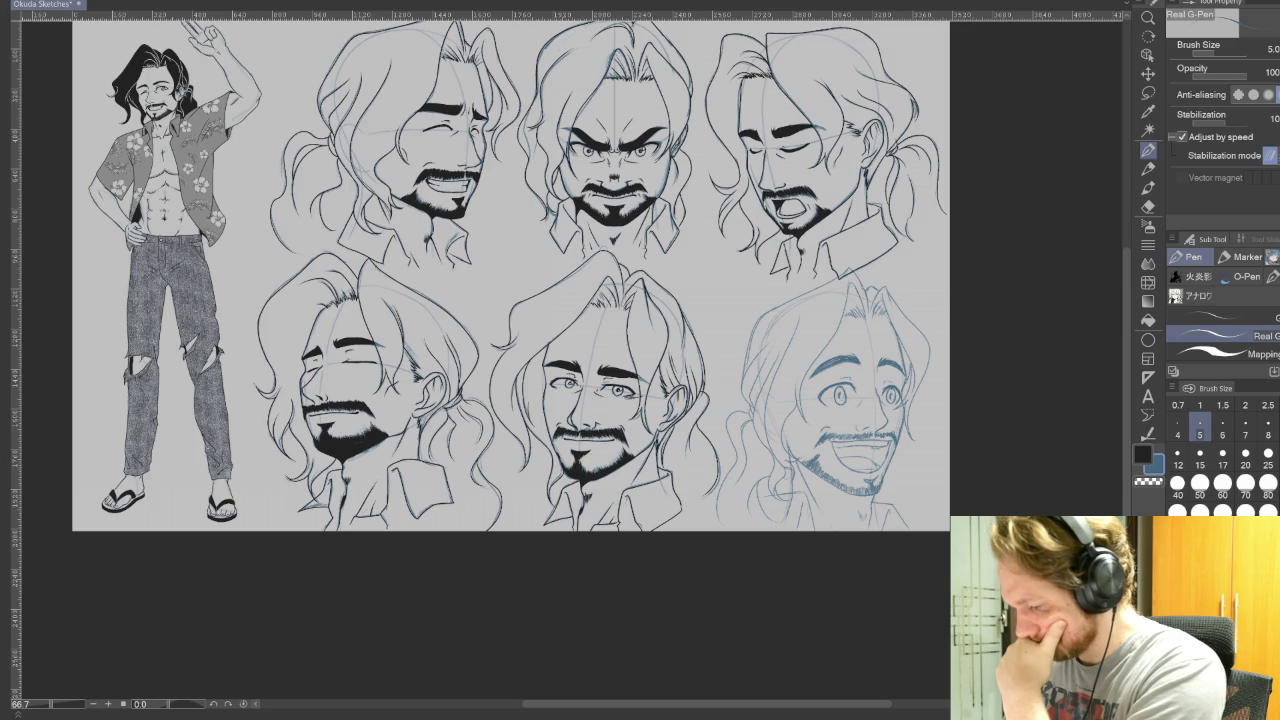
Step: Make black the drawing colour and zoom in on the laughing face
{"action": "key", "text": "x"}
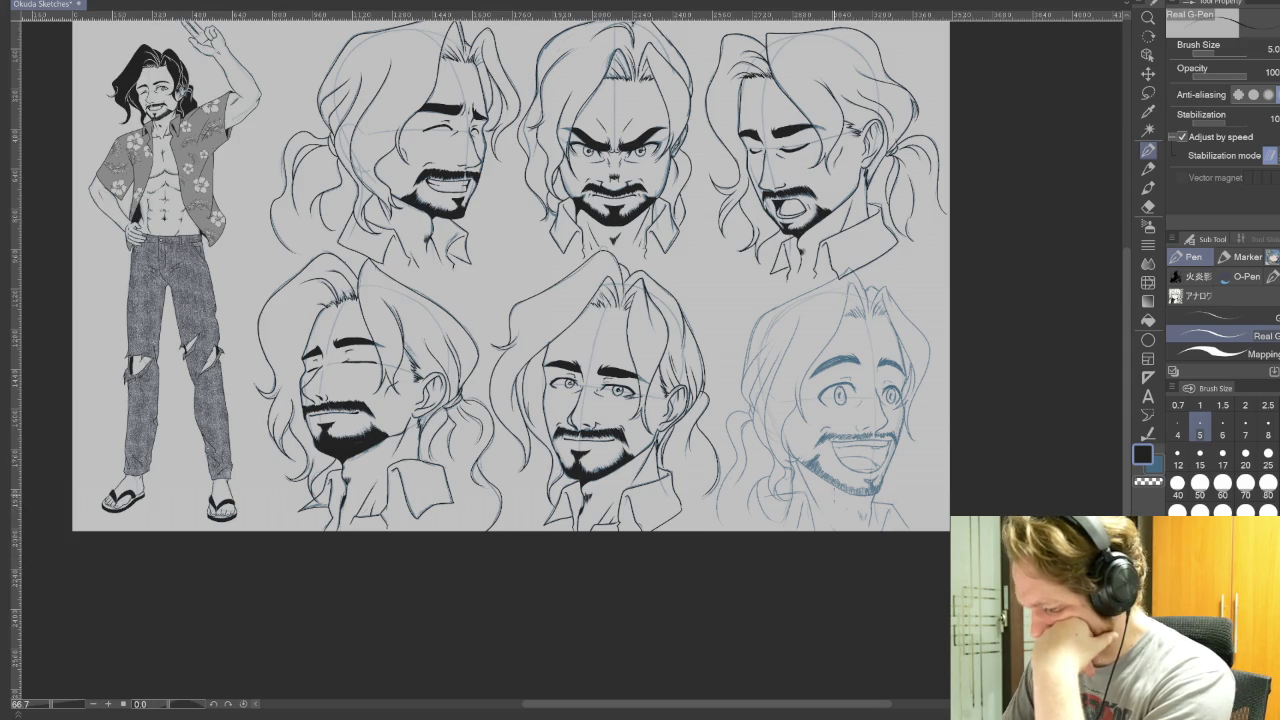
{"action": "scroll", "coordinate": [830, 420], "scroll_direction": "up", "scroll_amount": 2}
{"action": "scroll", "coordinate": [811, 561], "scroll_direction": "up", "scroll_amount": 1}
{"action": "scroll", "coordinate": [811, 561], "scroll_direction": "up", "scroll_amount": 1}
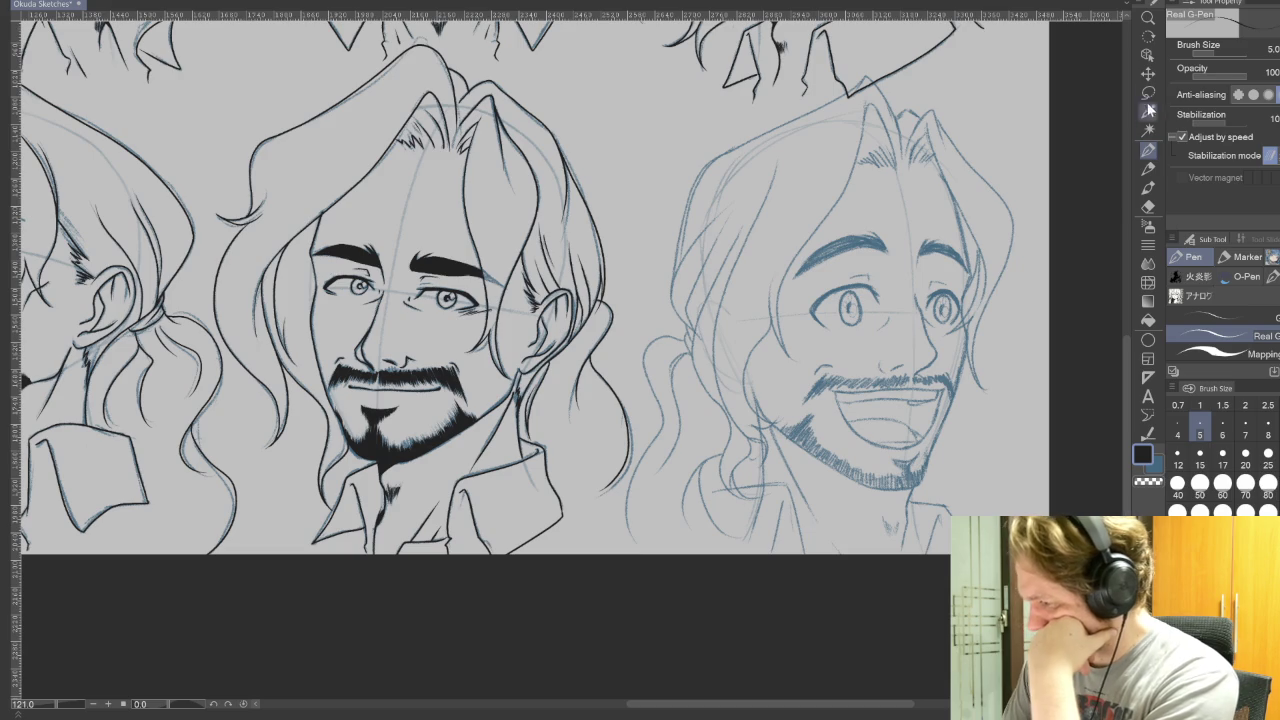
Step: Lasso the laughing face's eyes, reposition them with Scale/Rotate, and deselect
{"action": "key", "text": "m"}
{"action": "mouse_move", "coordinate": [886, 333]}
{"action": "left_mouse_down"}
{"action": "mouse_move", "coordinate": [895, 300]}
{"action": "mouse_move", "coordinate": [806, 300]}
{"action": "mouse_move", "coordinate": [870, 342]}
{"action": "mouse_move", "coordinate": [962, 287]}
{"action": "mouse_move", "coordinate": [962, 318]}
{"action": "mouse_move", "coordinate": [930, 318]}
{"action": "left_mouse_up"}
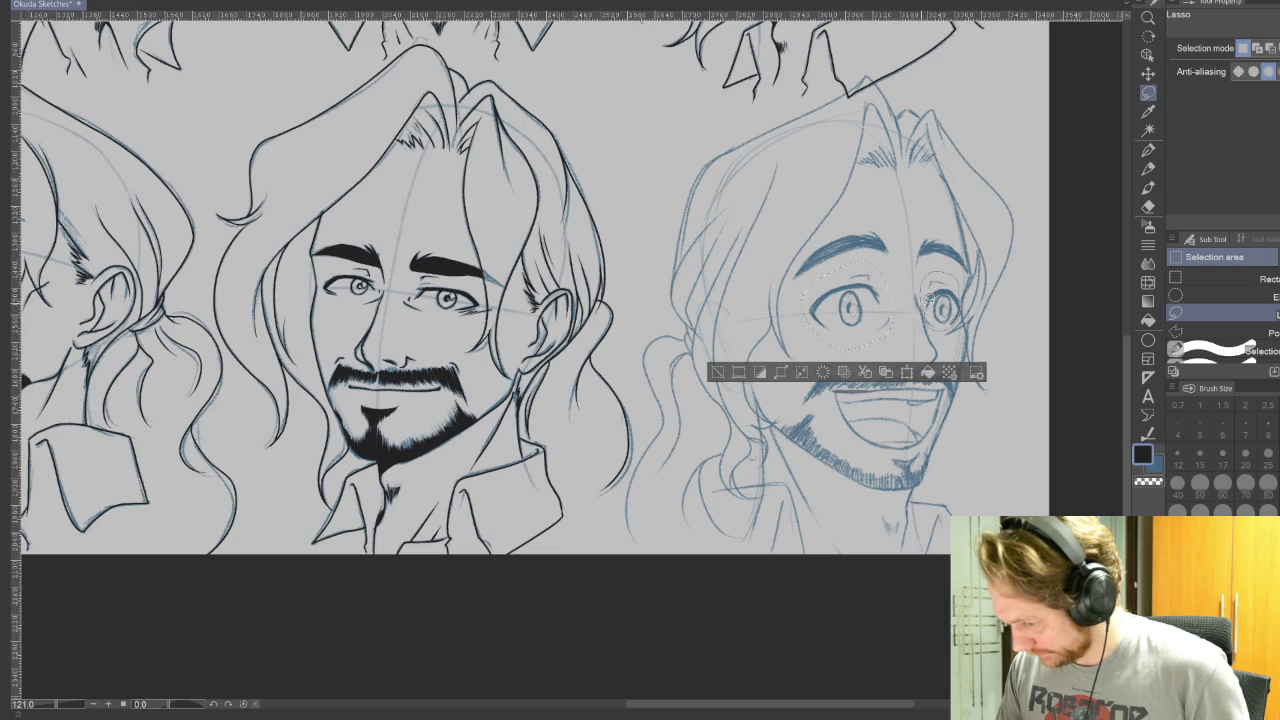
{"action": "left_click", "coordinate": [907, 372]}
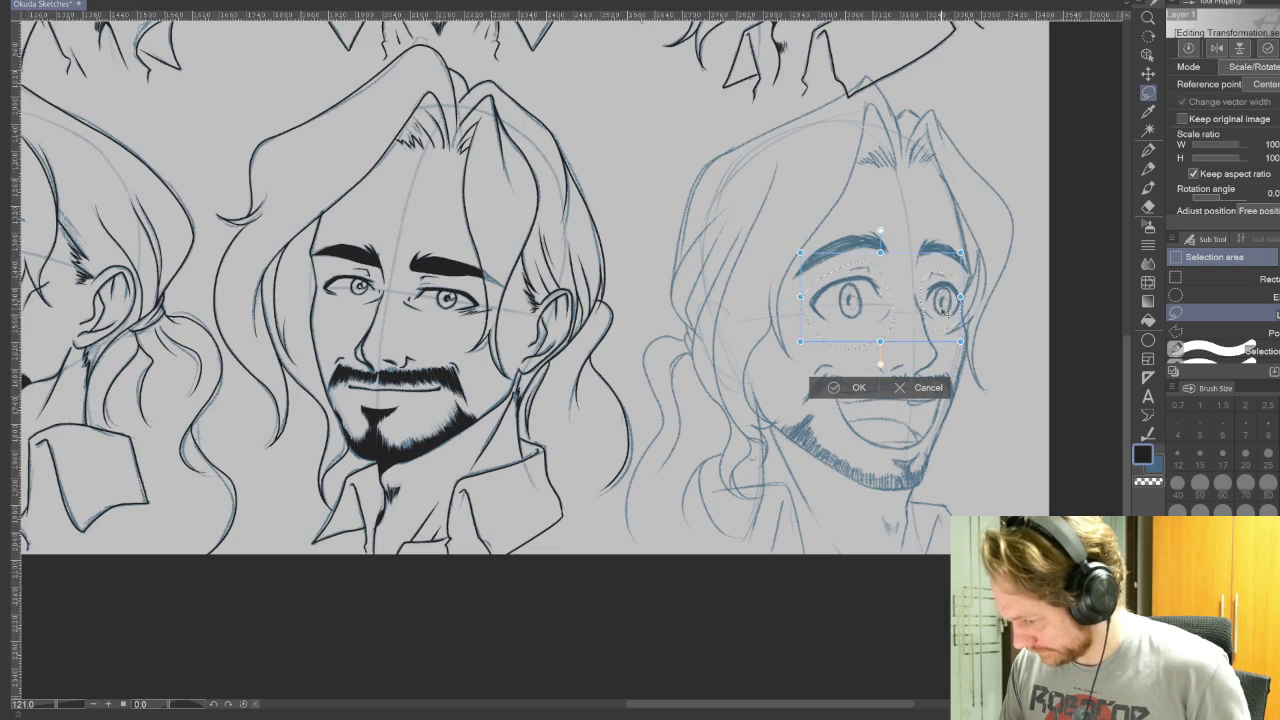
{"action": "left_click", "coordinate": [836, 390]}
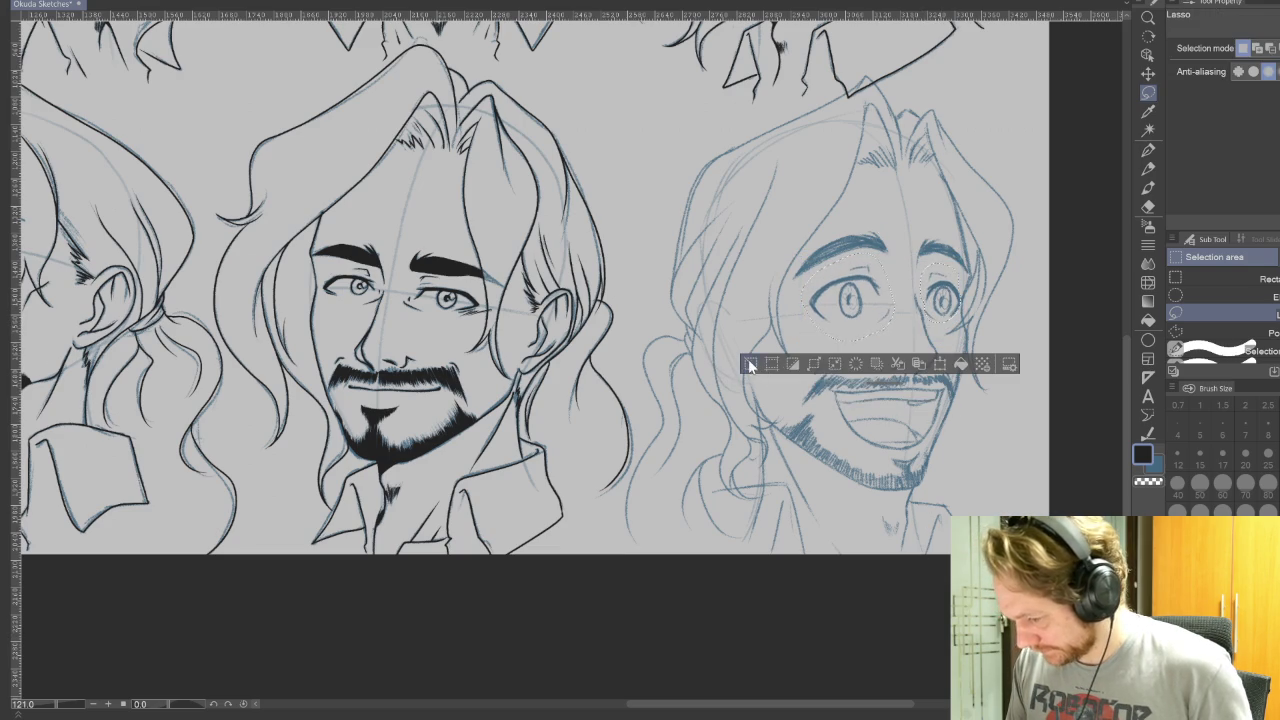
{"action": "left_click", "coordinate": [751, 365]}
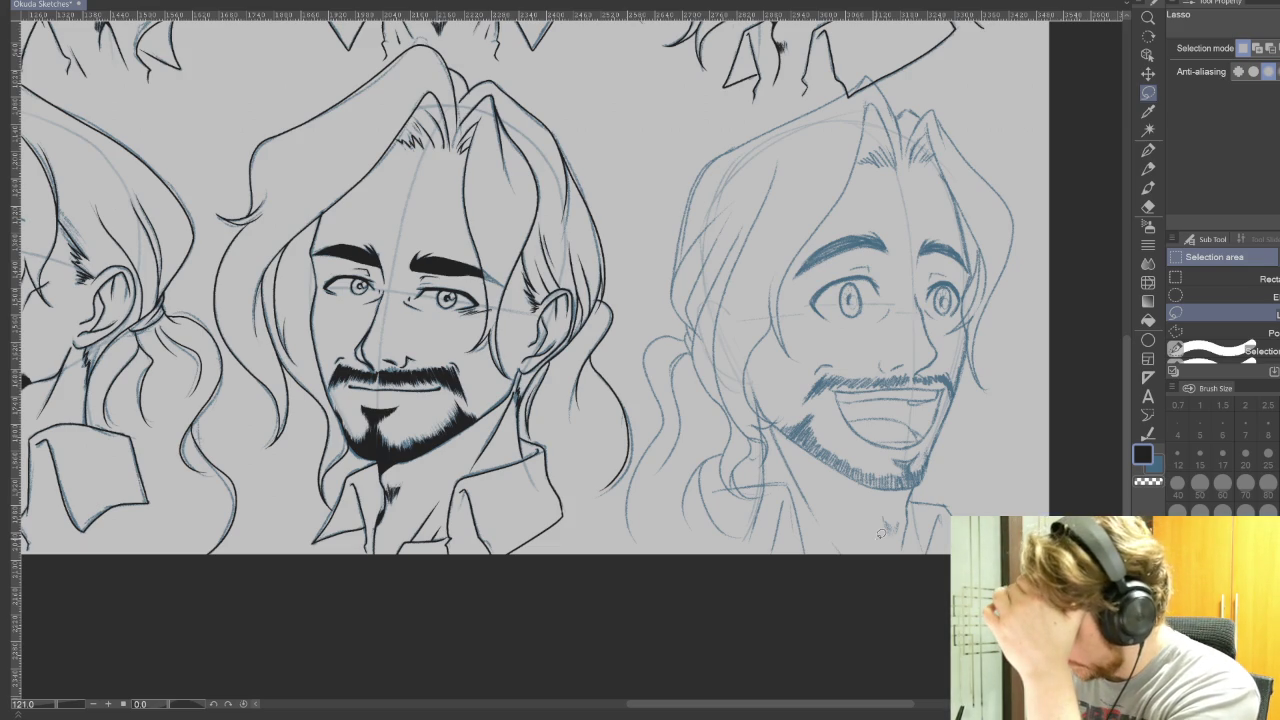
{"action": "key", "text": "p"}
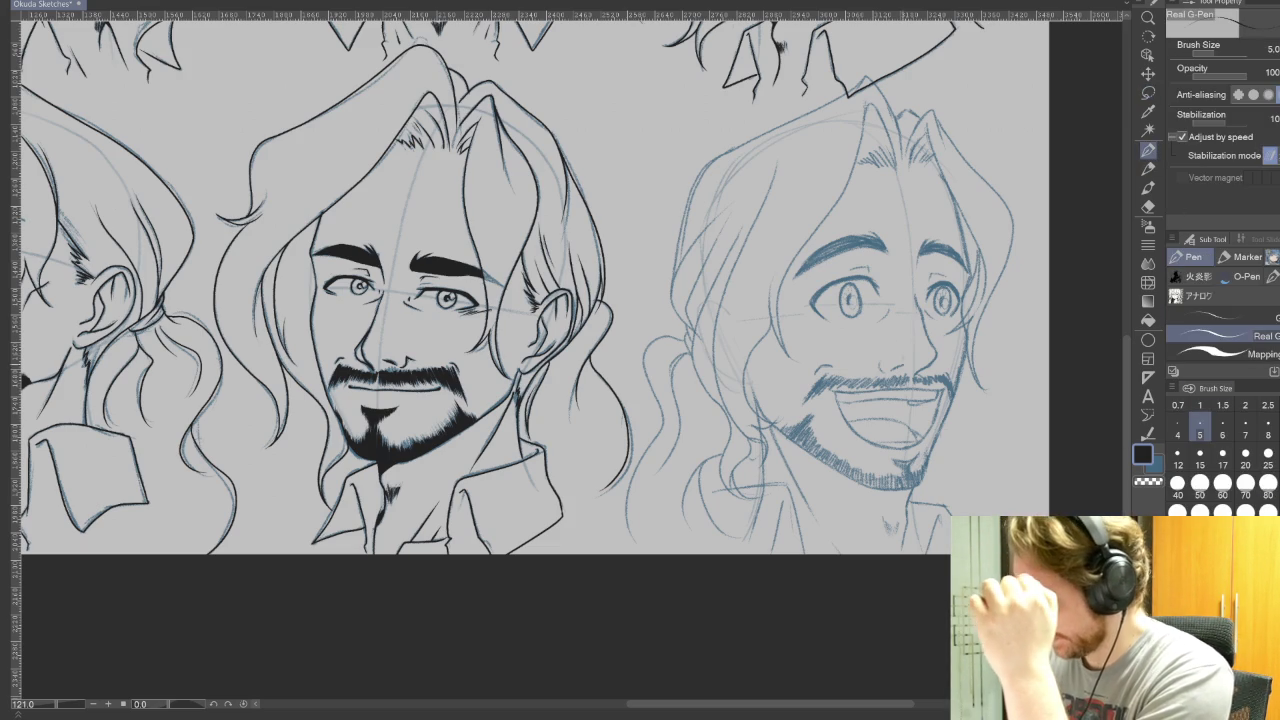
Step: Zoom in, rotate the canvas, and ink the first eye's upper eyelid in black
{"action": "scroll", "coordinate": [890, 265], "scroll_direction": "up", "scroll_amount": 1}
{"action": "scroll", "coordinate": [877, 300], "scroll_direction": "up", "scroll_amount": 3}
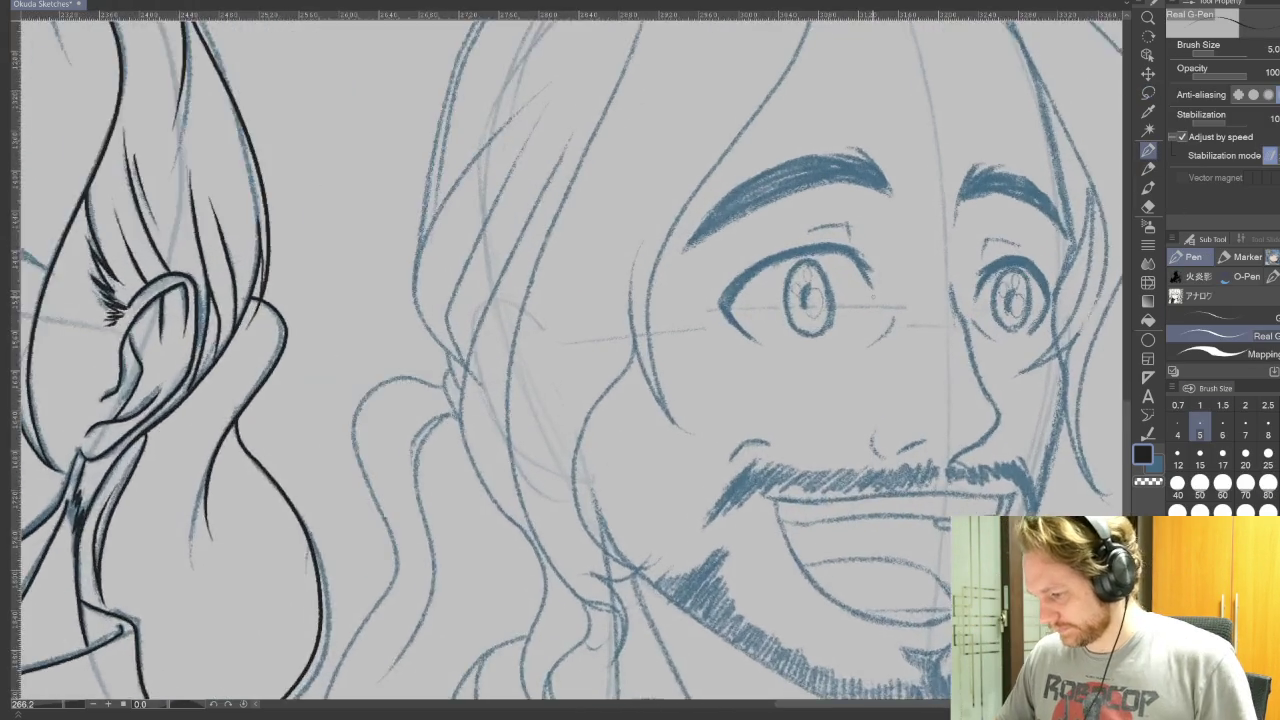
{"action": "scroll", "coordinate": [877, 300], "scroll_direction": "up", "scroll_amount": 1}
{"action": "left_click_drag", "start_coordinate": [697, 314], "coordinate": [845, 244]}
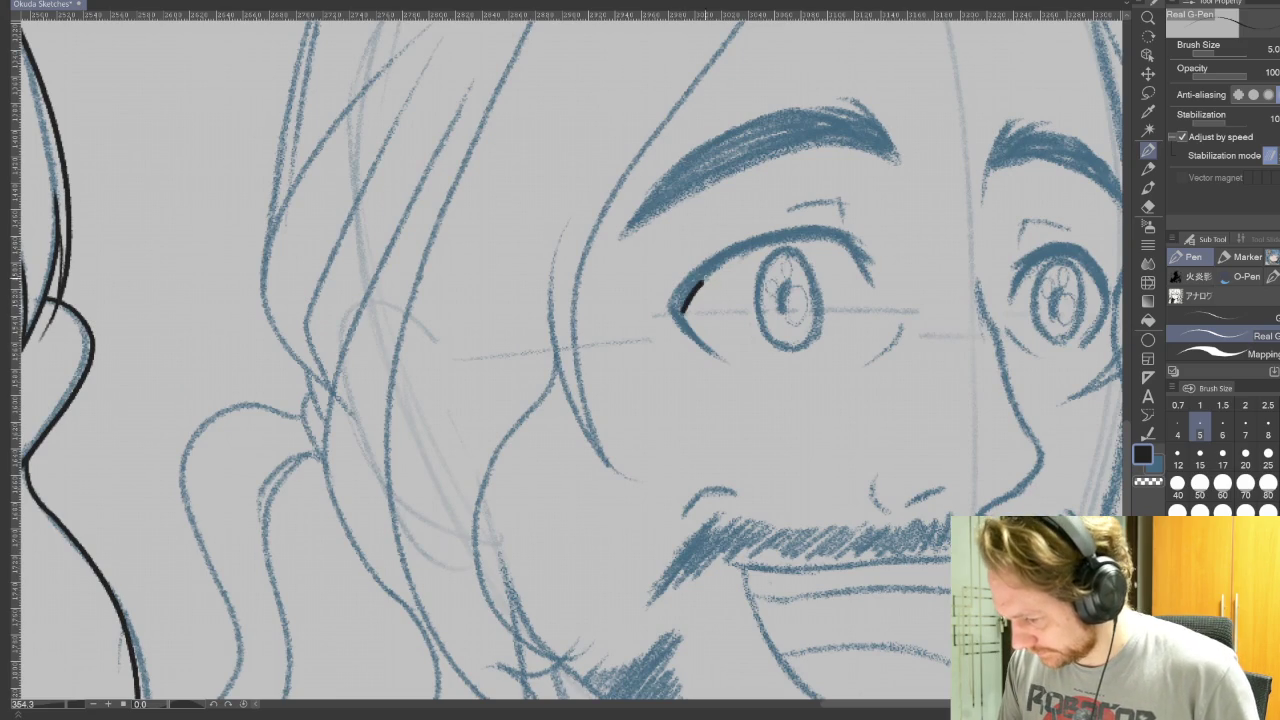
{"action": "key", "text": "r"}
{"action": "mouse_move", "coordinate": [700, 380]}
{"action": "left_mouse_down"}
{"action": "mouse_move", "coordinate": [607, 231]}
{"action": "mouse_move", "coordinate": [790, 440]}
{"action": "left_mouse_up"}
{"action": "key", "text": "p"}
{"action": "left_click_drag", "start_coordinate": [668, 296], "coordinate": [729, 268]}
{"action": "key", "text": "ctrl+z"}
{"action": "left_click_drag", "start_coordinate": [668, 300], "coordinate": [726, 267]}
{"action": "key", "text": "ctrl+z"}
{"action": "left_click_drag", "start_coordinate": [664, 298], "coordinate": [724, 270]}
Step: Ink the first eye's outer contour and eyelid end, switching brush size between 5 and 3
{"action": "left_click_drag", "start_coordinate": [722, 472], "coordinate": [692, 268]}
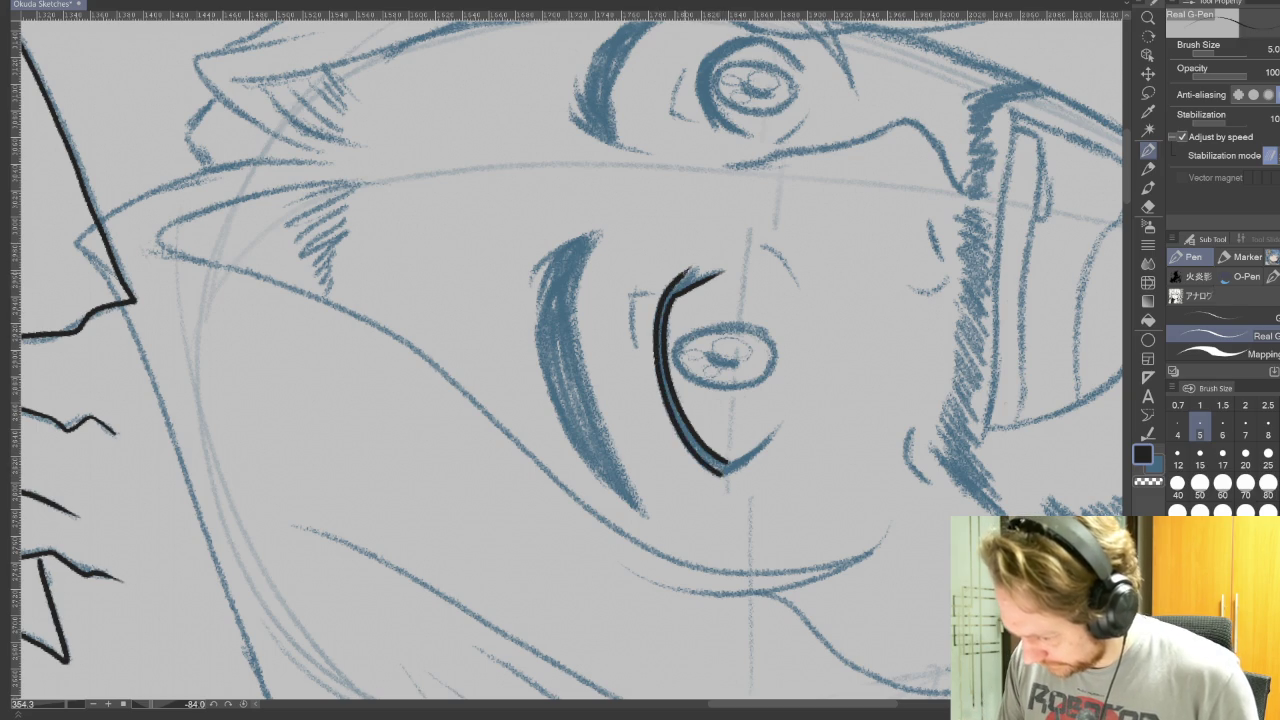
{"action": "mouse_move", "coordinate": [666, 290]}
{"action": "left_mouse_down"}
{"action": "mouse_move", "coordinate": [672, 420]}
{"action": "mouse_move", "coordinate": [698, 452]}
{"action": "mouse_move", "coordinate": [770, 432]}
{"action": "left_mouse_up"}
{"action": "left_click_drag", "start_coordinate": [720, 474], "coordinate": [776, 432]}
{"action": "key", "text": "ctrl+z"}
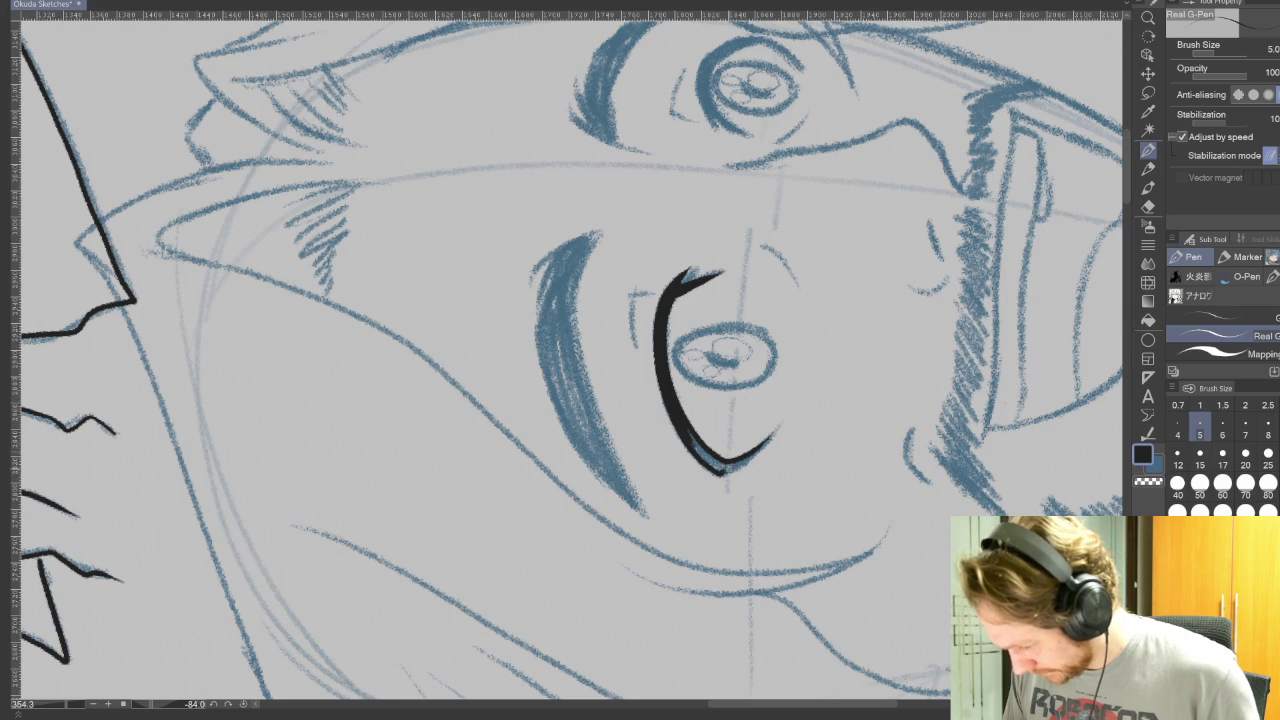
{"action": "key", "text": "bracketleft"}
{"action": "key", "text": "bracketleft"}
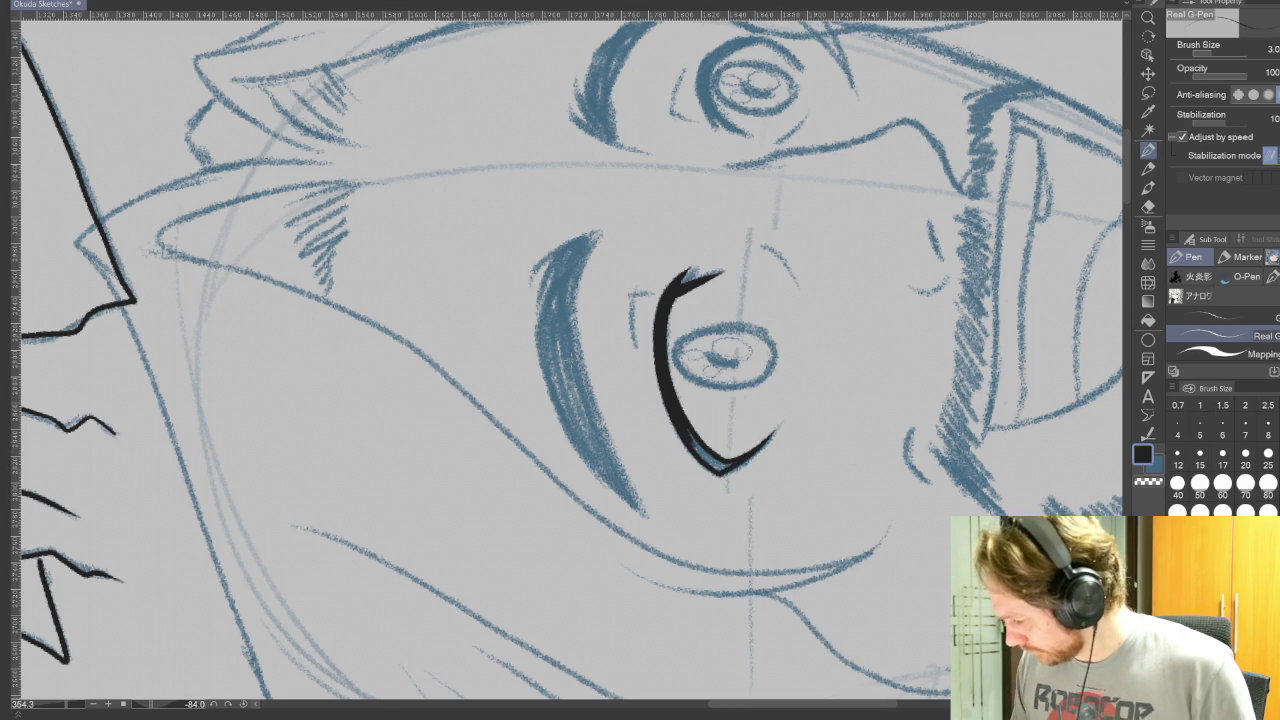
{"action": "left_click_drag", "start_coordinate": [640, 360], "coordinate": [520, 300]}
{"action": "left_click_drag", "start_coordinate": [396, 462], "coordinate": [412, 515]}
{"action": "key", "text": "ctrl+z"}
{"action": "left_click_drag", "start_coordinate": [398, 470], "coordinate": [410, 510]}
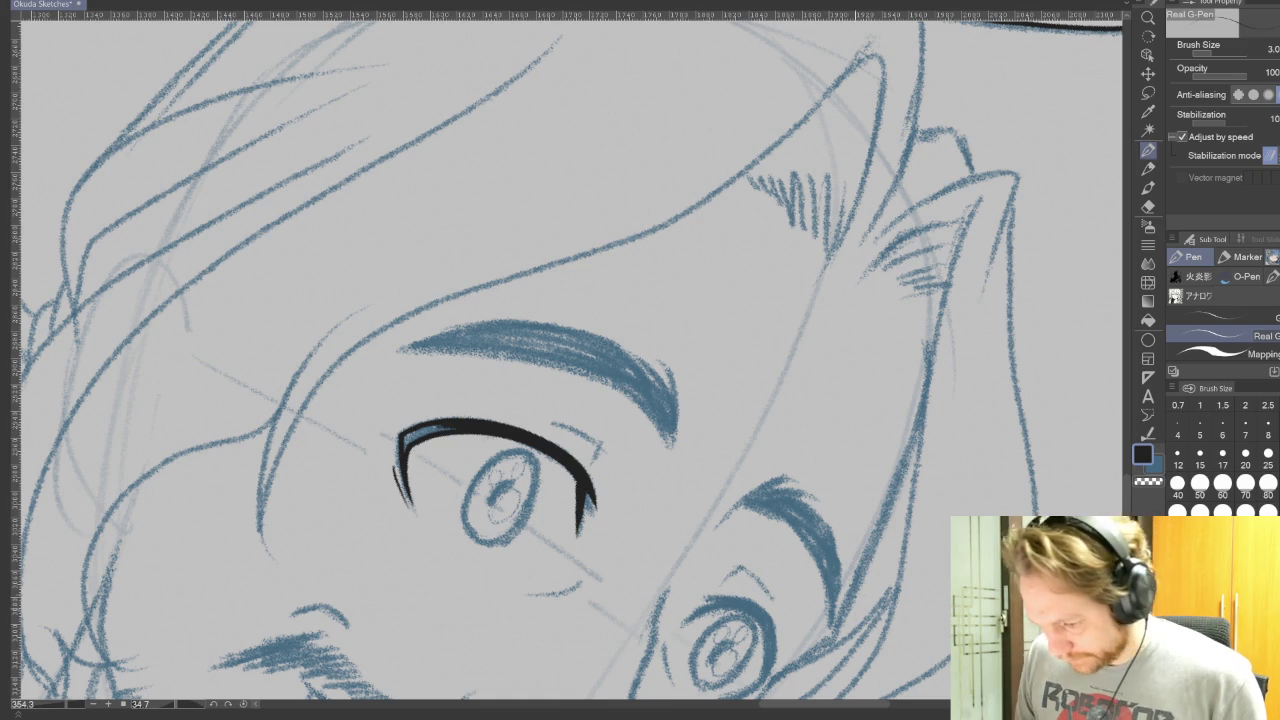
{"action": "key", "text": "bracketright"}
{"action": "key", "text": "bracketright"}
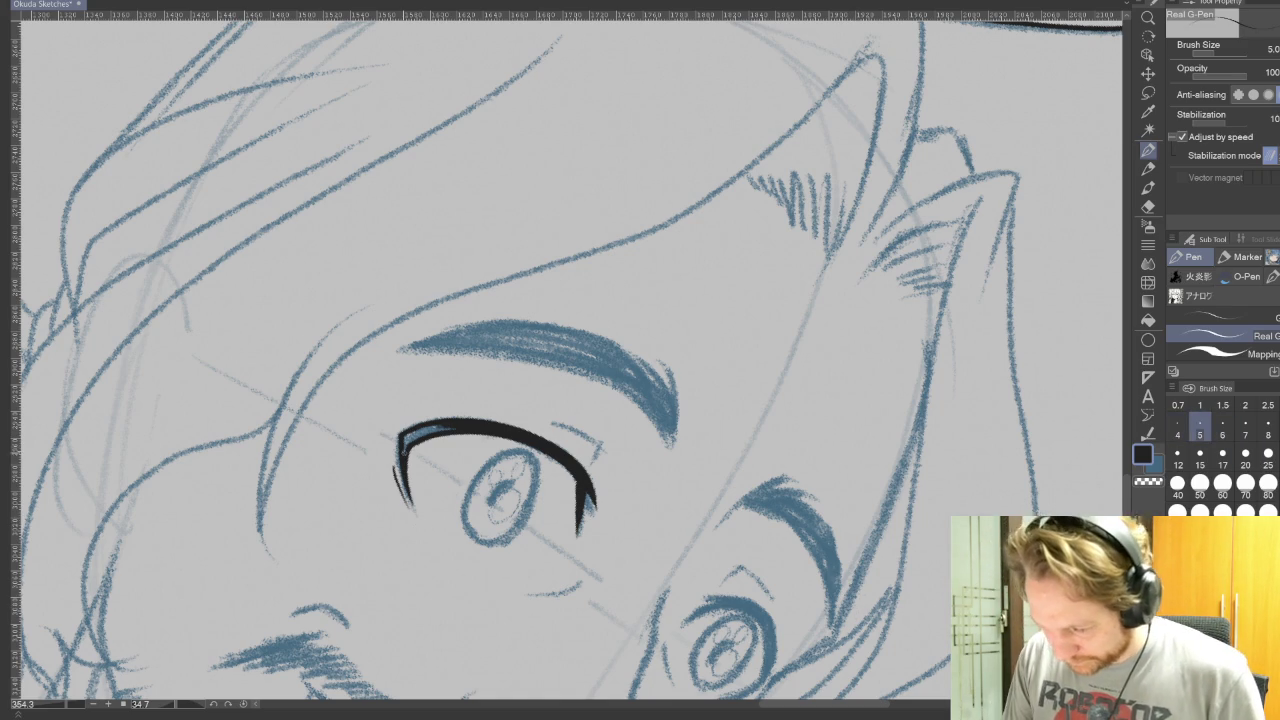
{"action": "mouse_move", "coordinate": [640, 360]}
{"action": "left_mouse_down"}
{"action": "mouse_move", "coordinate": [617, 538]}
{"action": "mouse_move", "coordinate": [607, 495]}
{"action": "left_mouse_up"}
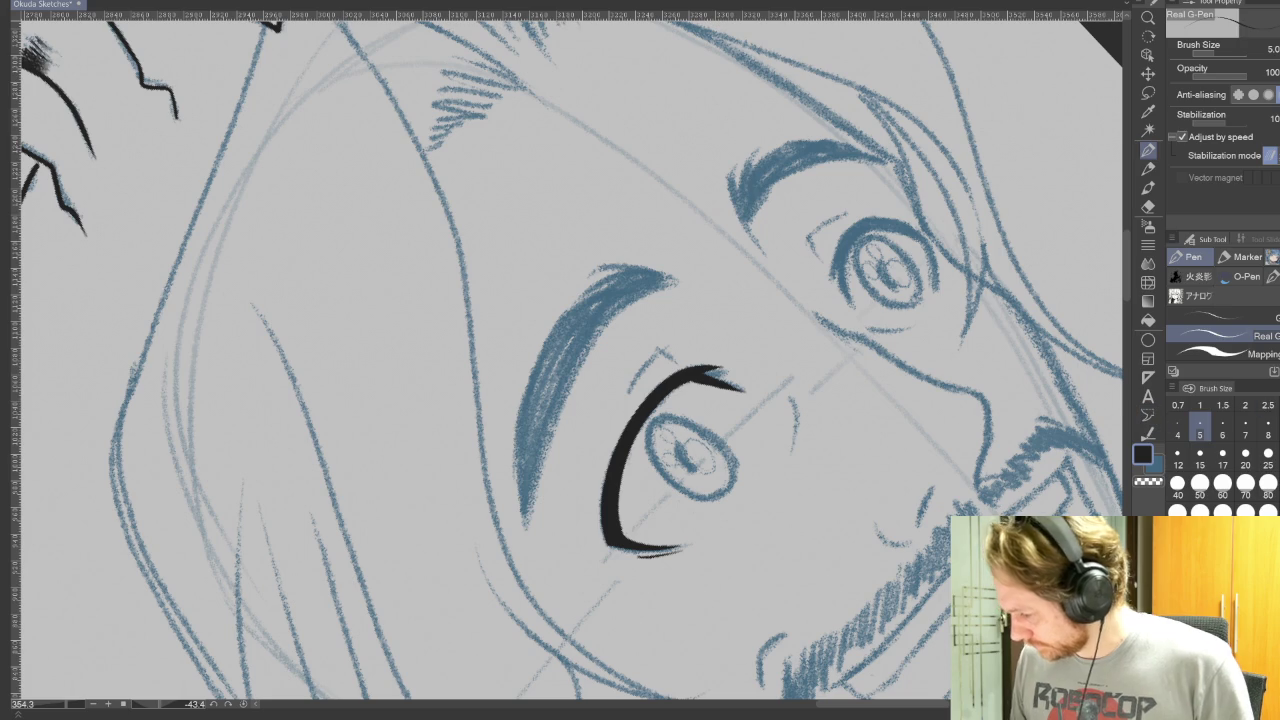
Step: Draw thin creases above both eyes at size 3, then ink the second eye's edges and upper lid
{"action": "key", "text": "bracketleft"}
{"action": "key", "text": "bracketleft"}
{"action": "left_click_drag", "start_coordinate": [628, 392], "coordinate": [668, 348]}
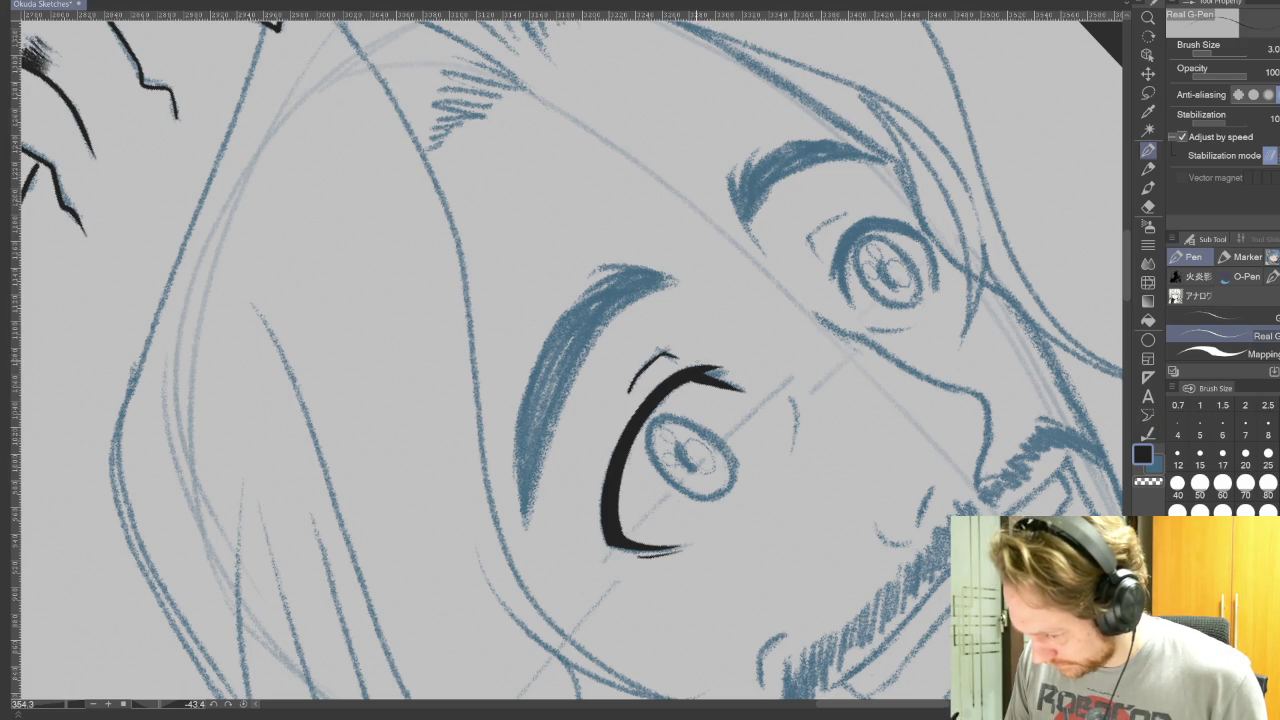
{"action": "left_click_drag", "start_coordinate": [848, 213], "coordinate": [808, 243]}
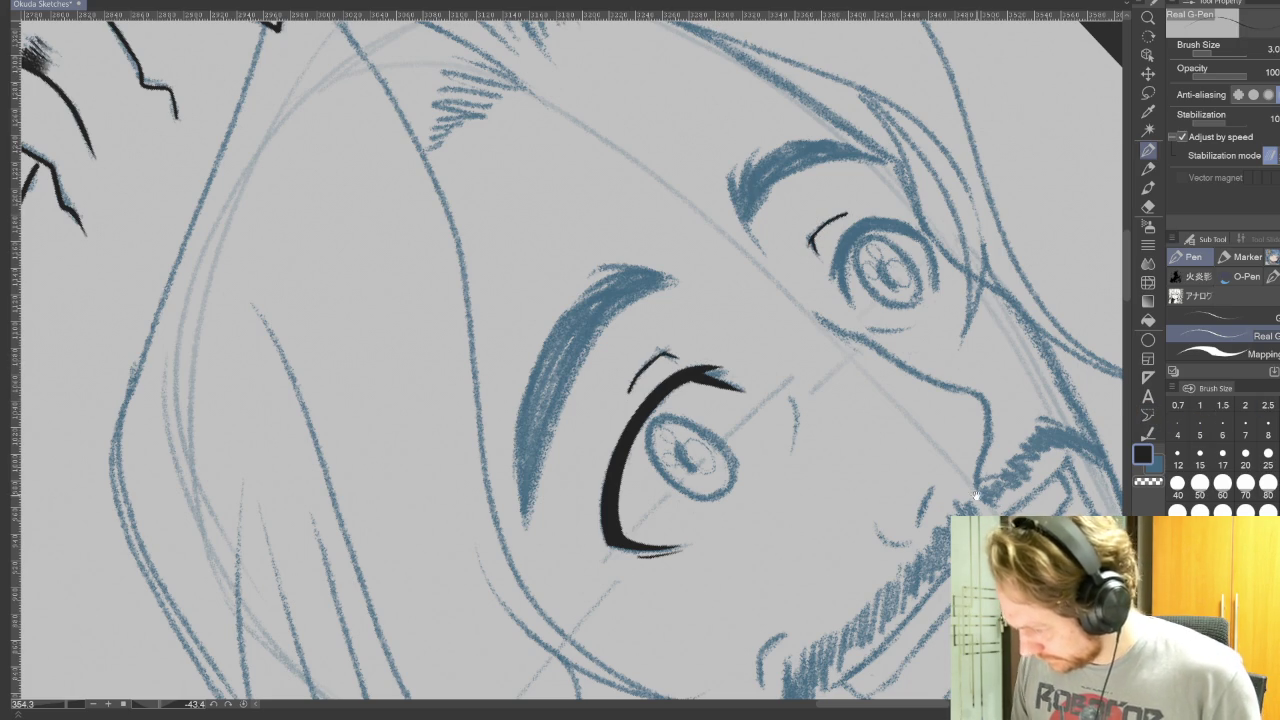
{"action": "left_click_drag", "start_coordinate": [1110, 441], "coordinate": [1000, 449]}
{"action": "left_click", "coordinate": [1200, 430]}
{"action": "left_click_drag", "start_coordinate": [805, 232], "coordinate": [820, 280]}
{"action": "left_click_drag", "start_coordinate": [800, 222], "coordinate": [716, 278]}
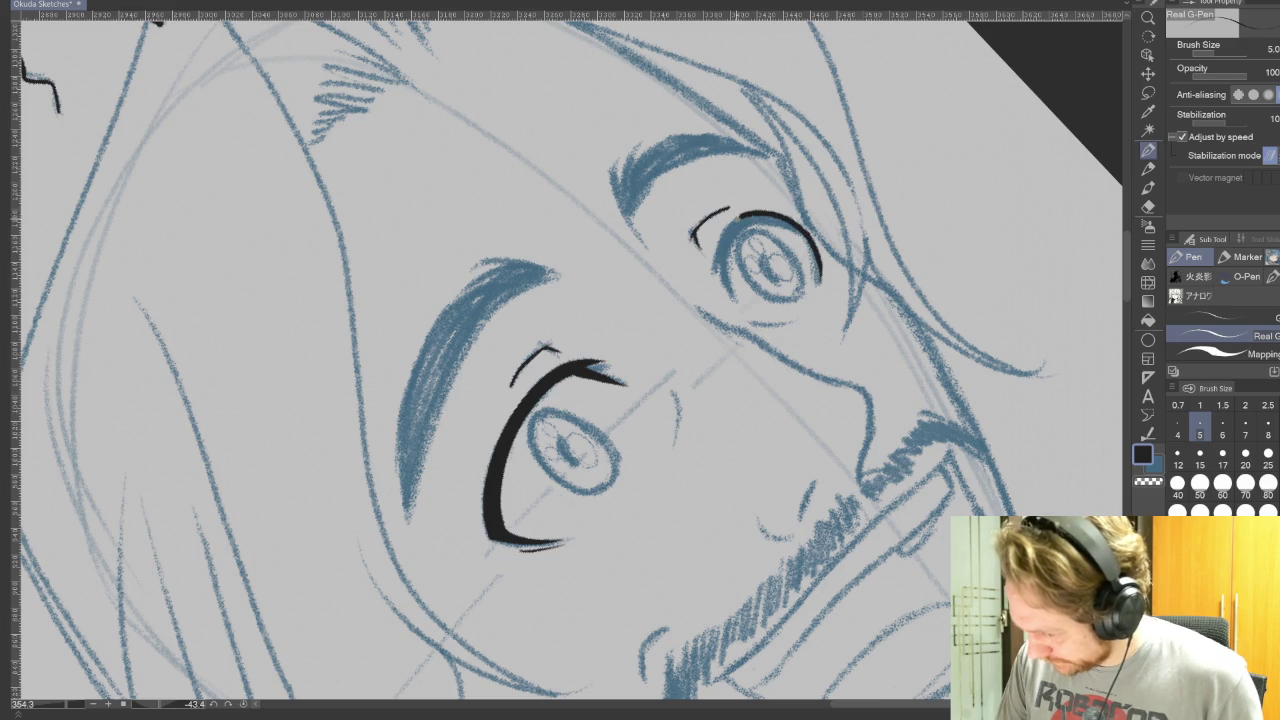
{"action": "mouse_move", "coordinate": [728, 230]}
{"action": "left_mouse_down"}
{"action": "mouse_move", "coordinate": [737, 306]}
{"action": "mouse_move", "coordinate": [500, 250]}
{"action": "left_mouse_up"}
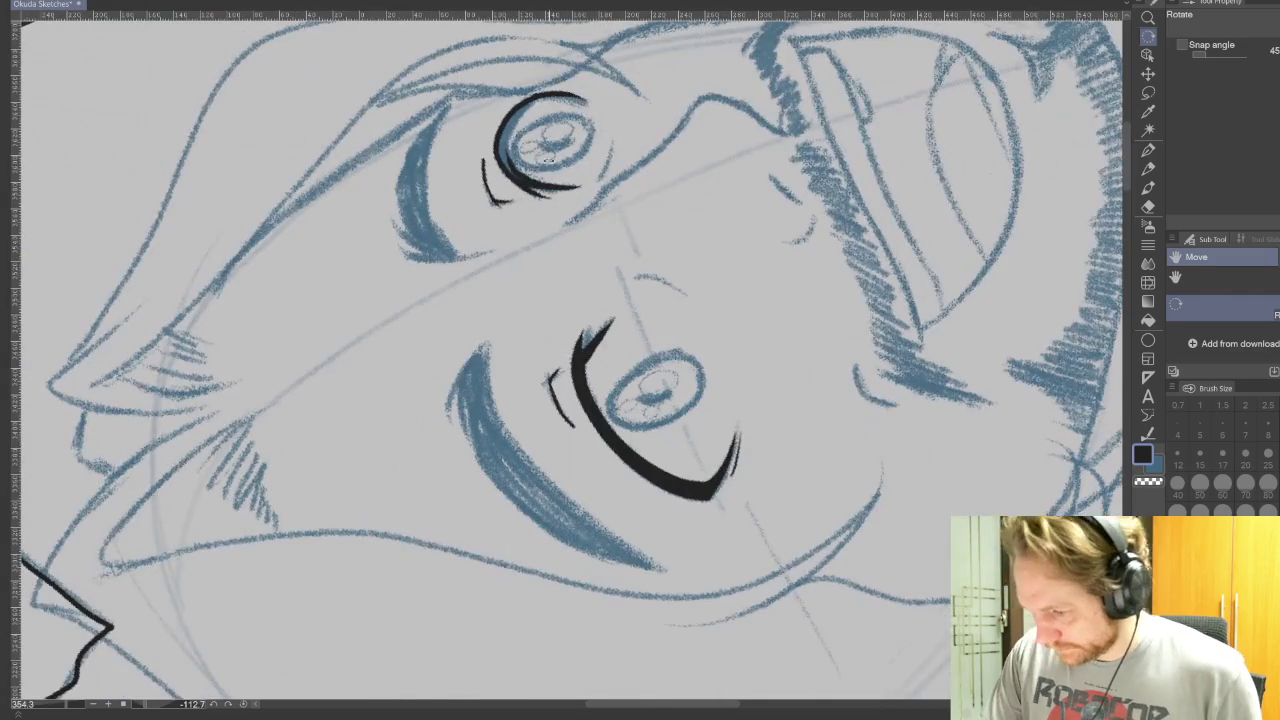
{"action": "mouse_move", "coordinate": [510, 170]}
{"action": "left_mouse_down"}
{"action": "mouse_move", "coordinate": [504, 142]}
{"action": "mouse_move", "coordinate": [538, 100]}
{"action": "left_mouse_up"}
{"action": "mouse_move", "coordinate": [700, 300]}
{"action": "left_mouse_down"}
{"action": "mouse_move", "coordinate": [572, 307]}
{"action": "mouse_move", "coordinate": [530, 345]}
{"action": "left_mouse_up"}
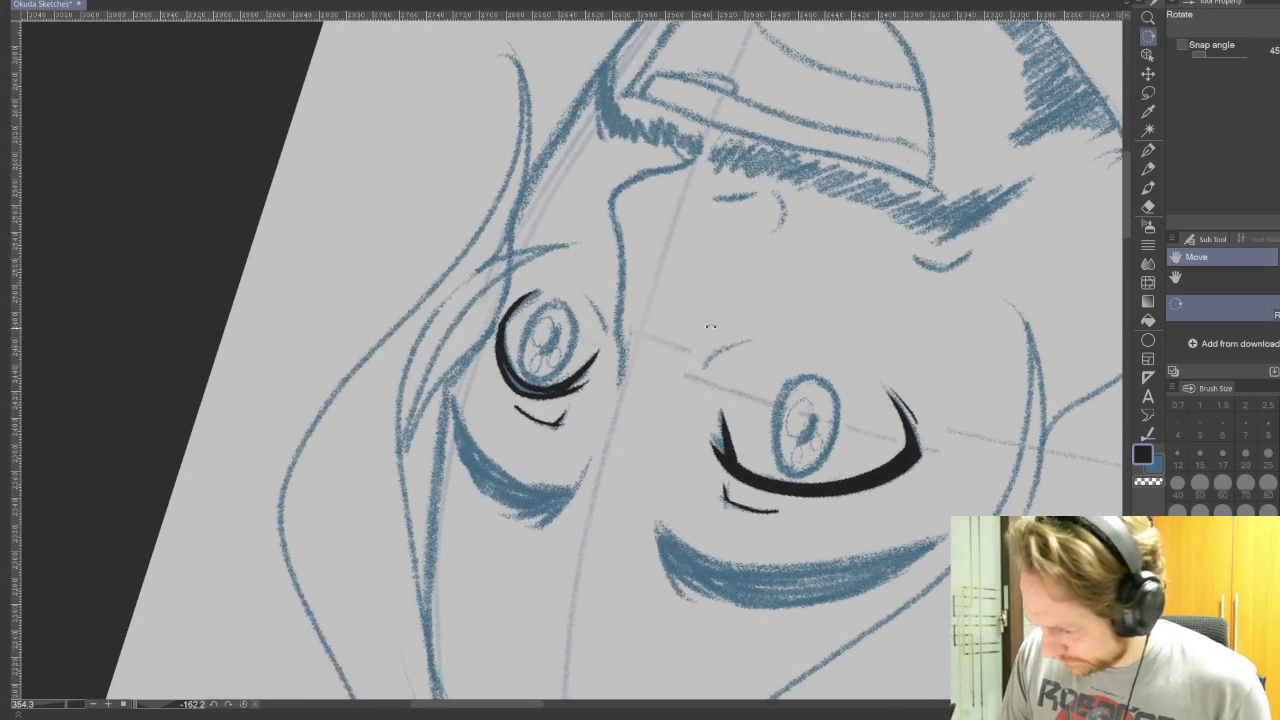
Step: Extend the eye's top arc and ink the upper eye's lower-left lid and eyelashes
{"action": "left_click", "coordinate": [1148, 150]}
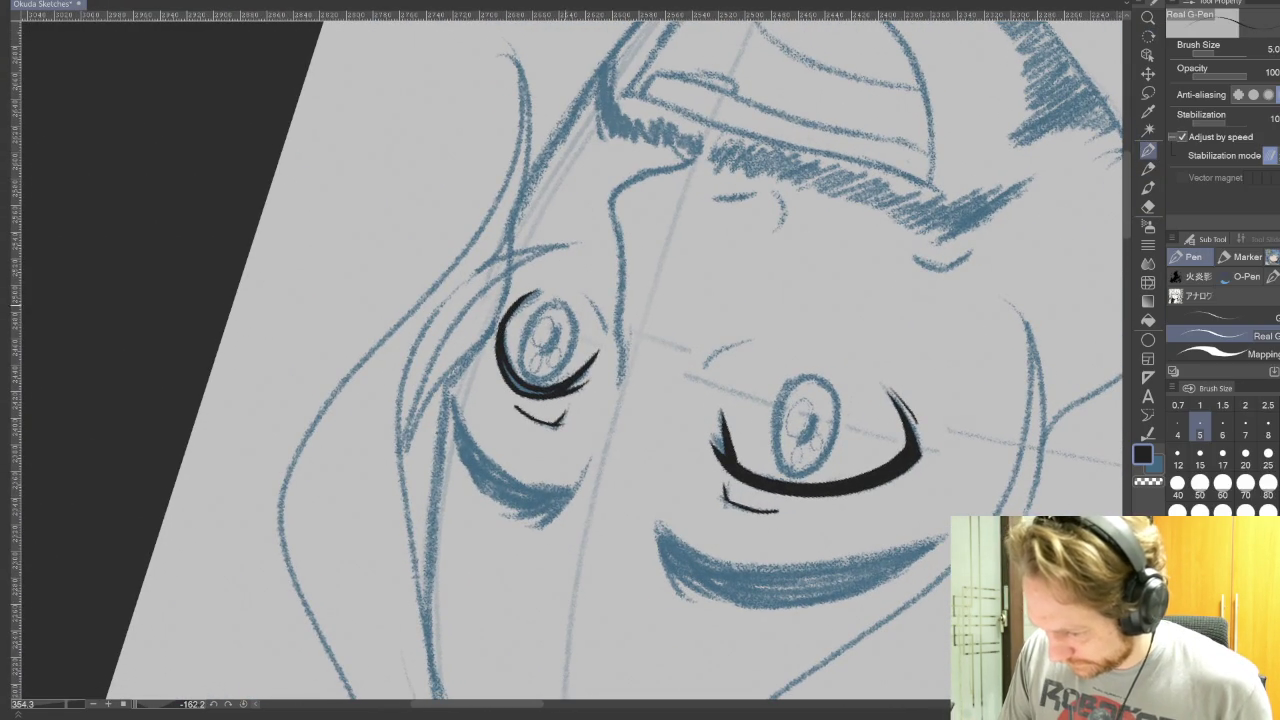
{"action": "key", "text": "bracketleft"}
{"action": "key", "text": "bracketleft"}
{"action": "left_click_drag", "start_coordinate": [512, 297], "coordinate": [546, 284]}
{"action": "key", "text": "bracketright"}
{"action": "key", "text": "bracketright"}
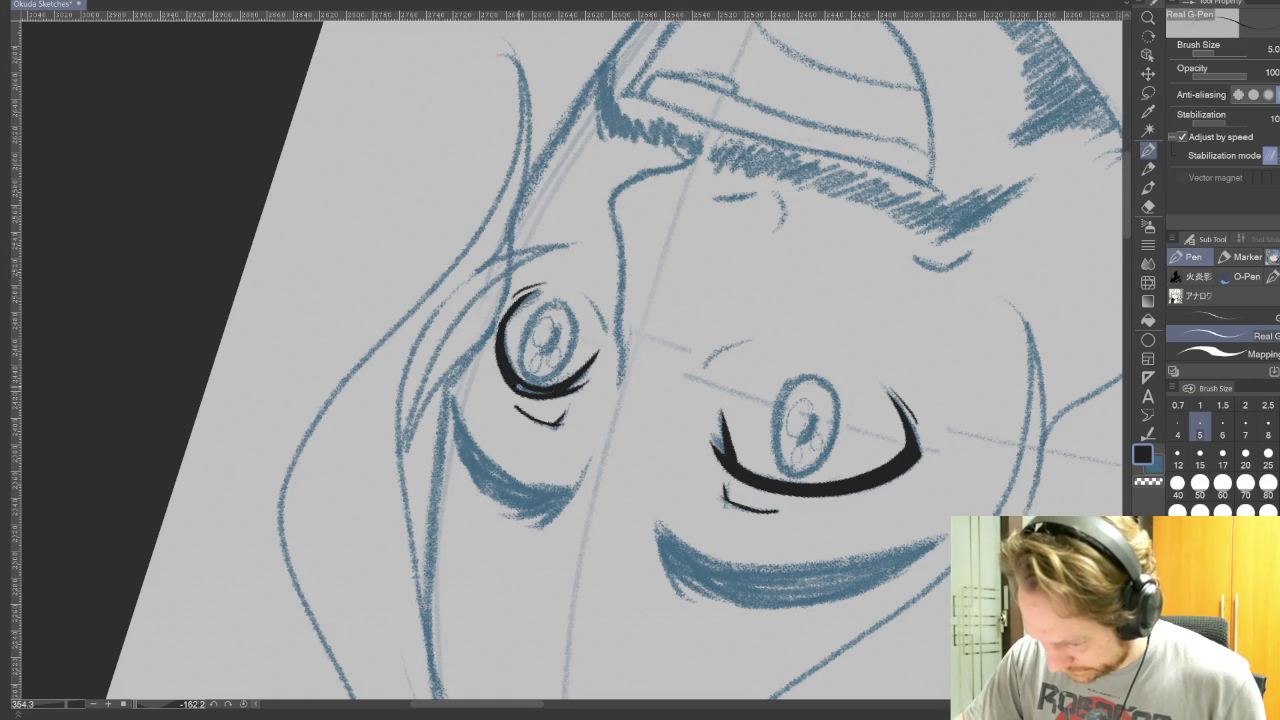
{"action": "key", "text": "equal"}
{"action": "key", "text": "equal"}
{"action": "key", "text": "equal"}
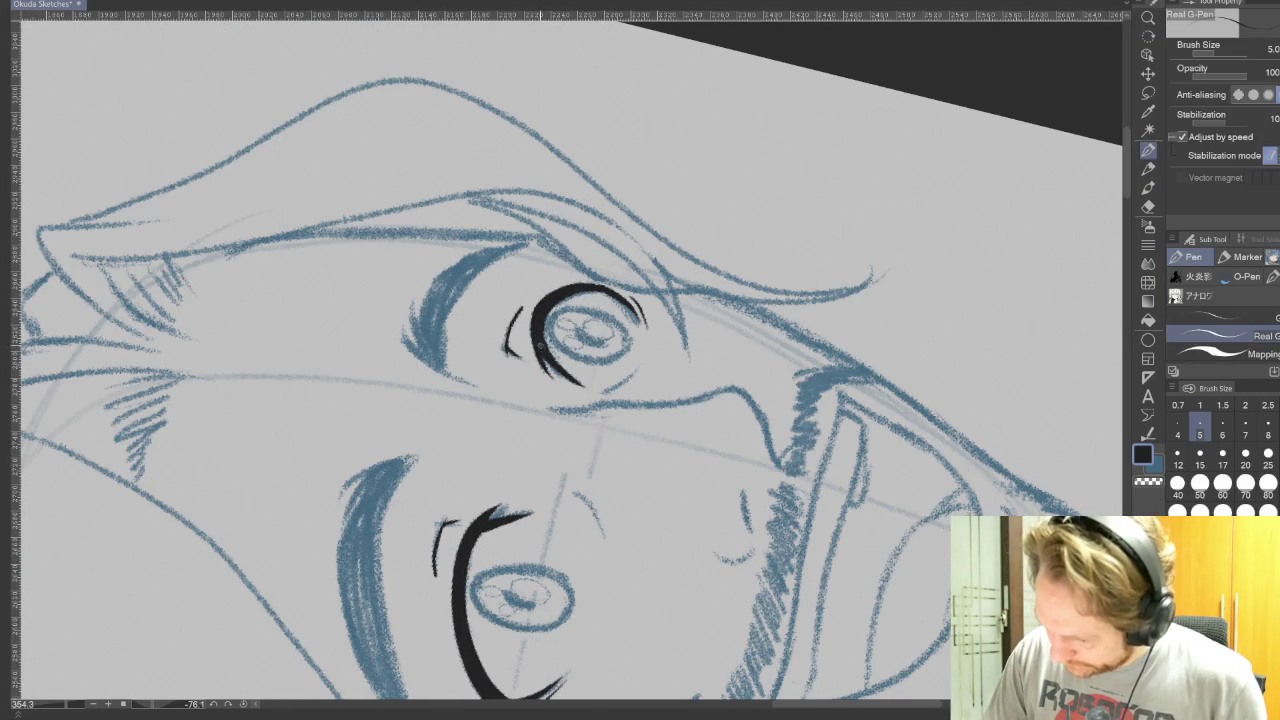
{"action": "left_click_drag", "start_coordinate": [479, 386], "coordinate": [398, 321]}
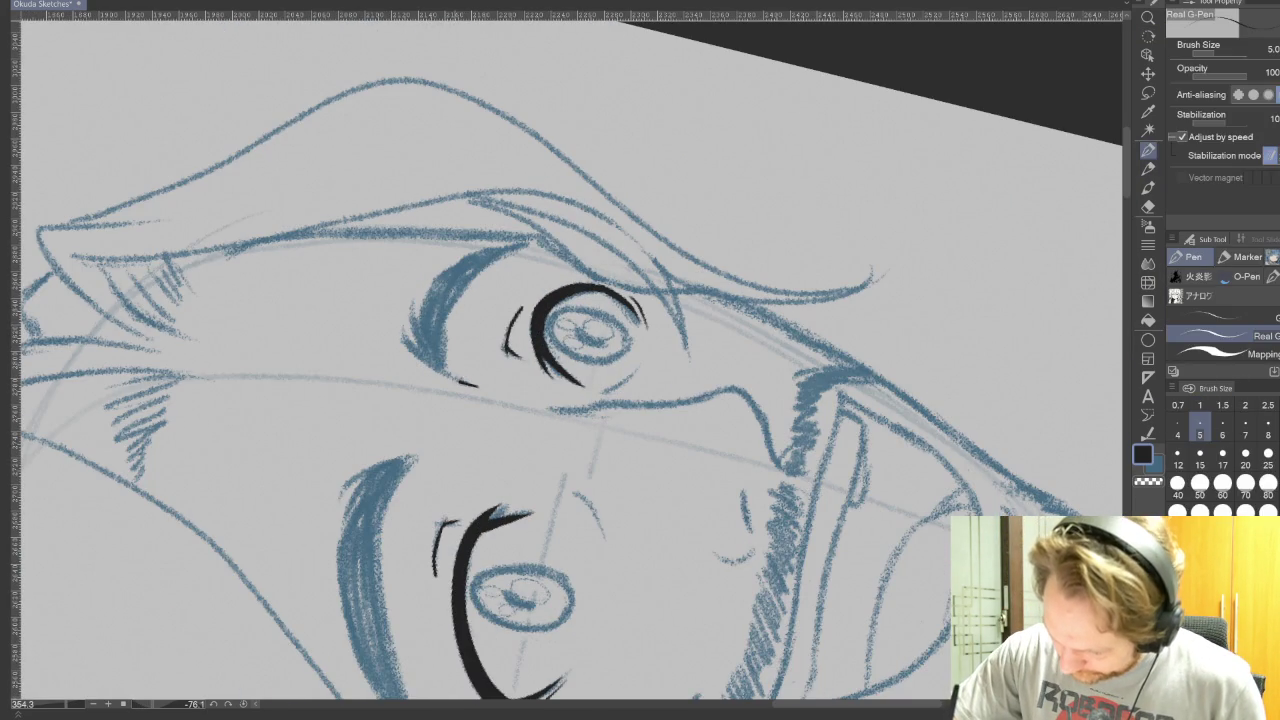
{"action": "left_click_drag", "start_coordinate": [440, 370], "coordinate": [410, 298]}
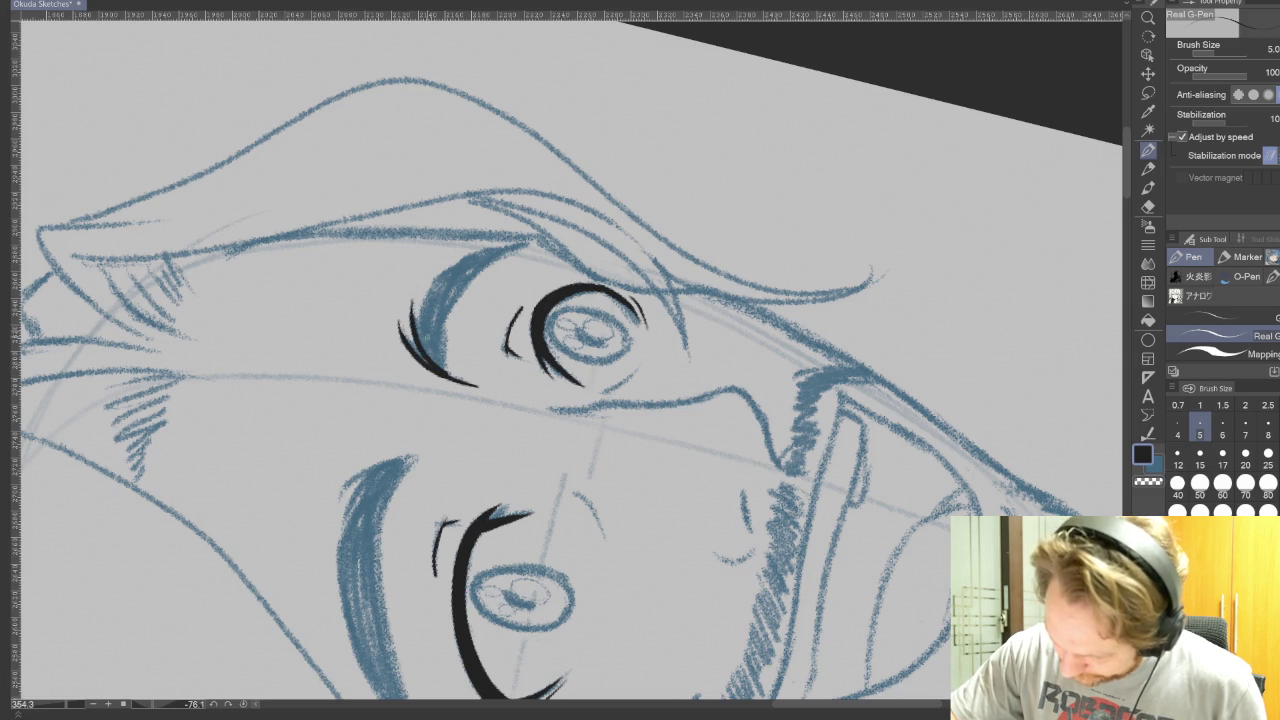
{"action": "left_click_drag", "start_coordinate": [446, 374], "coordinate": [418, 293]}
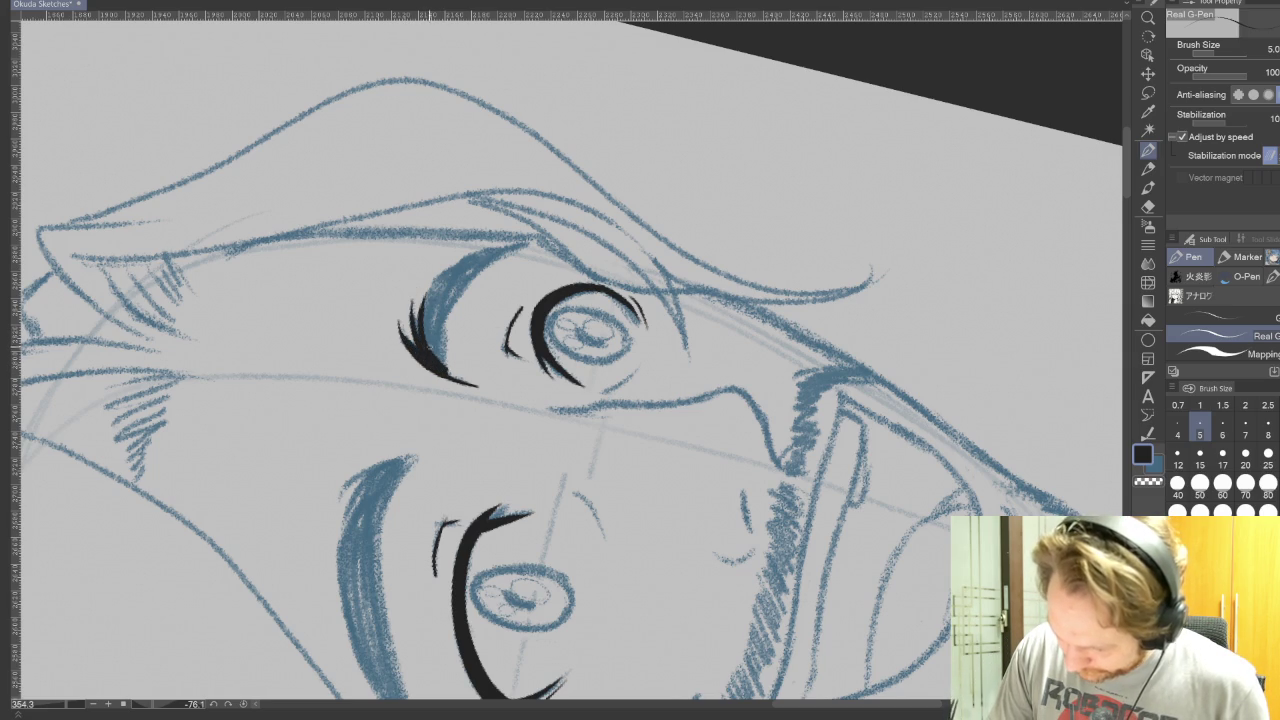
{"action": "left_click_drag", "start_coordinate": [600, 420], "coordinate": [660, 300]}
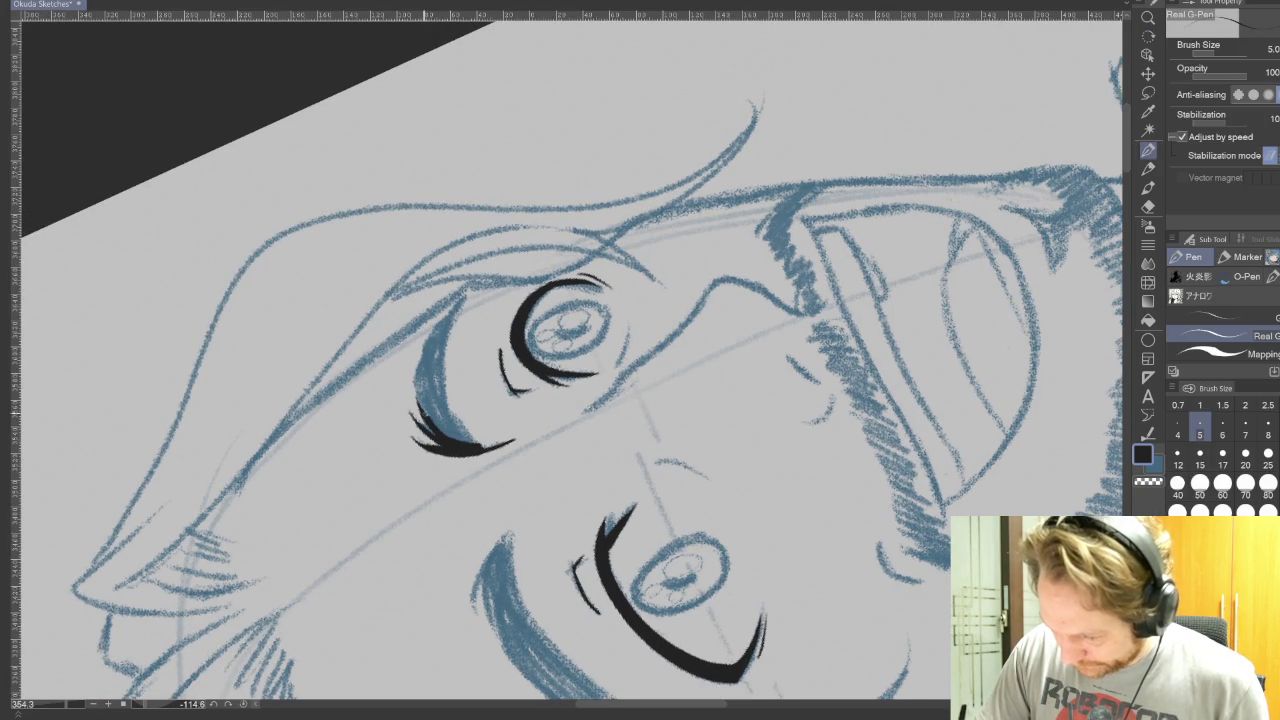